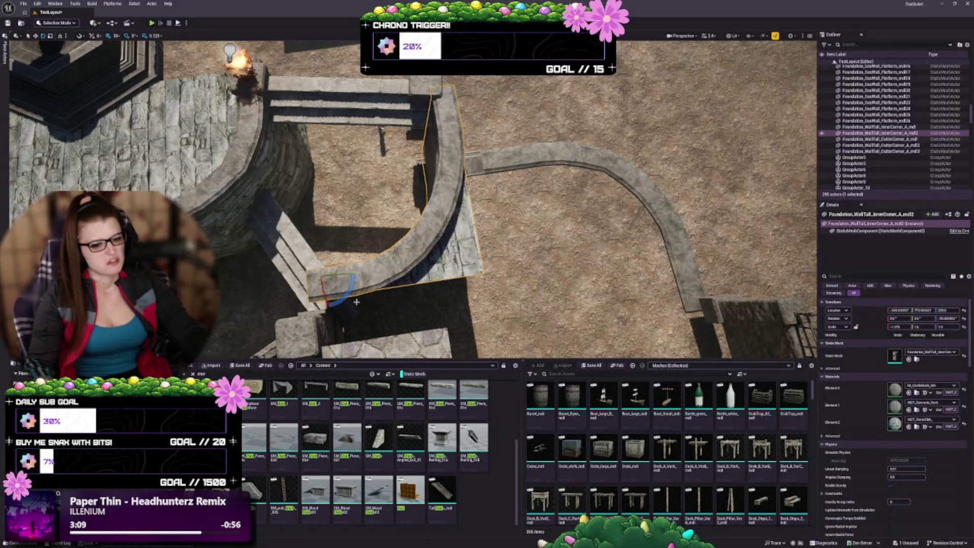
- Rotate the curved wall beside the stairs and lower it slightly onto the stair landing
{"action": "left_click_drag", "start_coordinate": [347, 295], "coordinate": [299, 282]}
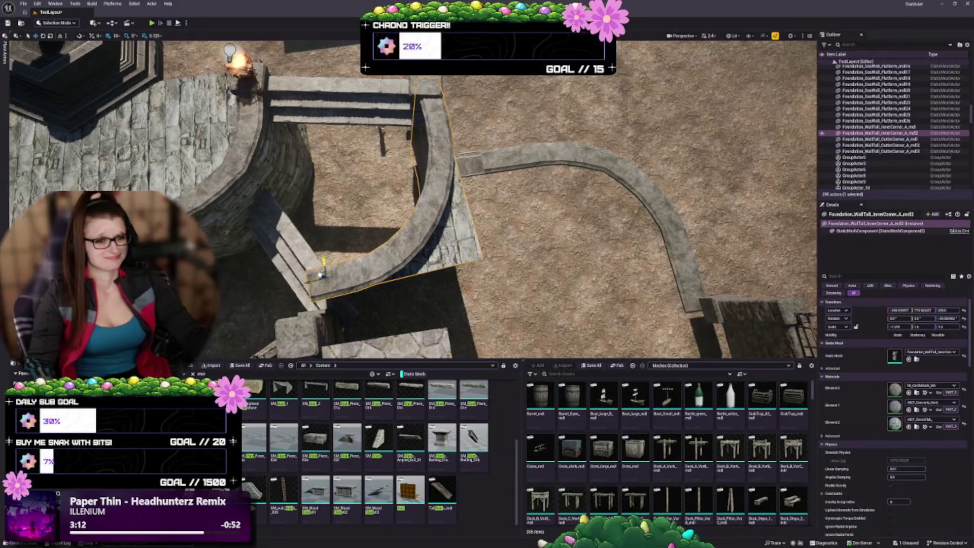
{"action": "mouse_move", "coordinate": [320, 275]}
{"action": "left_mouse_down"}
{"action": "mouse_move", "coordinate": [318, 291]}
{"action": "mouse_move", "coordinate": [360, 249]}
{"action": "mouse_move", "coordinate": [334, 171]}
{"action": "mouse_move", "coordinate": [334, 243]}
{"action": "mouse_move", "coordinate": [294, 264]}
{"action": "mouse_move", "coordinate": [294, 304]}
{"action": "mouse_move", "coordinate": [294, 261]}
{"action": "left_mouse_up"}
{"action": "key", "text": "Escape"}
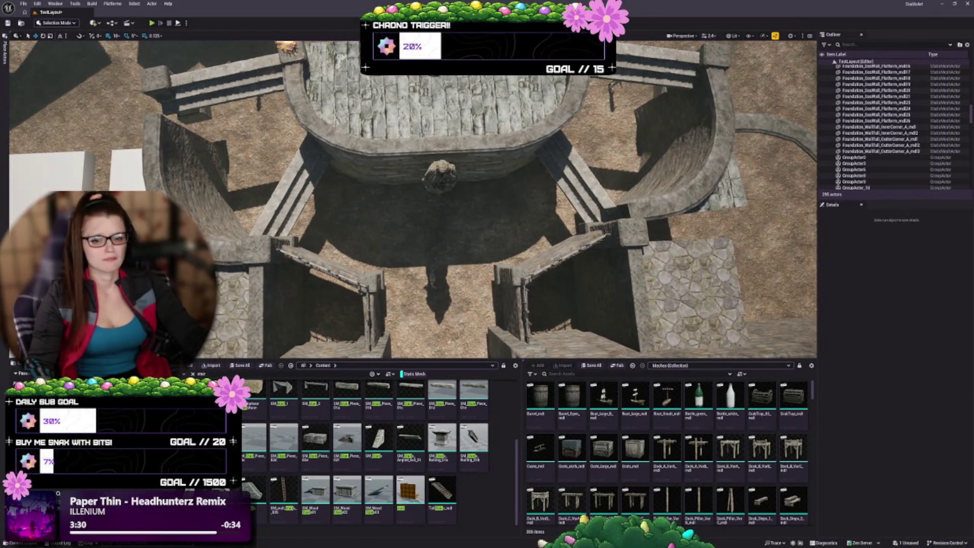
- Alt-drag a copy of the curved inner-corner wall over to the courtyard's left side
{"action": "left_click", "coordinate": [169, 179]}
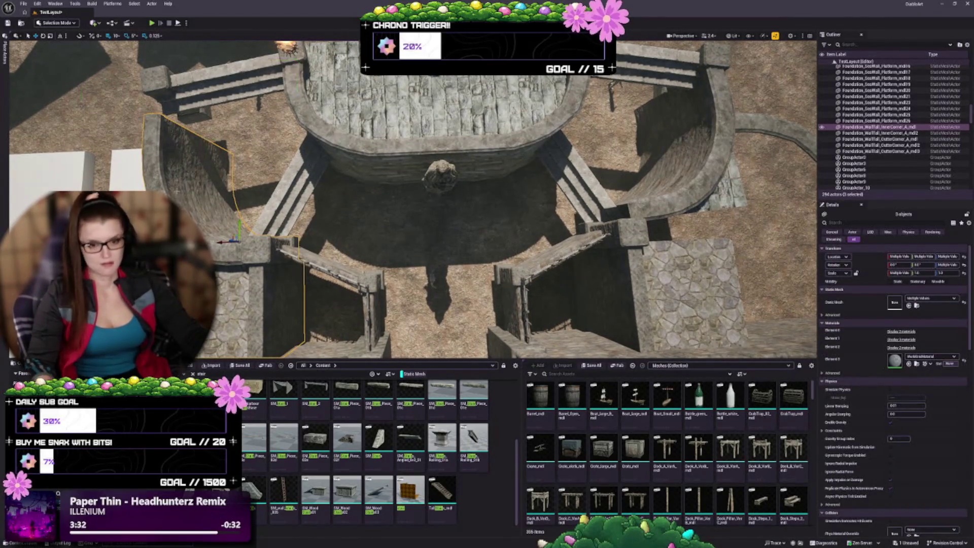
{"action": "left_click", "coordinate": [285, 253]}
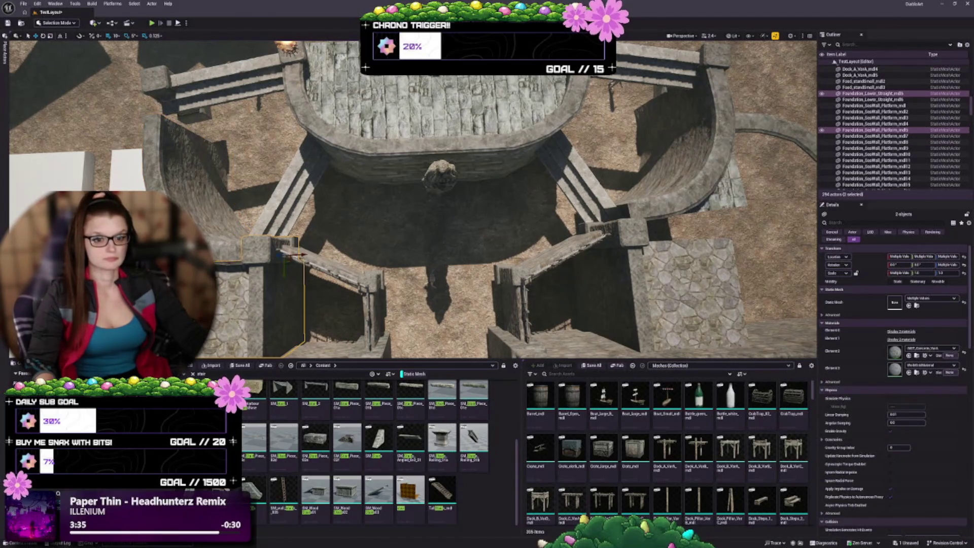
{"action": "key", "text": "Escape"}
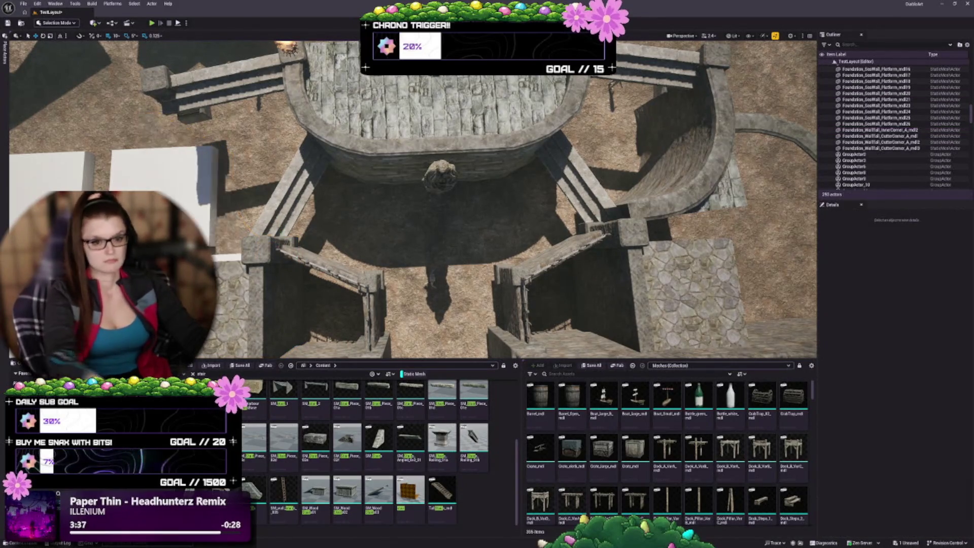
{"action": "left_click", "coordinate": [698, 208]}
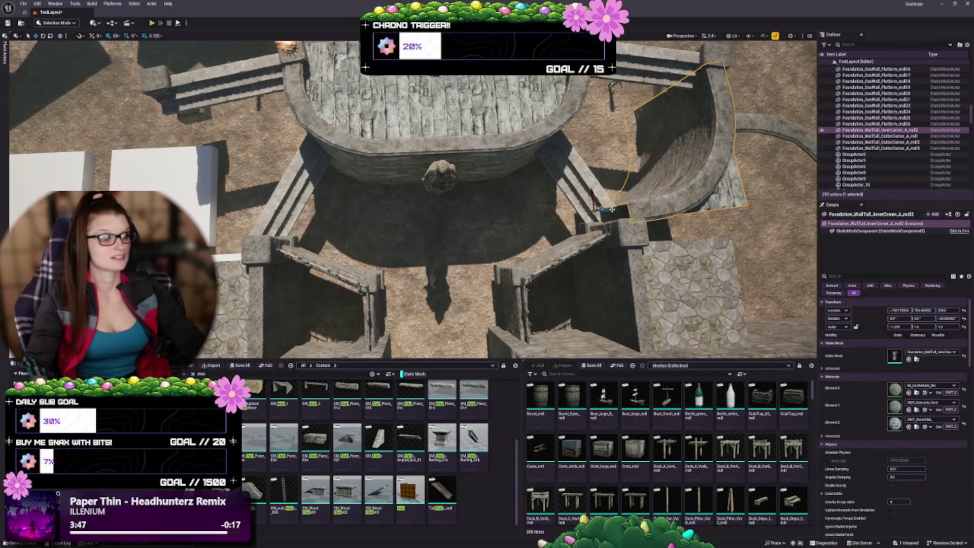
{"action": "mouse_move", "coordinate": [612, 209]}
{"action": "left_mouse_down"}
{"action": "mouse_move", "coordinate": [387, 239]}
{"action": "mouse_move", "coordinate": [274, 225]}
{"action": "left_mouse_up"}
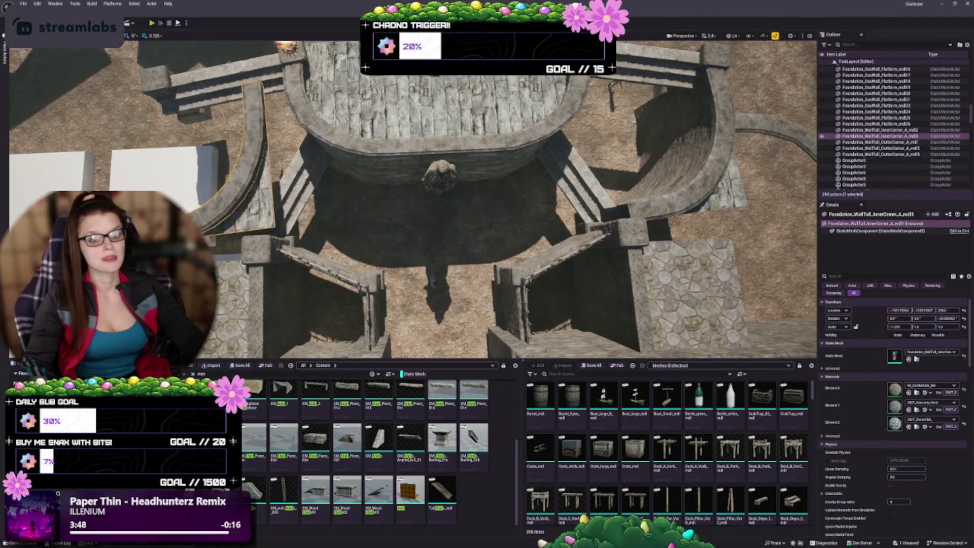
{"action": "key", "text": "f"}
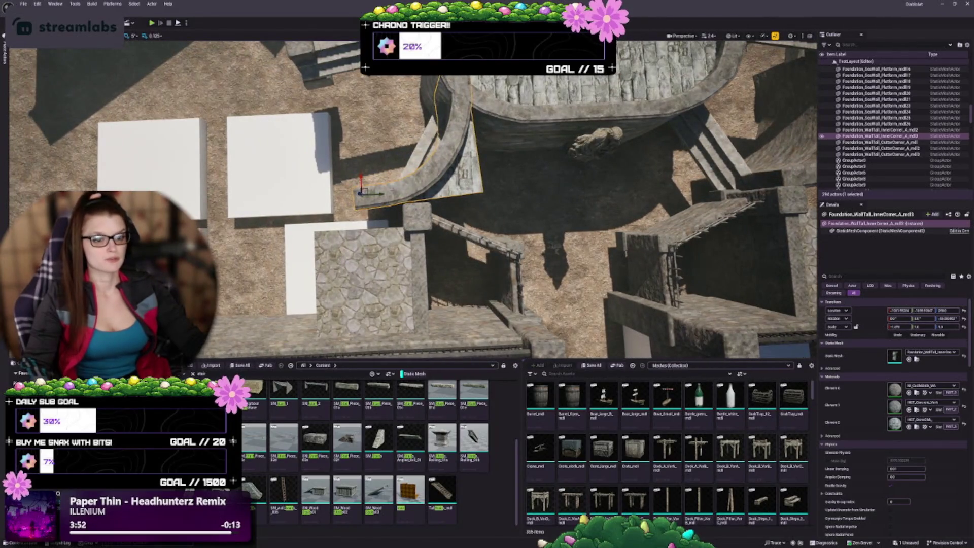
- Mirror the copied wall on Y and nudge it into place on the left side
{"action": "right_click", "coordinate": [396, 191]}
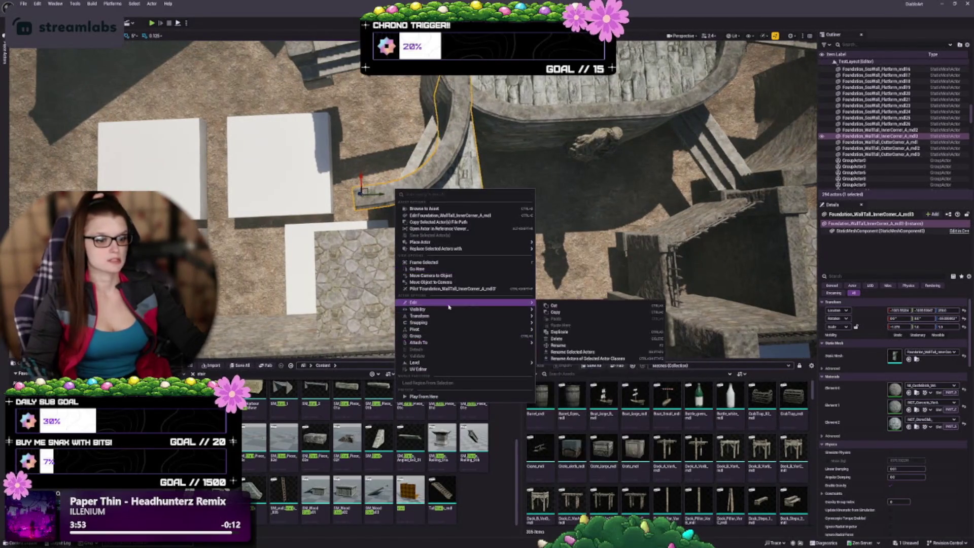
{"action": "mouse_move", "coordinate": [450, 315]}
{"action": "left_click", "coordinate": [573, 335]}
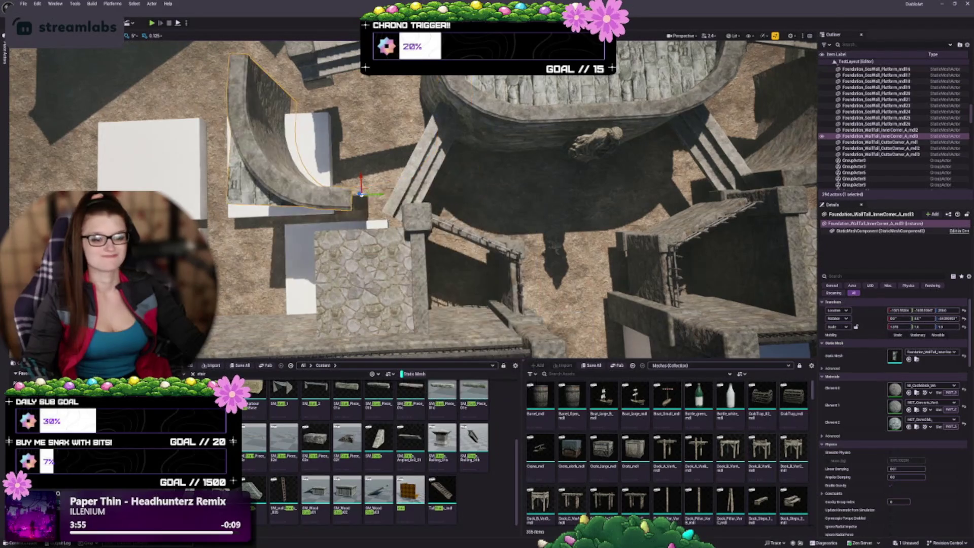
{"action": "left_click_drag", "start_coordinate": [381, 195], "coordinate": [432, 193]}
{"action": "key", "text": "f"}
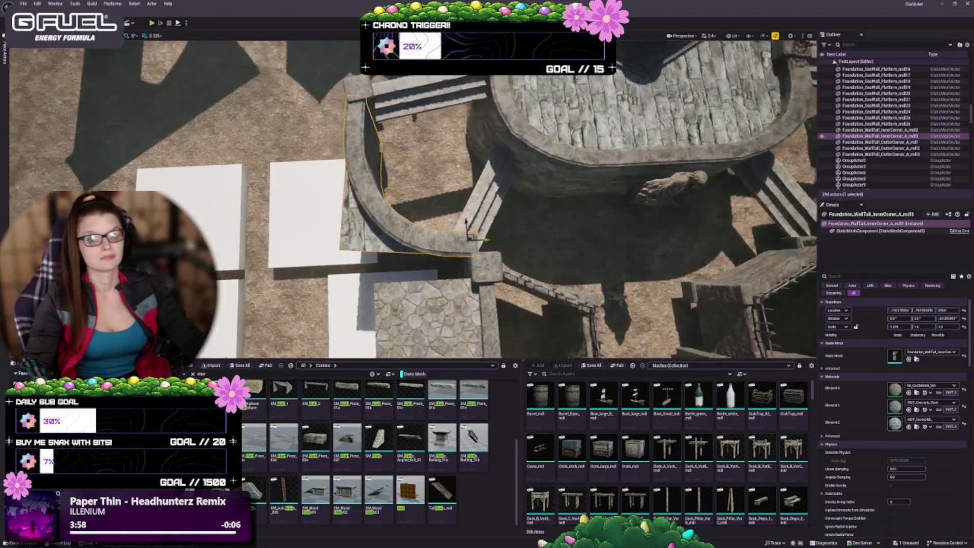
{"action": "left_click_drag", "start_coordinate": [542, 249], "coordinate": [548, 251]}
{"action": "scroll", "coordinate": [639, 243], "scroll_direction": "down", "scroll_amount": 5}
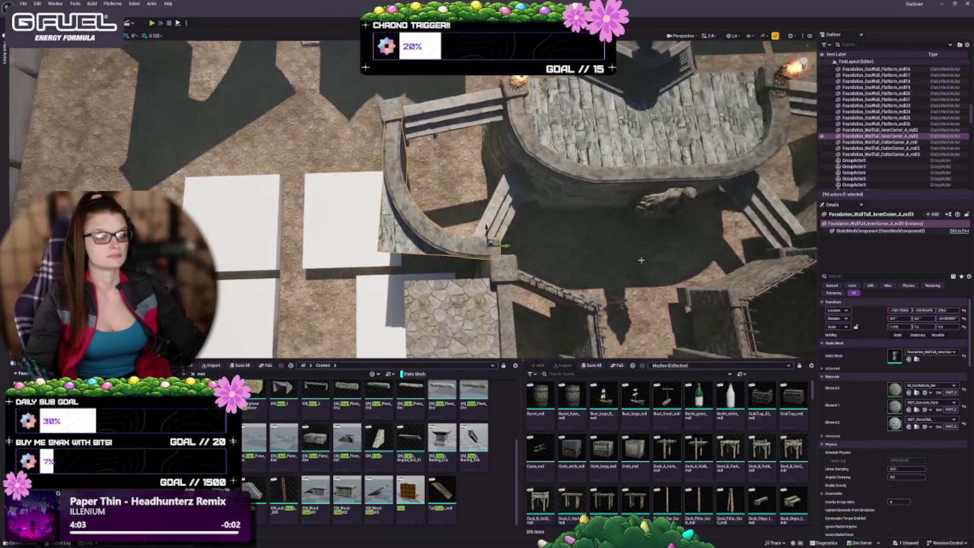
{"action": "key", "text": "Escape"}
{"action": "key", "text": "Right"}
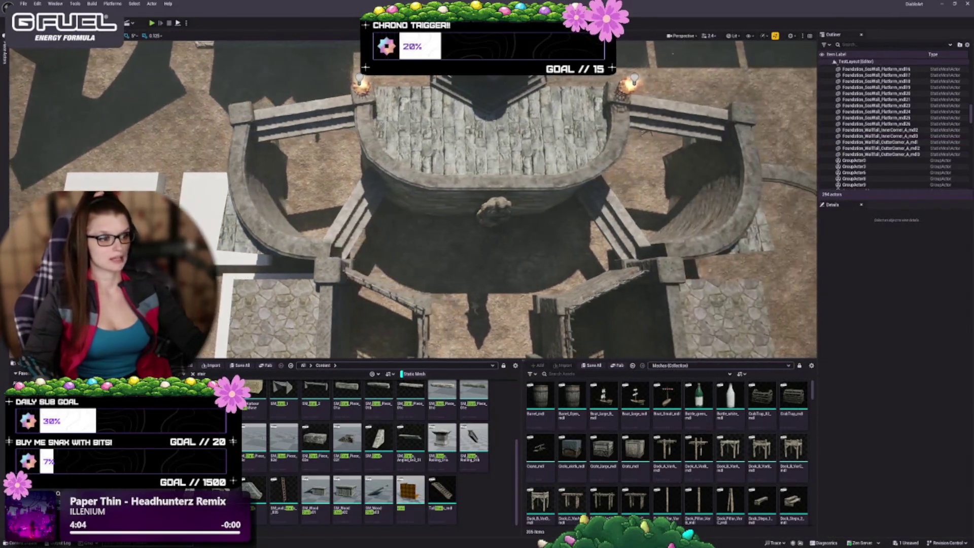
- Focus the stone pillar on the left-stairs wall and drag its Z arrow down a little
{"action": "key", "text": "Left"}
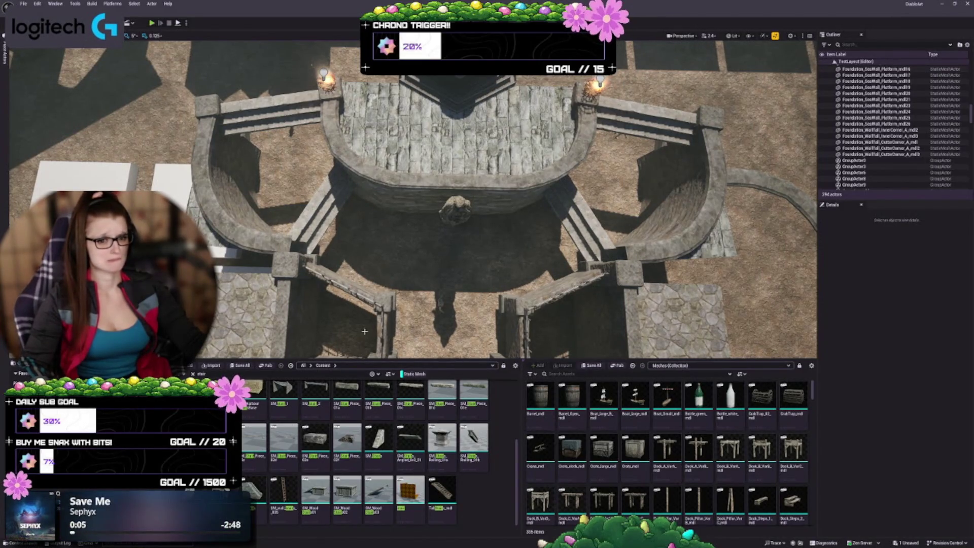
{"action": "mouse_move", "coordinate": [428, 274]}
{"action": "left_mouse_down"}
{"action": "mouse_move", "coordinate": [406, 213]}
{"action": "mouse_move", "coordinate": [497, 223]}
{"action": "left_mouse_up"}
{"action": "left_click", "coordinate": [429, 188]}
{"action": "key", "text": "f"}
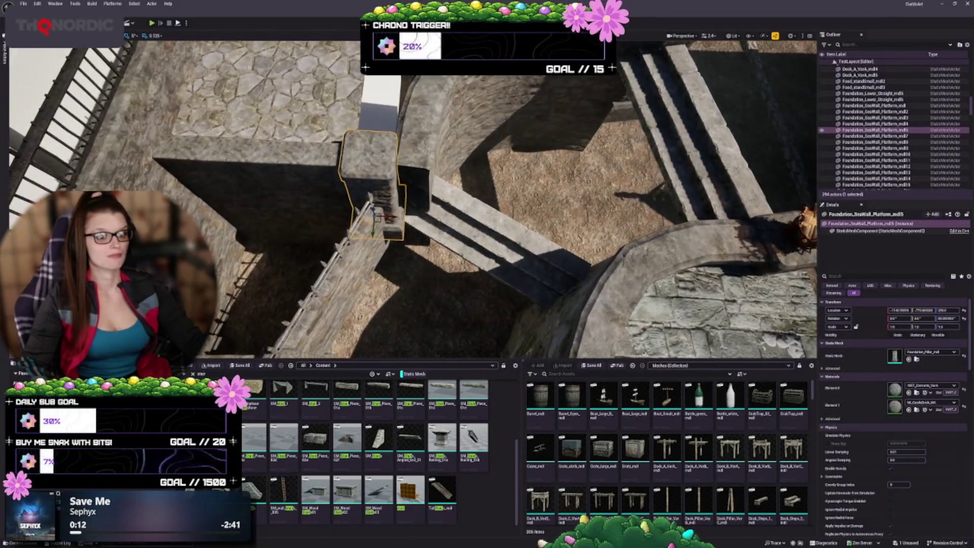
{"action": "mouse_move", "coordinate": [406, 213]}
{"action": "left_mouse_down"}
{"action": "mouse_move", "coordinate": [395, 162]}
{"action": "mouse_move", "coordinate": [378, 158]}
{"action": "left_mouse_up"}
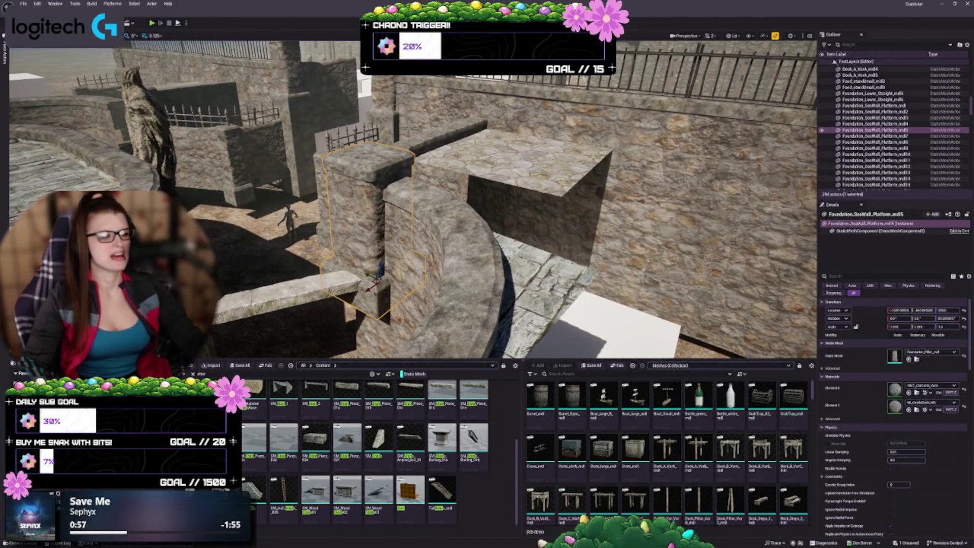
{"action": "left_click_drag", "start_coordinate": [380, 265], "coordinate": [380, 279]}
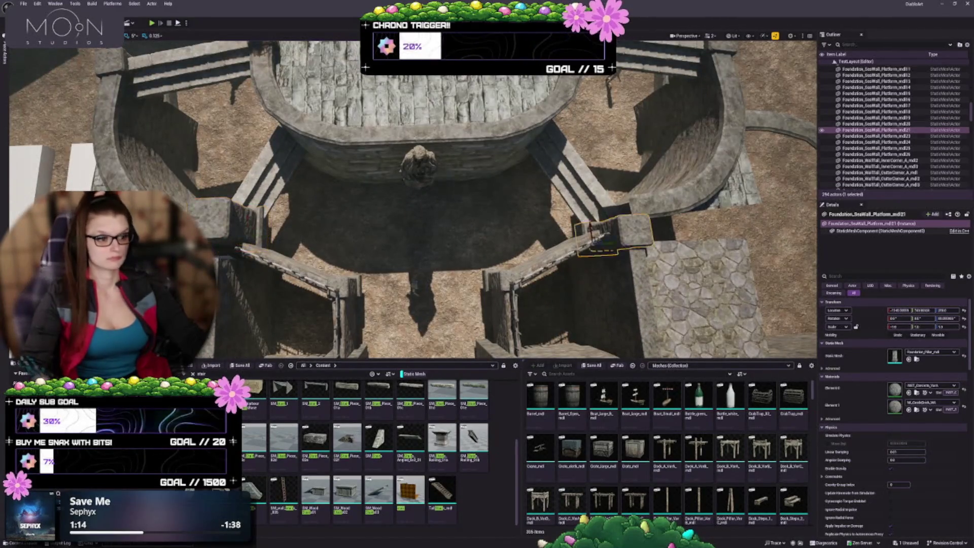
- Delete the wall piece by the right stairs and Alt-drag a copy of the stone pillar there
{"action": "left_click", "coordinate": [614, 235]}
{"action": "key", "text": "Delete"}
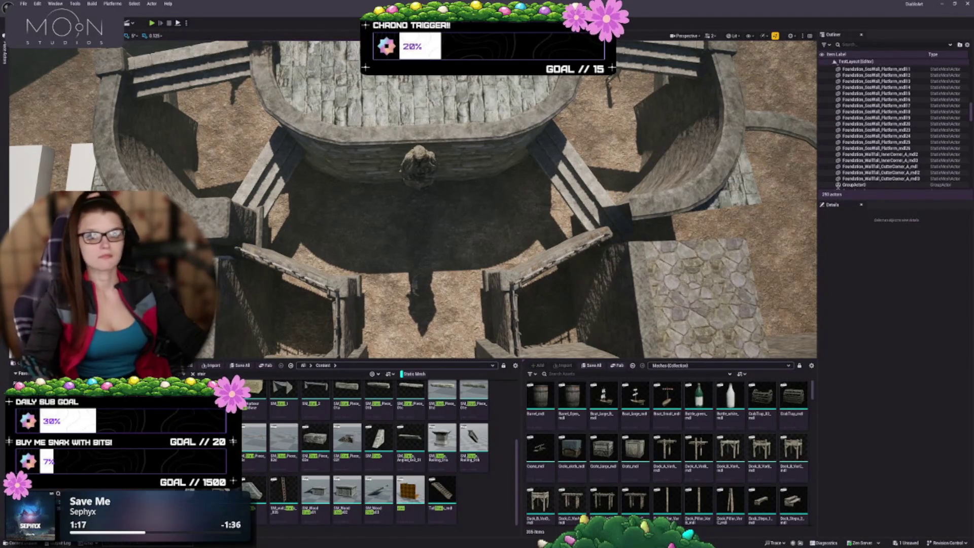
{"action": "left_click", "coordinate": [234, 223]}
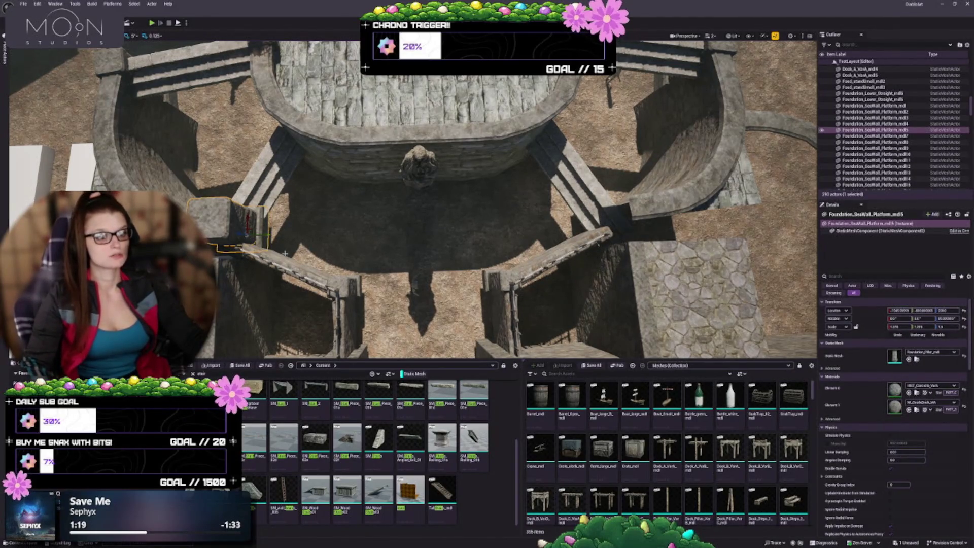
{"action": "mouse_move", "coordinate": [268, 234]}
{"action": "left_mouse_down"}
{"action": "mouse_move", "coordinate": [609, 263]}
{"action": "mouse_move", "coordinate": [498, 203]}
{"action": "mouse_move", "coordinate": [479, 155]}
{"action": "mouse_move", "coordinate": [445, 156]}
{"action": "left_mouse_up"}
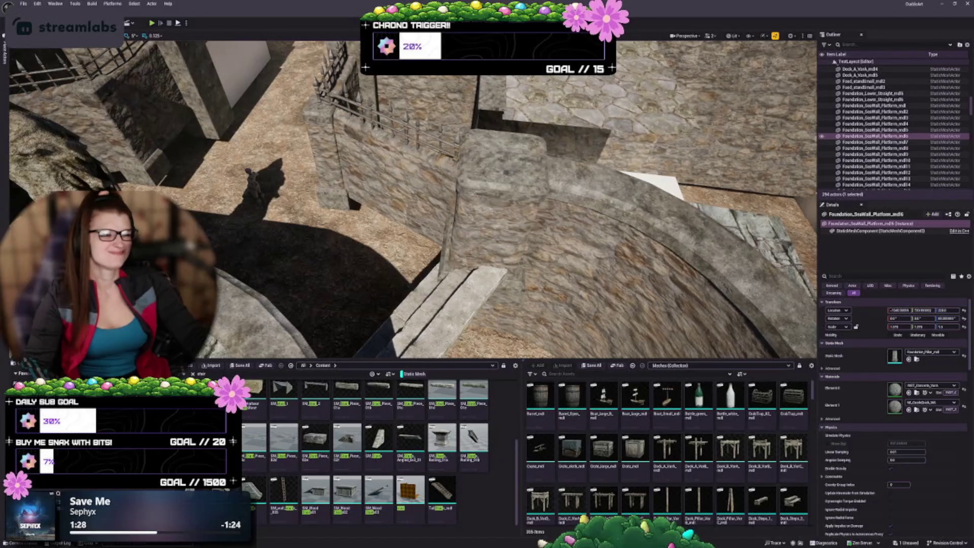
- Inspect the new pillar against the original and copied curved walls
{"action": "left_click", "coordinate": [502, 193]}
{"action": "key", "text": "f"}
{"action": "left_click_drag", "start_coordinate": [487, 203], "coordinate": [434, 200]}
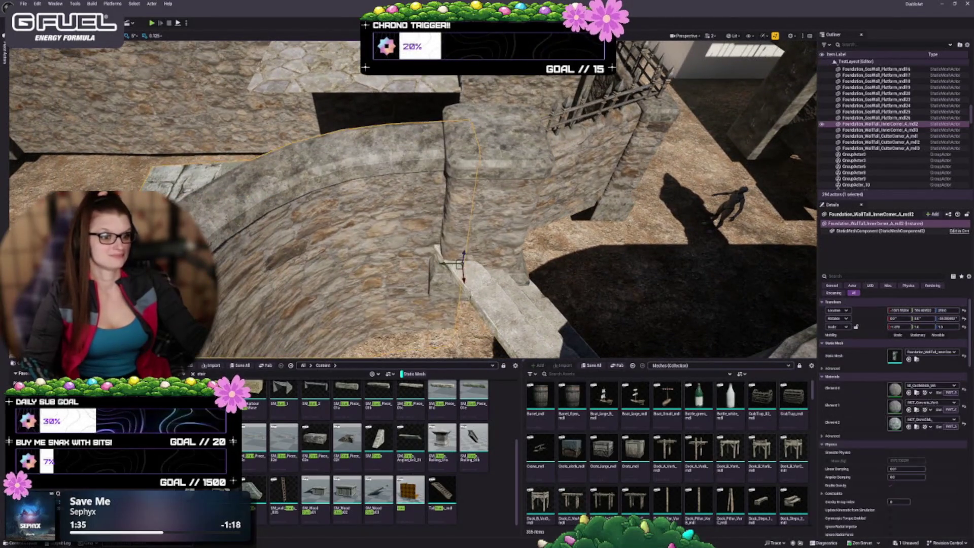
{"action": "left_click", "coordinate": [487, 192]}
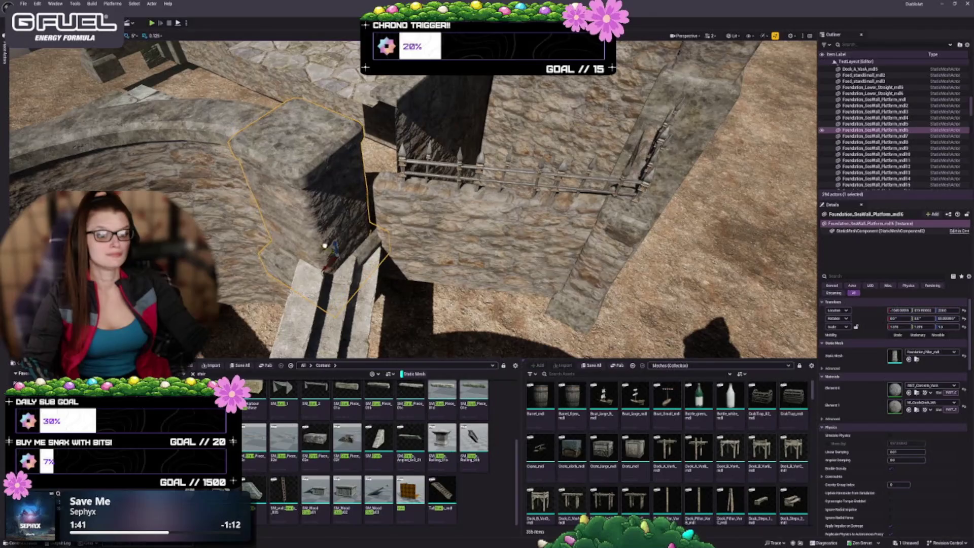
{"action": "mouse_move", "coordinate": [328, 249]}
{"action": "left_mouse_down"}
{"action": "mouse_move", "coordinate": [396, 239]}
{"action": "mouse_move", "coordinate": [314, 251]}
{"action": "mouse_move", "coordinate": [244, 222]}
{"action": "mouse_move", "coordinate": [305, 203]}
{"action": "left_mouse_up"}
{"action": "left_click", "coordinate": [259, 226]}
{"action": "left_click", "coordinate": [635, 229]}
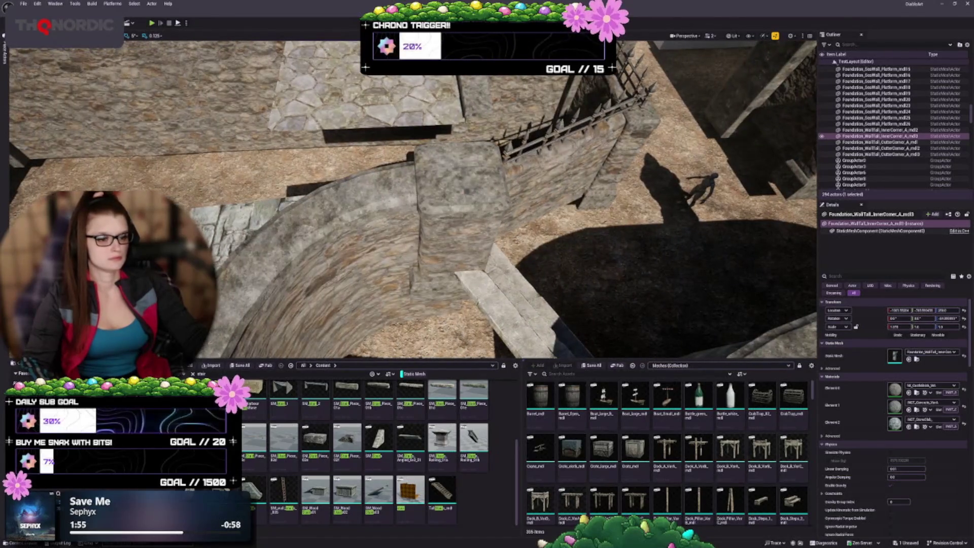
{"action": "left_click", "coordinate": [456, 213]}
{"action": "key", "text": "Escape"}
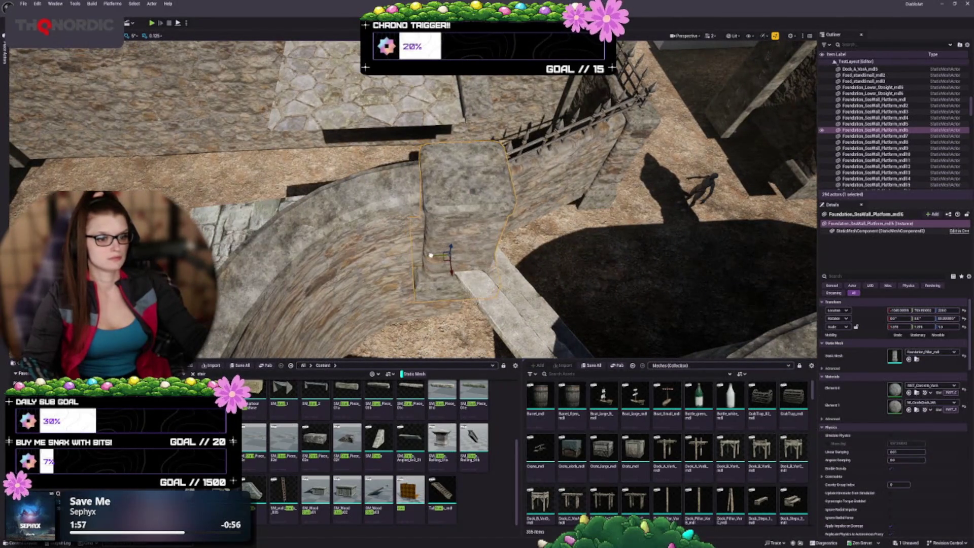
- Clear the selection and save the level with Ctrl+S
{"action": "left_click_drag", "start_coordinate": [304, 203], "coordinate": [305, 208]}
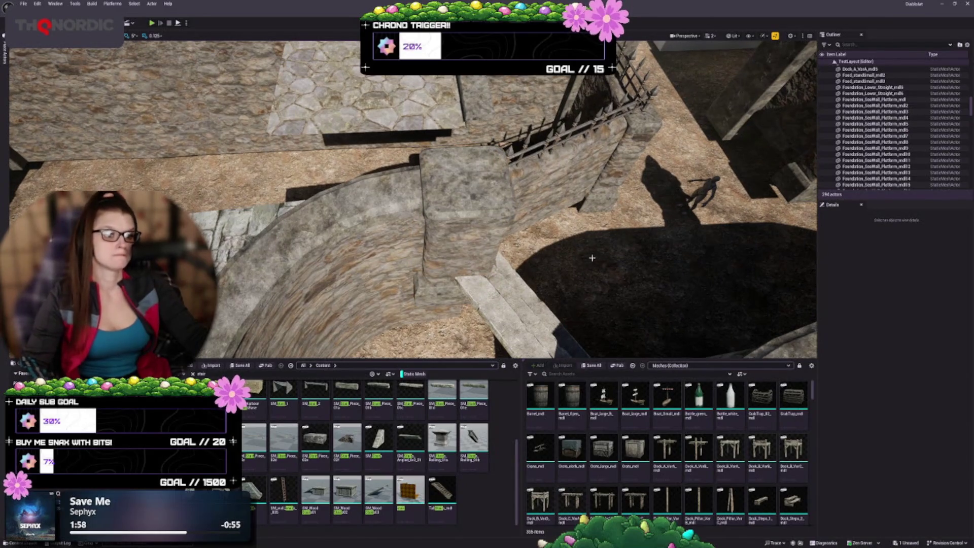
{"action": "left_click_drag", "start_coordinate": [593, 258], "coordinate": [575, 258]}
{"action": "left_click", "coordinate": [442, 274]}
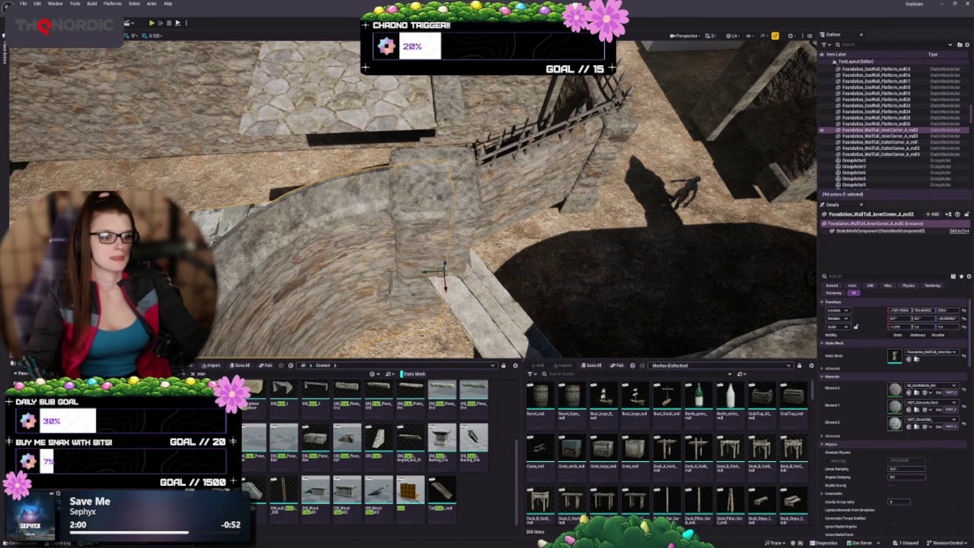
{"action": "key", "text": "Escape"}
{"action": "key", "text": "ctrl+s"}
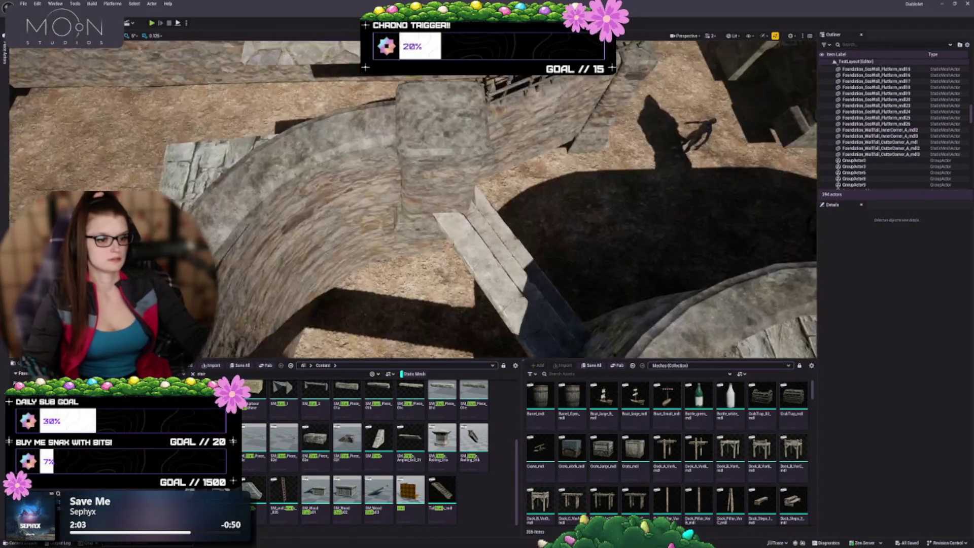
- Fly over the courtyard wall and select the Foundation_Lower_Straight_mdl5 slab on top
{"action": "left_click_drag", "start_coordinate": [406, 203], "coordinate": [422, 188]}
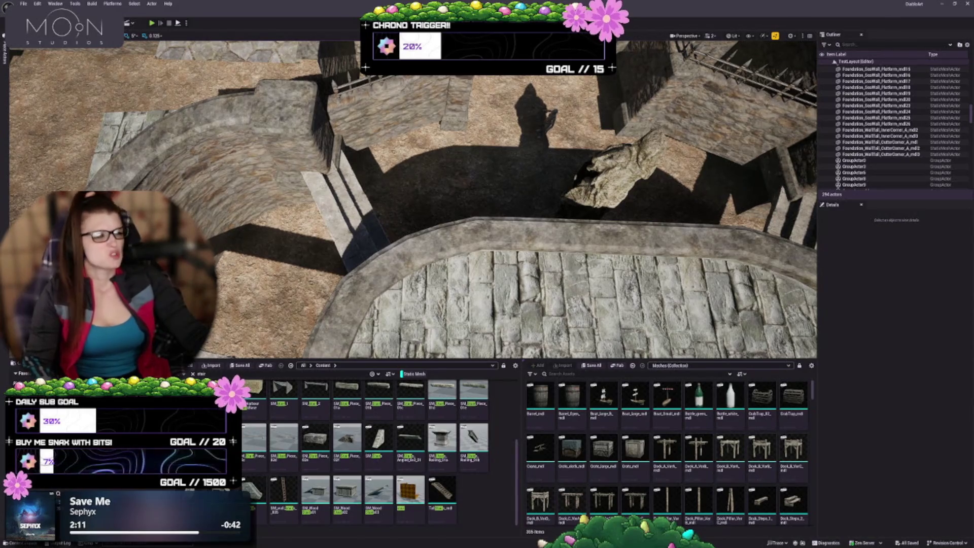
{"action": "mouse_move", "coordinate": [410, 230]}
{"action": "left_mouse_down"}
{"action": "mouse_move", "coordinate": [376, 221]}
{"action": "mouse_move", "coordinate": [358, 233]}
{"action": "mouse_move", "coordinate": [349, 196]}
{"action": "left_mouse_up"}
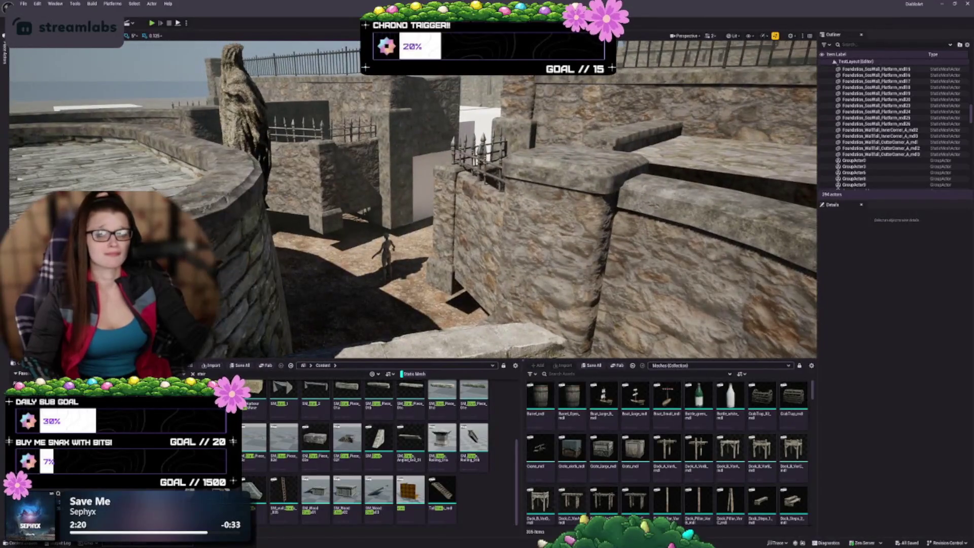
{"action": "left_click_drag", "start_coordinate": [308, 199], "coordinate": [308, 199]}
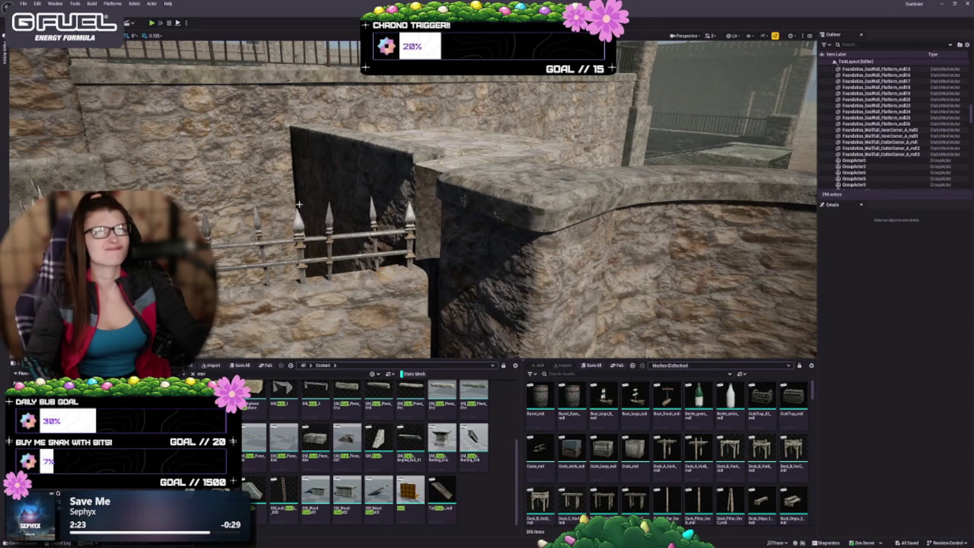
{"action": "left_click_drag", "start_coordinate": [357, 218], "coordinate": [357, 218]}
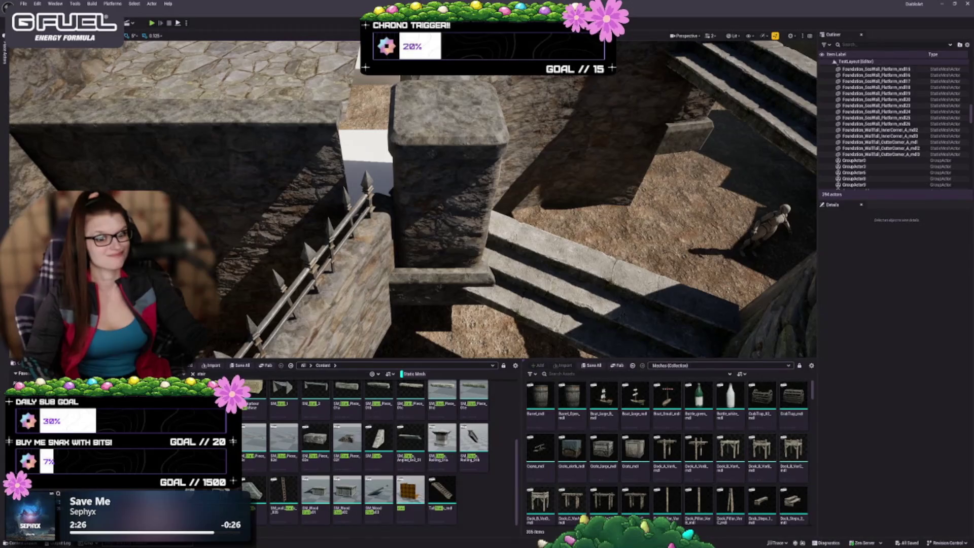
{"action": "left_click", "coordinate": [203, 76]}
{"action": "left_click_drag", "start_coordinate": [203, 76], "coordinate": [203, 76]}
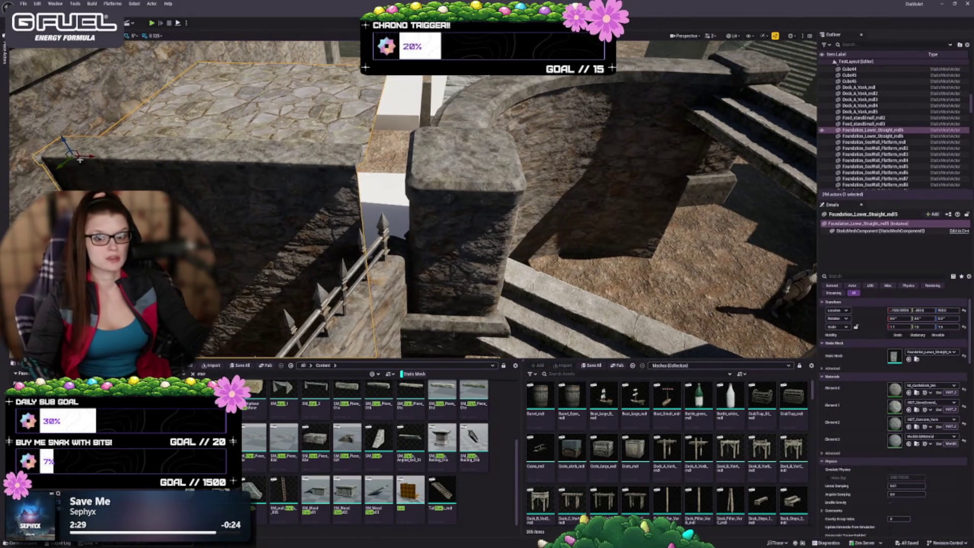
- Scale the foundation slab's X from about 1.1 to 1.6, then deselect it
{"action": "left_click_drag", "start_coordinate": [80, 160], "coordinate": [80, 159]}
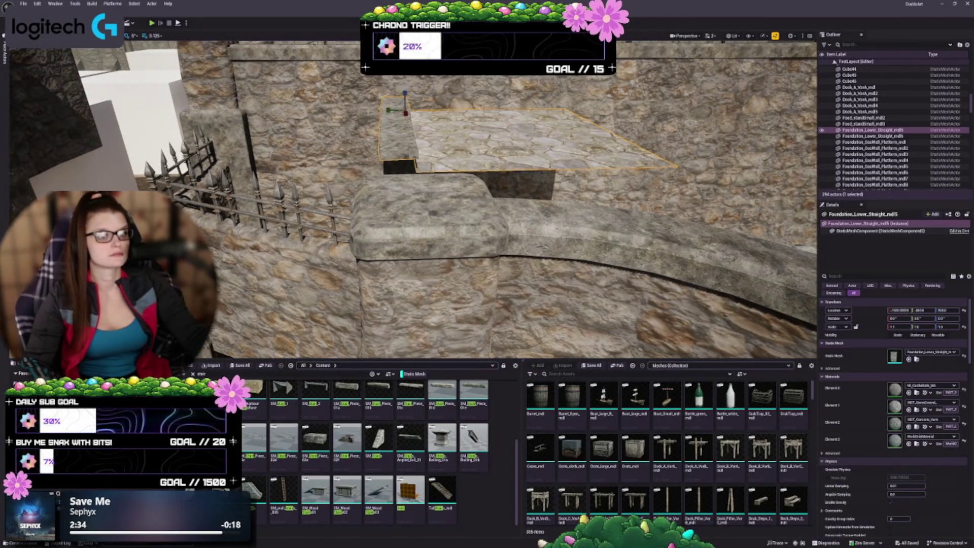
{"action": "mouse_move", "coordinate": [387, 110]}
{"action": "left_mouse_down"}
{"action": "mouse_move", "coordinate": [373, 111]}
{"action": "mouse_move", "coordinate": [402, 112]}
{"action": "left_mouse_up"}
{"action": "left_click_drag", "start_coordinate": [248, 178], "coordinate": [249, 178]}
{"action": "key", "text": "r"}
{"action": "left_click_drag", "start_coordinate": [181, 136], "coordinate": [218, 136]}
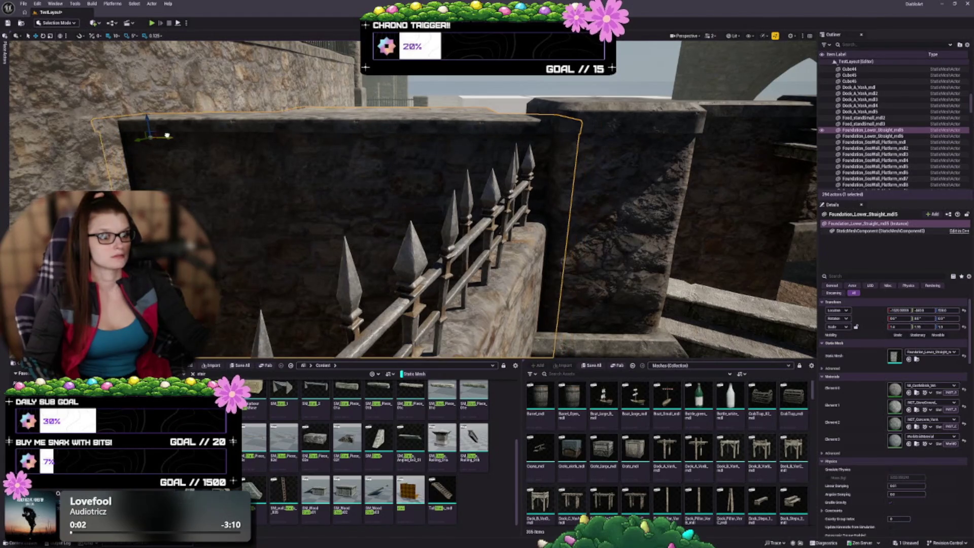
{"action": "left_click_drag", "start_coordinate": [278, 180], "coordinate": [278, 180]}
{"action": "left_click_drag", "start_coordinate": [365, 235], "coordinate": [365, 235]}
{"action": "key", "text": "Escape"}
{"action": "left_click_drag", "start_coordinate": [388, 163], "coordinate": [388, 163]}
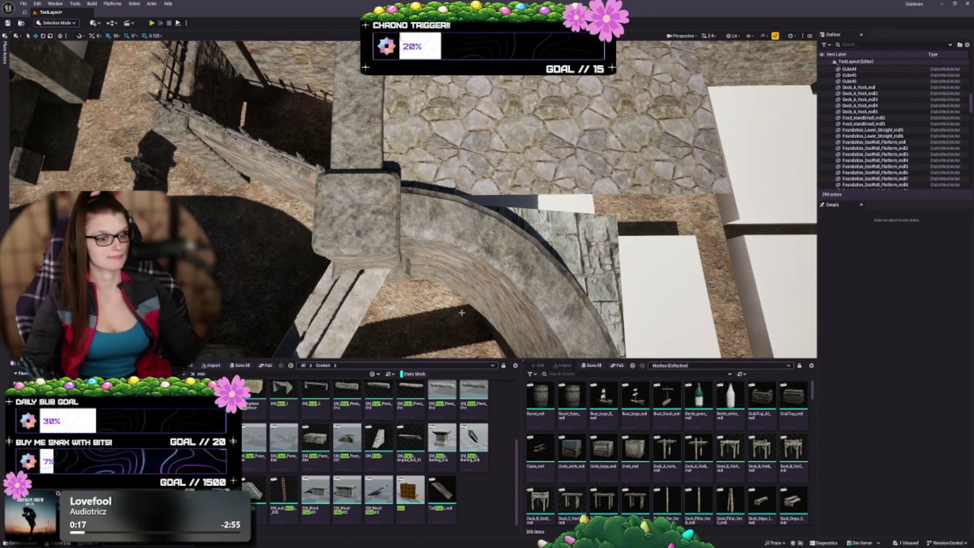
{"action": "left_click_drag", "start_coordinate": [388, 163], "coordinate": [388, 164]}
{"action": "left_click_drag", "start_coordinate": [489, 217], "coordinate": [489, 217]}
- Delete the wall foundation piece and Alt-drag a copy of Foundation_Lower_Straight_mdl5 to the left
{"action": "left_click", "coordinate": [293, 134]}
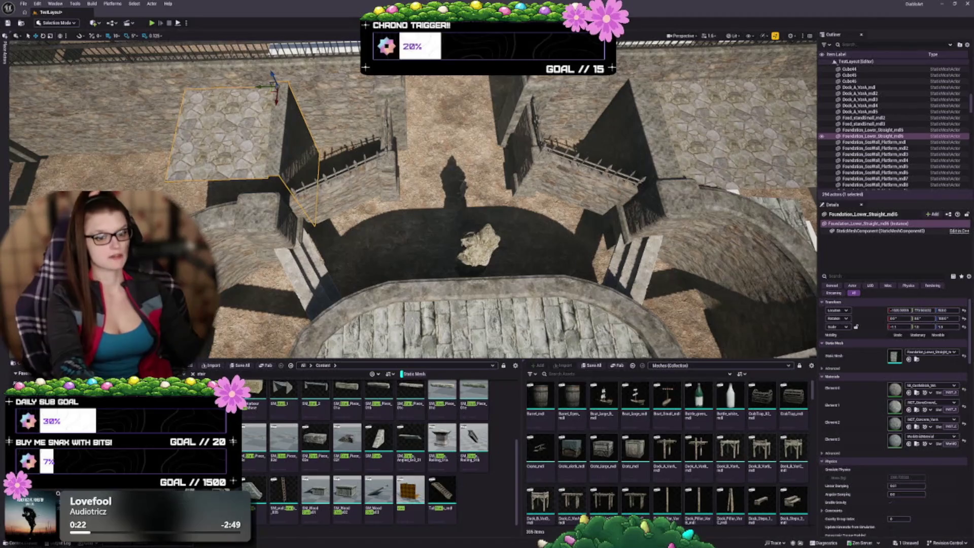
{"action": "key", "text": "Delete"}
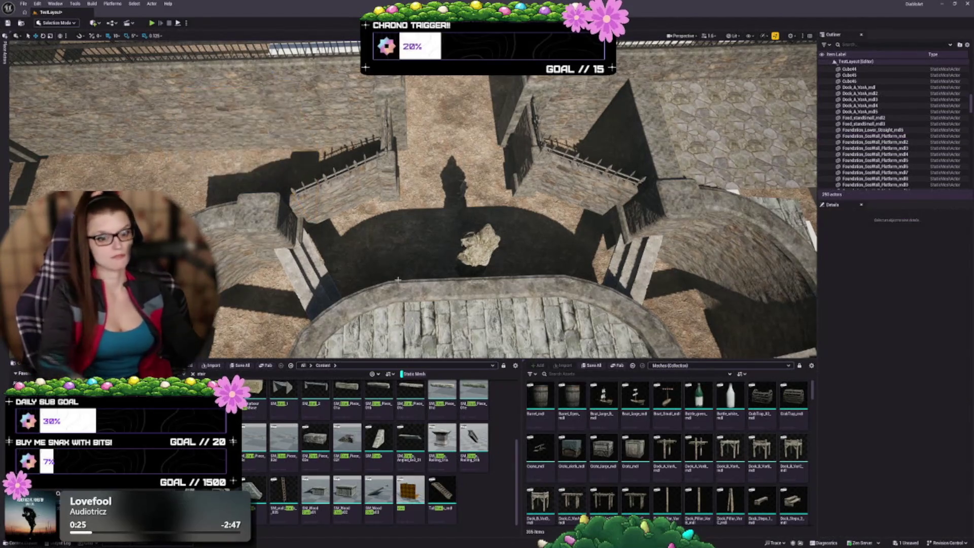
{"action": "left_click", "coordinate": [736, 127]}
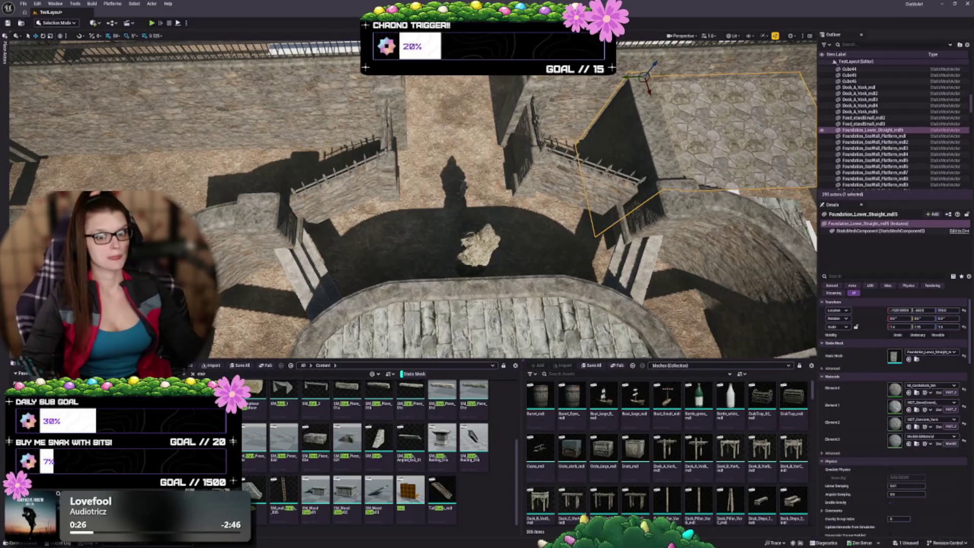
{"action": "left_click_drag", "start_coordinate": [628, 87], "coordinate": [275, 90]}
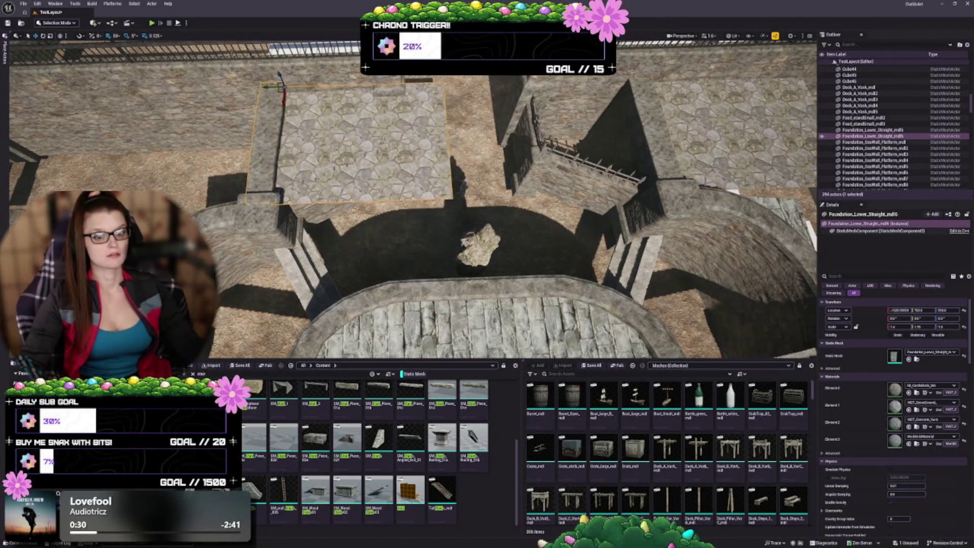
{"action": "scroll", "coordinate": [275, 90], "scroll_direction": "up", "scroll_amount": 10}
{"action": "scroll", "coordinate": [411, 203], "scroll_direction": "down", "scroll_amount": 3}
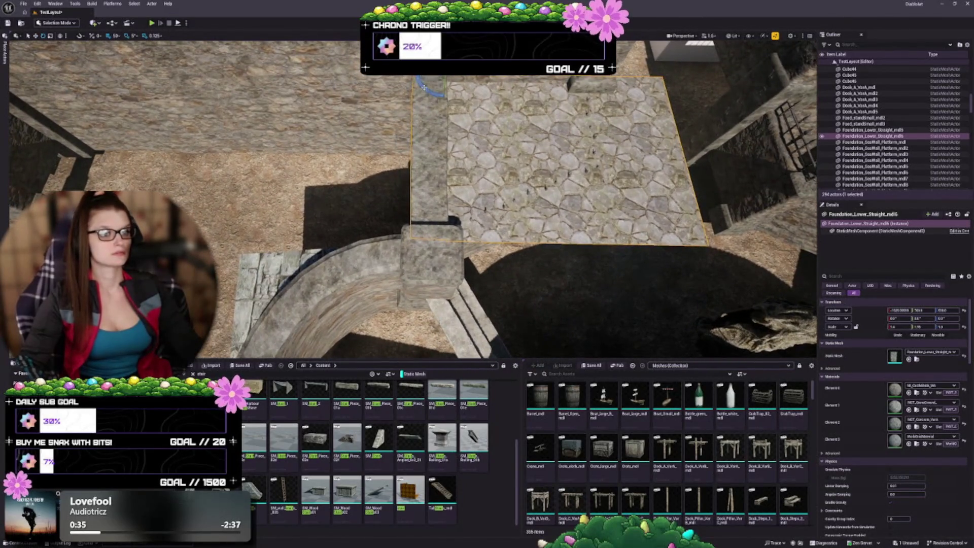
- Rotate the copied platform, move it beside the wall, and save the level
{"action": "mouse_move", "coordinate": [424, 87]}
{"action": "left_mouse_down"}
{"action": "mouse_move", "coordinate": [444, 97]}
{"action": "mouse_move", "coordinate": [411, 254]}
{"action": "left_mouse_up"}
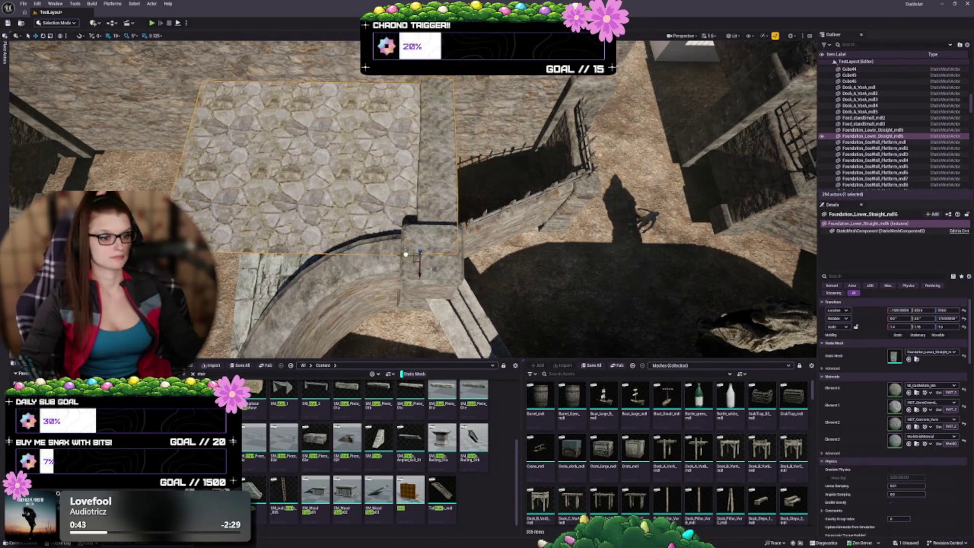
{"action": "key", "text": "f"}
{"action": "mouse_move", "coordinate": [406, 203]}
{"action": "left_mouse_down"}
{"action": "mouse_move", "coordinate": [609, 202]}
{"action": "mouse_move", "coordinate": [406, 187]}
{"action": "mouse_move", "coordinate": [406, 142]}
{"action": "mouse_move", "coordinate": [406, 264]}
{"action": "left_mouse_up"}
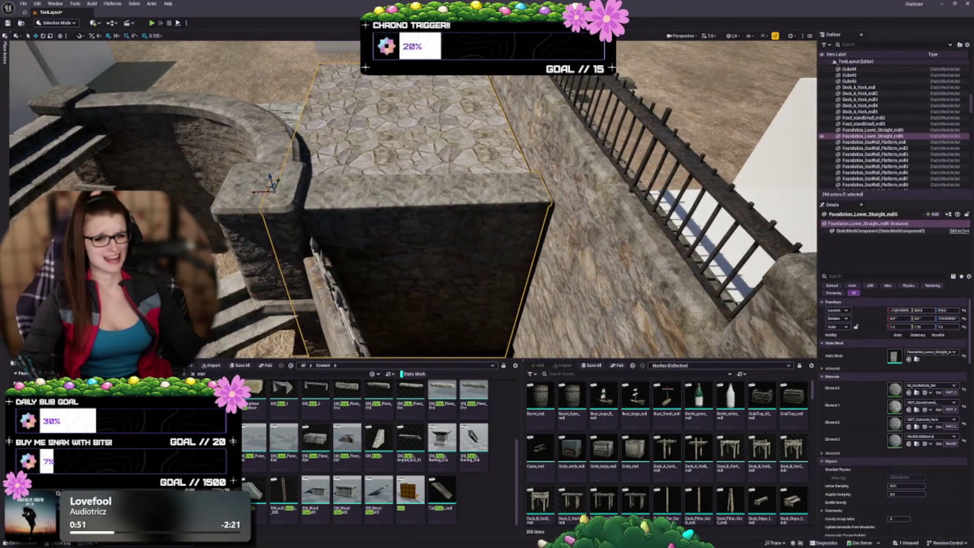
{"action": "left_click_drag", "start_coordinate": [255, 192], "coordinate": [280, 192]}
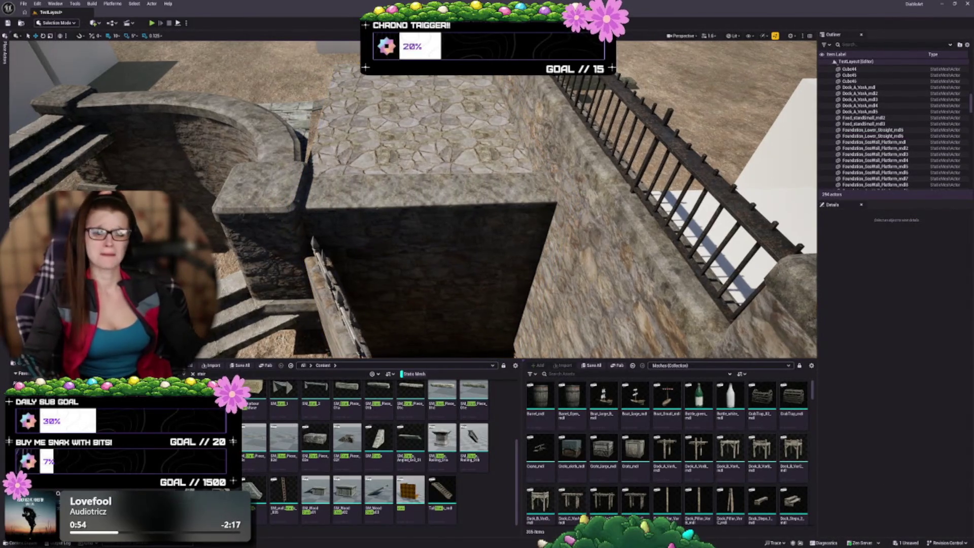
{"action": "key", "text": "Escape"}
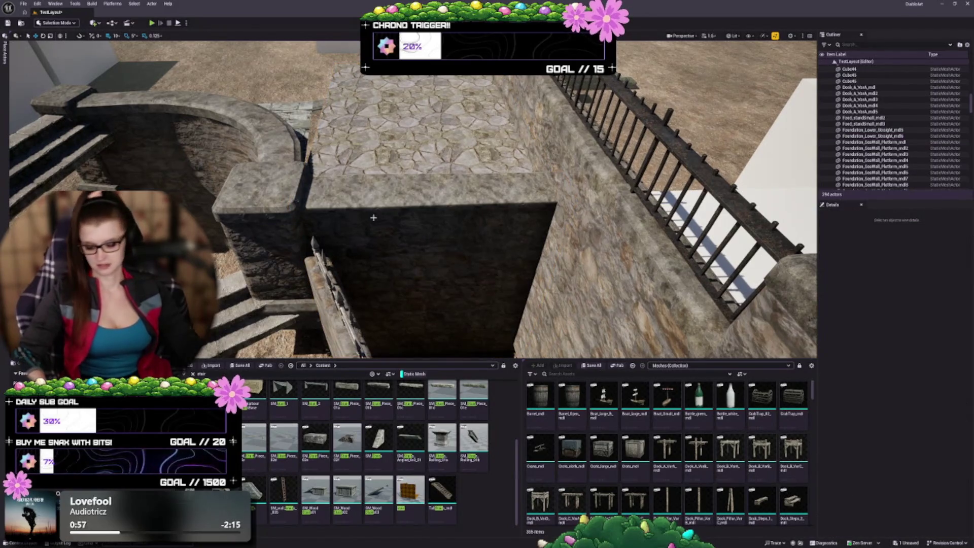
{"action": "key", "text": "ctrl+s"}
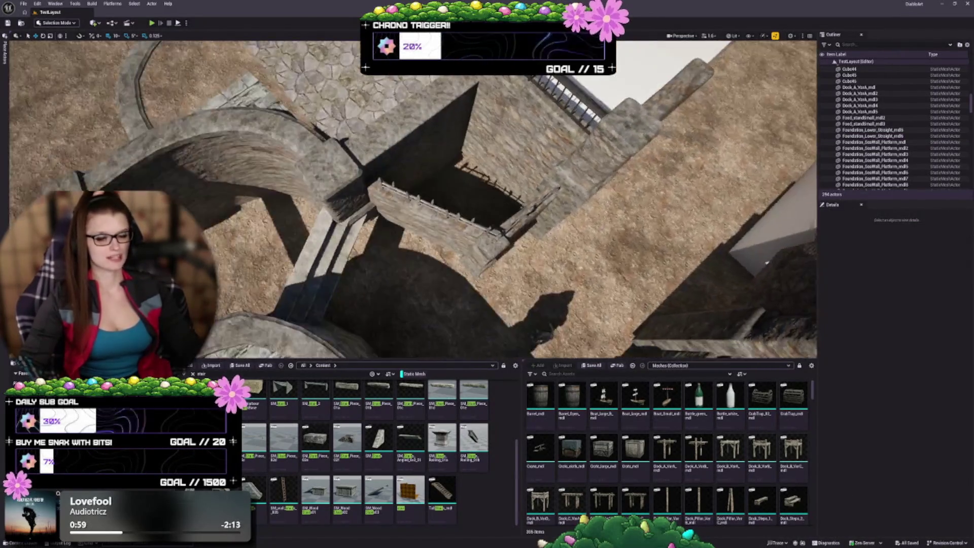
- Fly from above the castle walls down to a close view of the stone stairs
{"action": "left_click_drag", "start_coordinate": [422, 176], "coordinate": [422, 176]}
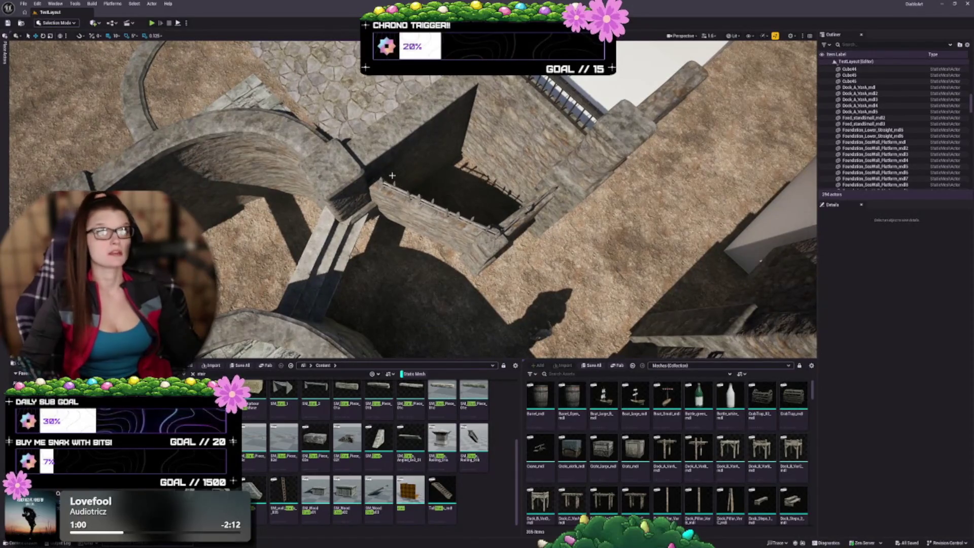
{"action": "left_click_drag", "start_coordinate": [402, 232], "coordinate": [410, 237]}
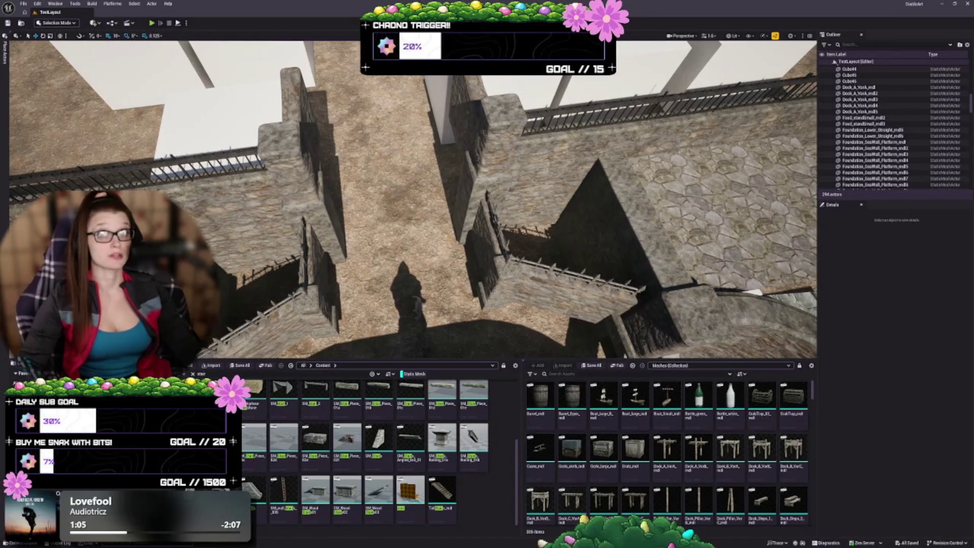
{"action": "left_click_drag", "start_coordinate": [359, 214], "coordinate": [363, 168]}
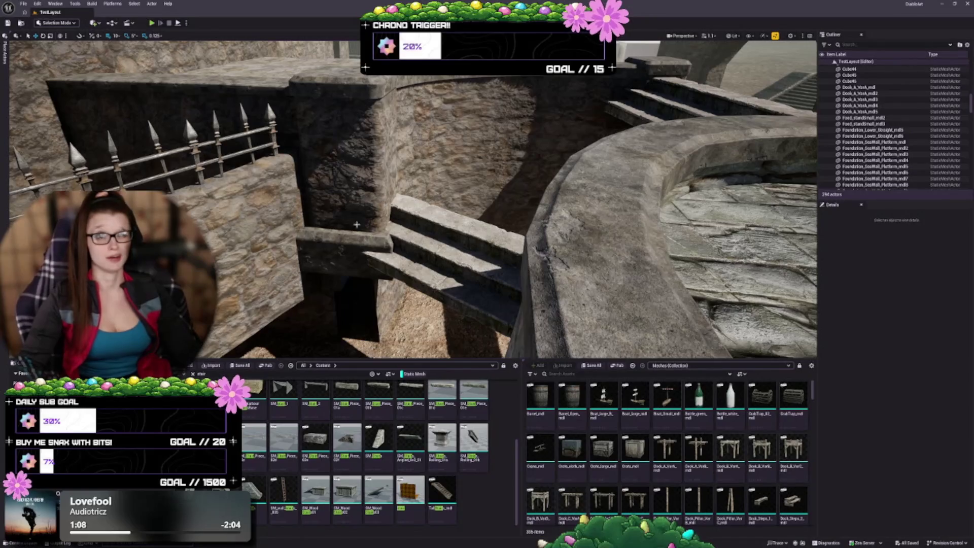
{"action": "left_click_drag", "start_coordinate": [455, 252], "coordinate": [436, 268]}
- Shift the SM_Steps stairs down and left, then rotate them to sit level
{"action": "left_click", "coordinate": [455, 252]}
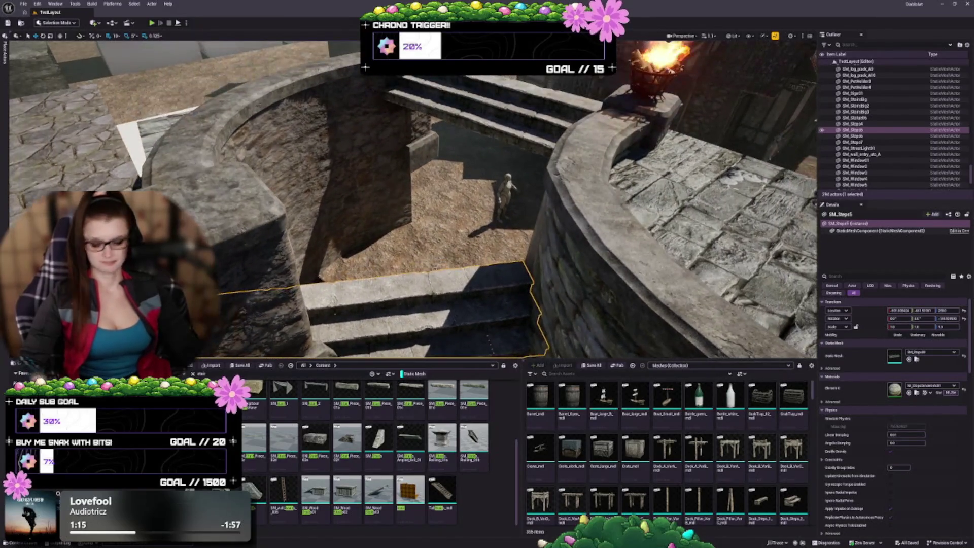
{"action": "key", "text": "f"}
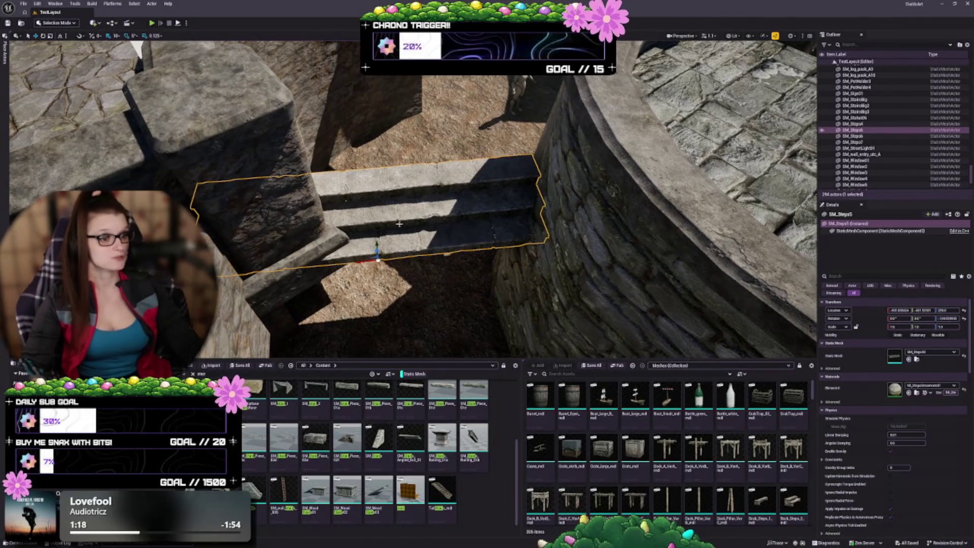
{"action": "left_click_drag", "start_coordinate": [386, 245], "coordinate": [386, 245]}
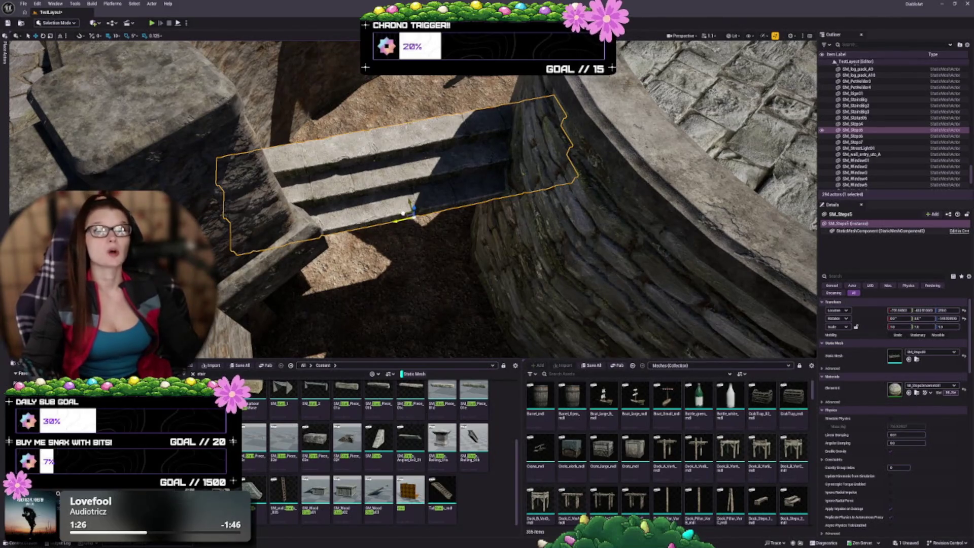
{"action": "left_click_drag", "start_coordinate": [413, 209], "coordinate": [406, 234]}
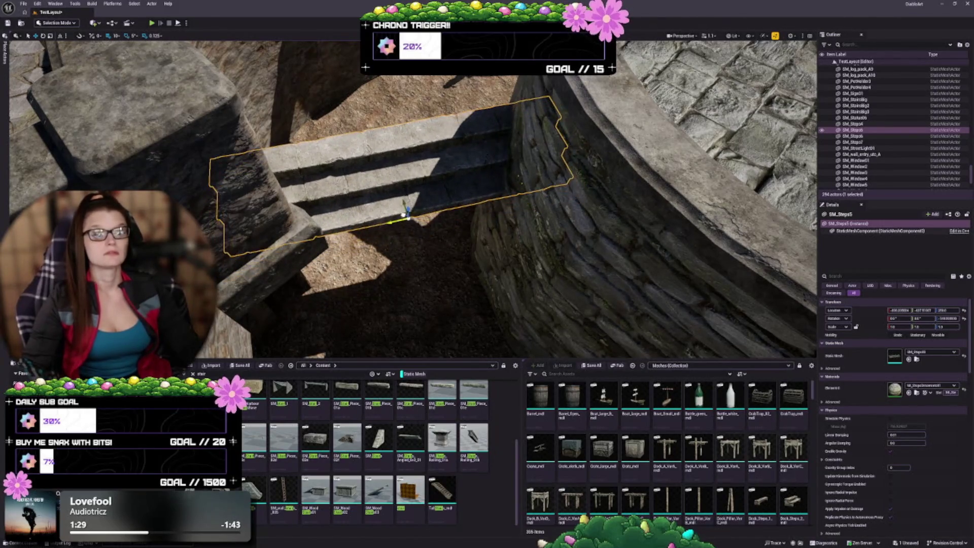
{"action": "left_click_drag", "start_coordinate": [400, 246], "coordinate": [379, 223]}
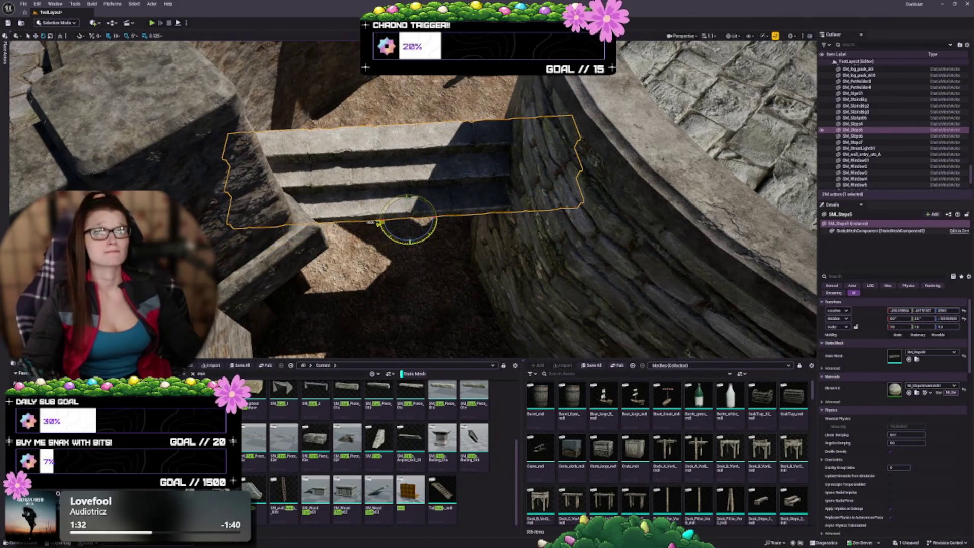
{"action": "mouse_move", "coordinate": [495, 294]}
{"action": "left_mouse_down"}
{"action": "mouse_move", "coordinate": [457, 289]}
{"action": "mouse_move", "coordinate": [490, 297]}
{"action": "left_mouse_up"}
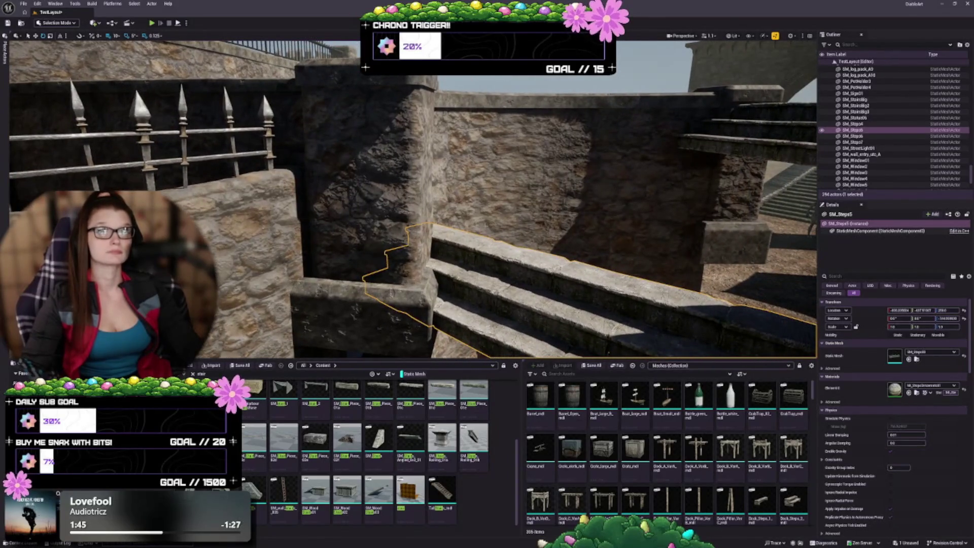
{"action": "left_click", "coordinate": [406, 243]}
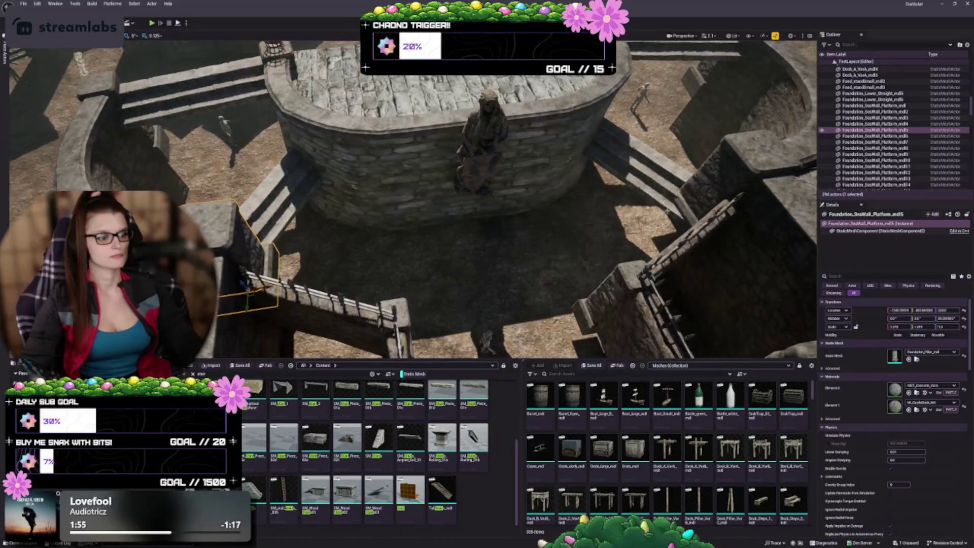
{"action": "left_click", "coordinate": [711, 180], "text": "ctrl"}
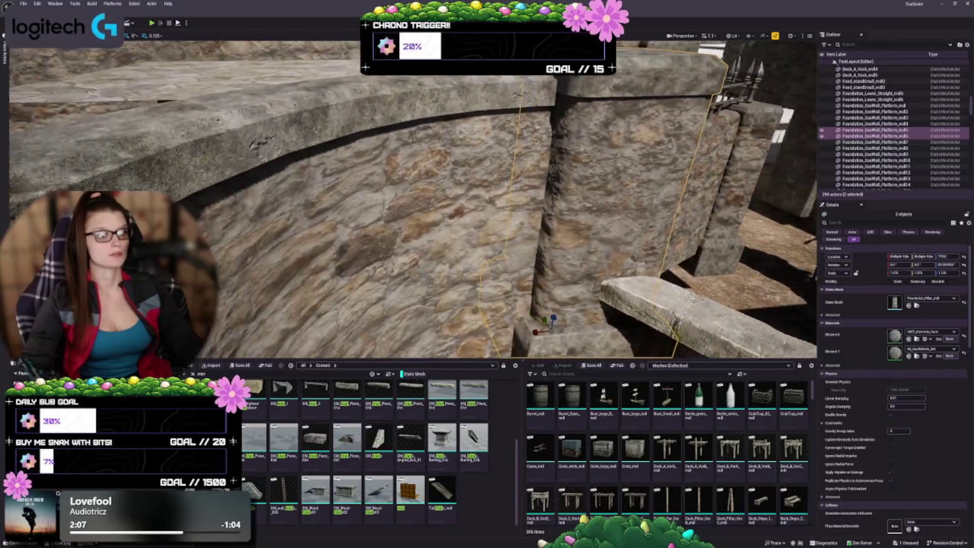
{"action": "mouse_move", "coordinate": [487, 203]}
{"action": "left_mouse_down"}
{"action": "mouse_move", "coordinate": [452, 209]}
{"action": "mouse_move", "coordinate": [445, 222]}
{"action": "left_mouse_up"}
{"action": "key", "text": "Escape"}
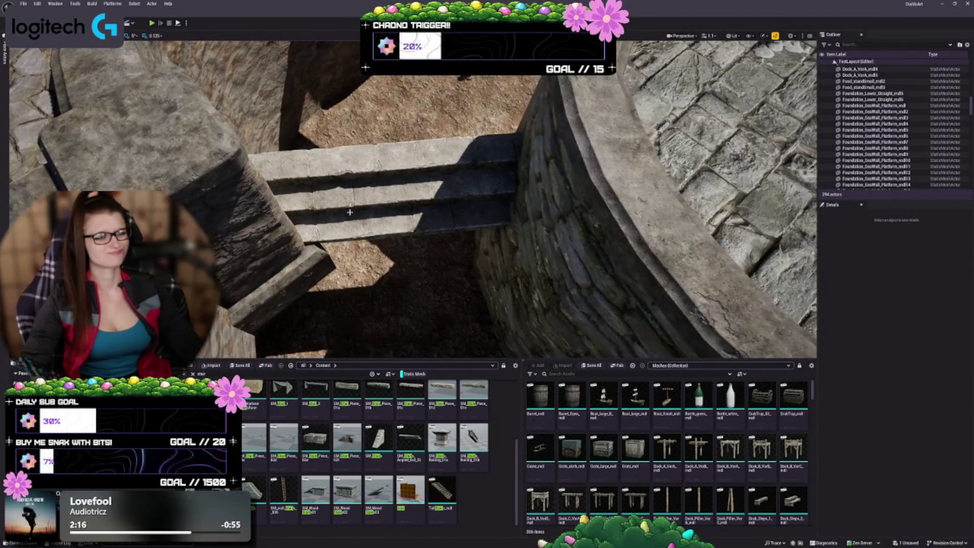
{"action": "left_click", "coordinate": [350, 210]}
{"action": "key", "text": "e"}
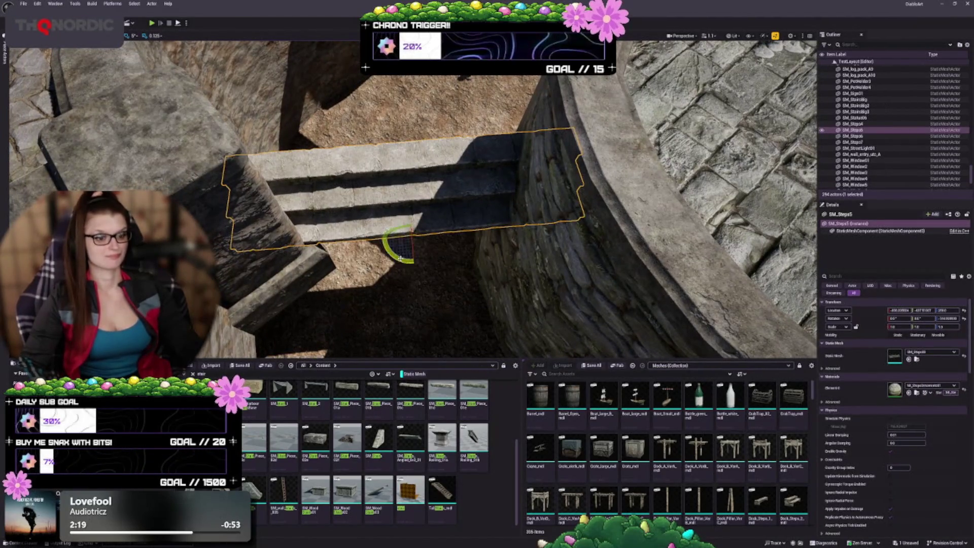
{"action": "mouse_move", "coordinate": [414, 262]}
{"action": "left_mouse_down"}
{"action": "mouse_move", "coordinate": [370, 242]}
{"action": "mouse_move", "coordinate": [396, 223]}
{"action": "mouse_move", "coordinate": [380, 181]}
{"action": "left_mouse_up"}
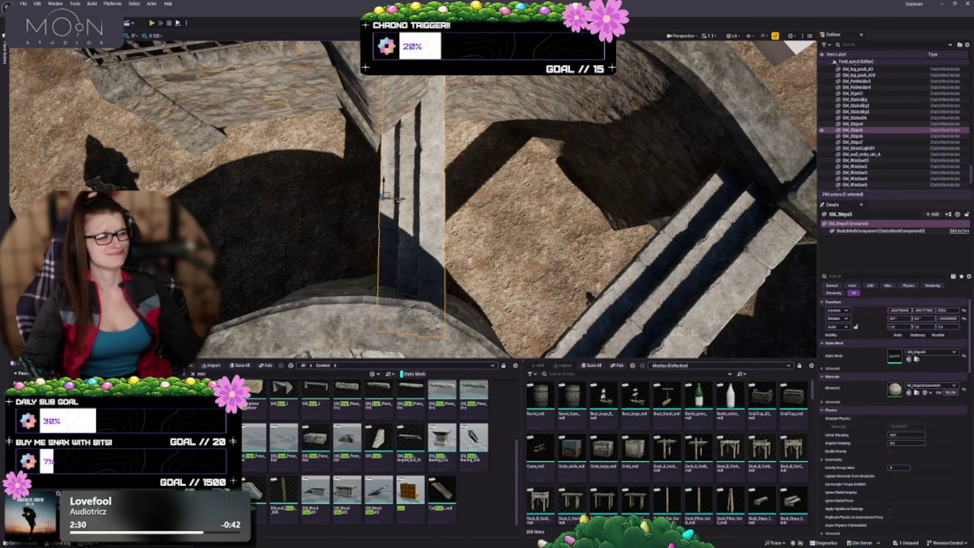
{"action": "left_click_drag", "start_coordinate": [402, 199], "coordinate": [414, 198]}
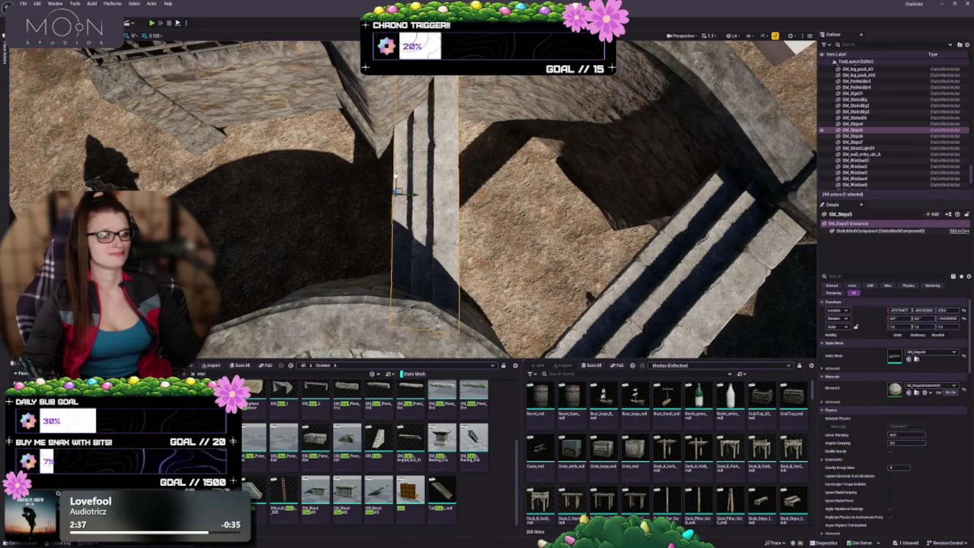
{"action": "left_click_drag", "start_coordinate": [414, 199], "coordinate": [414, 152]}
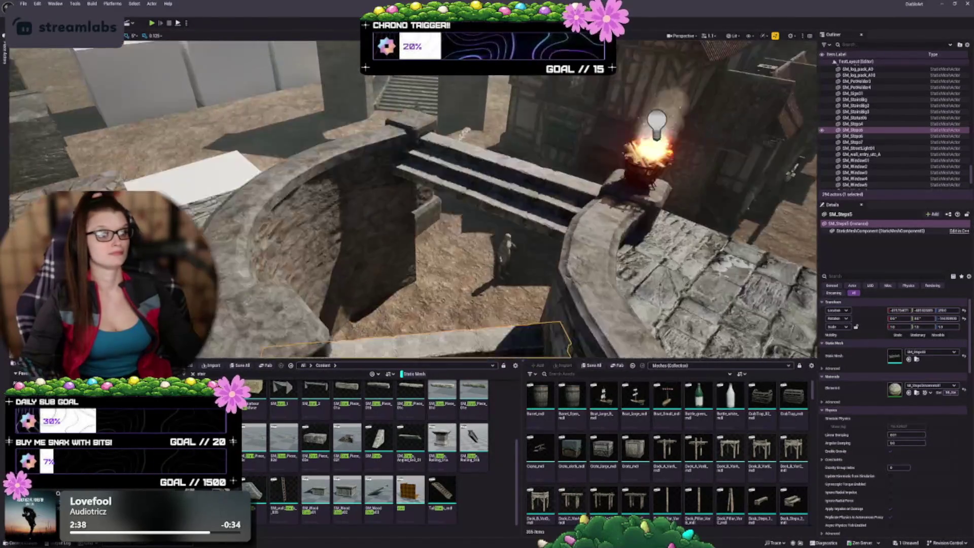
{"action": "mouse_move", "coordinate": [525, 266]}
{"action": "left_mouse_down"}
{"action": "mouse_move", "coordinate": [508, 253]}
{"action": "mouse_move", "coordinate": [497, 264]}
{"action": "mouse_move", "coordinate": [526, 266]}
{"action": "left_mouse_up"}
{"action": "key", "text": "Escape"}
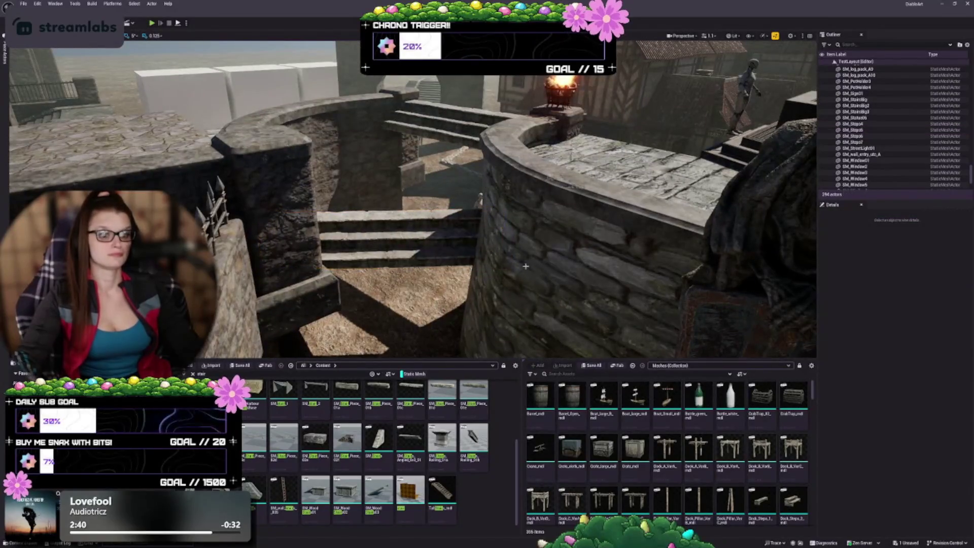
{"action": "left_click_drag", "start_coordinate": [487, 148], "coordinate": [465, 179]}
{"action": "left_click", "coordinate": [553, 203]}
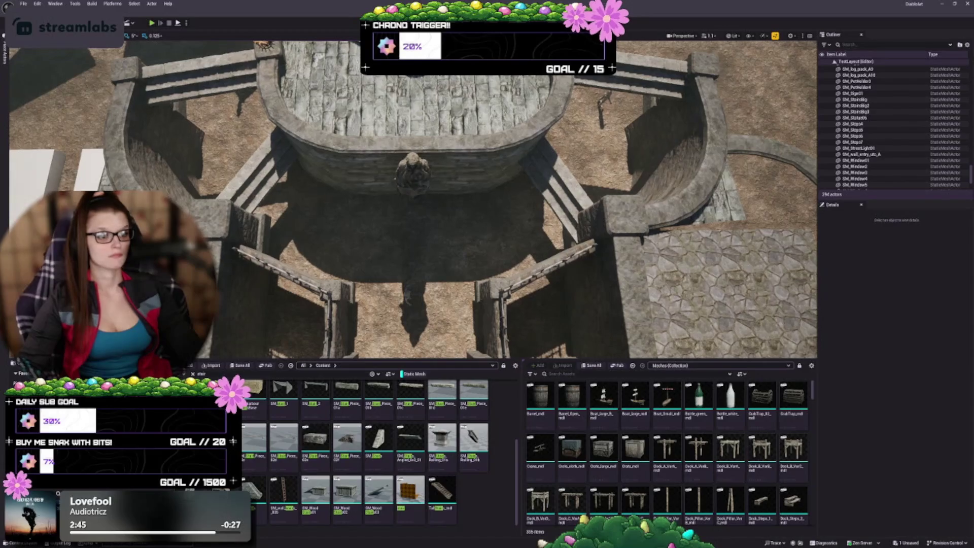
{"action": "key", "text": "Delete"}
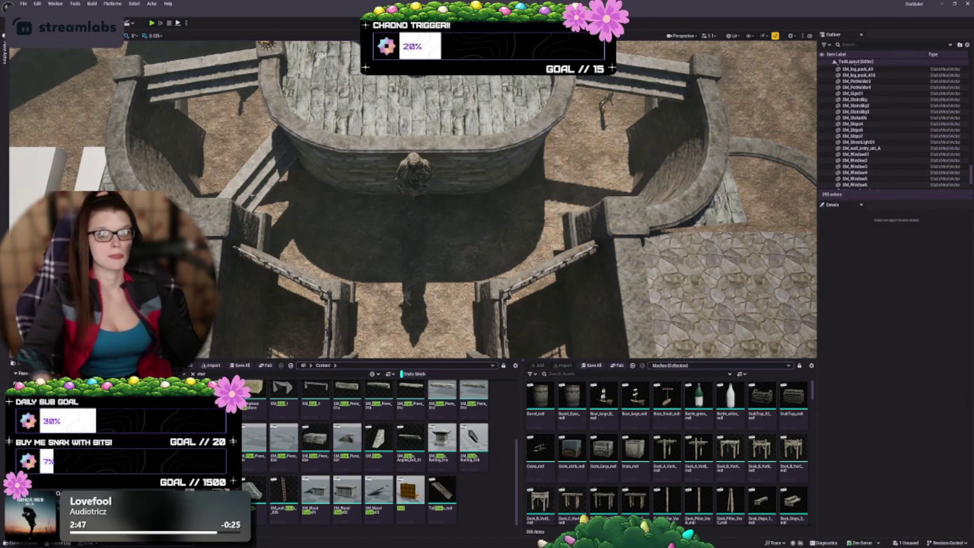
{"action": "key", "text": "ctrl+z"}
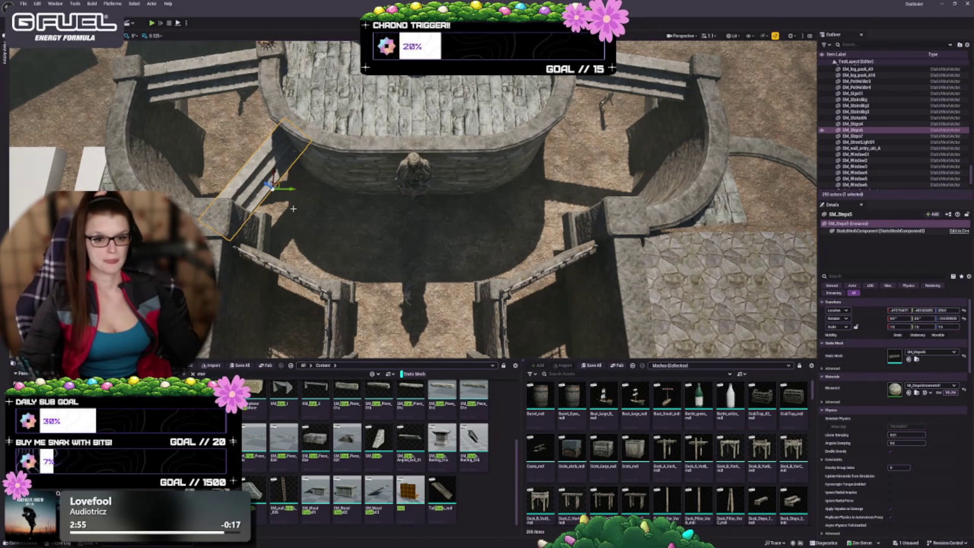
- Alt-drag a copy of SM_Steps5 to the right and mirror it on X
{"action": "left_click_drag", "start_coordinate": [287, 189], "coordinate": [575, 186]}
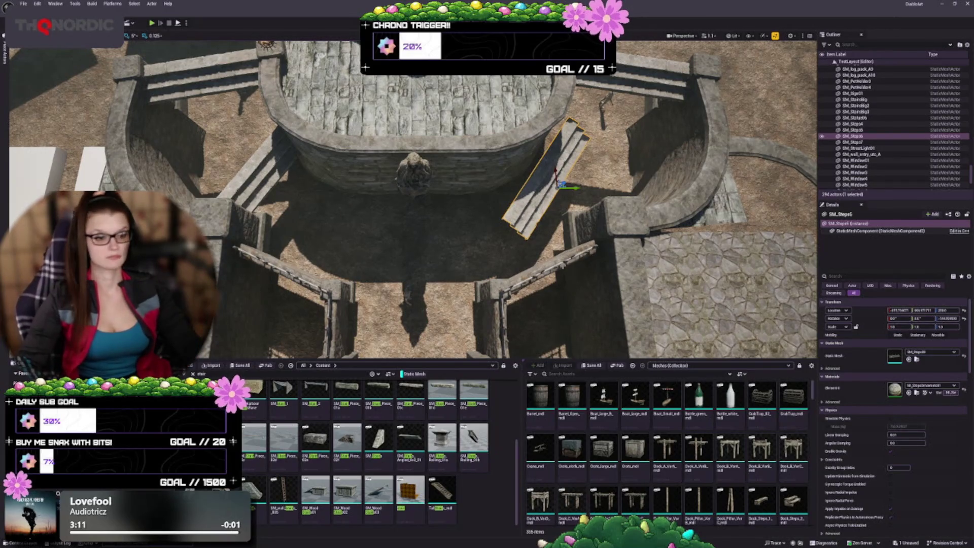
{"action": "right_click", "coordinate": [525, 210]}
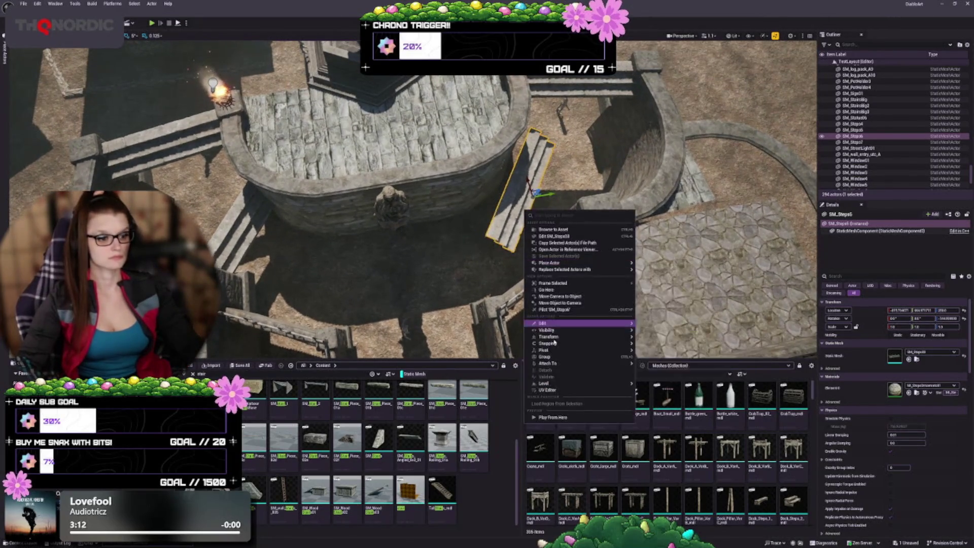
{"action": "mouse_move", "coordinate": [556, 337]}
{"action": "left_click", "coordinate": [661, 347]}
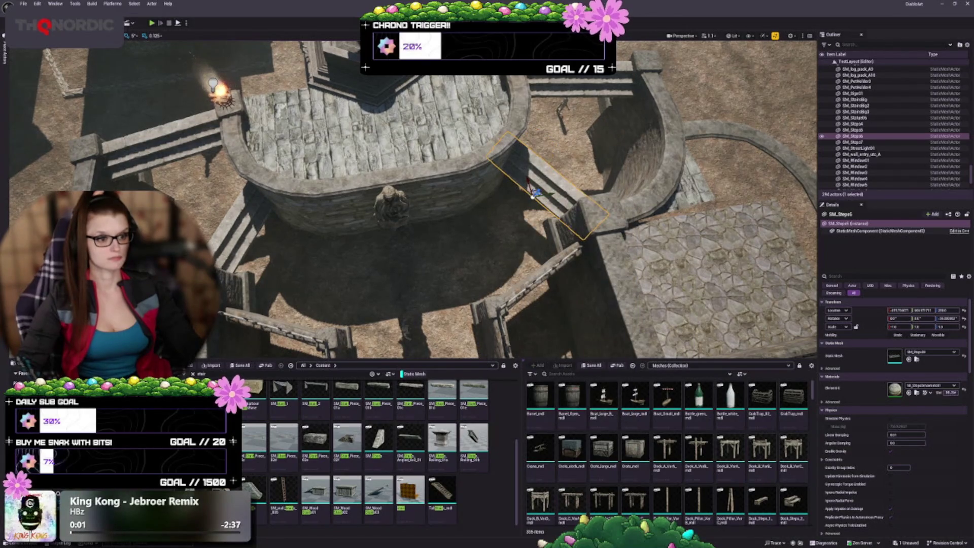
- Nudge the mirrored SM_Steps6 stairs into place beside the platform and save the level
{"action": "scroll", "coordinate": [475, 263], "scroll_direction": "down", "scroll_amount": 3}
{"action": "left_click_drag", "start_coordinate": [476, 263], "coordinate": [635, 263]}
{"action": "key", "text": "f"}
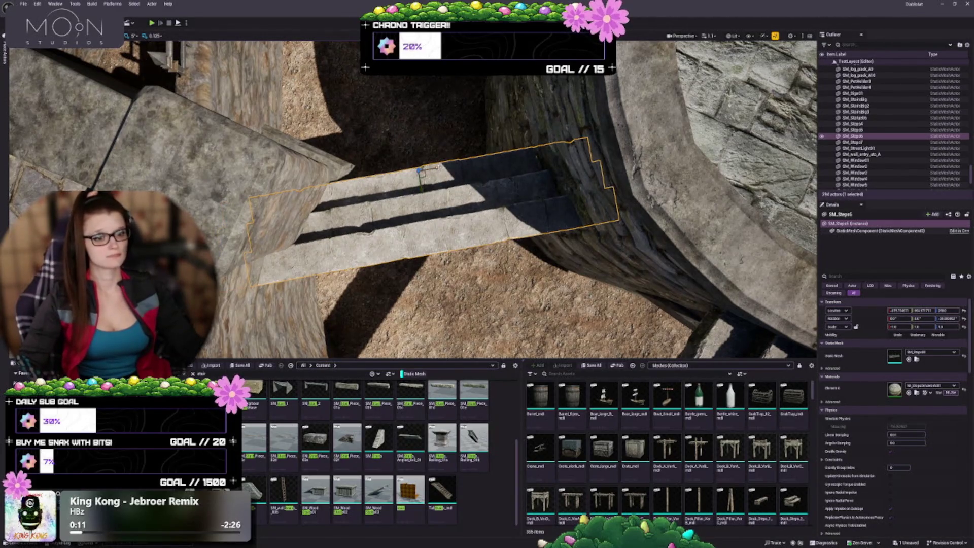
{"action": "mouse_move", "coordinate": [439, 167]}
{"action": "left_mouse_down"}
{"action": "mouse_move", "coordinate": [376, 121]}
{"action": "mouse_move", "coordinate": [355, 147]}
{"action": "mouse_move", "coordinate": [521, 276]}
{"action": "left_mouse_up"}
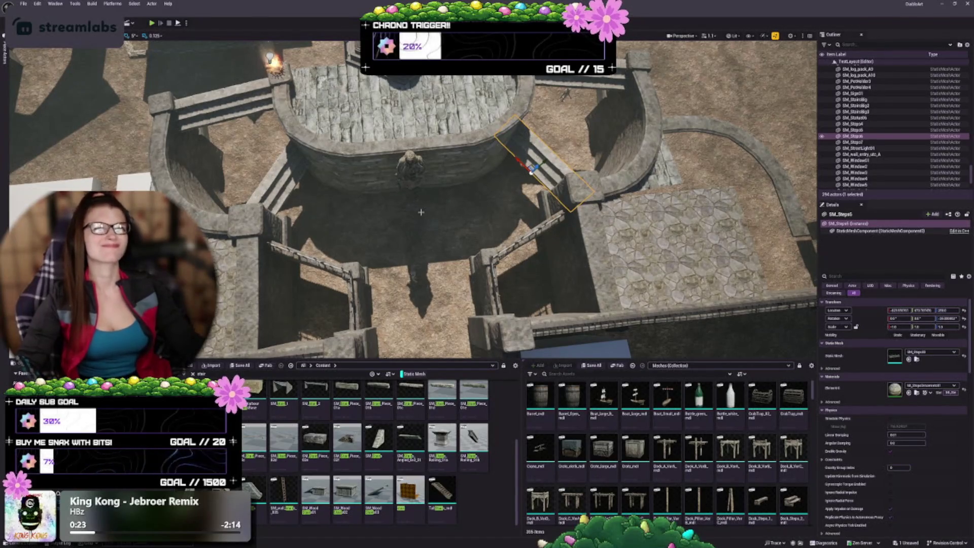
{"action": "key", "text": "ctrl+s"}
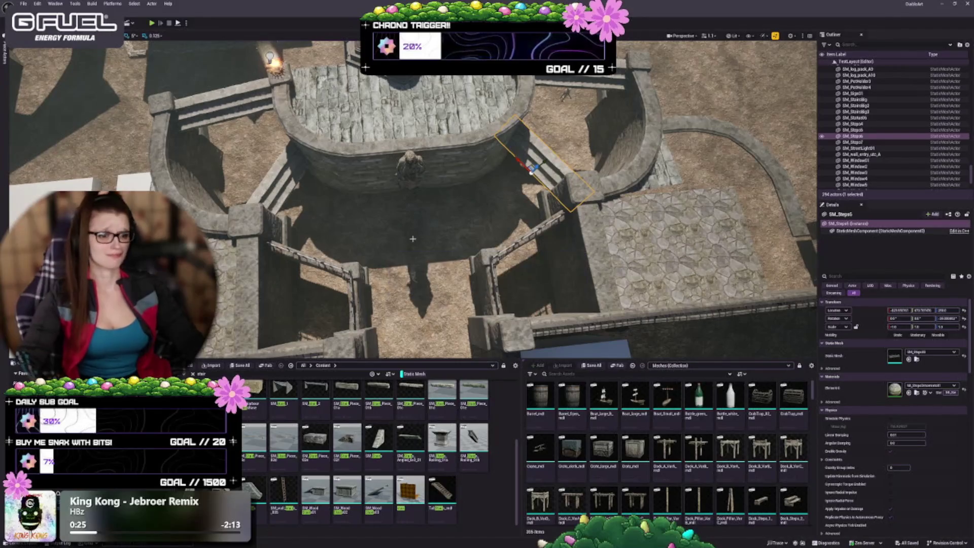
{"action": "key", "text": "Escape"}
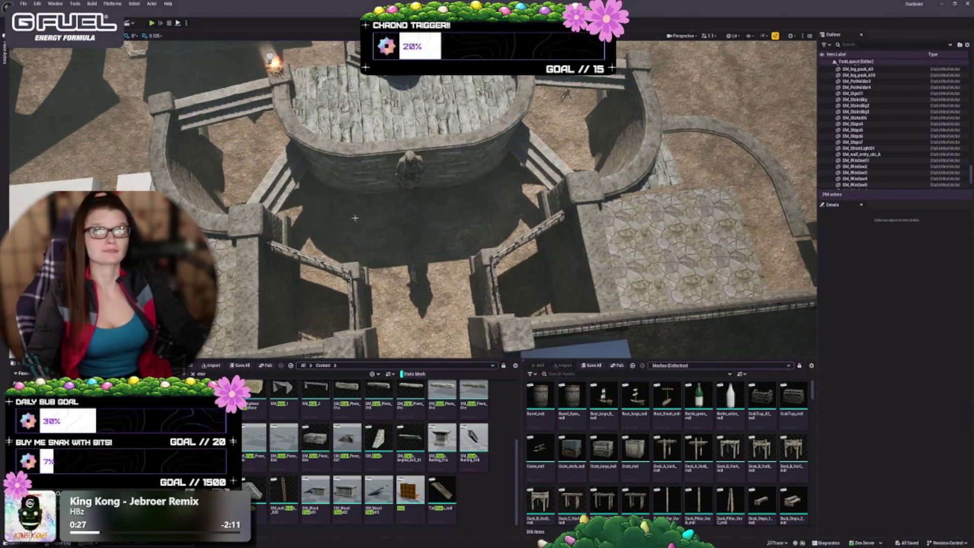
- Clear the stair search in the Content Browser and scroll down to the Foundation meshes
{"action": "scroll", "coordinate": [394, 234], "scroll_direction": "up", "scroll_amount": 10}
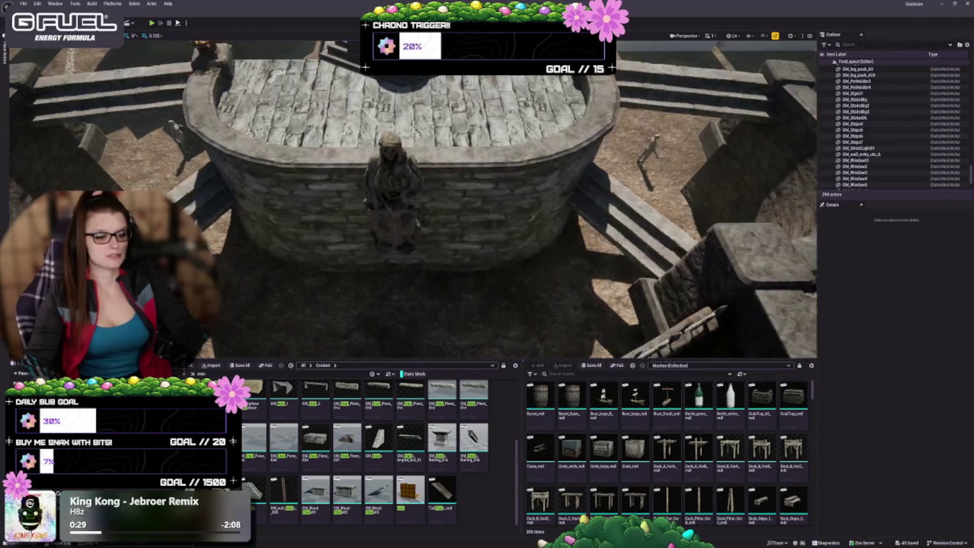
{"action": "scroll", "coordinate": [412, 241], "scroll_direction": "down", "scroll_amount": 5}
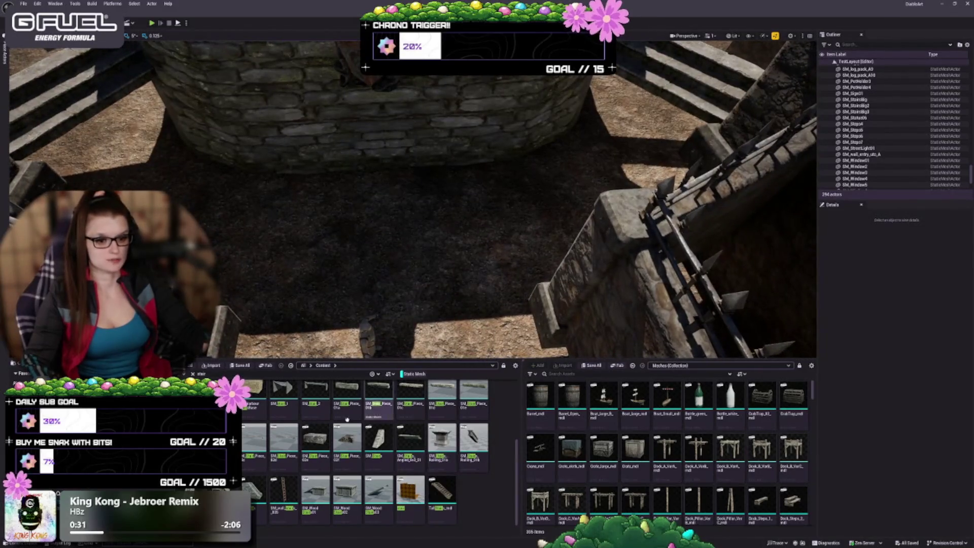
{"action": "left_click", "coordinate": [193, 374]}
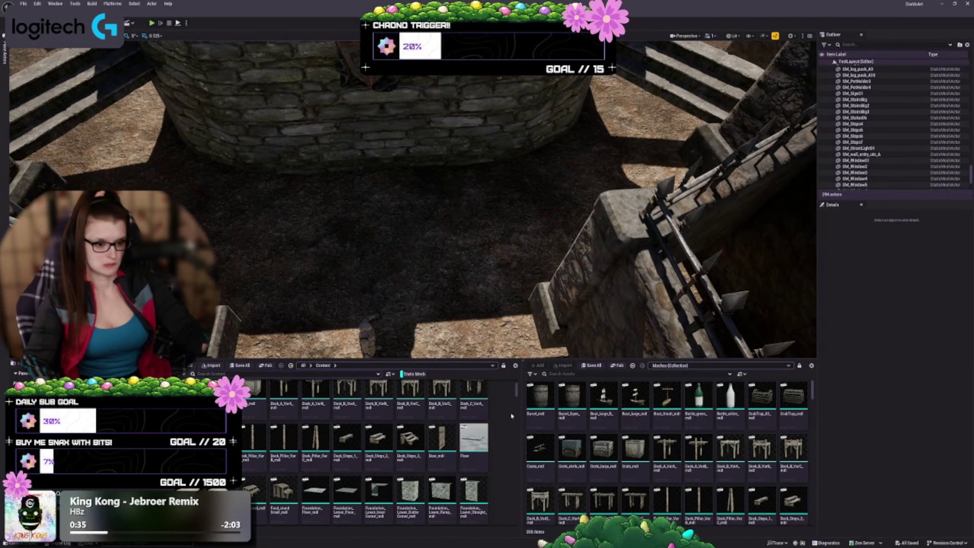
{"action": "scroll", "coordinate": [511, 416], "scroll_direction": "up", "scroll_amount": 3}
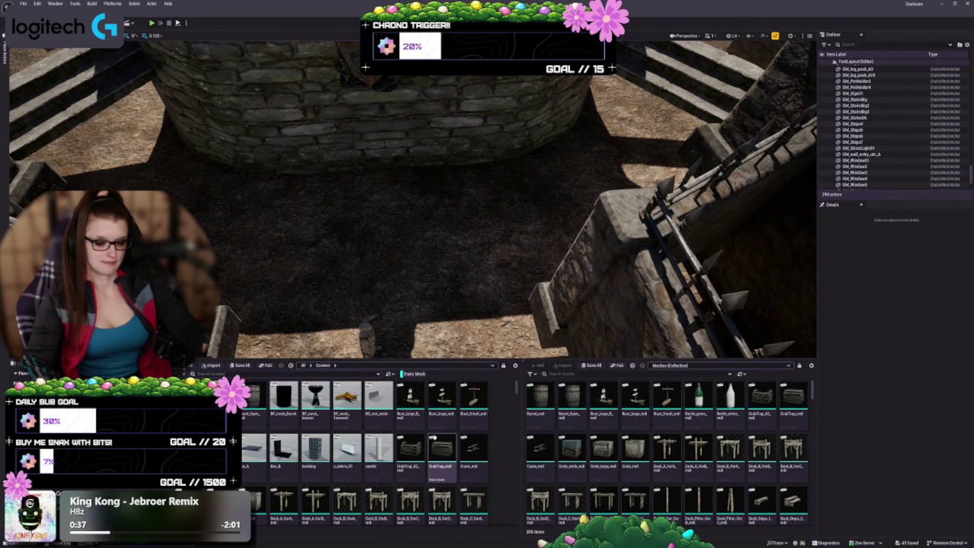
{"action": "scroll", "coordinate": [421, 421], "scroll_direction": "down", "scroll_amount": 5}
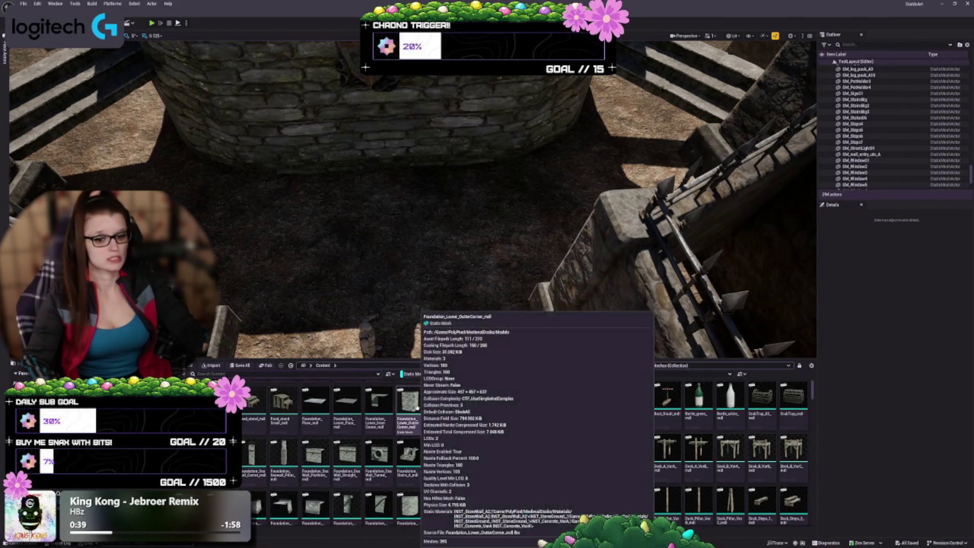
{"action": "scroll", "coordinate": [409, 263], "scroll_direction": "down", "scroll_amount": 5}
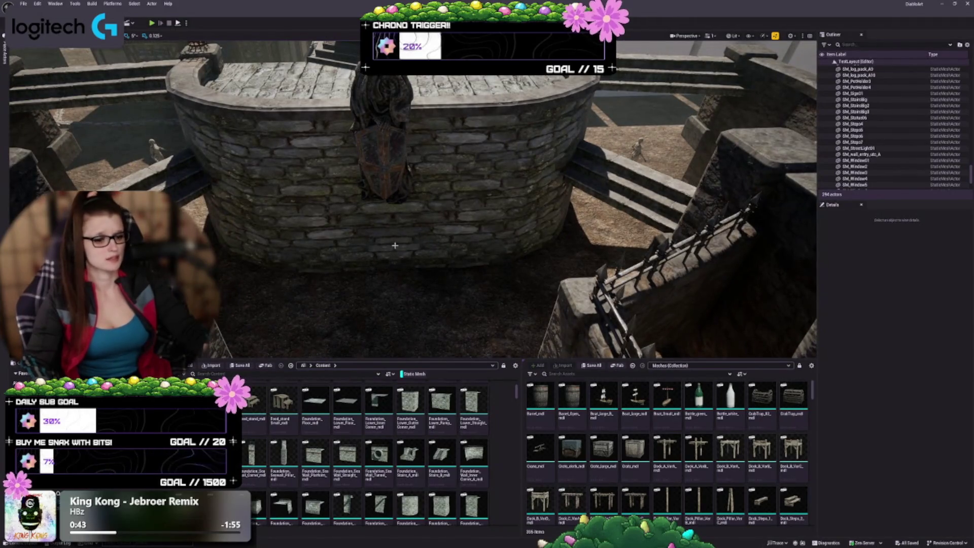
- Place Foundation_Lower_OuterCorner in the courtyard and swap its mesh to the sea wall pillar (Foundation_Pillar)
{"action": "mouse_move", "coordinate": [408, 401]}
{"action": "left_mouse_down"}
{"action": "mouse_move", "coordinate": [370, 262]}
{"action": "mouse_move", "coordinate": [426, 327]}
{"action": "left_mouse_up"}
{"action": "key", "text": "f"}
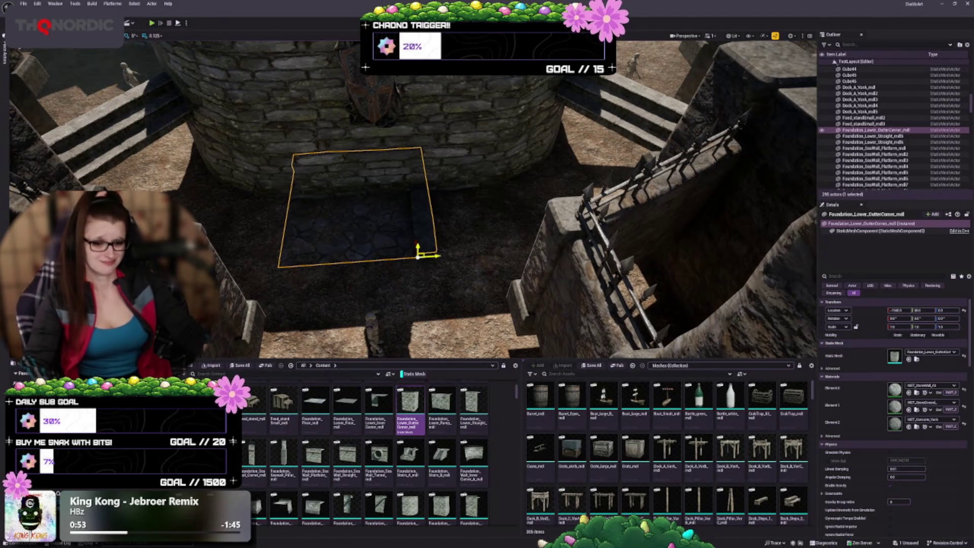
{"action": "left_click", "coordinate": [909, 358]}
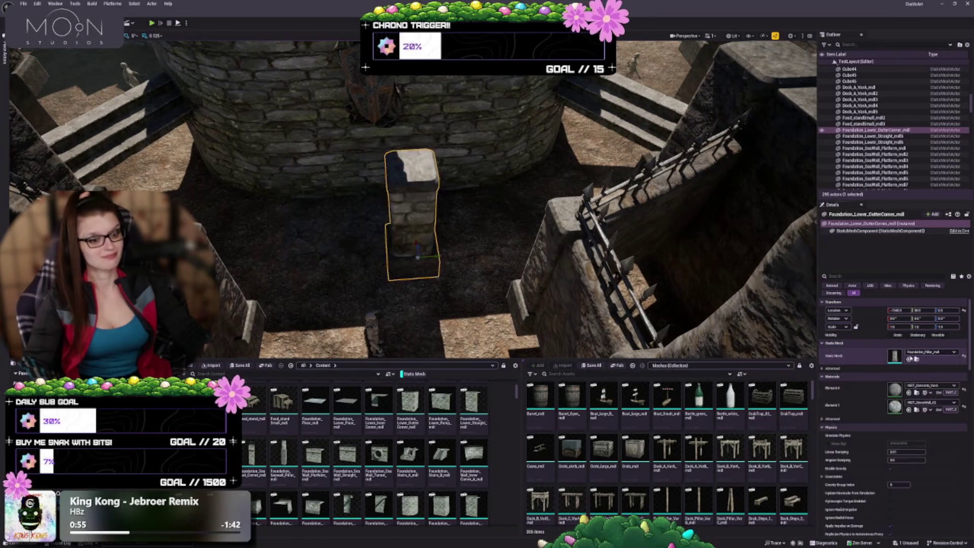
{"action": "left_click", "coordinate": [253, 459]}
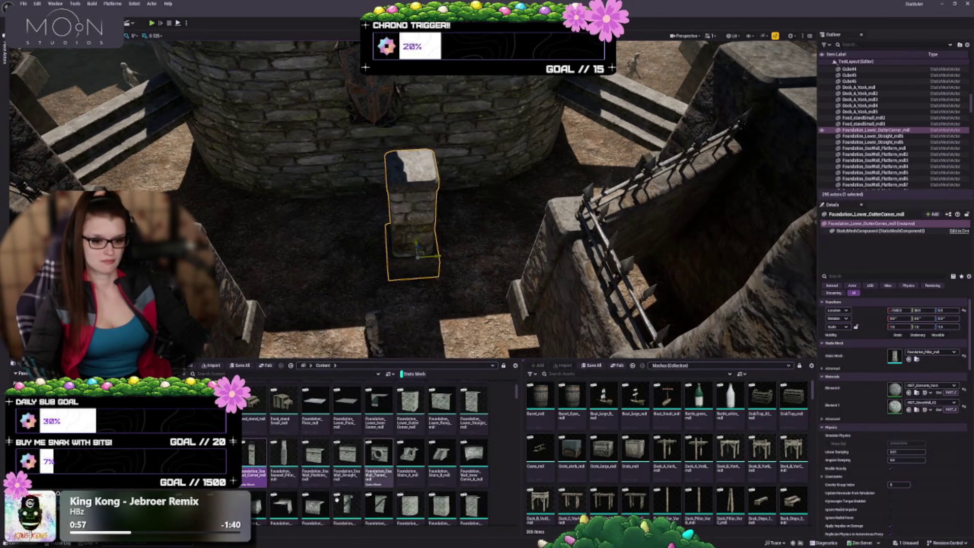
{"action": "left_click", "coordinate": [287, 469]}
{"action": "left_click", "coordinate": [909, 359]}
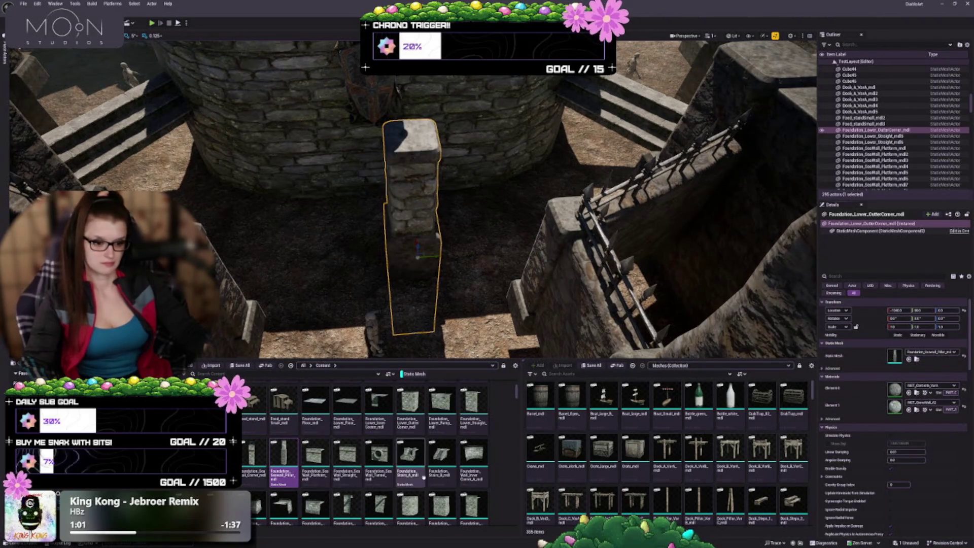
{"action": "scroll", "coordinate": [276, 426], "scroll_direction": "down", "scroll_amount": 1}
{"action": "scroll", "coordinate": [276, 425], "scroll_direction": "down", "scroll_amount": 1}
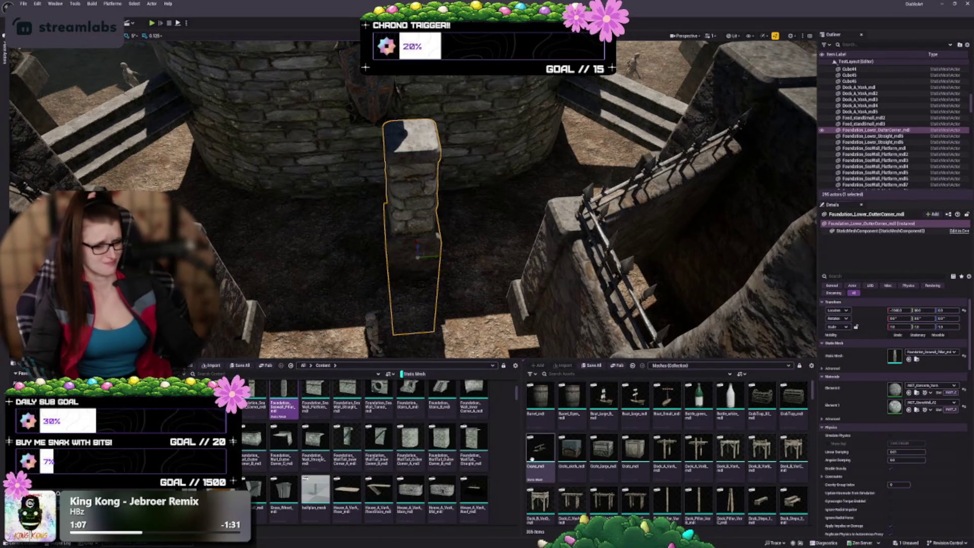
{"action": "scroll", "coordinate": [364, 487], "scroll_direction": "down", "scroll_amount": 1}
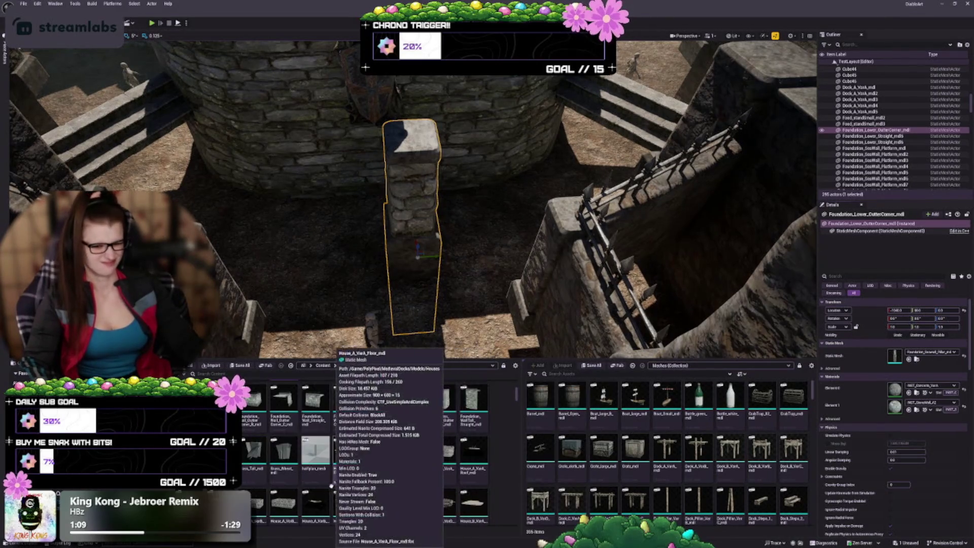
{"action": "scroll", "coordinate": [364, 487], "scroll_direction": "down", "scroll_amount": 3}
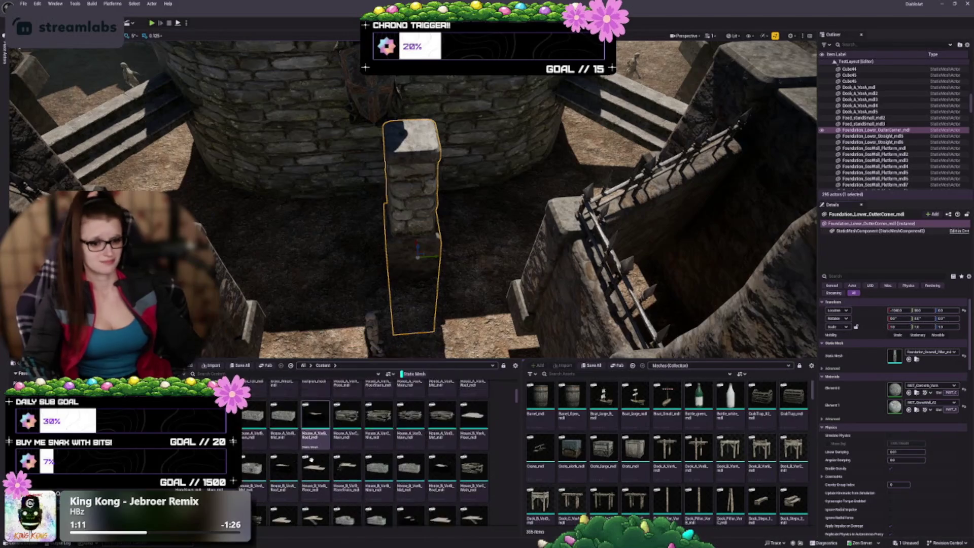
{"action": "scroll", "coordinate": [308, 459], "scroll_direction": "down", "scroll_amount": 4}
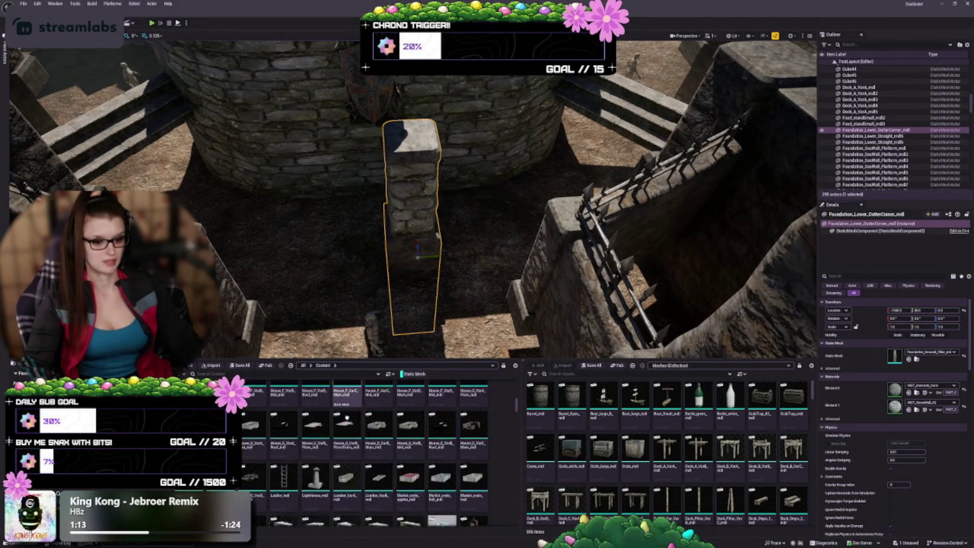
{"action": "scroll", "coordinate": [393, 403], "scroll_direction": "down", "scroll_amount": 5}
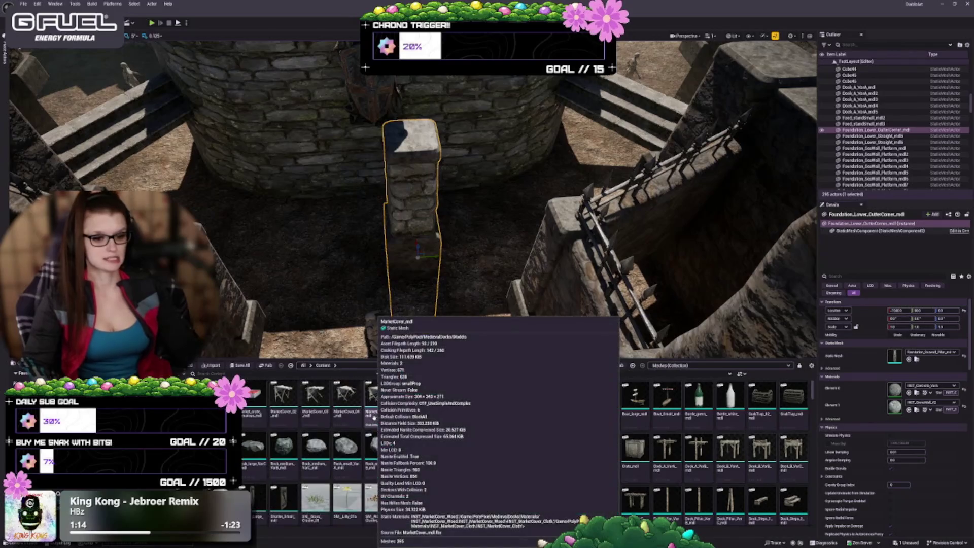
{"action": "scroll", "coordinate": [394, 401], "scroll_direction": "down", "scroll_amount": 3}
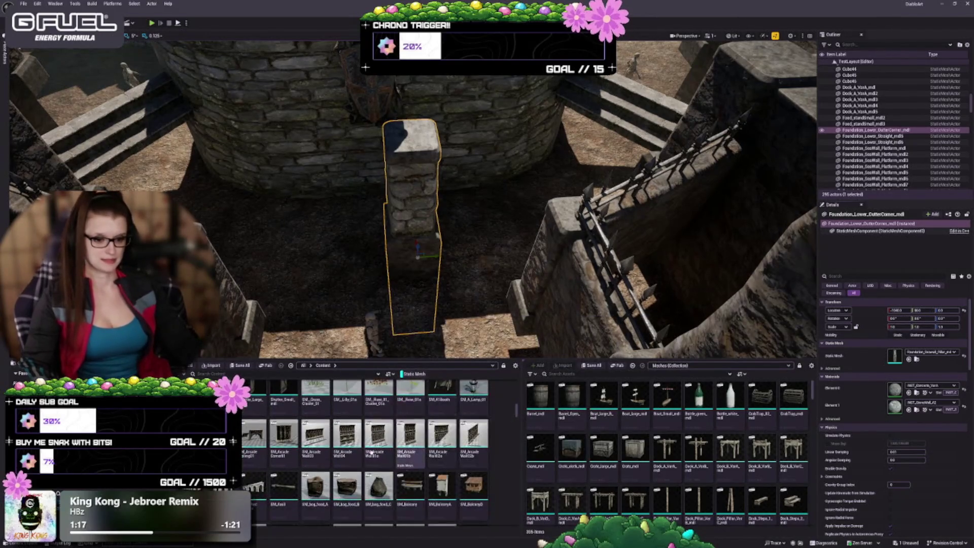
{"action": "scroll", "coordinate": [365, 445], "scroll_direction": "down", "scroll_amount": 2}
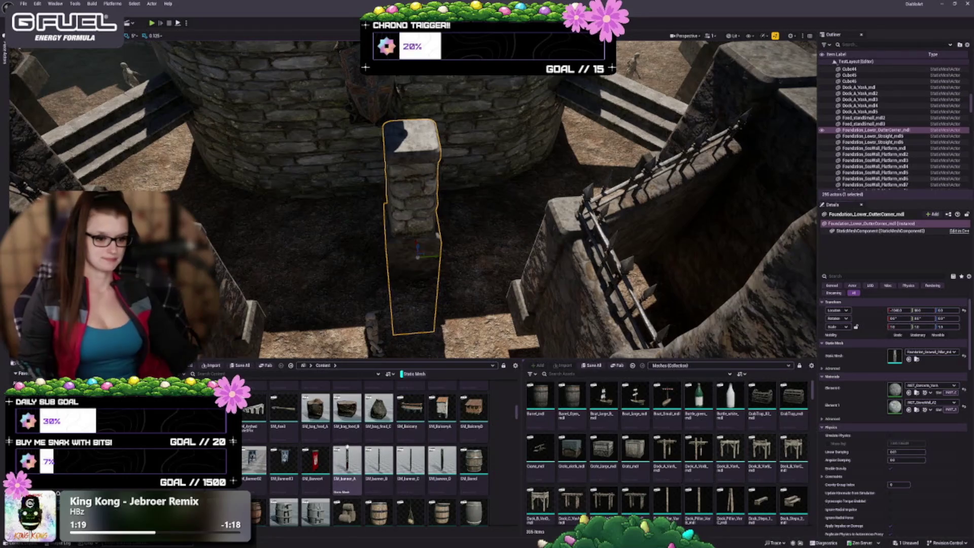
{"action": "scroll", "coordinate": [360, 440], "scroll_direction": "down", "scroll_amount": 5}
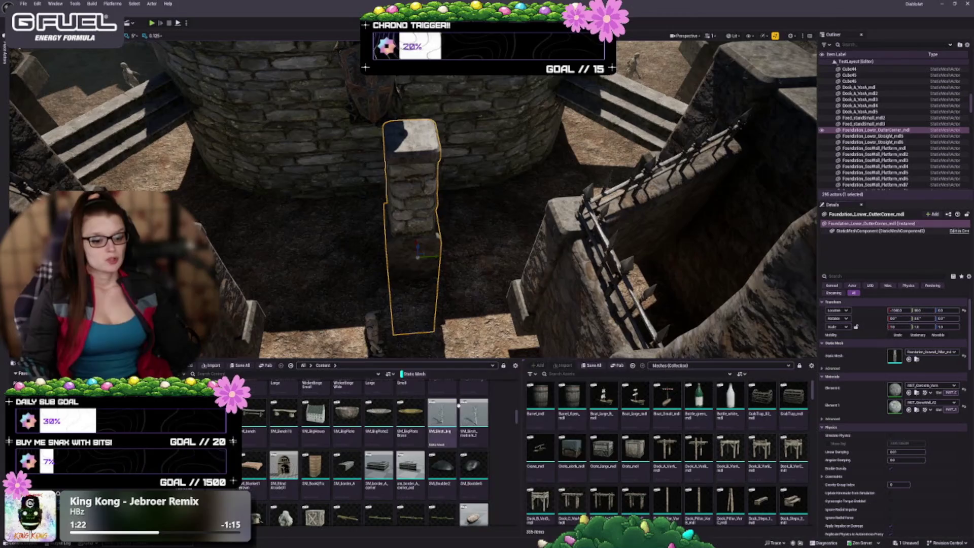
{"action": "scroll", "coordinate": [453, 417], "scroll_direction": "down", "scroll_amount": 2}
{"action": "scroll", "coordinate": [452, 416], "scroll_direction": "down", "scroll_amount": 1}
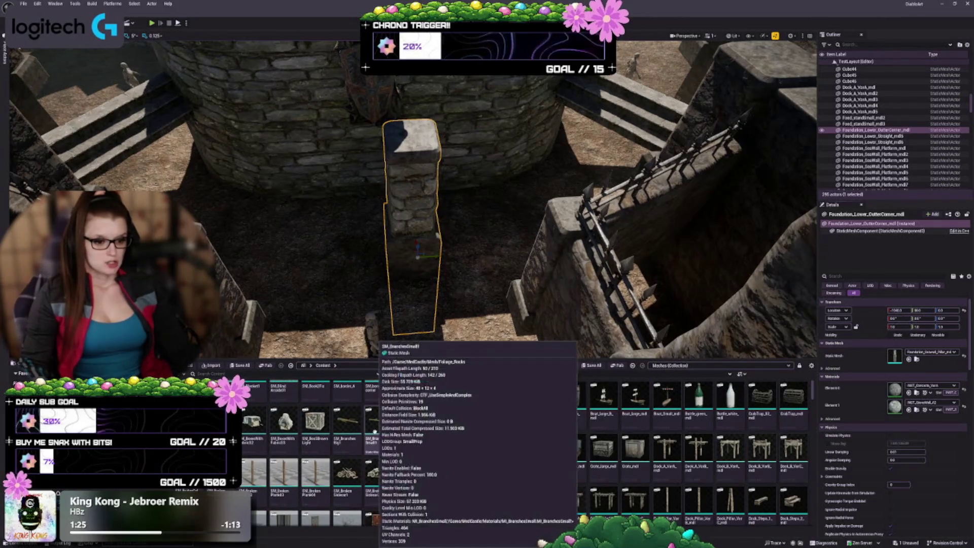
{"action": "scroll", "coordinate": [336, 446], "scroll_direction": "down", "scroll_amount": 2}
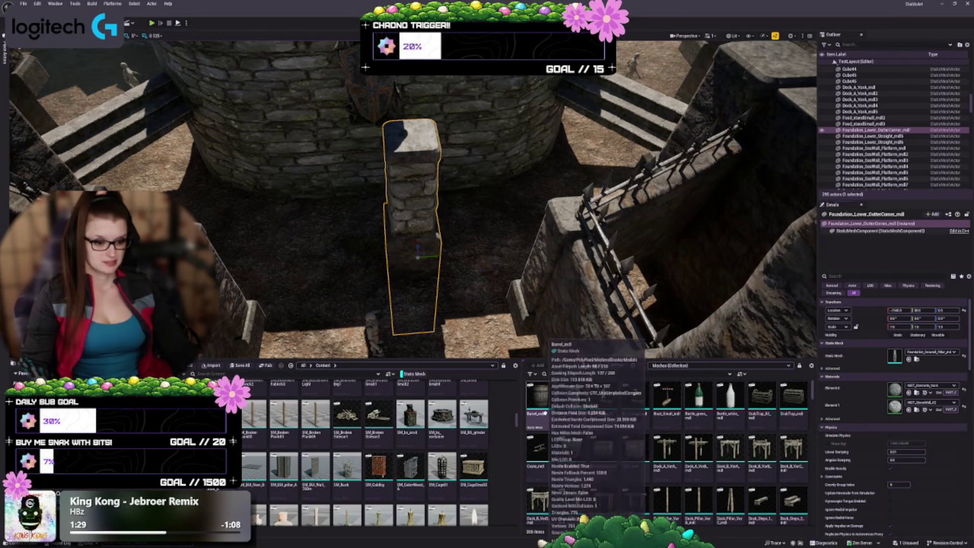
{"action": "scroll", "coordinate": [469, 431], "scroll_direction": "down", "scroll_amount": 2}
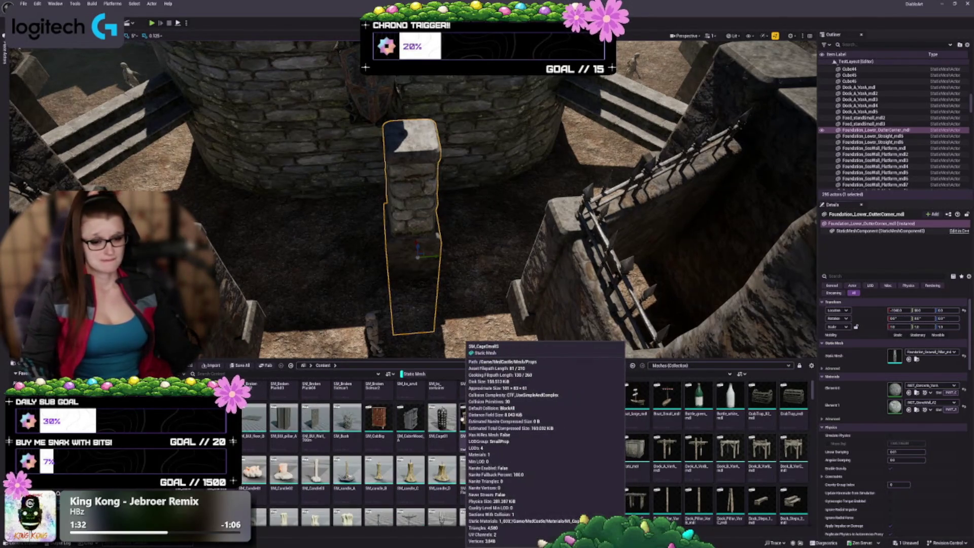
{"action": "scroll", "coordinate": [501, 428], "scroll_direction": "down", "scroll_amount": 5}
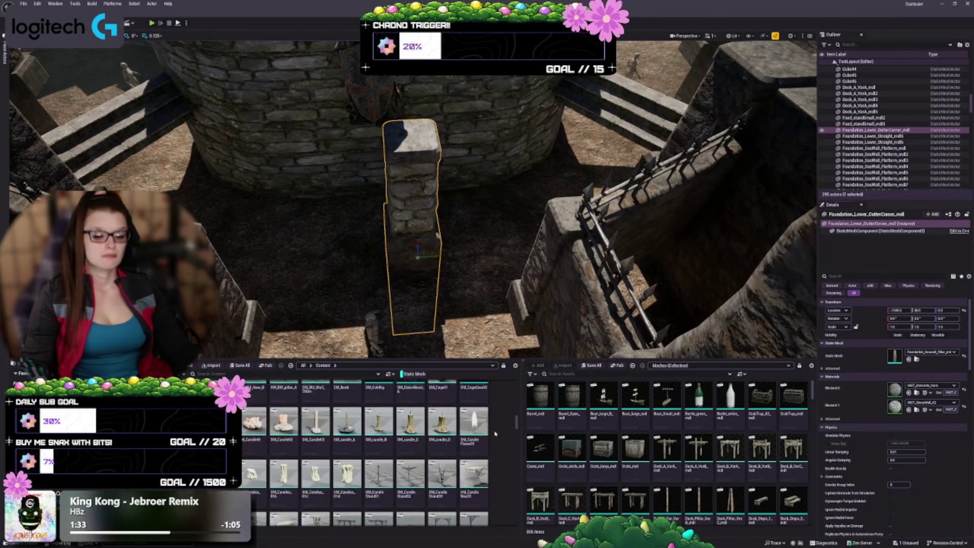
{"action": "scroll", "coordinate": [424, 451], "scroll_direction": "up", "scroll_amount": 2}
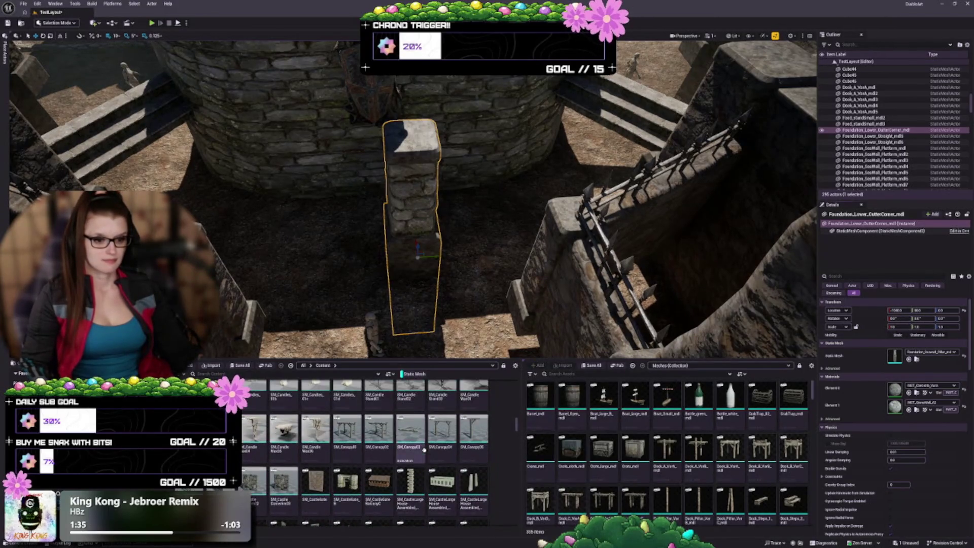
{"action": "mouse_move", "coordinate": [566, 503]}
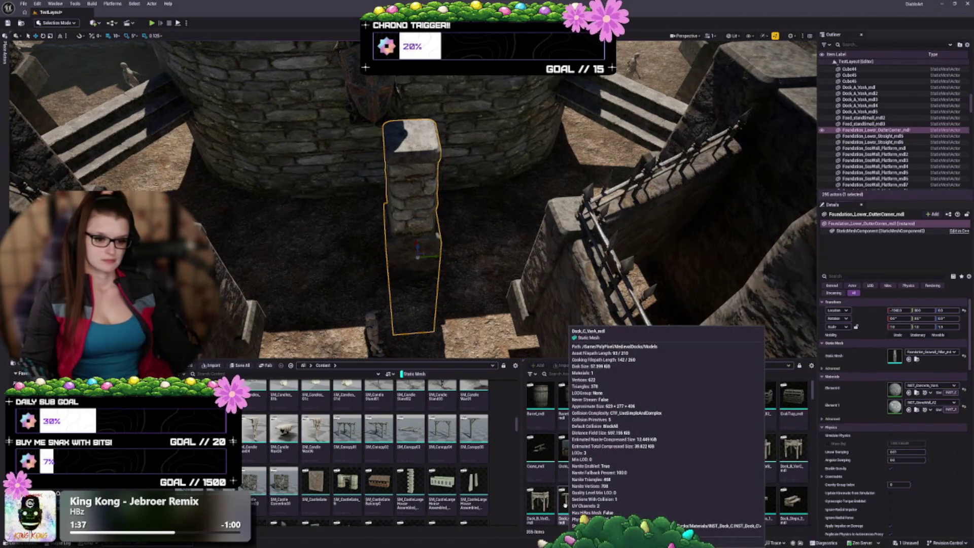
{"action": "scroll", "coordinate": [325, 502], "scroll_direction": "down", "scroll_amount": 3}
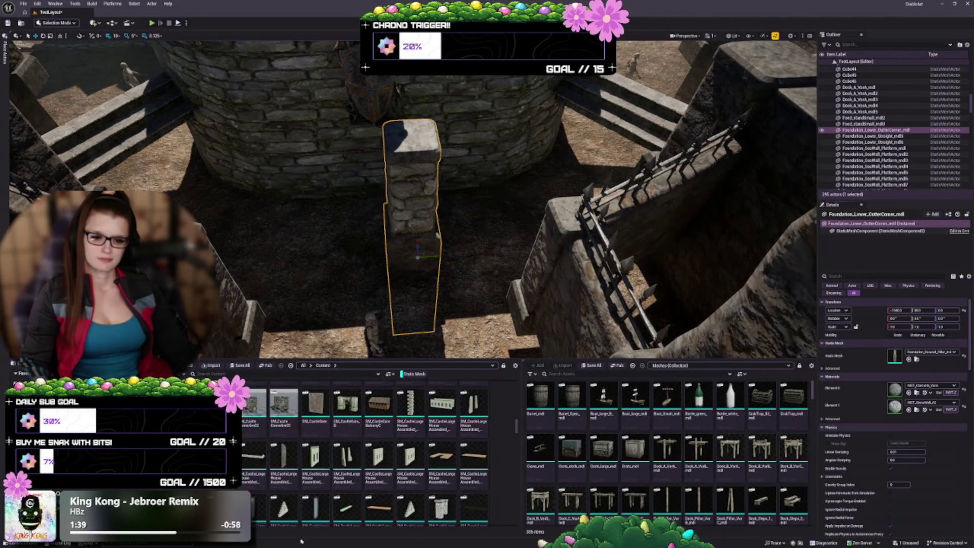
{"action": "scroll", "coordinate": [470, 469], "scroll_direction": "down", "scroll_amount": 3}
{"action": "mouse_move", "coordinate": [531, 472]}
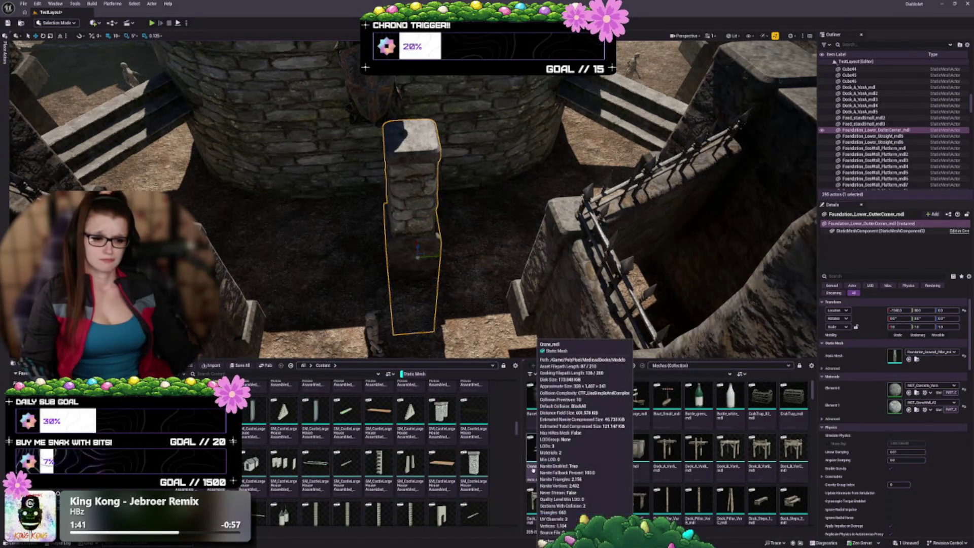
{"action": "scroll", "coordinate": [375, 451], "scroll_direction": "down", "scroll_amount": 3}
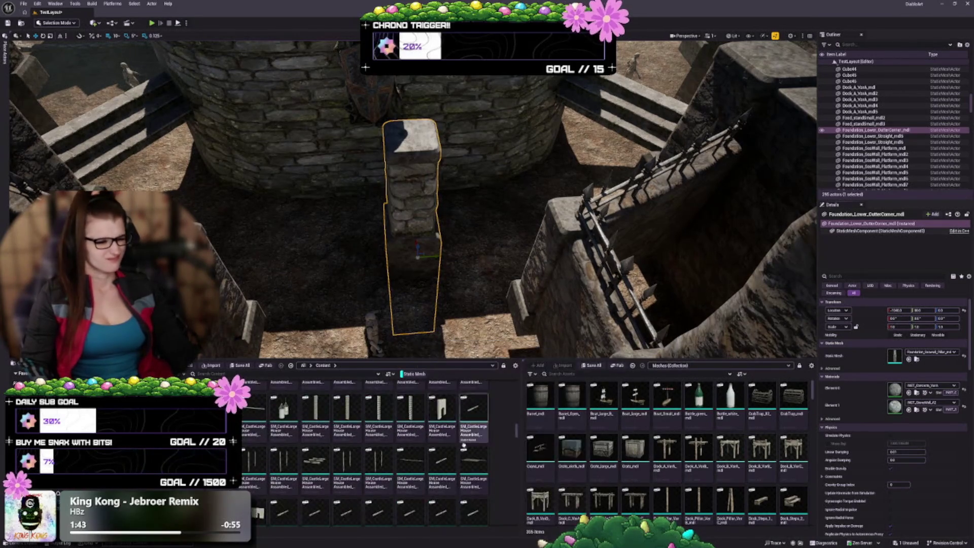
{"action": "scroll", "coordinate": [406, 452], "scroll_direction": "down", "scroll_amount": 3}
{"action": "mouse_move", "coordinate": [438, 453]}
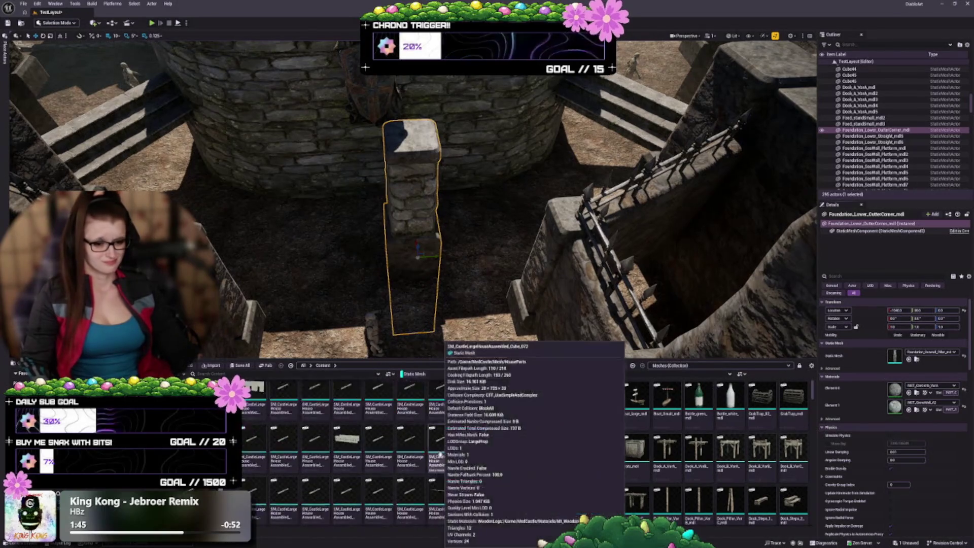
{"action": "scroll", "coordinate": [492, 432], "scroll_direction": "down", "scroll_amount": 2}
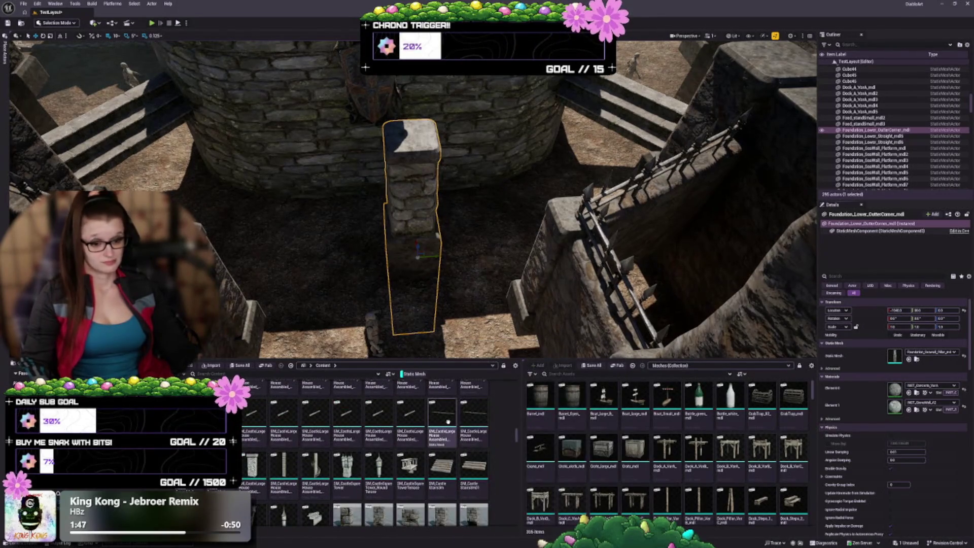
{"action": "mouse_move", "coordinate": [448, 422]}
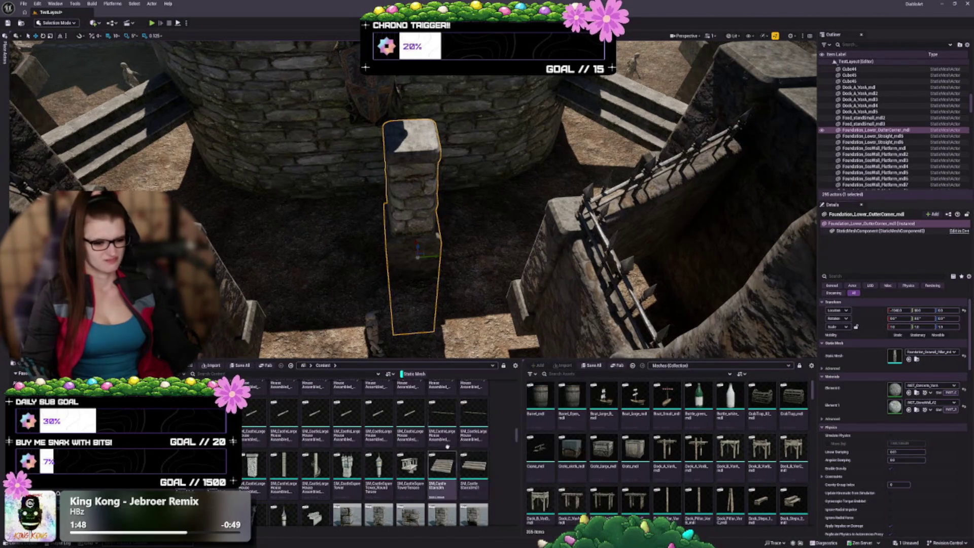
{"action": "scroll", "coordinate": [447, 446], "scroll_direction": "down", "scroll_amount": 3}
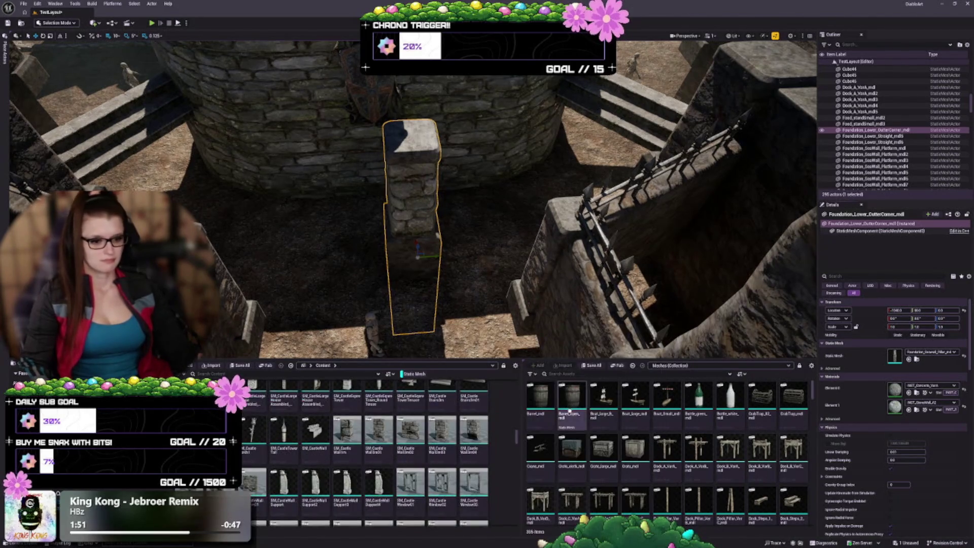
{"action": "scroll", "coordinate": [403, 447], "scroll_direction": "down", "scroll_amount": 5}
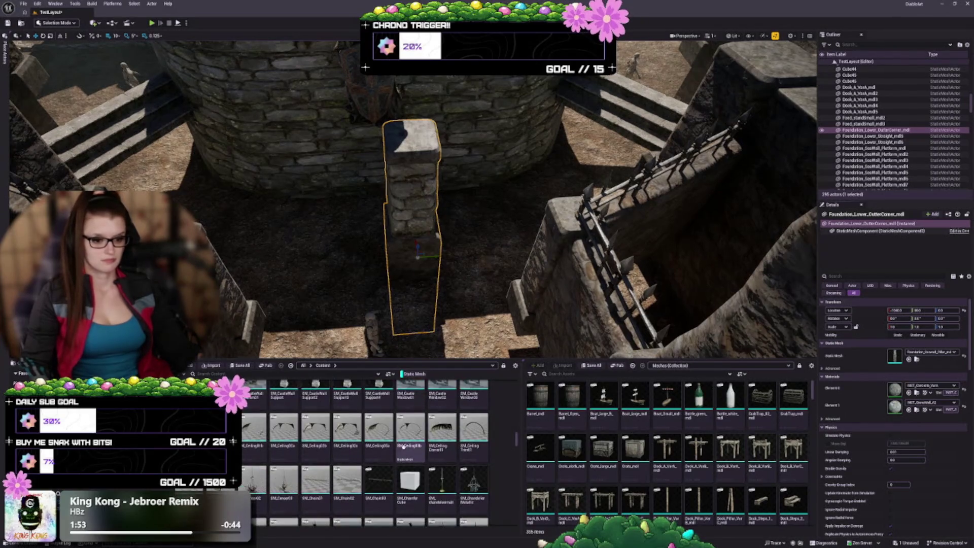
{"action": "scroll", "coordinate": [406, 439], "scroll_direction": "down", "scroll_amount": 4}
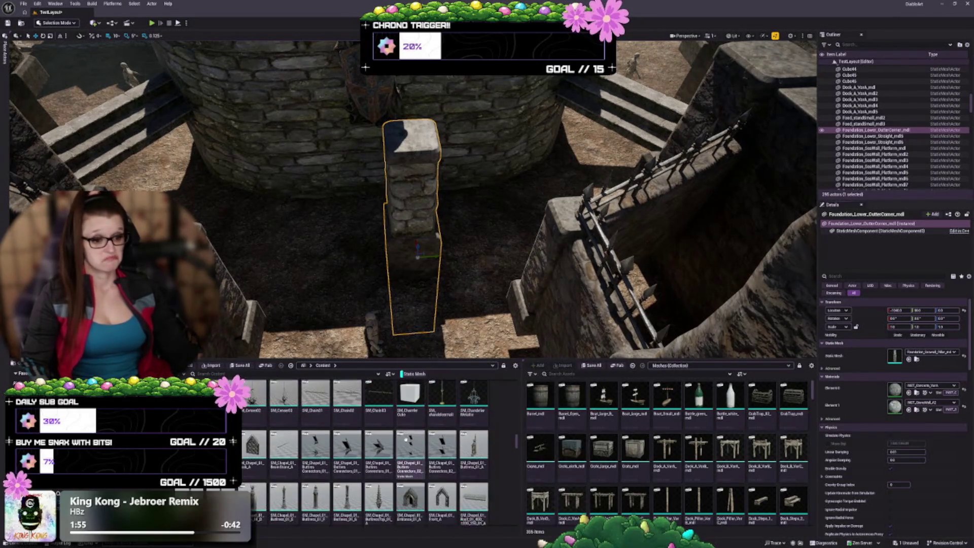
{"action": "scroll", "coordinate": [403, 442], "scroll_direction": "down", "scroll_amount": 2}
{"action": "scroll", "coordinate": [401, 431], "scroll_direction": "down", "scroll_amount": 4}
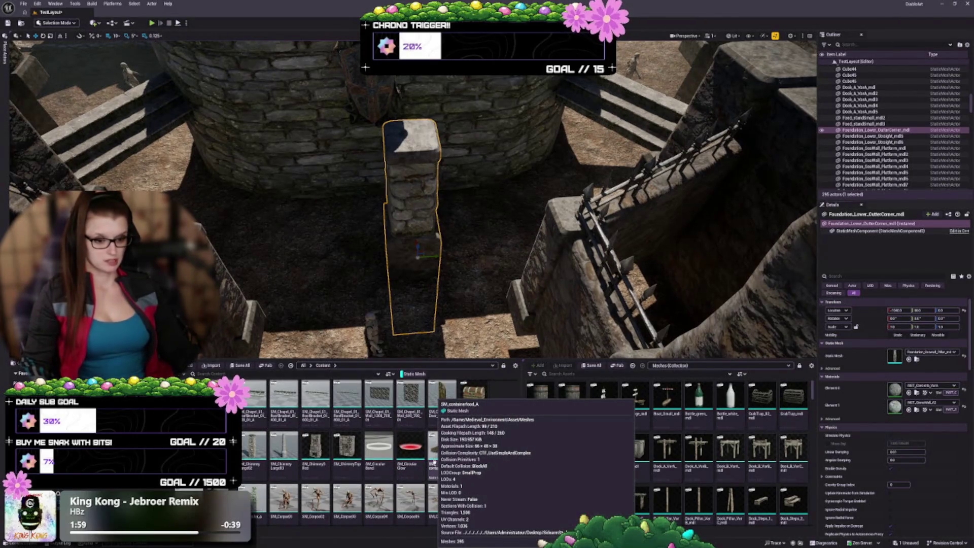
{"action": "scroll", "coordinate": [402, 474], "scroll_direction": "down", "scroll_amount": 1}
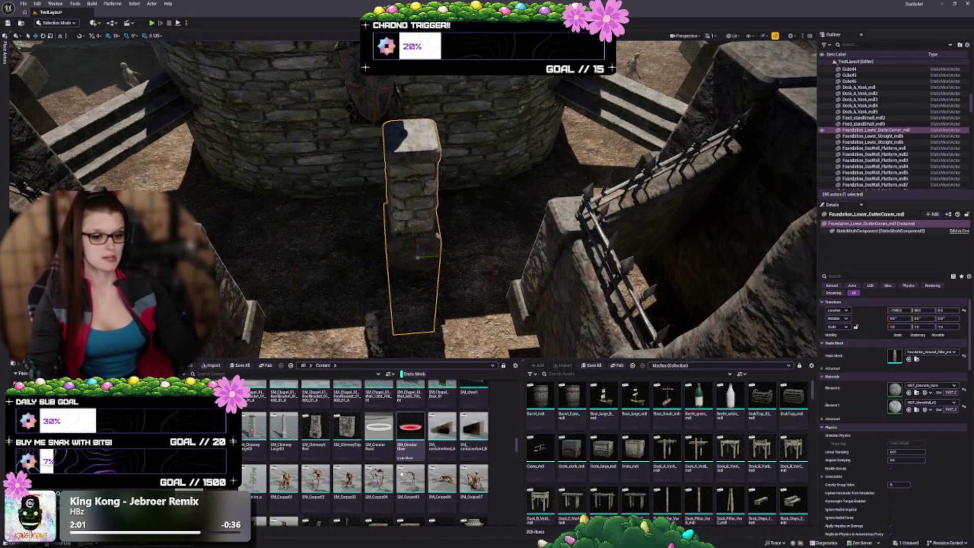
{"action": "scroll", "coordinate": [406, 476], "scroll_direction": "down", "scroll_amount": 4}
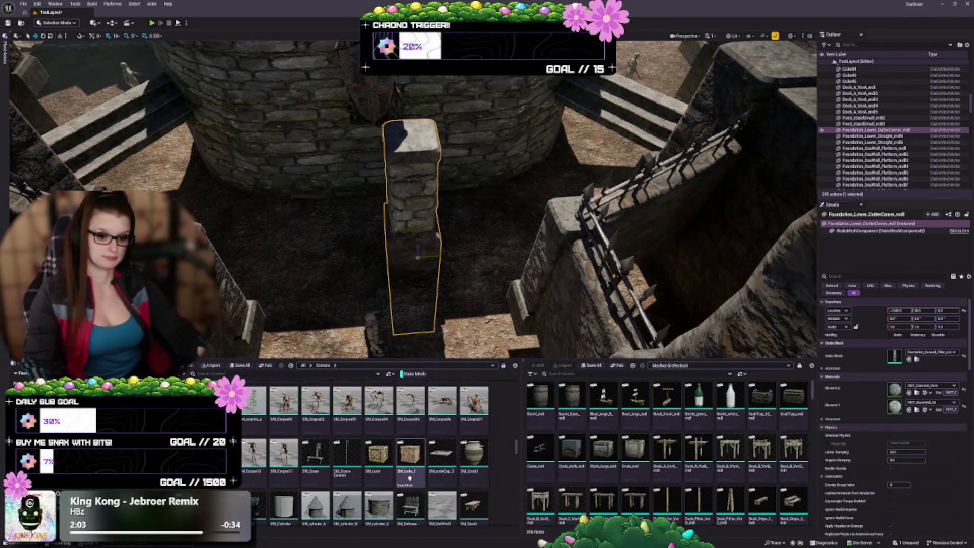
{"action": "scroll", "coordinate": [410, 477], "scroll_direction": "down", "scroll_amount": 5}
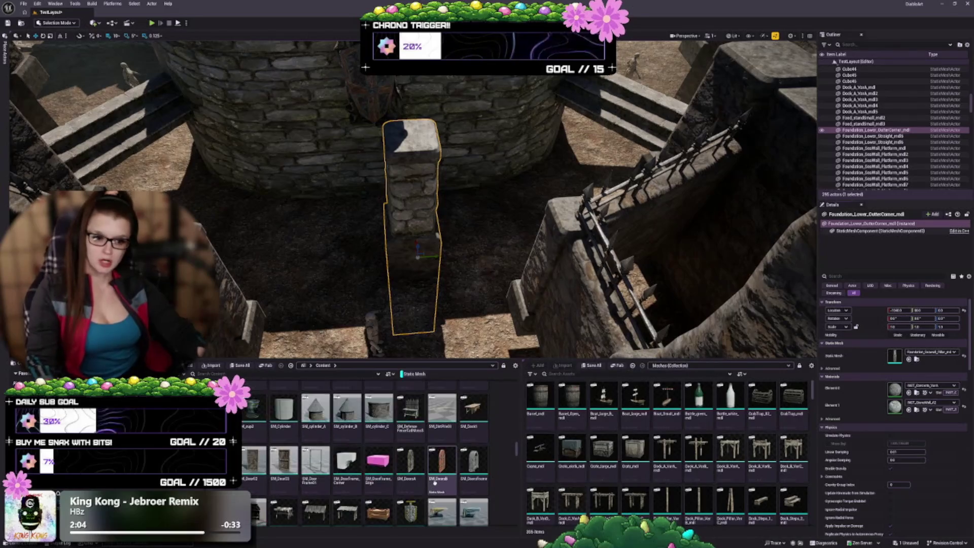
{"action": "scroll", "coordinate": [415, 431], "scroll_direction": "down", "scroll_amount": 4}
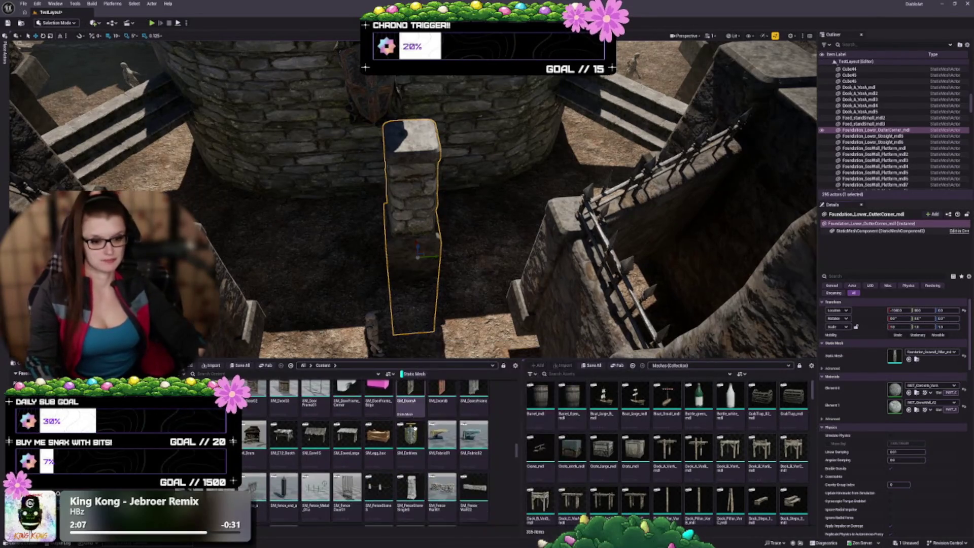
{"action": "scroll", "coordinate": [414, 427], "scroll_direction": "down", "scroll_amount": 3}
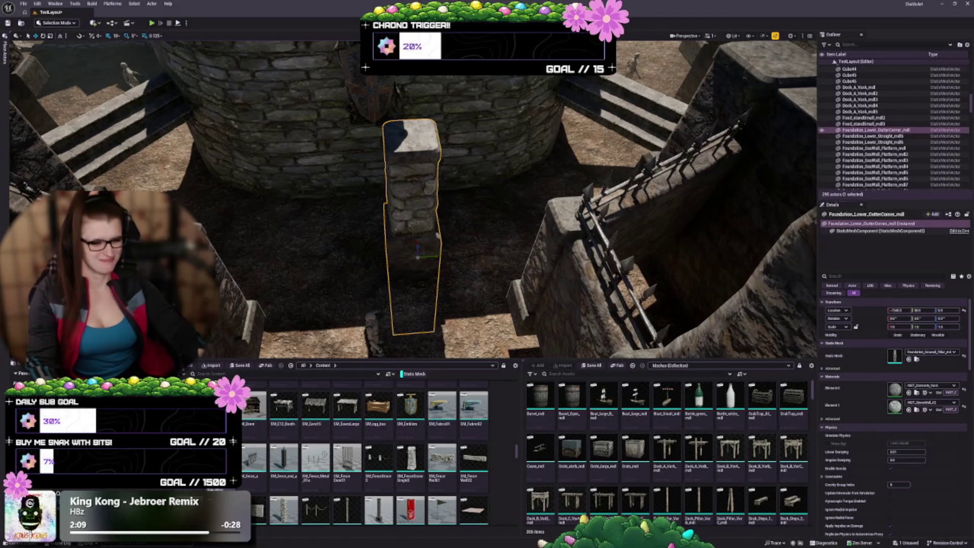
{"action": "scroll", "coordinate": [271, 421], "scroll_direction": "down", "scroll_amount": 2}
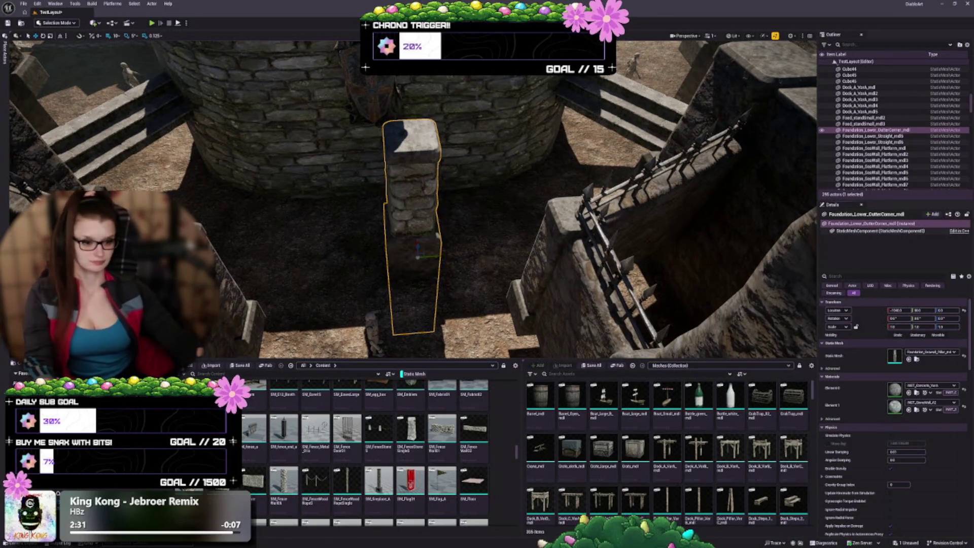
{"action": "scroll", "coordinate": [265, 479], "scroll_direction": "down", "scroll_amount": 3}
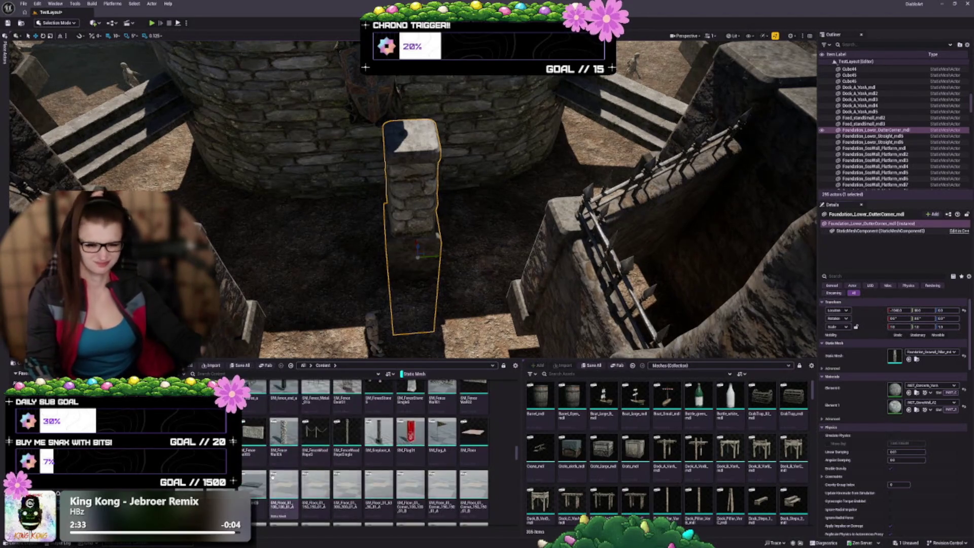
{"action": "scroll", "coordinate": [348, 434], "scroll_direction": "down", "scroll_amount": 8}
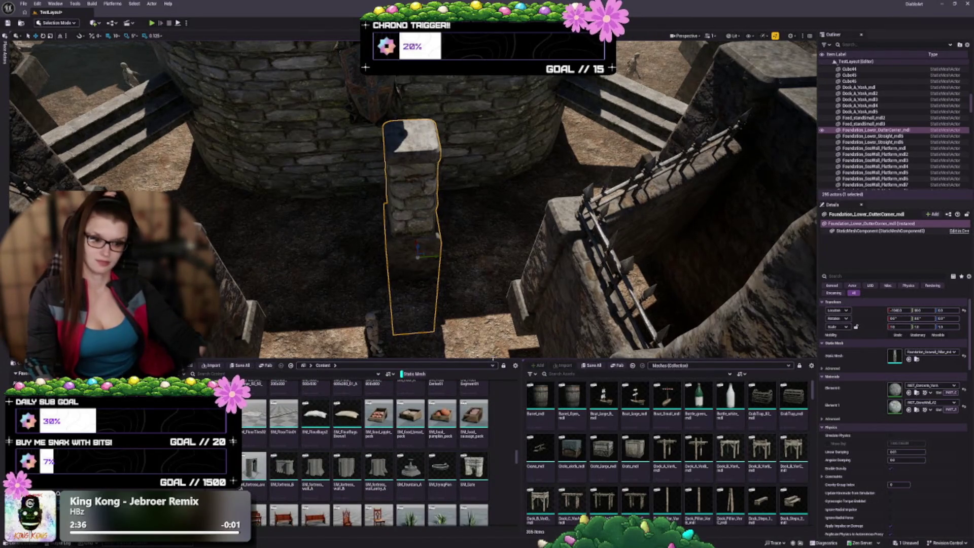
{"action": "scroll", "coordinate": [385, 457], "scroll_direction": "down", "scroll_amount": 2}
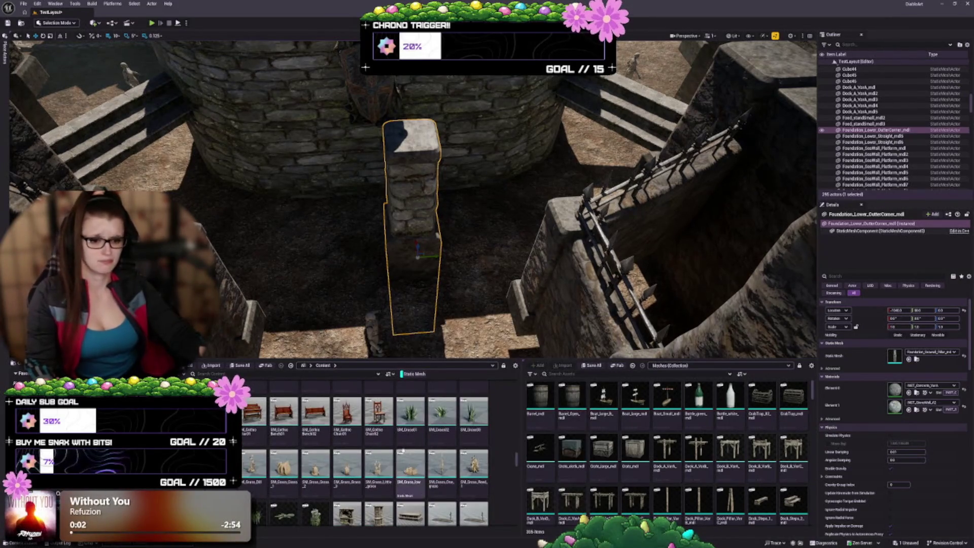
{"action": "scroll", "coordinate": [419, 422], "scroll_direction": "down", "scroll_amount": 3}
{"action": "scroll", "coordinate": [419, 420], "scroll_direction": "down", "scroll_amount": 2}
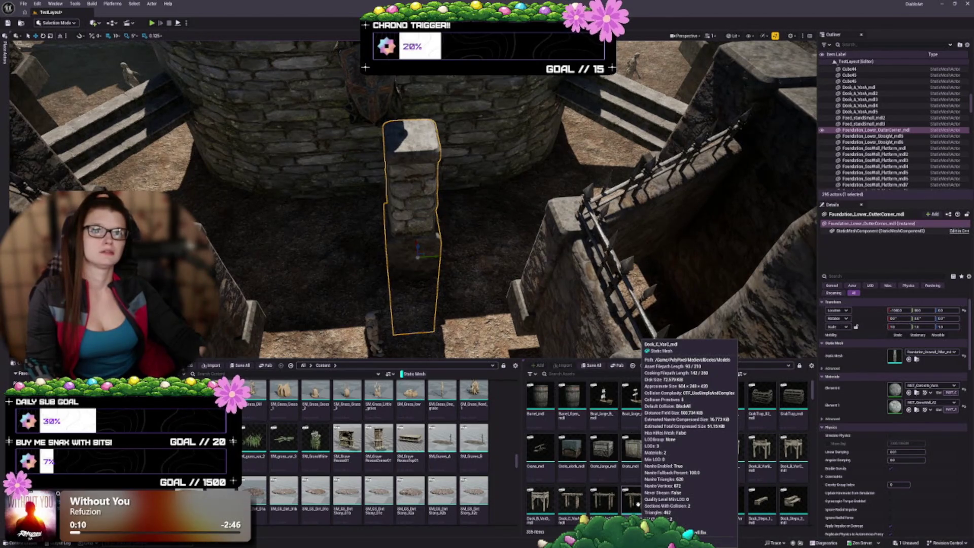
{"action": "scroll", "coordinate": [404, 442], "scroll_direction": "down", "scroll_amount": 2}
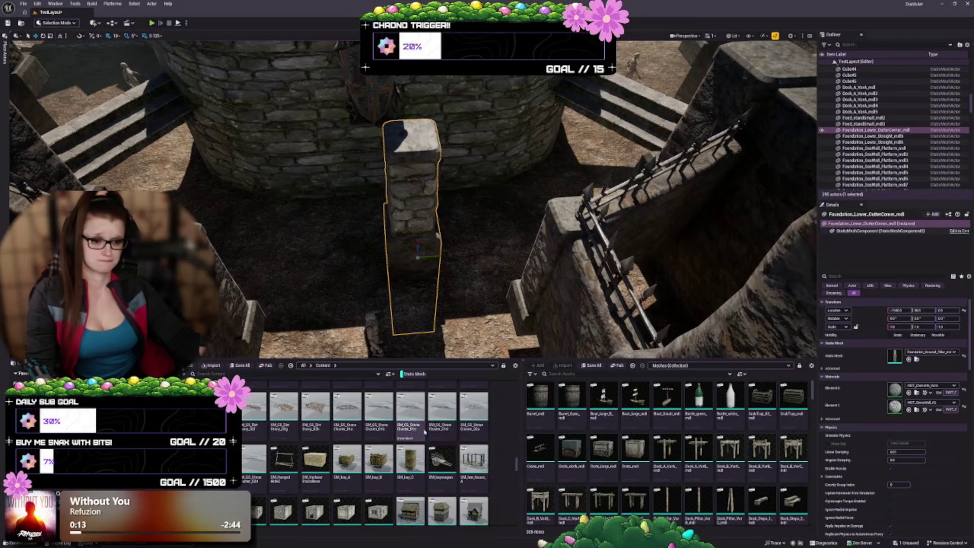
{"action": "scroll", "coordinate": [462, 442], "scroll_direction": "down", "scroll_amount": 2}
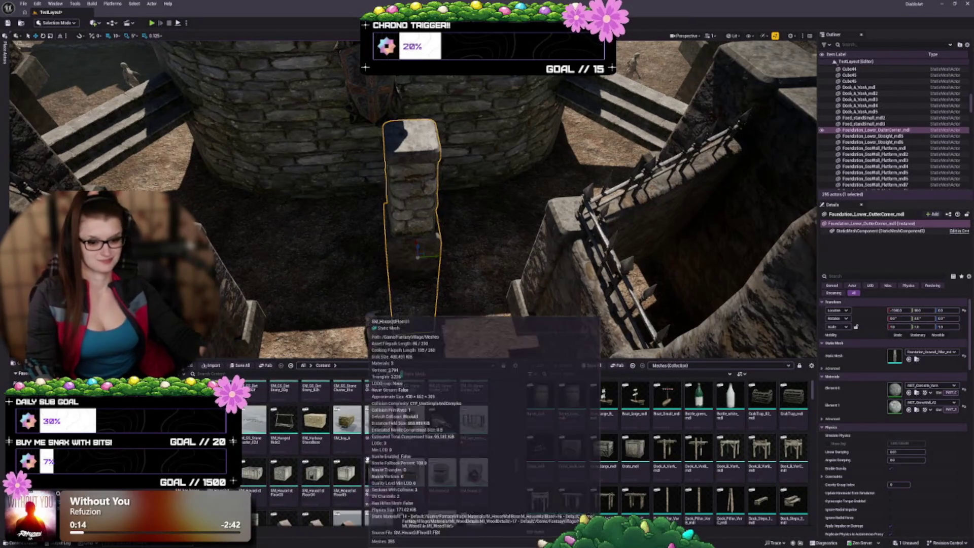
{"action": "scroll", "coordinate": [462, 443], "scroll_direction": "down", "scroll_amount": 1}
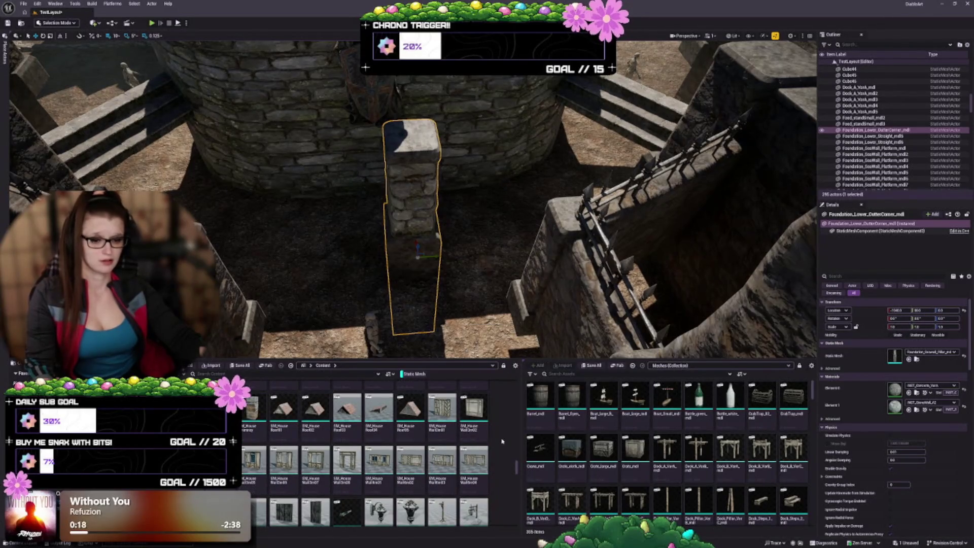
{"action": "scroll", "coordinate": [470, 431], "scroll_direction": "down", "scroll_amount": 5}
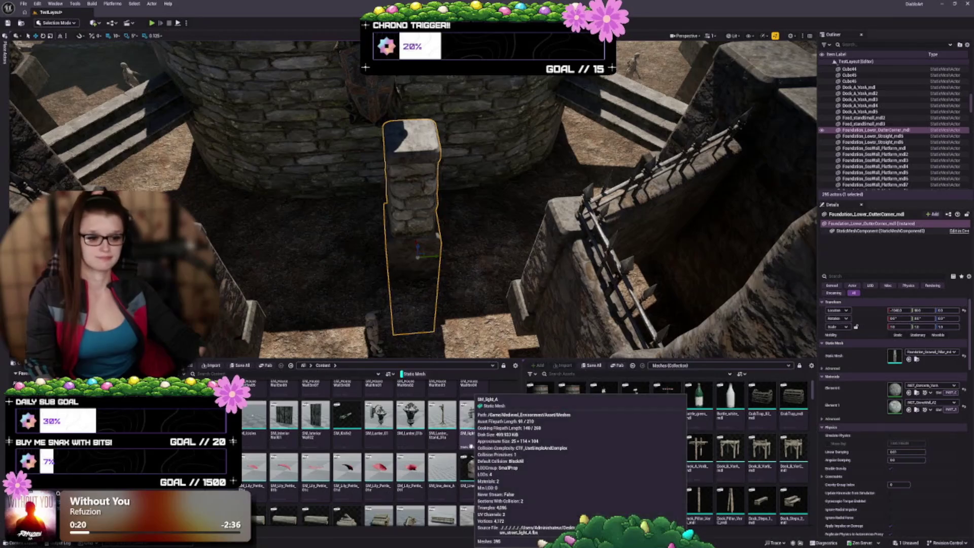
{"action": "scroll", "coordinate": [481, 517], "scroll_direction": "down", "scroll_amount": 3}
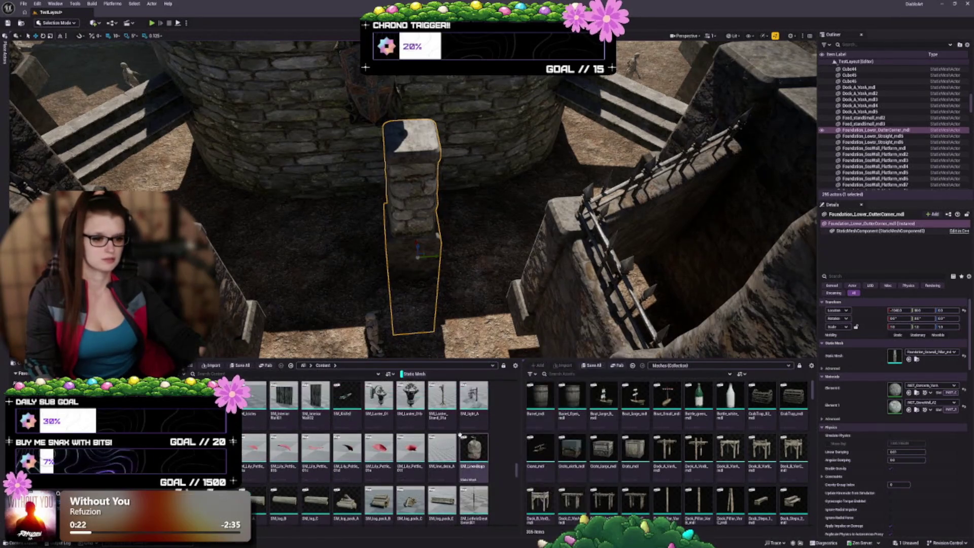
{"action": "mouse_move", "coordinate": [549, 501]}
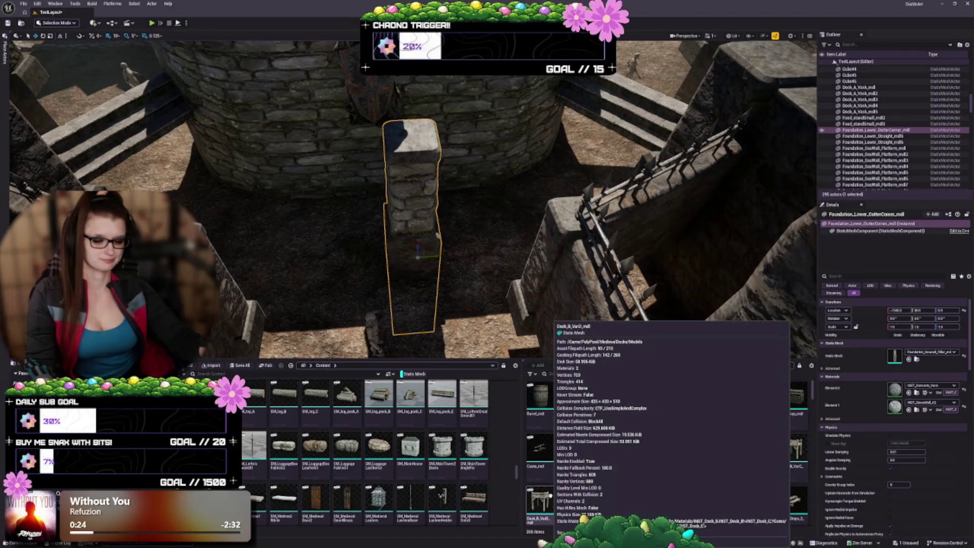
{"action": "scroll", "coordinate": [437, 423], "scroll_direction": "down", "scroll_amount": 3}
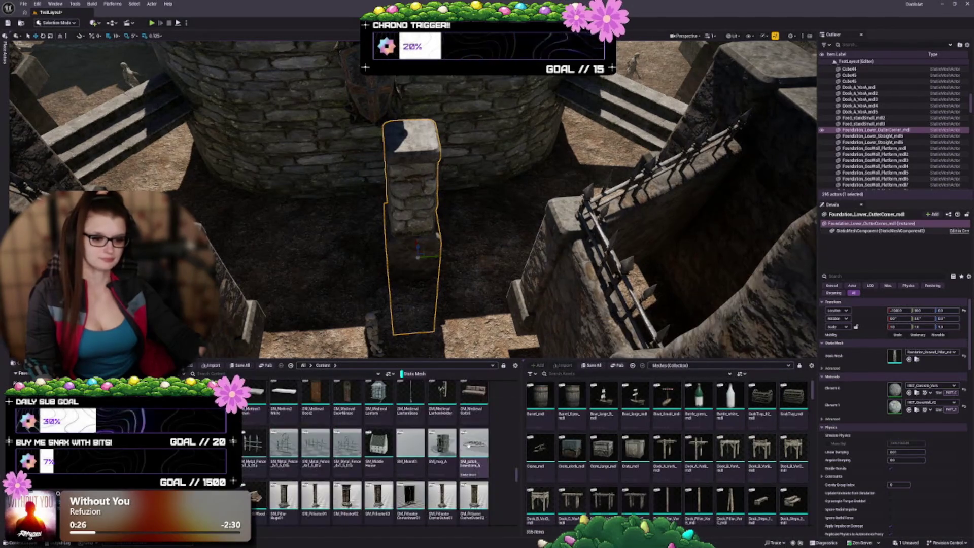
{"action": "scroll", "coordinate": [438, 423], "scroll_direction": "down", "scroll_amount": 2}
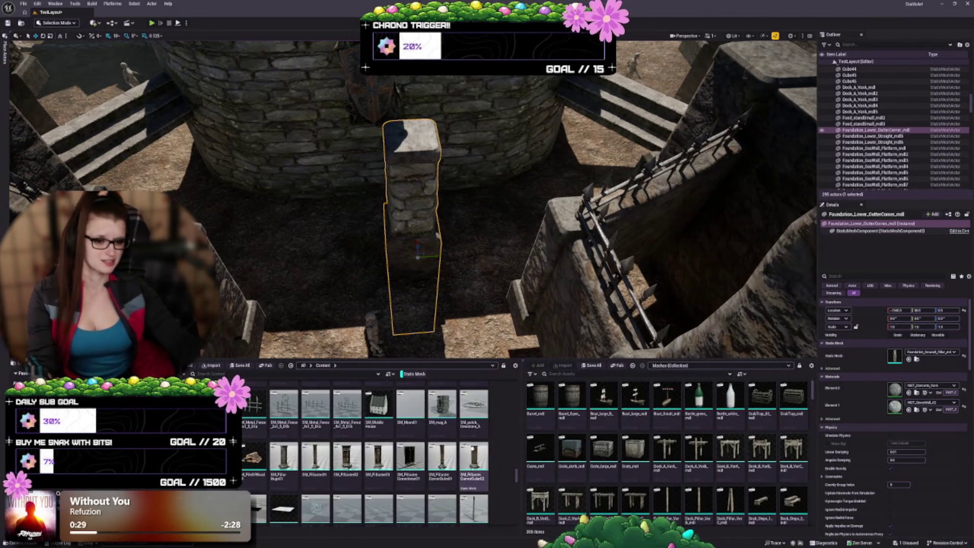
{"action": "scroll", "coordinate": [427, 428], "scroll_direction": "down", "scroll_amount": 2}
{"action": "mouse_move", "coordinate": [426, 428]}
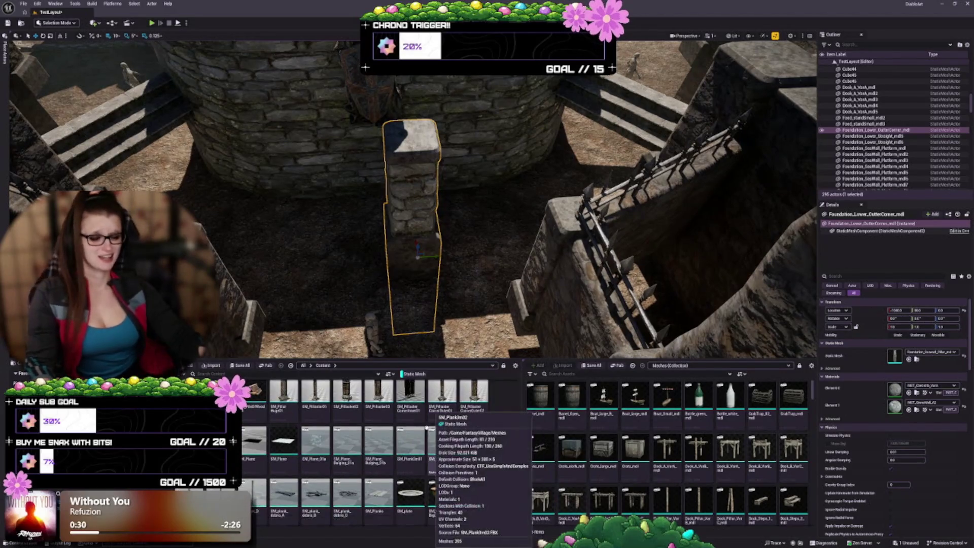
{"action": "scroll", "coordinate": [427, 428], "scroll_direction": "down", "scroll_amount": 4}
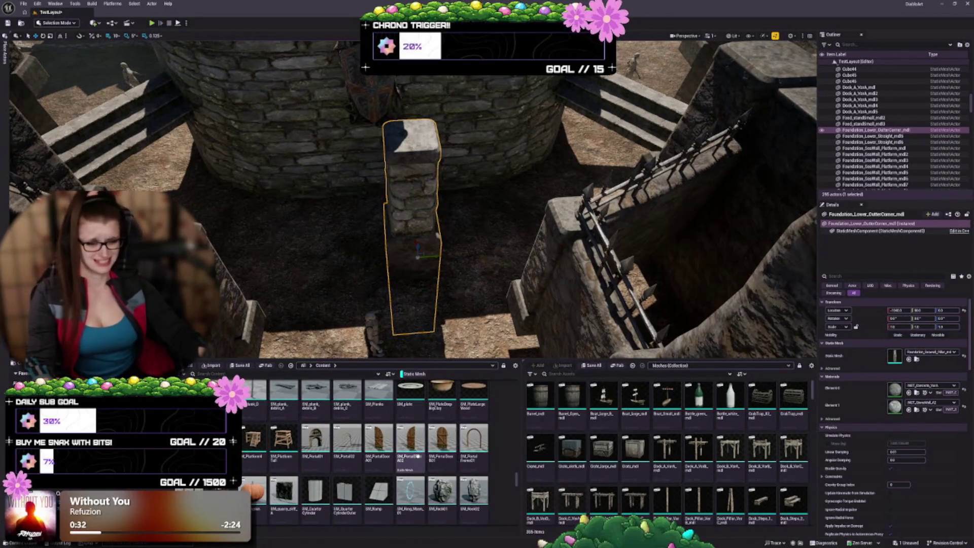
{"action": "scroll", "coordinate": [418, 456], "scroll_direction": "down", "scroll_amount": 2}
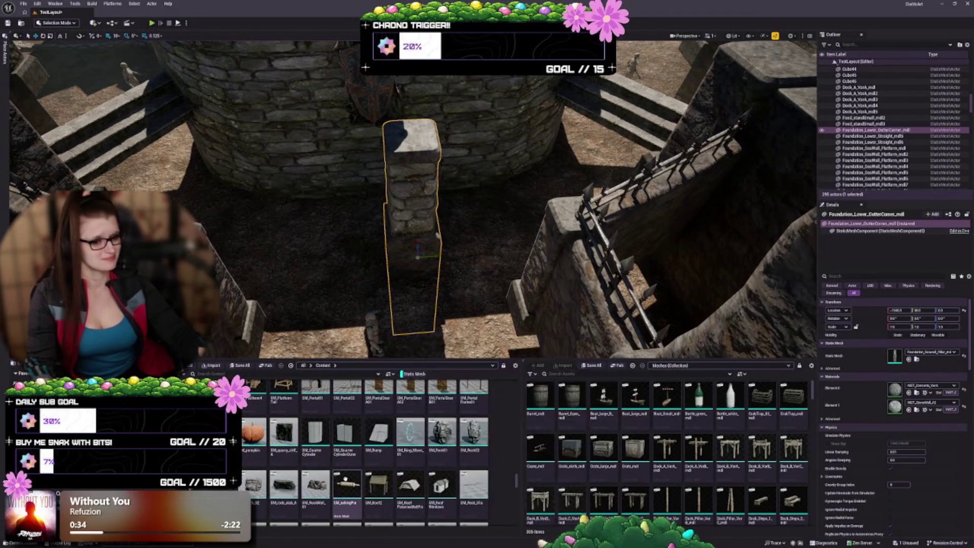
{"action": "mouse_move", "coordinate": [372, 453]}
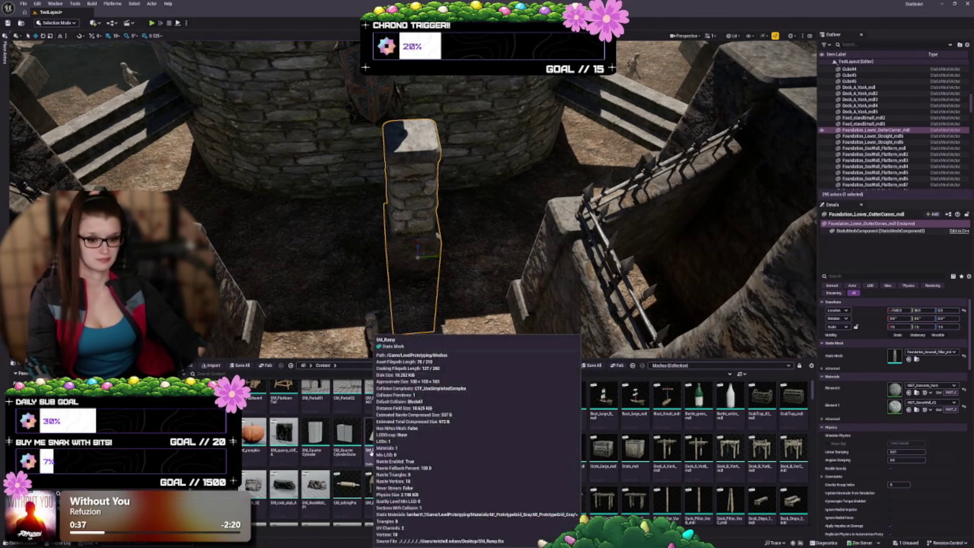
{"action": "scroll", "coordinate": [376, 452], "scroll_direction": "down", "scroll_amount": 4}
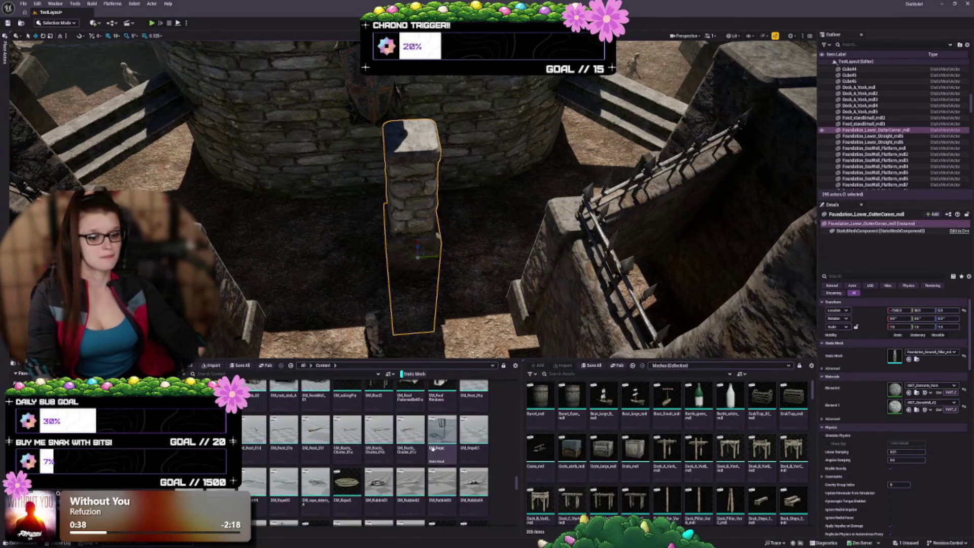
{"action": "scroll", "coordinate": [433, 449], "scroll_direction": "down", "scroll_amount": 2}
{"action": "mouse_move", "coordinate": [414, 456]}
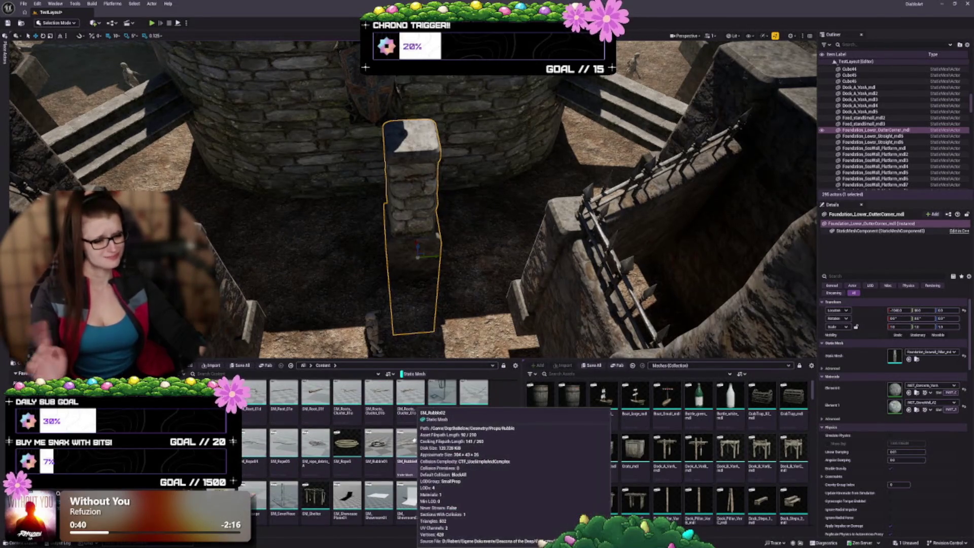
{"action": "scroll", "coordinate": [376, 455], "scroll_direction": "down", "scroll_amount": 1}
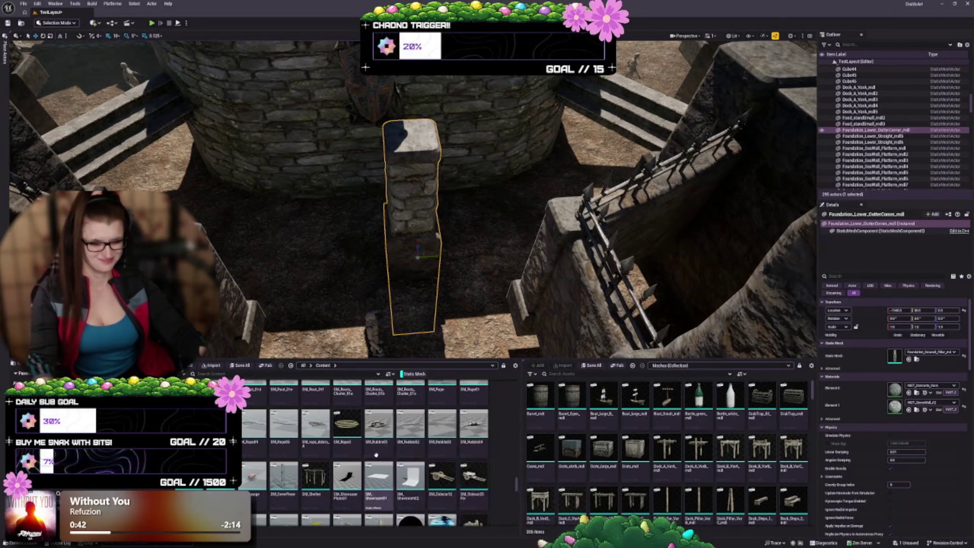
{"action": "scroll", "coordinate": [376, 455], "scroll_direction": "down", "scroll_amount": 5}
{"action": "mouse_move", "coordinate": [341, 445]}
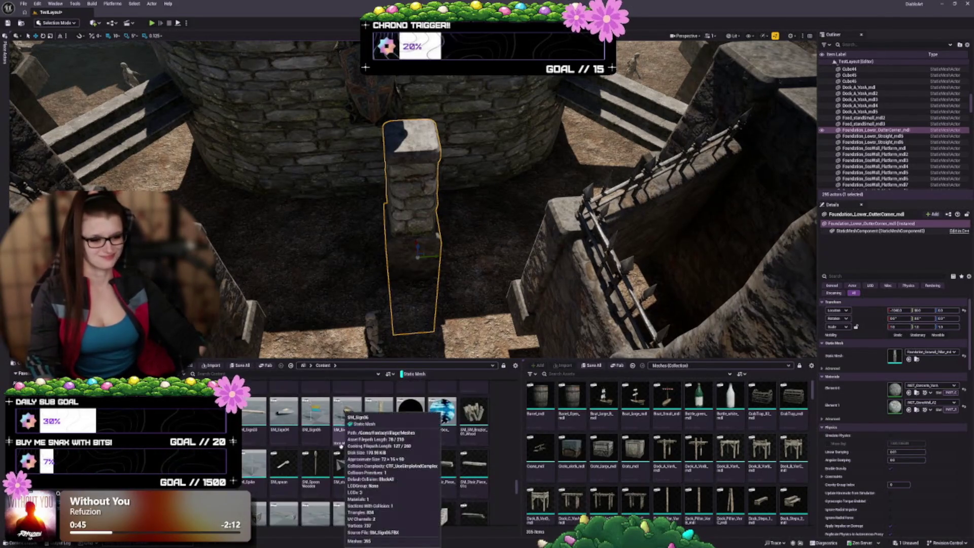
{"action": "scroll", "coordinate": [406, 477], "scroll_direction": "down", "scroll_amount": 2}
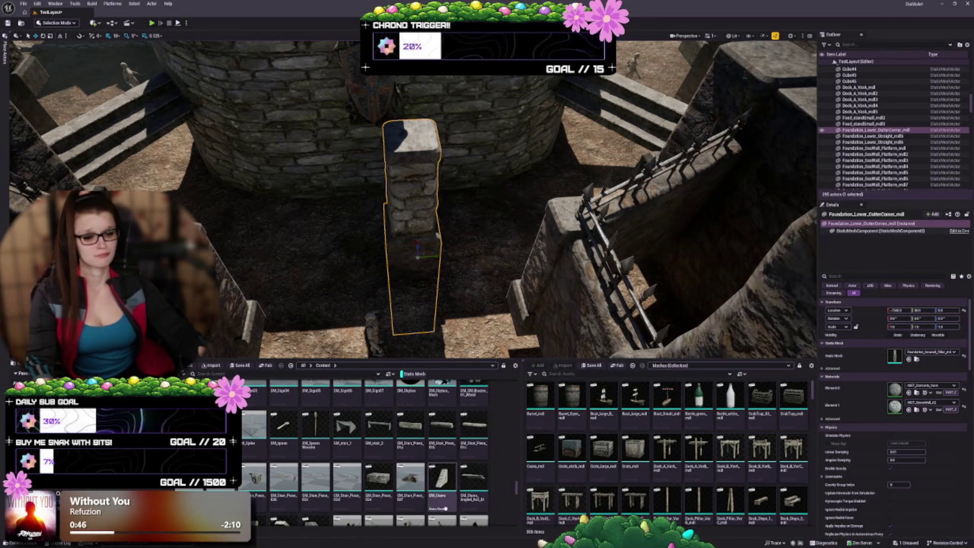
{"action": "scroll", "coordinate": [446, 507], "scroll_direction": "down", "scroll_amount": 2}
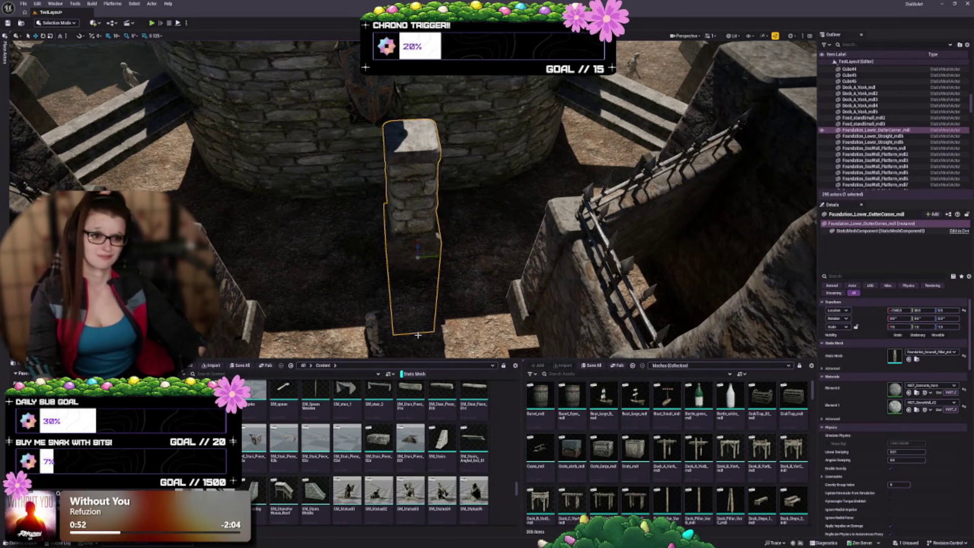
- Delete the stone pillar, bring back SM_Stairs_Railing_01a, and scale it up about 2.6x
{"action": "key", "text": "a"}
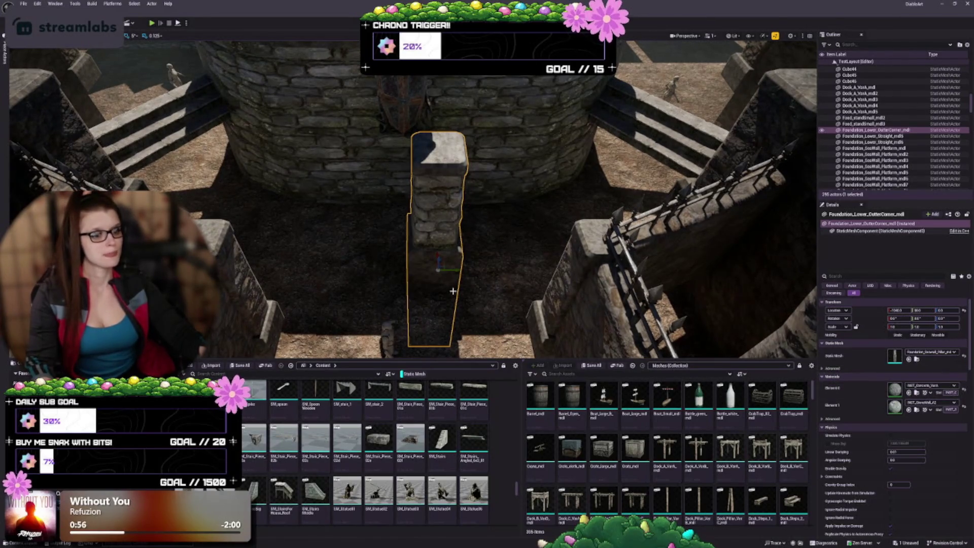
{"action": "key", "text": "Delete"}
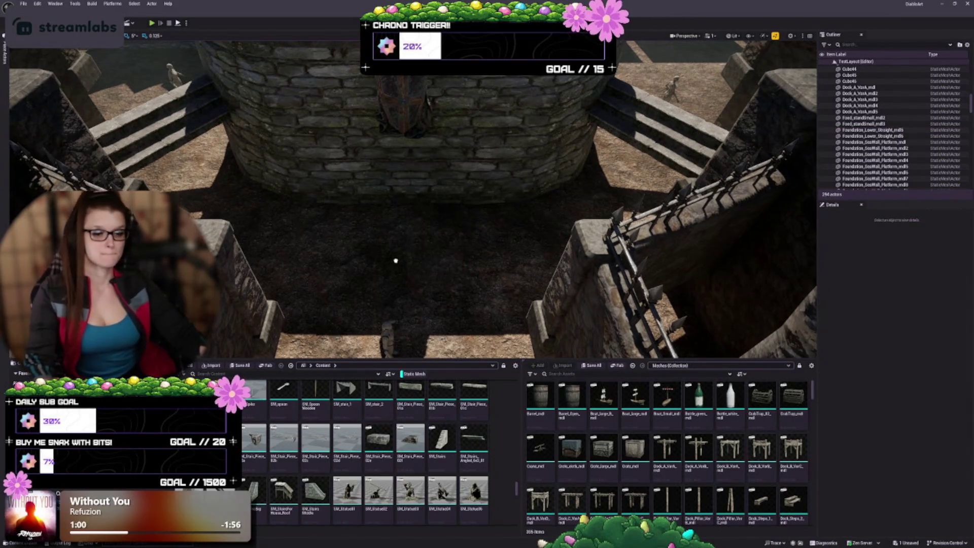
{"action": "key", "text": "ctrl+z"}
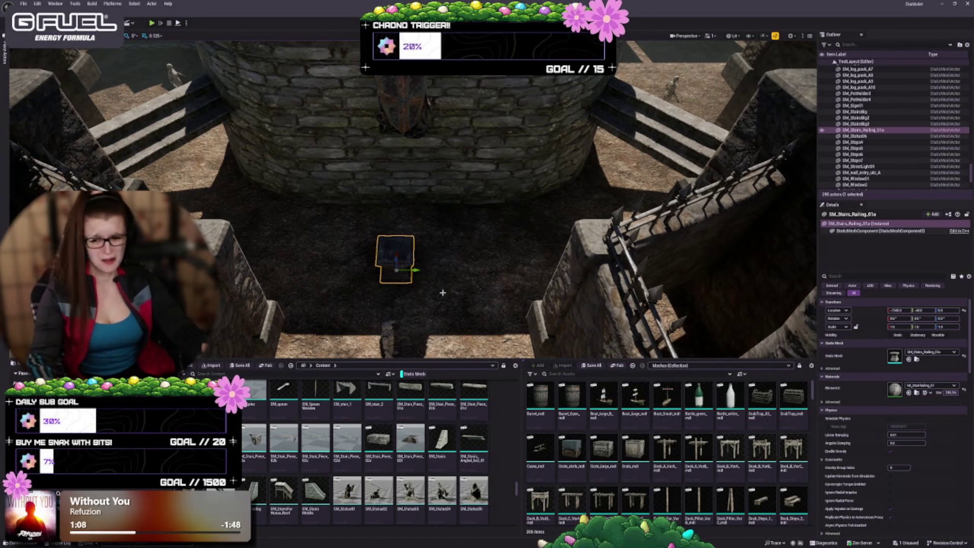
{"action": "scroll", "coordinate": [442, 293], "scroll_direction": "up", "scroll_amount": 5}
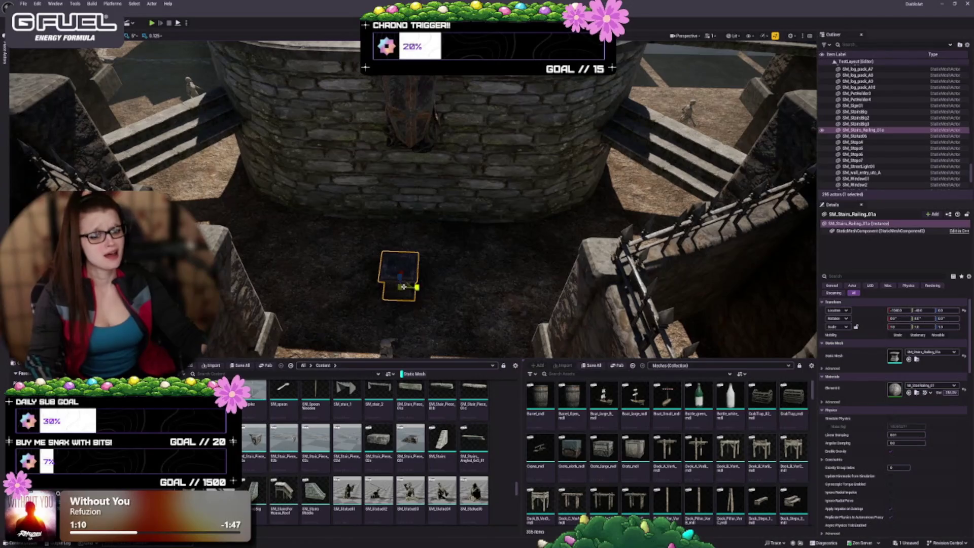
{"action": "mouse_move", "coordinate": [416, 288]}
{"action": "left_mouse_down"}
{"action": "mouse_move", "coordinate": [459, 273]}
{"action": "mouse_move", "coordinate": [468, 310]}
{"action": "mouse_move", "coordinate": [459, 264]}
{"action": "mouse_move", "coordinate": [459, 287]}
{"action": "mouse_move", "coordinate": [489, 284]}
{"action": "mouse_move", "coordinate": [472, 269]}
{"action": "mouse_move", "coordinate": [500, 274]}
{"action": "mouse_move", "coordinate": [474, 274]}
{"action": "mouse_move", "coordinate": [482, 267]}
{"action": "mouse_move", "coordinate": [457, 244]}
{"action": "mouse_move", "coordinate": [532, 223]}
{"action": "mouse_move", "coordinate": [366, 254]}
{"action": "left_mouse_up"}
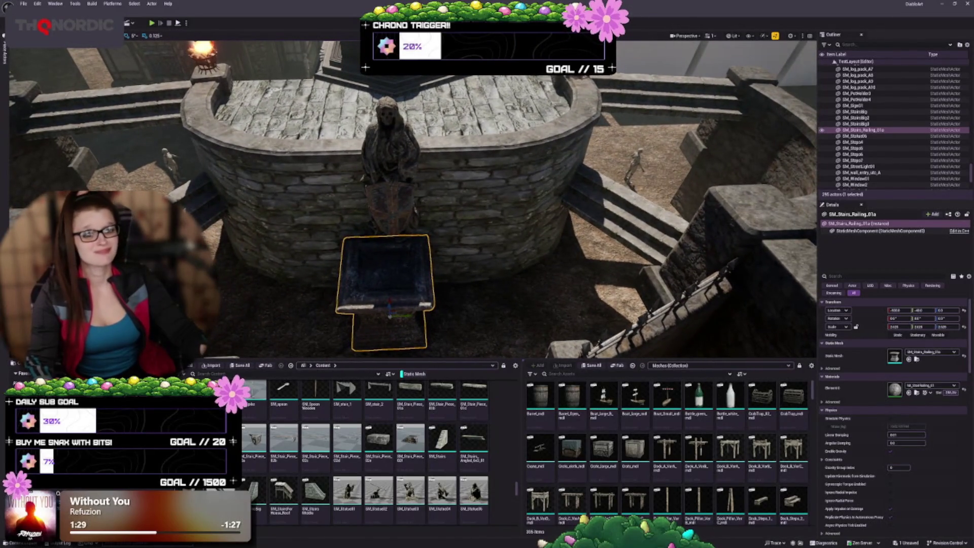
- Shift the SM_Stairs_Railing_01a pedestal slightly right so it sits under the statue
{"action": "left_click", "coordinate": [393, 295]}
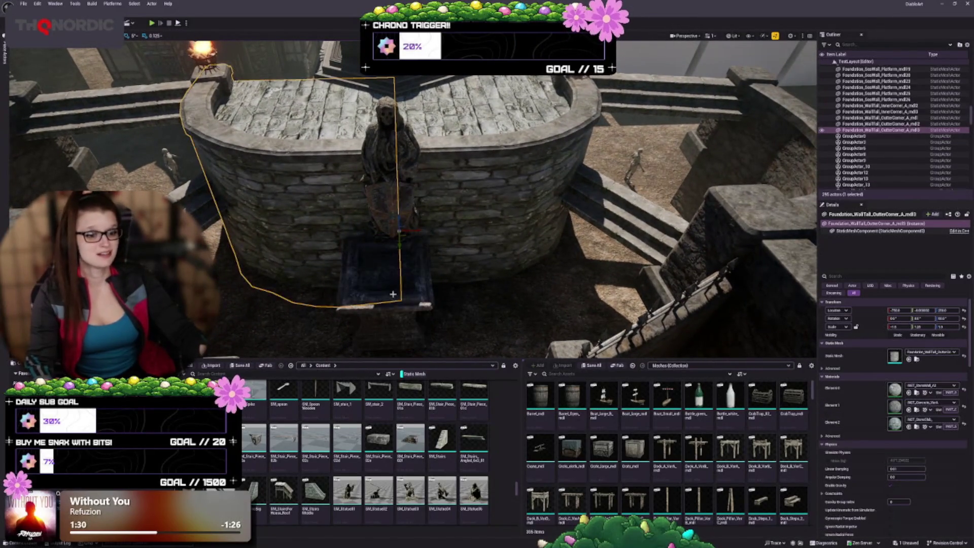
{"action": "left_click", "coordinate": [406, 316]}
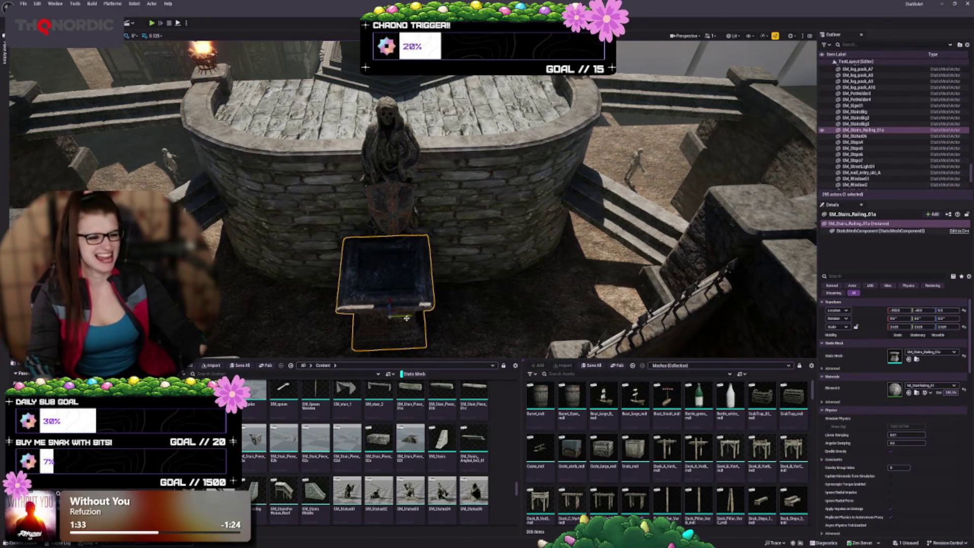
{"action": "left_click_drag", "start_coordinate": [406, 316], "coordinate": [416, 315]}
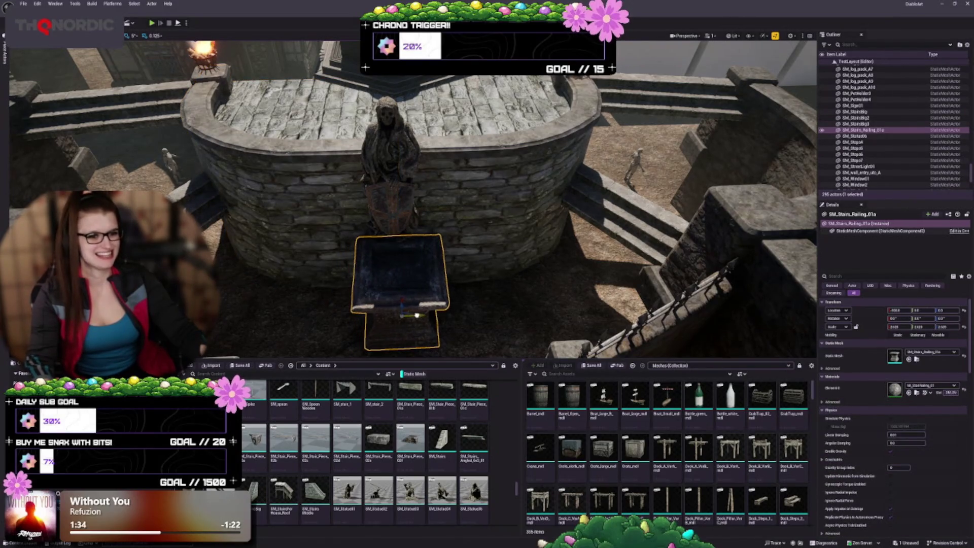
- Select the curved wall behind the statue and orbit around it to inspect its gaps
{"action": "left_click", "coordinate": [370, 232]}
{"action": "left_click", "coordinate": [406, 243]}
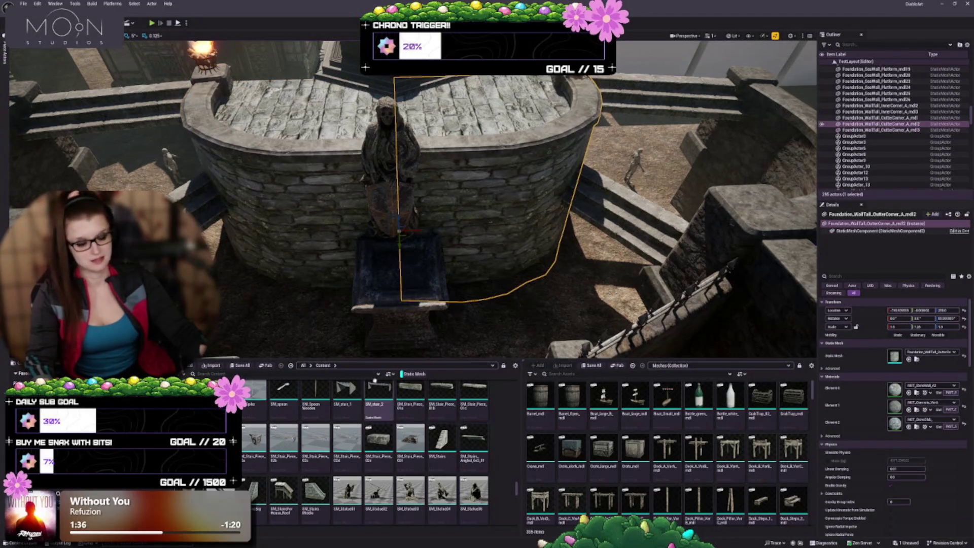
{"action": "left_click_drag", "start_coordinate": [406, 228], "coordinate": [365, 203]}
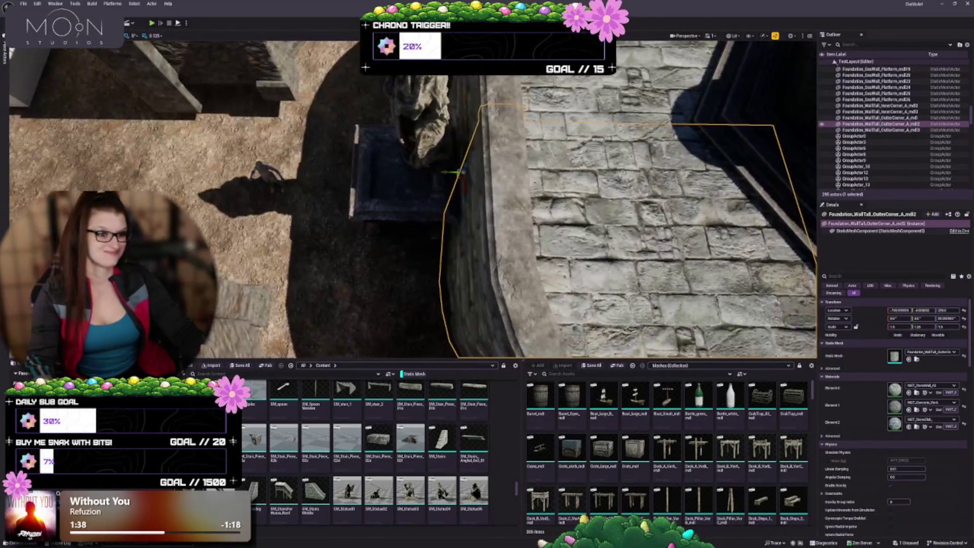
{"action": "left_click_drag", "start_coordinate": [504, 331], "coordinate": [504, 325]}
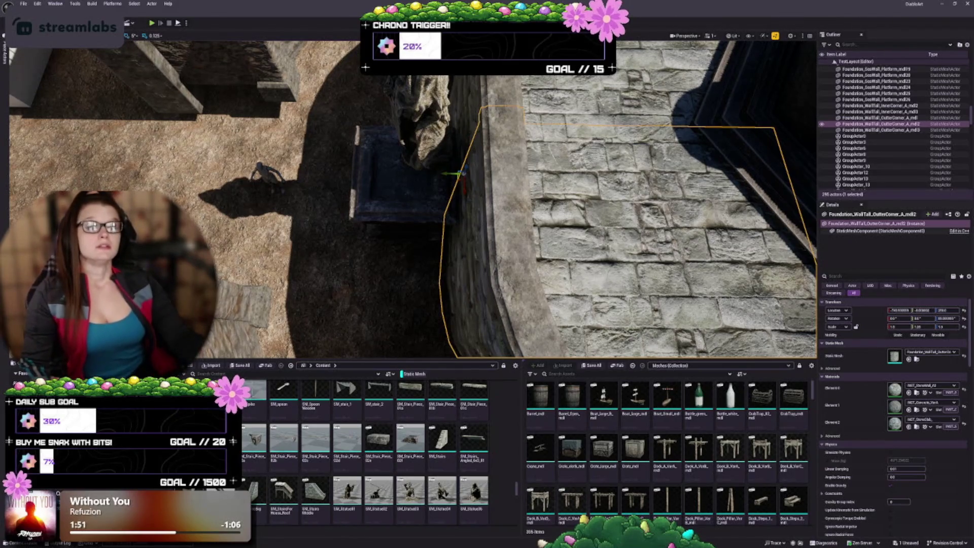
{"action": "left_click_drag", "start_coordinate": [294, 182], "coordinate": [350, 170]}
{"action": "scroll", "coordinate": [503, 205], "scroll_direction": "down", "scroll_amount": 5}
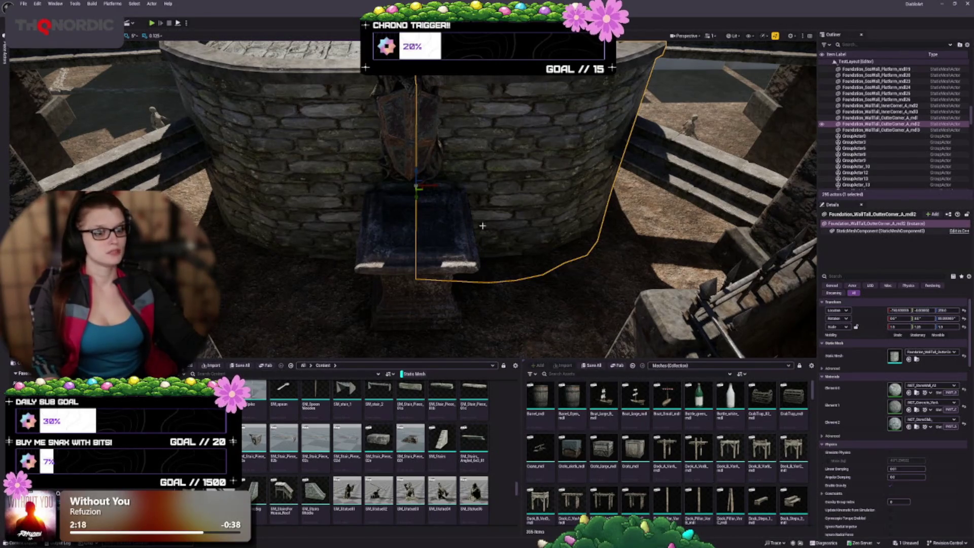
- Move the pedestal down along Z, then back up slightly to set its height
{"action": "scroll", "coordinate": [482, 225], "scroll_direction": "down", "scroll_amount": 5}
{"action": "scroll", "coordinate": [492, 243], "scroll_direction": "up", "scroll_amount": 8}
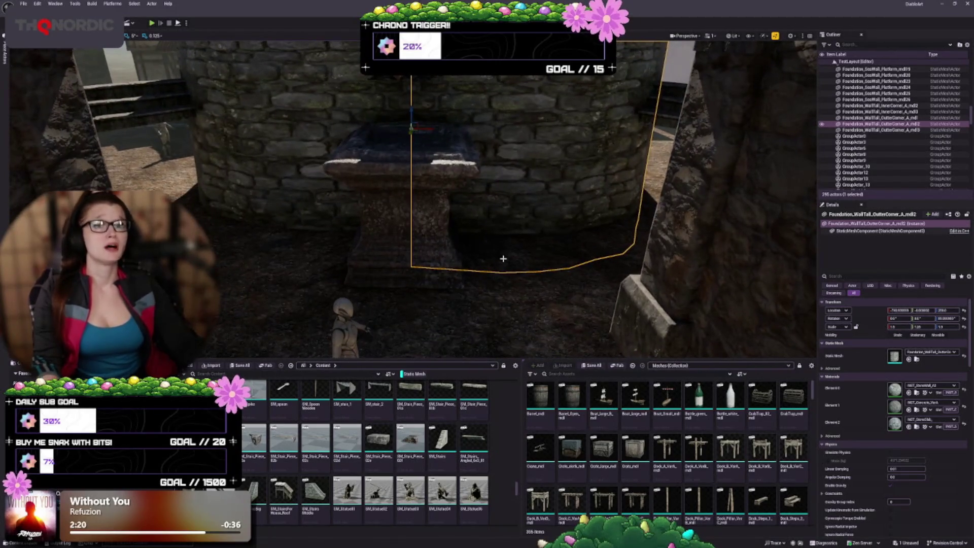
{"action": "left_click", "coordinate": [454, 285]}
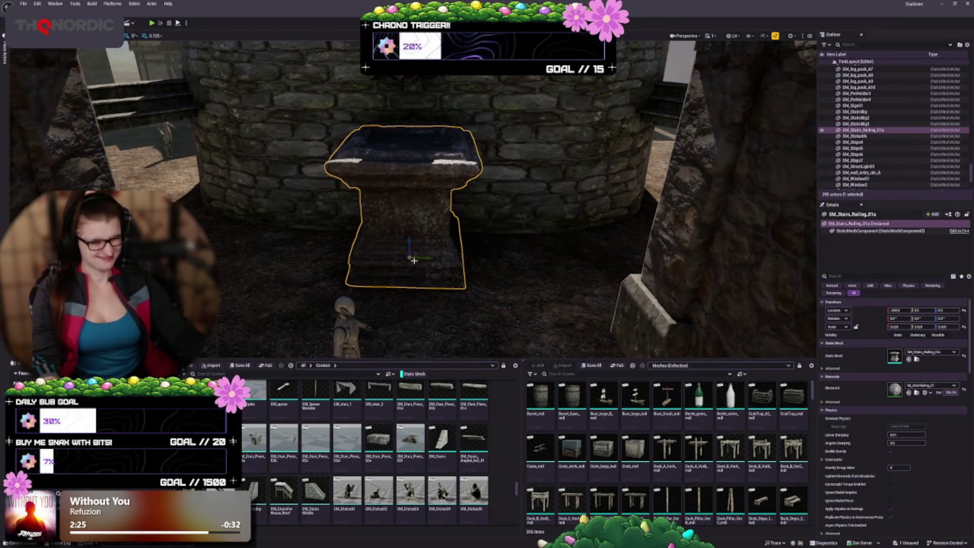
{"action": "left_click_drag", "start_coordinate": [410, 239], "coordinate": [410, 245]}
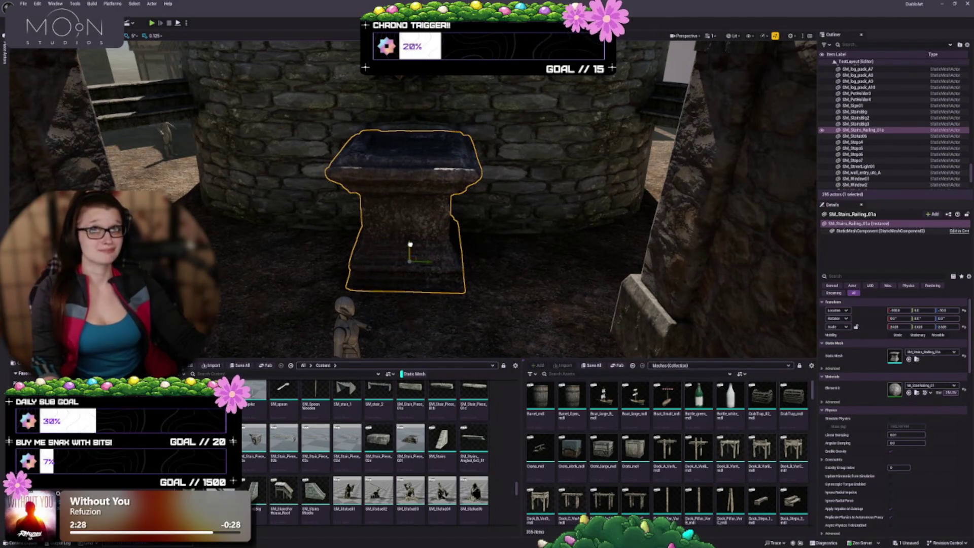
{"action": "mouse_move", "coordinate": [409, 244]}
{"action": "left_mouse_down"}
{"action": "mouse_move", "coordinate": [401, 239]}
{"action": "mouse_move", "coordinate": [394, 279]}
{"action": "mouse_move", "coordinate": [375, 278]}
{"action": "mouse_move", "coordinate": [386, 284]}
{"action": "mouse_move", "coordinate": [365, 325]}
{"action": "mouse_move", "coordinate": [512, 229]}
{"action": "mouse_move", "coordinate": [441, 216]}
{"action": "mouse_move", "coordinate": [473, 213]}
{"action": "left_mouse_up"}
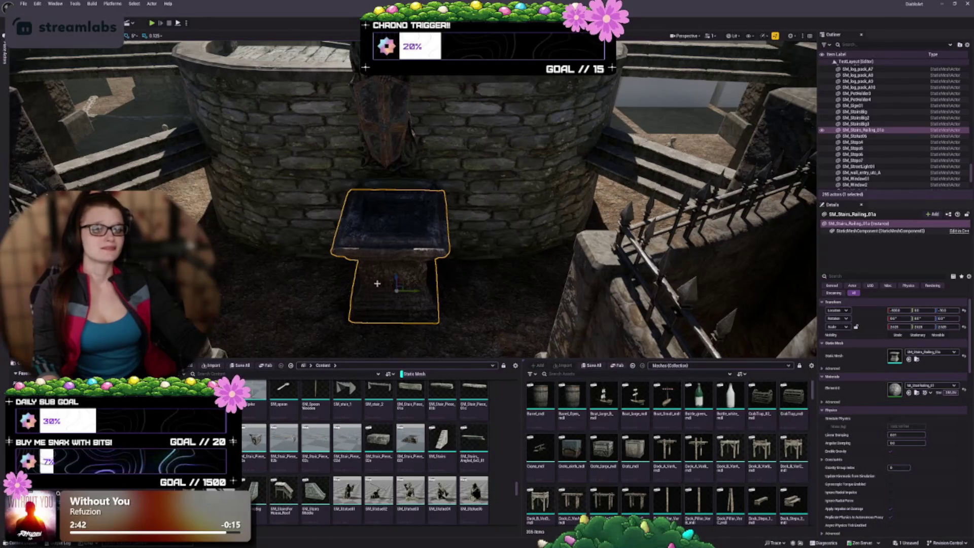
{"action": "mouse_move", "coordinate": [362, 262]}
{"action": "left_mouse_down"}
{"action": "mouse_move", "coordinate": [362, 238]}
{"action": "mouse_move", "coordinate": [365, 254]}
{"action": "mouse_move", "coordinate": [401, 264]}
{"action": "mouse_move", "coordinate": [401, 284]}
{"action": "mouse_move", "coordinate": [383, 258]}
{"action": "left_mouse_up"}
- Lower SM_Statue05 along Z onto the pedestal and view it from the front
{"action": "left_click", "coordinate": [426, 213]}
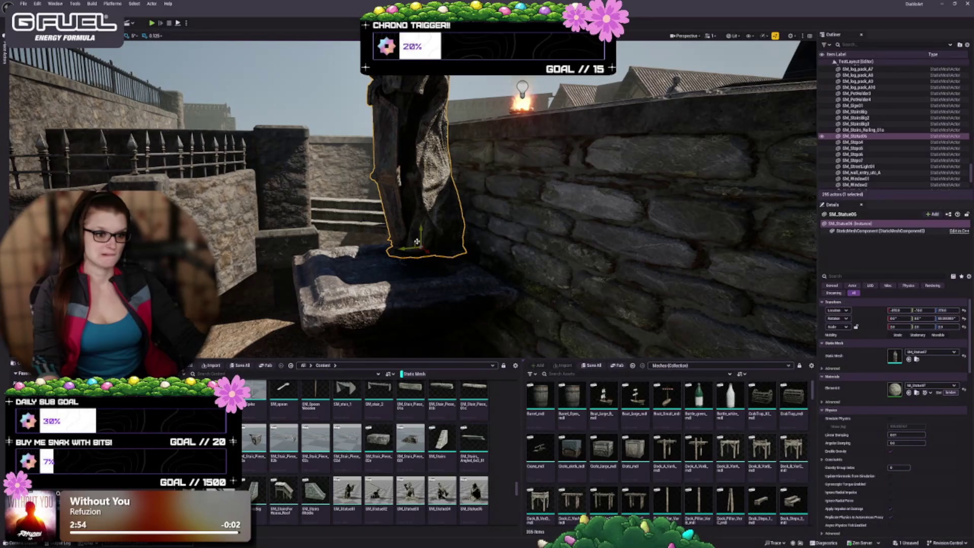
{"action": "mouse_move", "coordinate": [416, 243]}
{"action": "left_mouse_down"}
{"action": "mouse_move", "coordinate": [424, 249]}
{"action": "mouse_move", "coordinate": [372, 270]}
{"action": "left_mouse_up"}
{"action": "mouse_move", "coordinate": [453, 257]}
{"action": "left_mouse_down"}
{"action": "mouse_move", "coordinate": [414, 260]}
{"action": "mouse_move", "coordinate": [429, 253]}
{"action": "left_mouse_up"}
{"action": "key", "text": "Escape"}
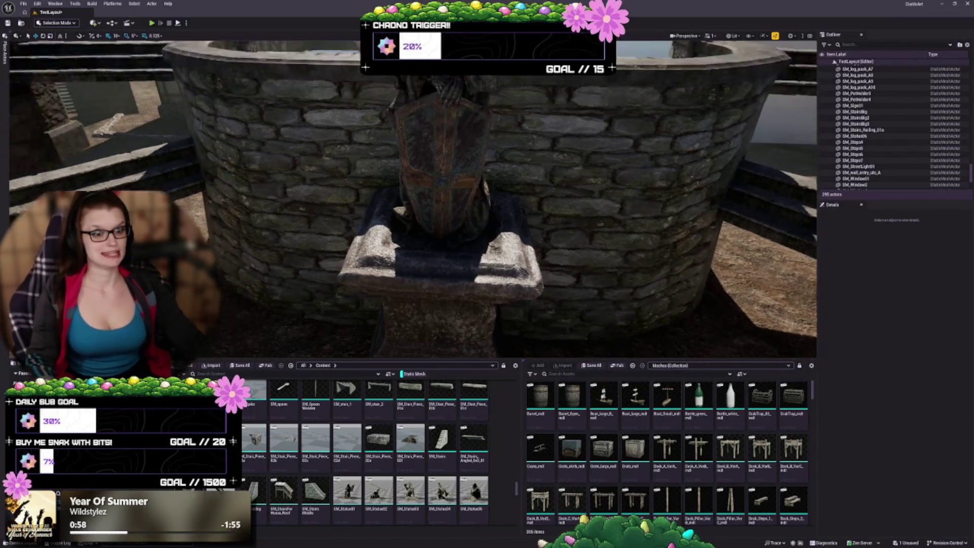
- Scale the statue up to about 2.375 with the scale gizmo
{"action": "scroll", "coordinate": [401, 216], "scroll_direction": "down", "scroll_amount": 10}
{"action": "scroll", "coordinate": [400, 216], "scroll_direction": "up", "scroll_amount": 5}
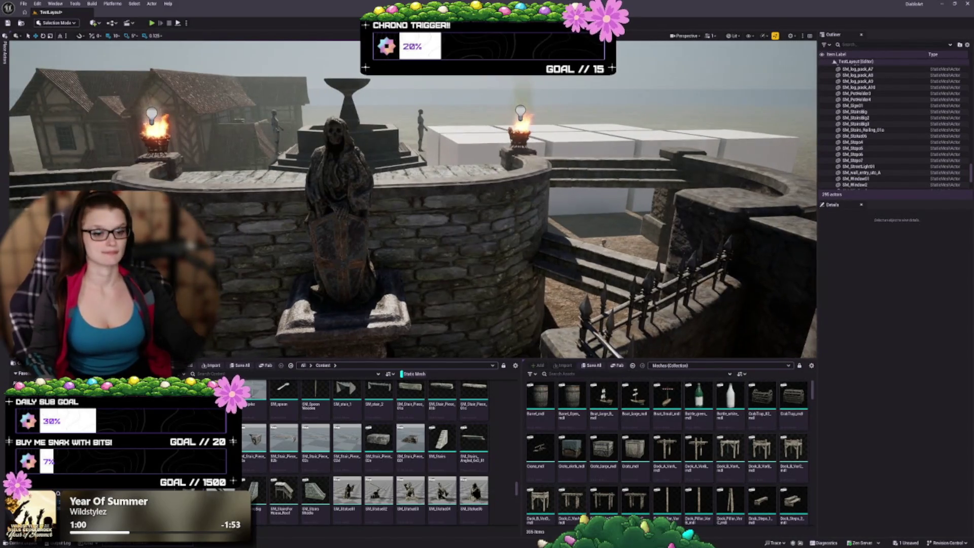
{"action": "left_click", "coordinate": [420, 259]}
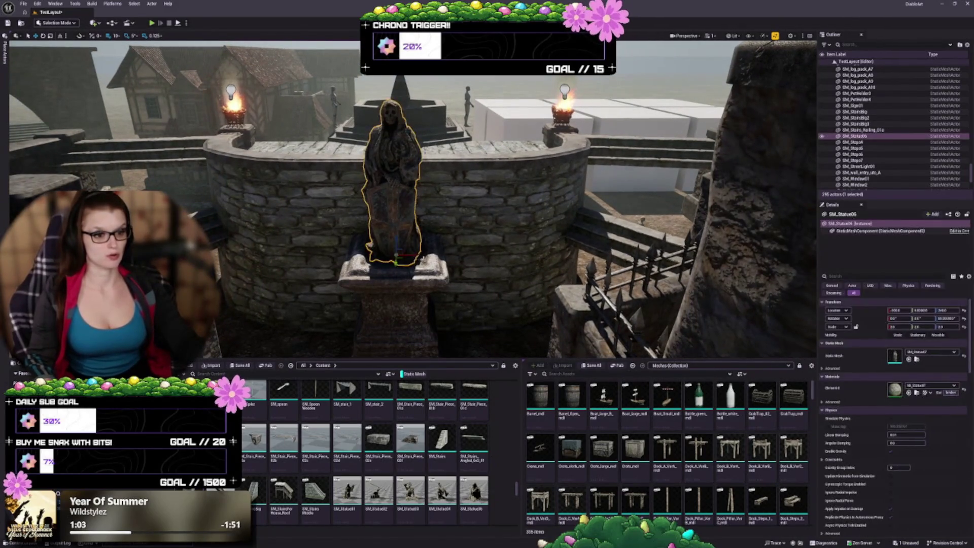
{"action": "key", "text": "r"}
{"action": "left_click_drag", "start_coordinate": [396, 256], "coordinate": [401, 218]}
{"action": "key", "text": "ctrl+z"}
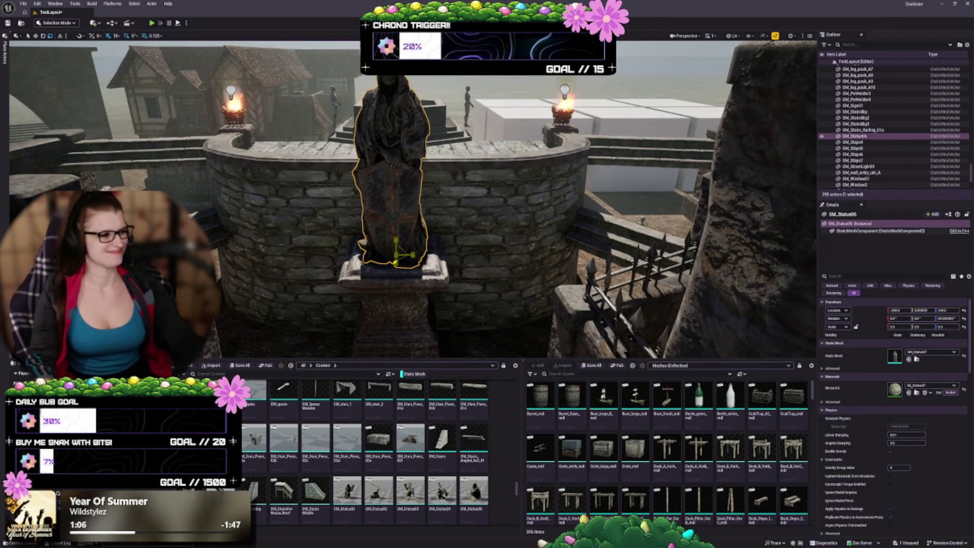
{"action": "left_click_drag", "start_coordinate": [396, 251], "coordinate": [406, 243]}
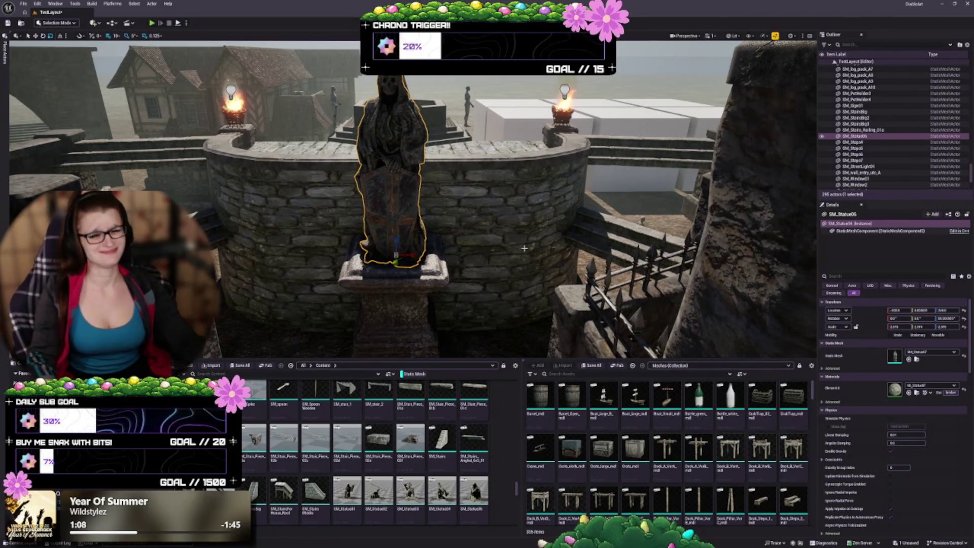
{"action": "mouse_move", "coordinate": [526, 263]}
{"action": "left_mouse_down"}
{"action": "mouse_move", "coordinate": [538, 254]}
{"action": "mouse_move", "coordinate": [523, 279]}
{"action": "mouse_move", "coordinate": [457, 262]}
{"action": "mouse_move", "coordinate": [452, 232]}
{"action": "left_mouse_up"}
- Deselect the statue and save the level
{"action": "key", "text": "Escape"}
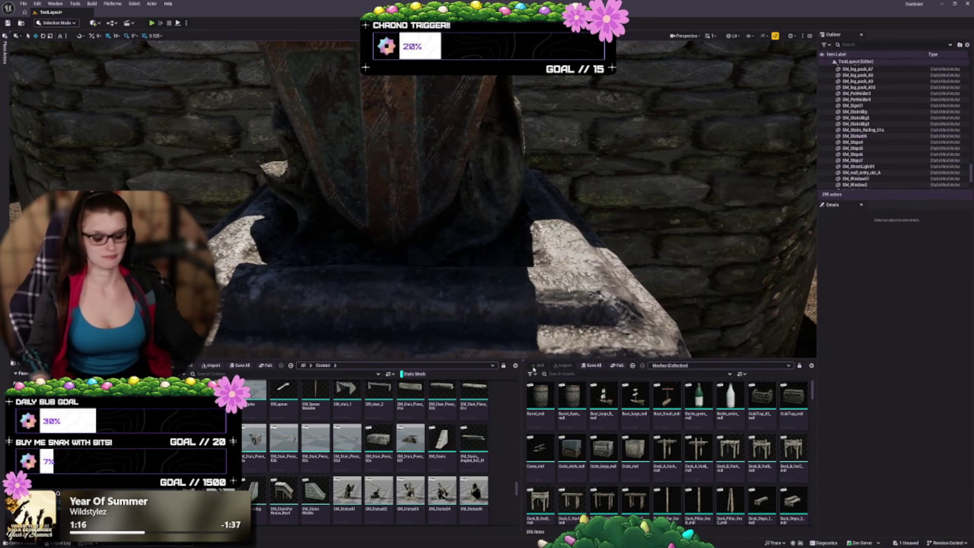
{"action": "key", "text": "ctrl+s"}
{"action": "scroll", "coordinate": [457, 214], "scroll_direction": "down", "scroll_amount": 10}
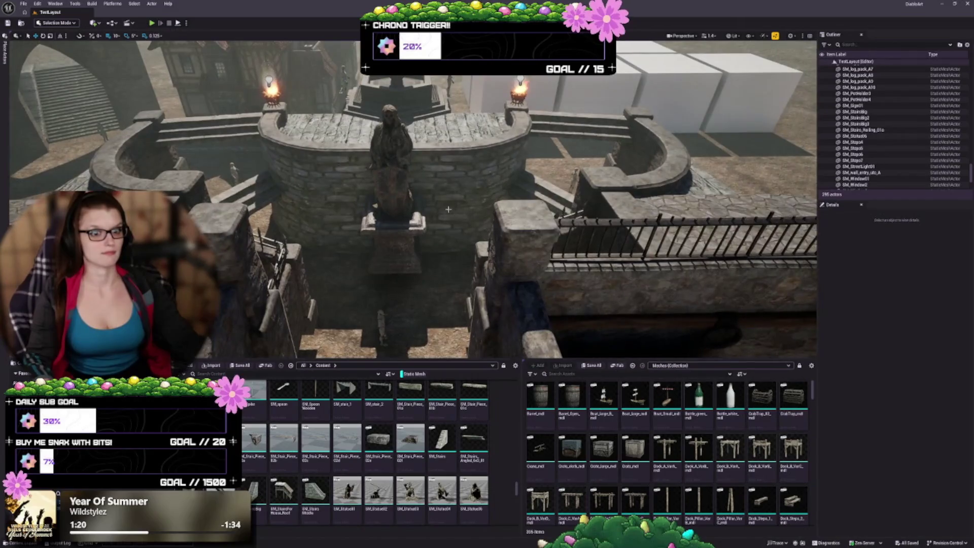
{"action": "left_click_drag", "start_coordinate": [448, 209], "coordinate": [450, 185]}
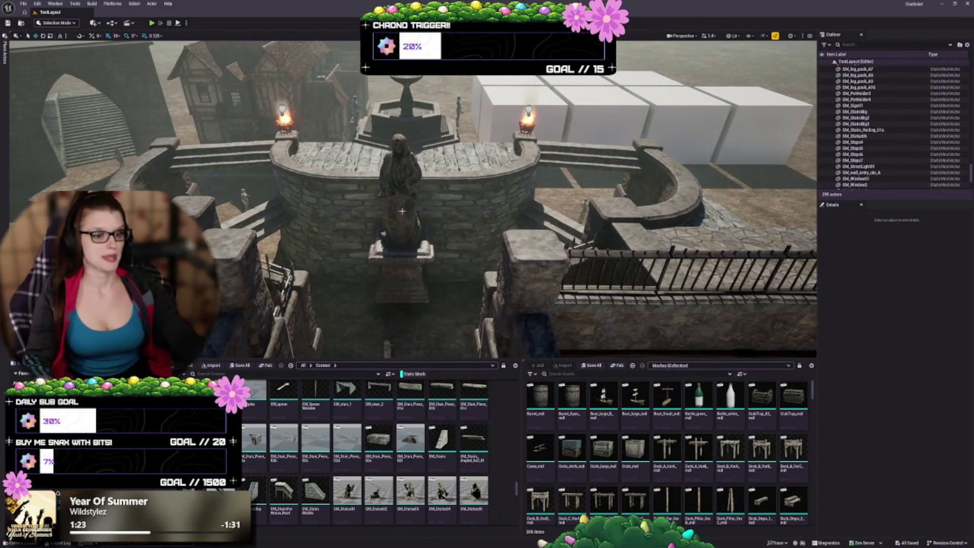
{"action": "scroll", "coordinate": [381, 243], "scroll_direction": "up", "scroll_amount": 10}
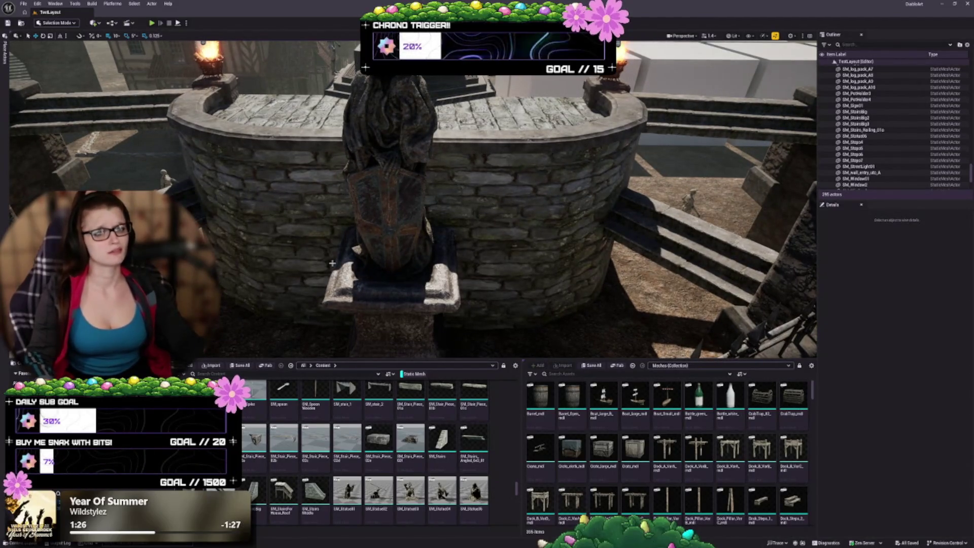
{"action": "scroll", "coordinate": [271, 459], "scroll_direction": "down", "scroll_amount": 2}
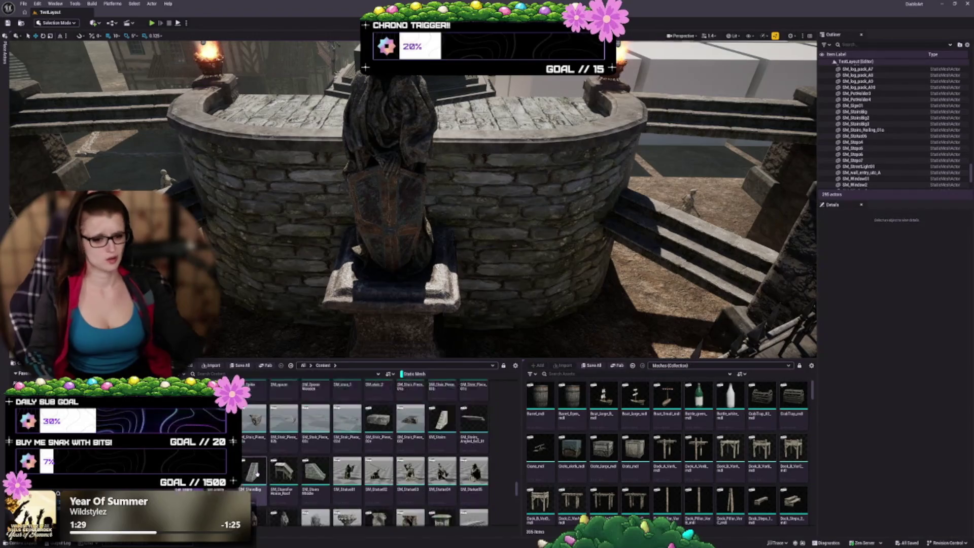
{"action": "scroll", "coordinate": [270, 459], "scroll_direction": "down", "scroll_amount": 2}
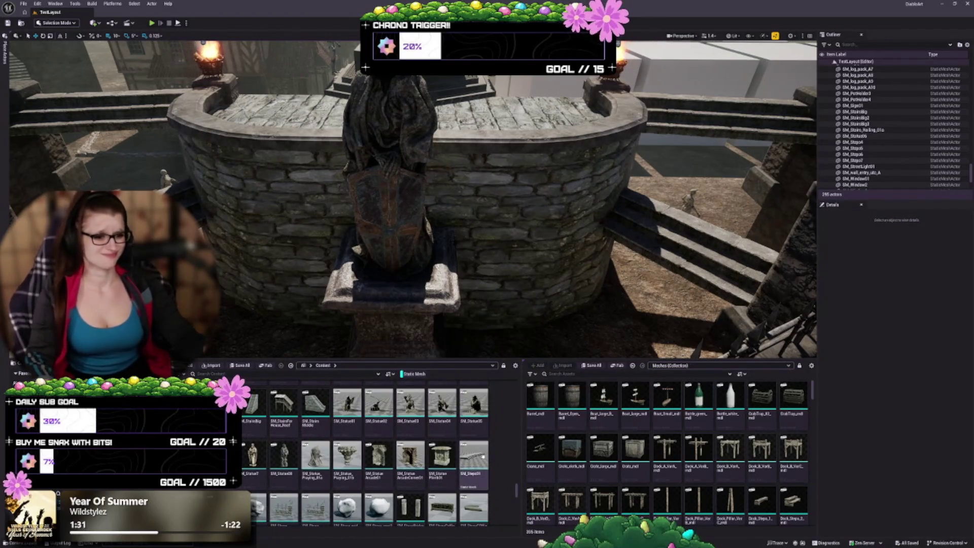
{"action": "scroll", "coordinate": [426, 442], "scroll_direction": "down", "scroll_amount": 2}
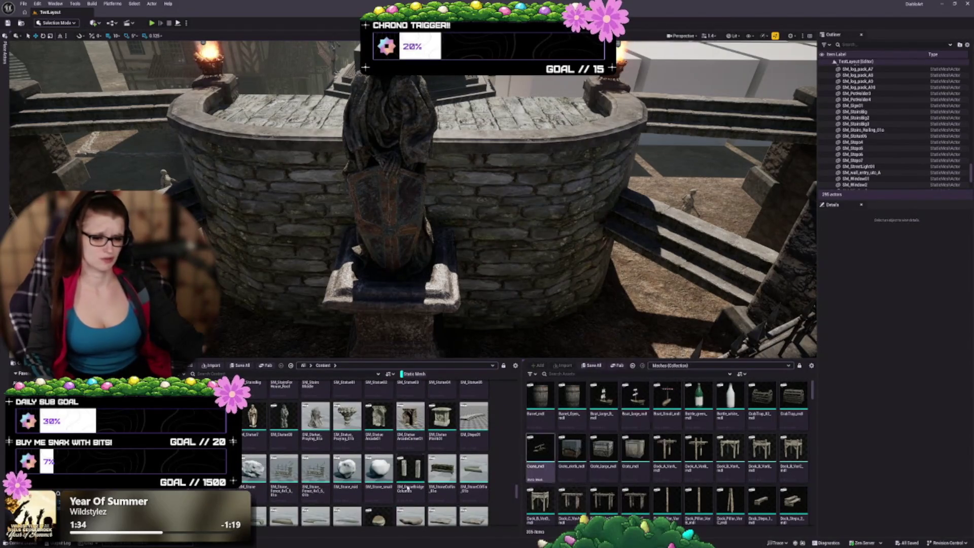
{"action": "scroll", "coordinate": [356, 469], "scroll_direction": "down", "scroll_amount": 2}
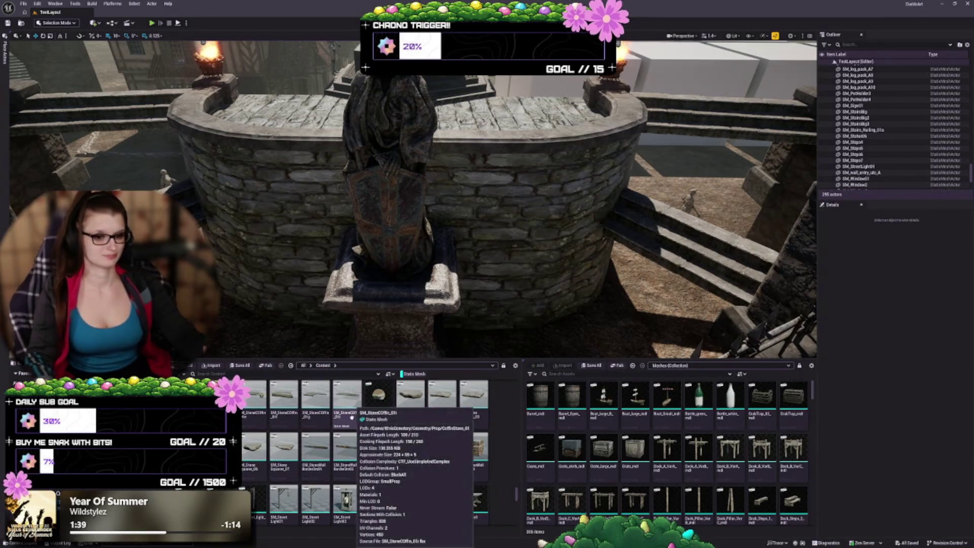
{"action": "scroll", "coordinate": [265, 477], "scroll_direction": "down", "scroll_amount": 3}
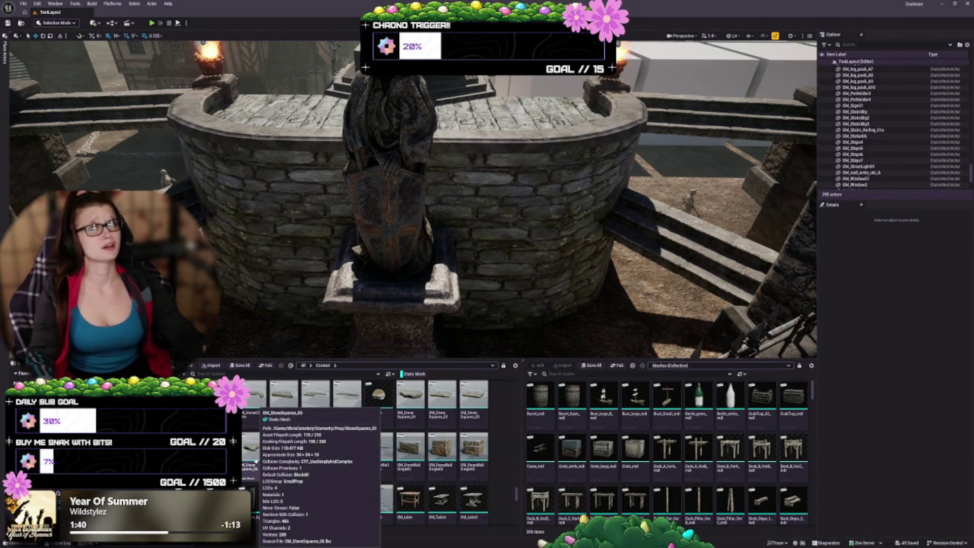
{"action": "scroll", "coordinate": [314, 447], "scroll_direction": "down", "scroll_amount": 3}
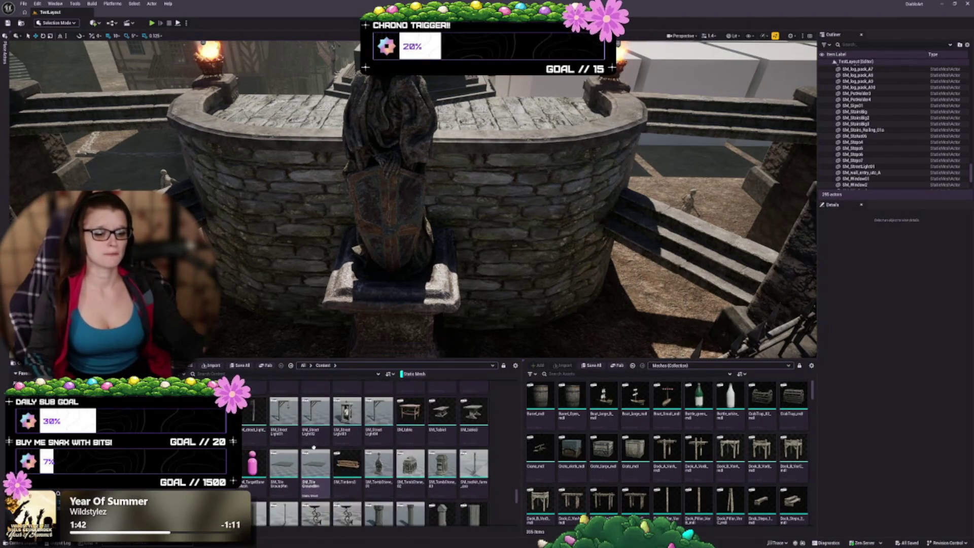
{"action": "scroll", "coordinate": [277, 463], "scroll_direction": "down", "scroll_amount": 2}
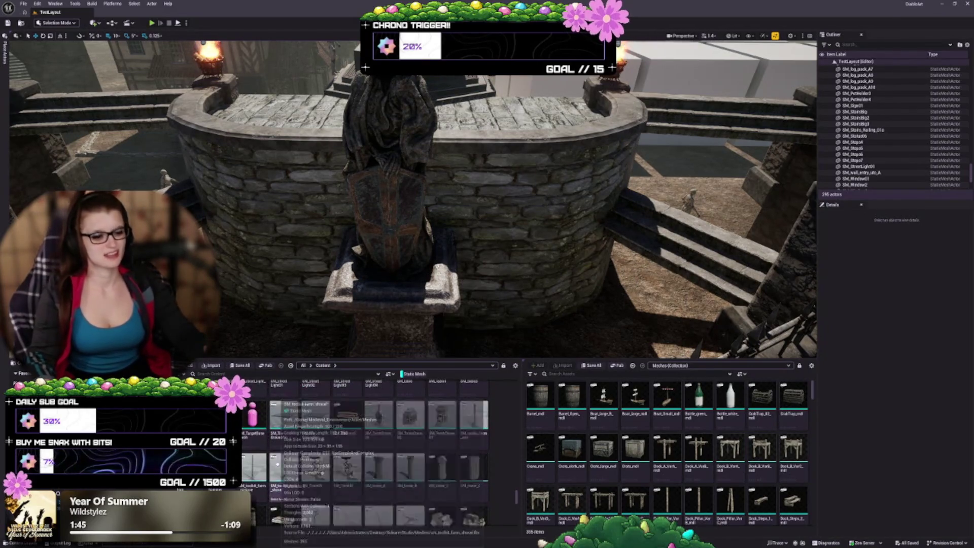
{"action": "scroll", "coordinate": [277, 463], "scroll_direction": "down", "scroll_amount": 2}
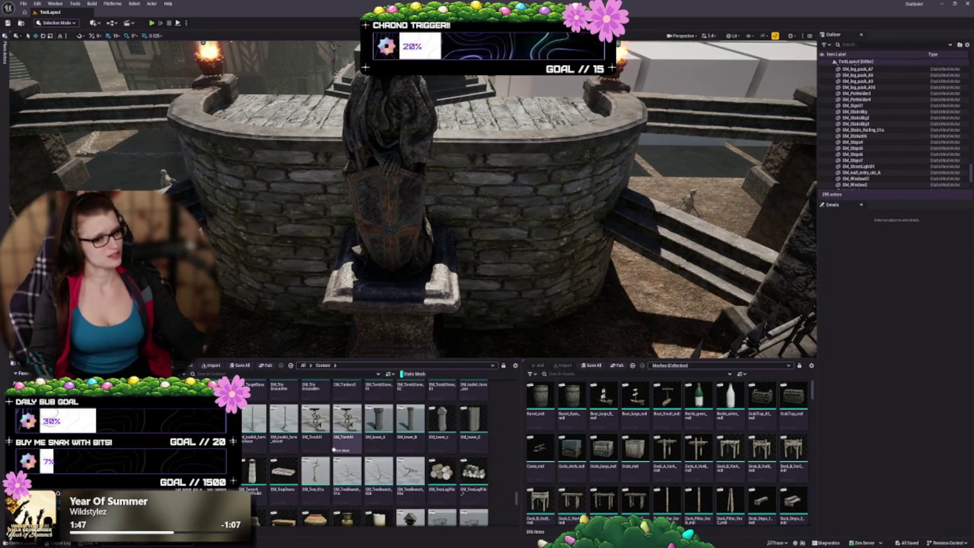
{"action": "mouse_move", "coordinate": [362, 501]}
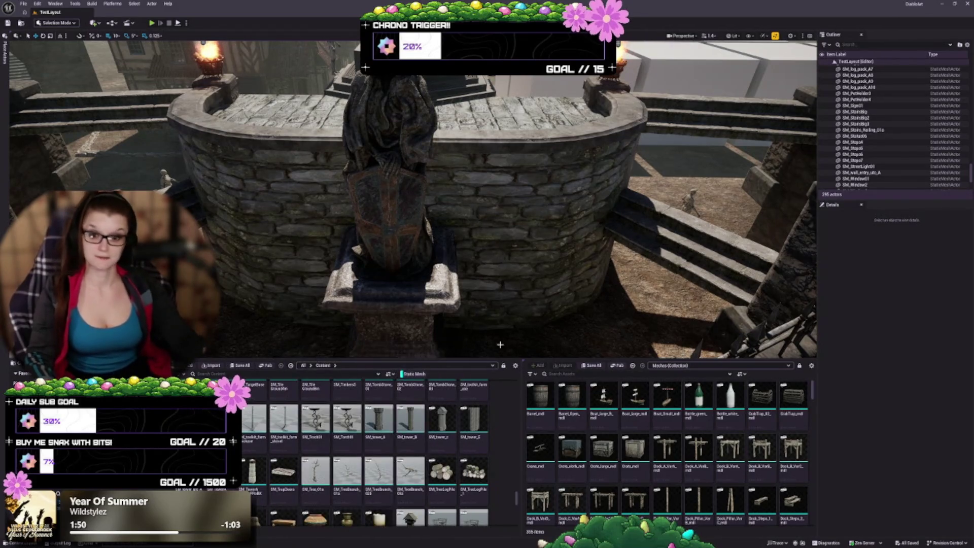
{"action": "mouse_move", "coordinate": [462, 327]}
{"action": "left_mouse_down"}
{"action": "mouse_move", "coordinate": [487, 305]}
{"action": "mouse_move", "coordinate": [487, 352]}
{"action": "left_mouse_up"}
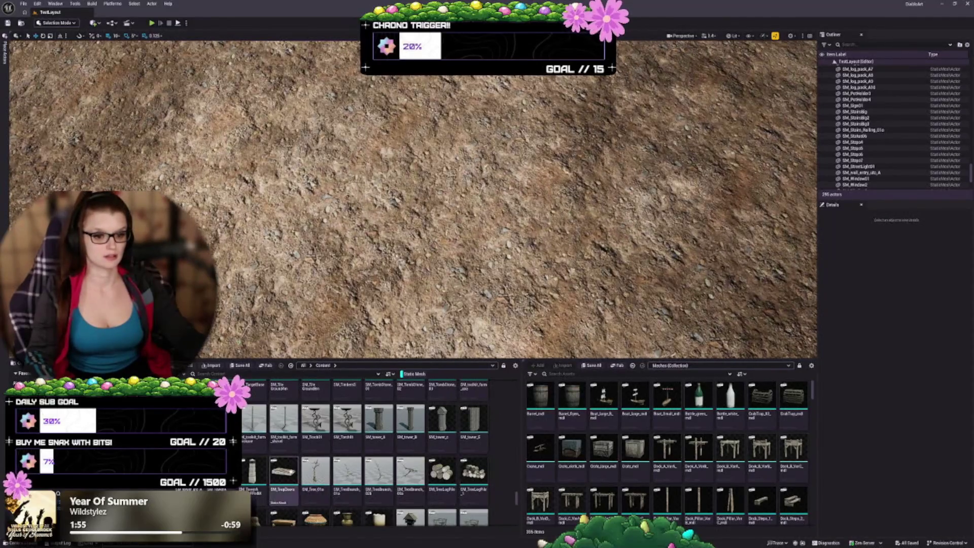
{"action": "mouse_move", "coordinate": [284, 471]}
{"action": "left_mouse_down"}
{"action": "mouse_move", "coordinate": [305, 208]}
{"action": "mouse_move", "coordinate": [355, 193]}
{"action": "left_mouse_up"}
{"action": "key", "text": "f"}
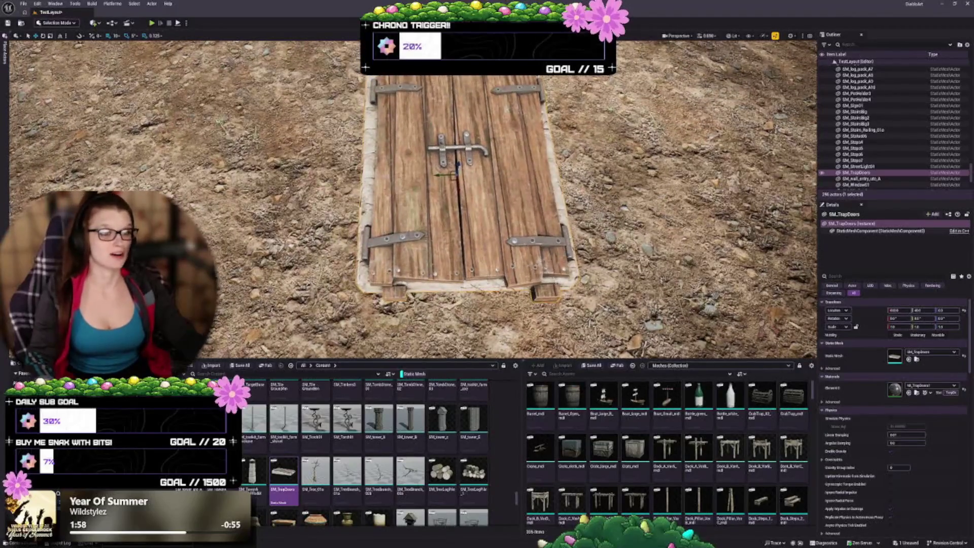
{"action": "scroll", "coordinate": [409, 453], "scroll_direction": "down", "scroll_amount": 1}
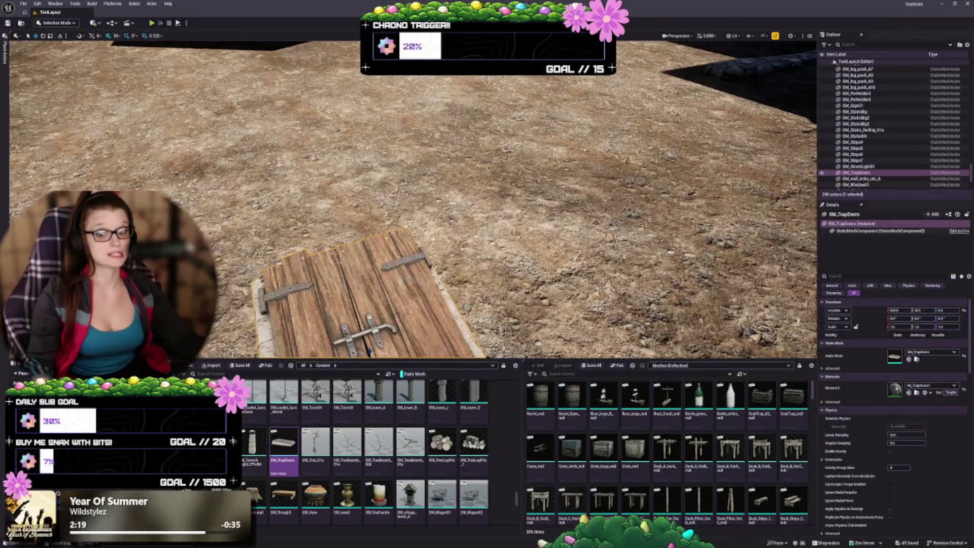
{"action": "scroll", "coordinate": [413, 201], "scroll_direction": "down", "scroll_amount": 10}
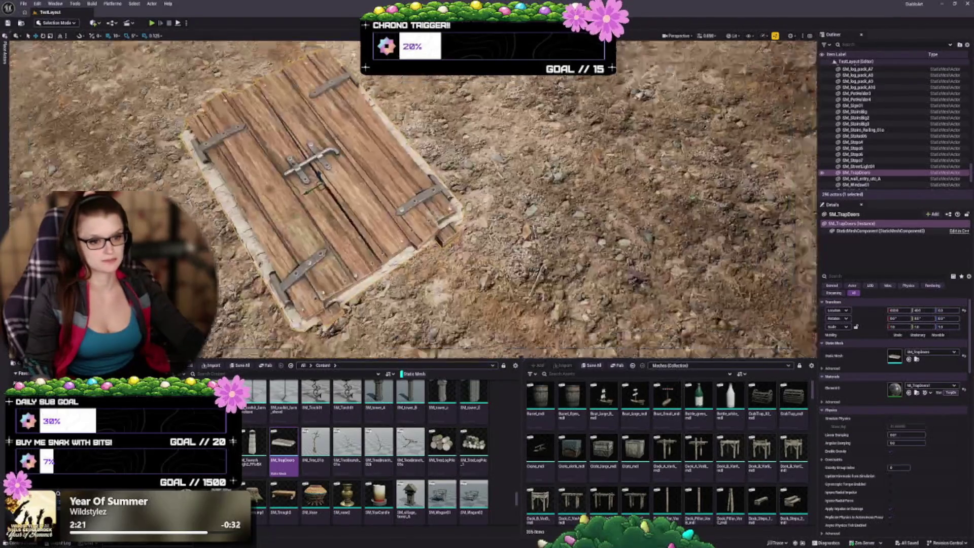
{"action": "key", "text": "Delete"}
{"action": "key", "text": "ctrl+z"}
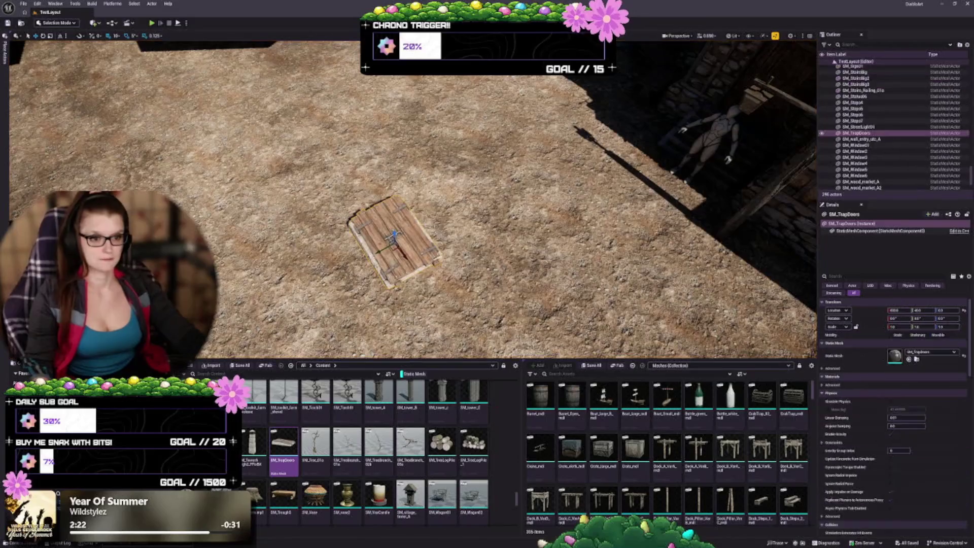
{"action": "key", "text": "Delete"}
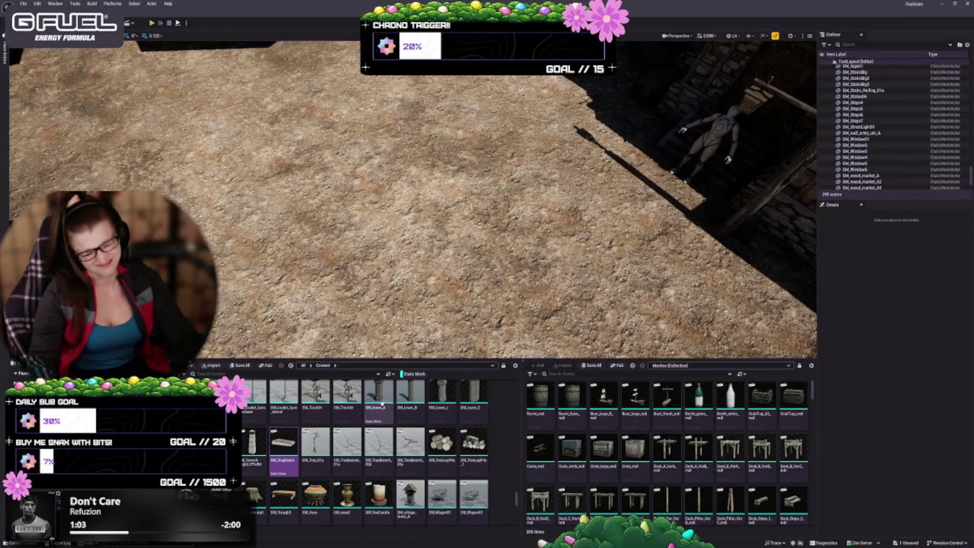
- Place SM_TrapDoors on the dirt ground and enlarge it about 1.5x
{"action": "scroll", "coordinate": [413, 199], "scroll_direction": "down", "scroll_amount": 10}
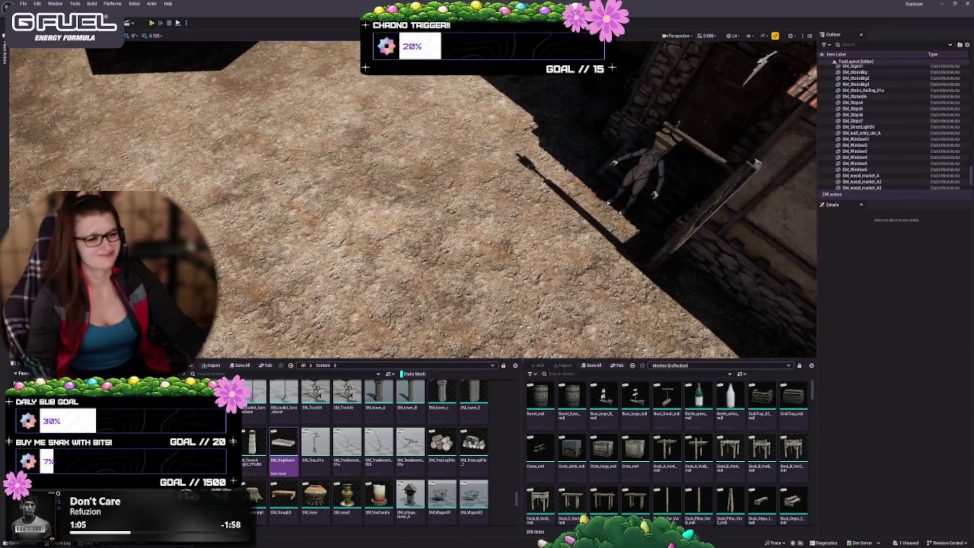
{"action": "scroll", "coordinate": [414, 200], "scroll_direction": "up", "scroll_amount": 10}
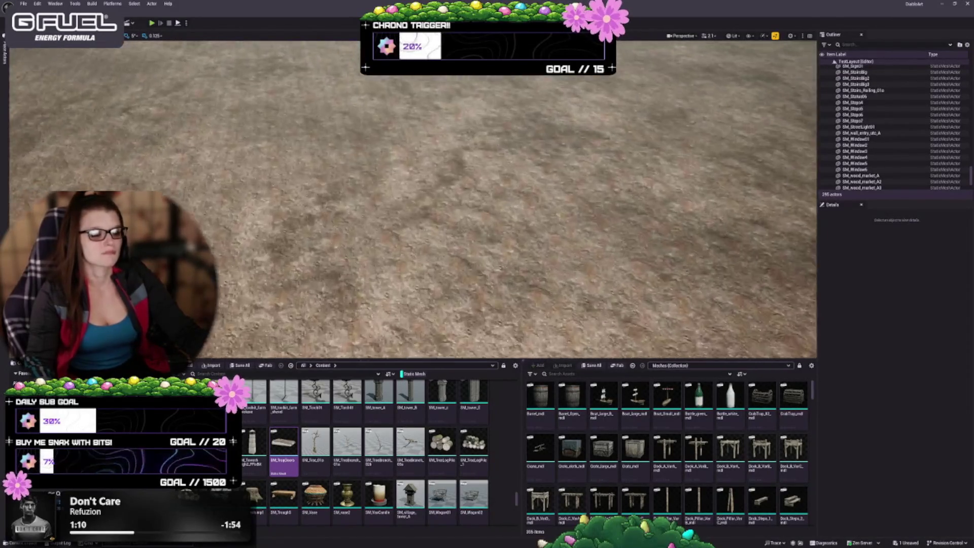
{"action": "mouse_move", "coordinate": [284, 441]}
{"action": "left_mouse_down"}
{"action": "mouse_move", "coordinate": [305, 380]}
{"action": "mouse_move", "coordinate": [368, 268]}
{"action": "left_mouse_up"}
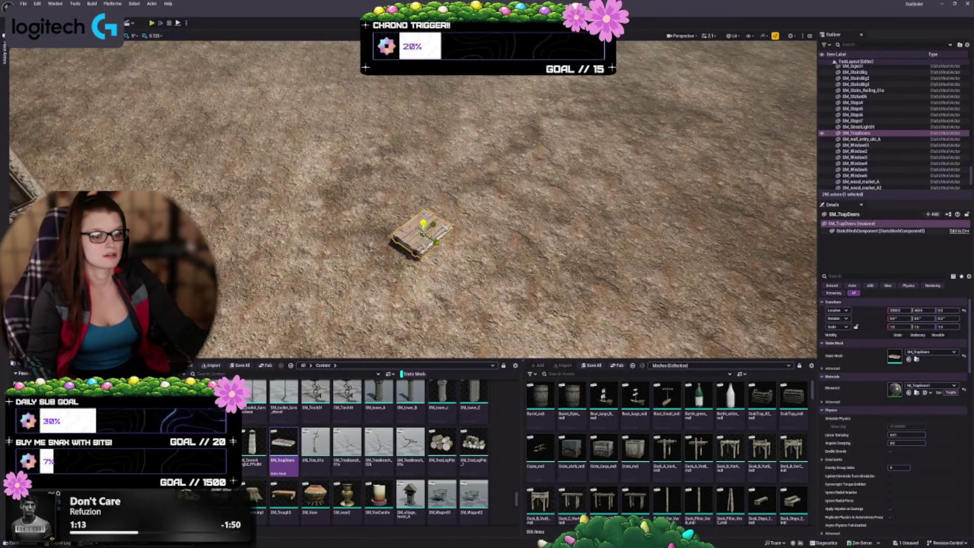
{"action": "left_click_drag", "start_coordinate": [895, 326], "coordinate": [913, 327]}
- Deselect the trapdoor, save the level, and back away to view it with the fountain
{"action": "key", "text": "Escape"}
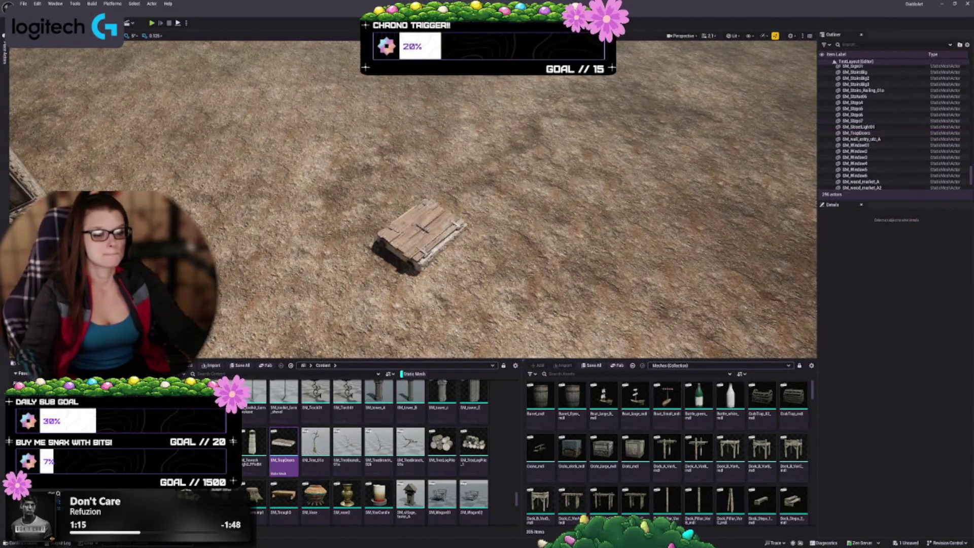
{"action": "scroll", "coordinate": [414, 199], "scroll_direction": "up", "scroll_amount": 10}
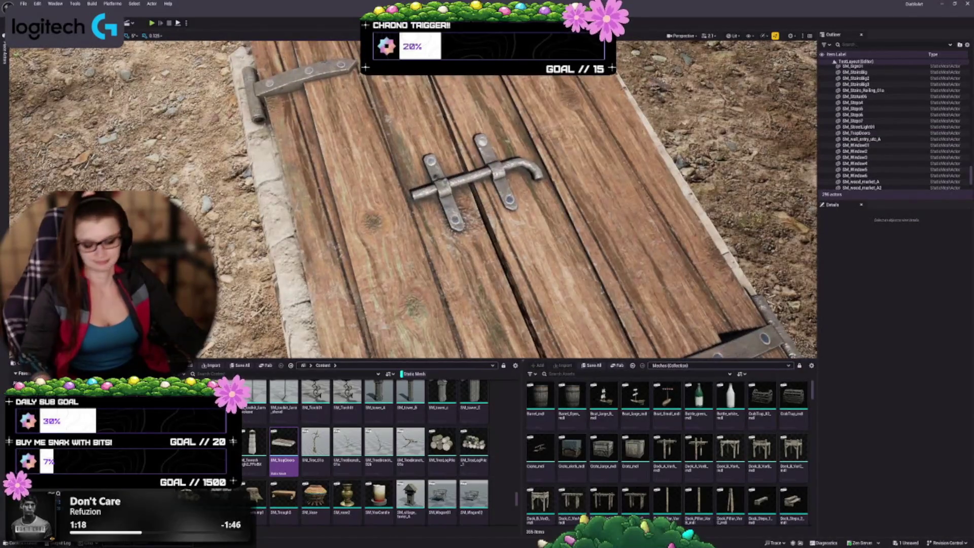
{"action": "key", "text": "ctrl+s"}
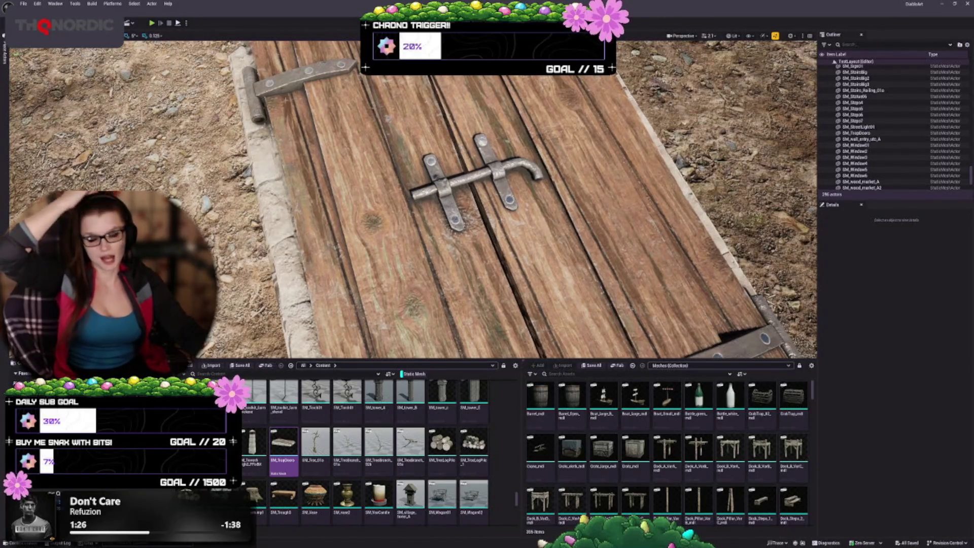
{"action": "key", "text": "s"}
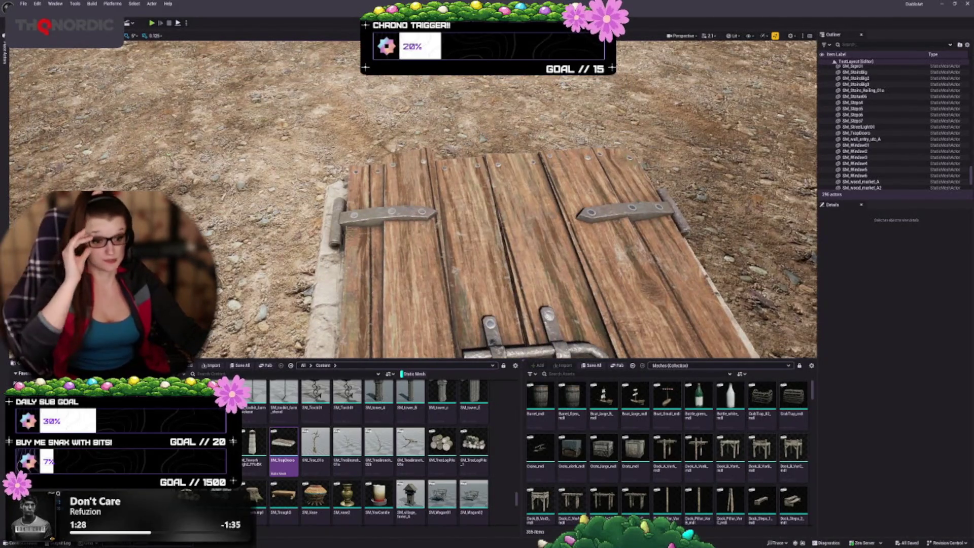
{"action": "key", "text": "s"}
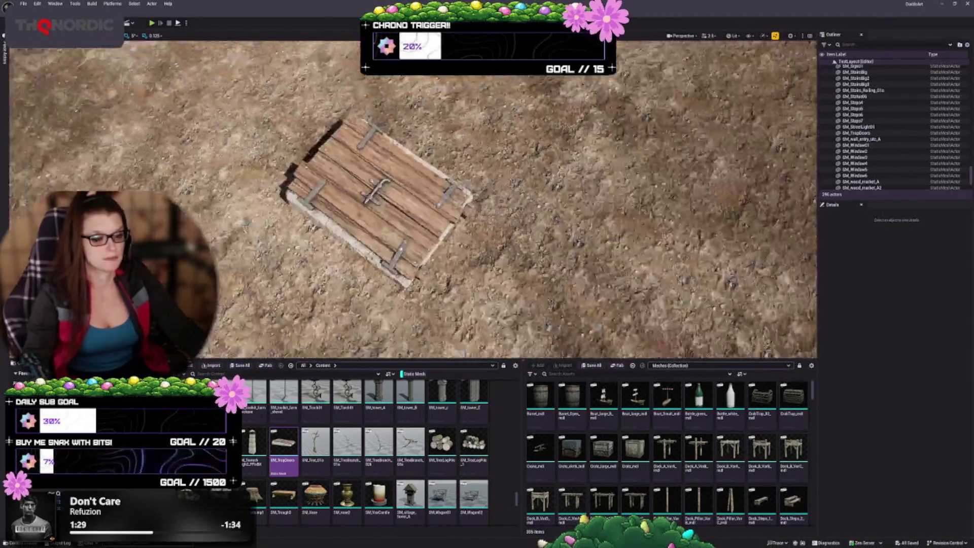
{"action": "key", "text": "s"}
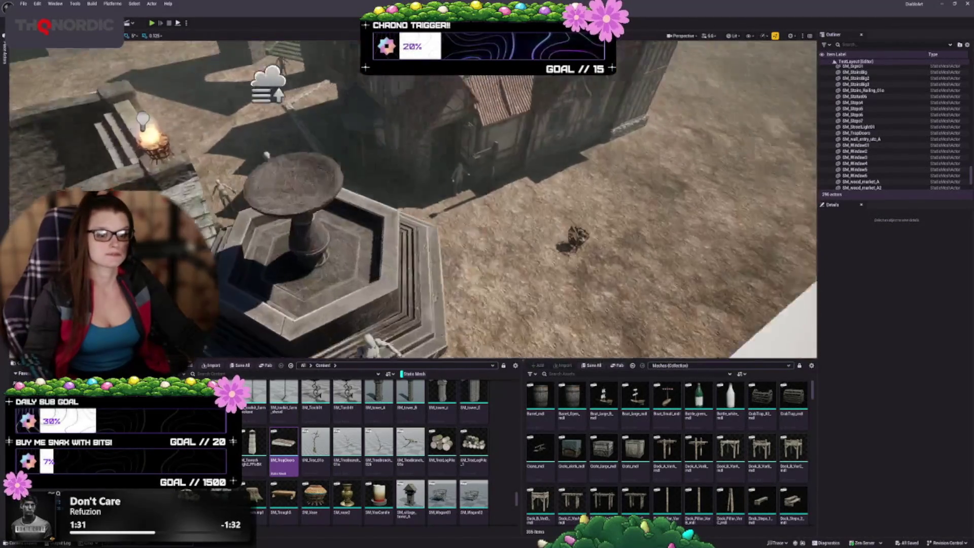
{"action": "key", "text": "w"}
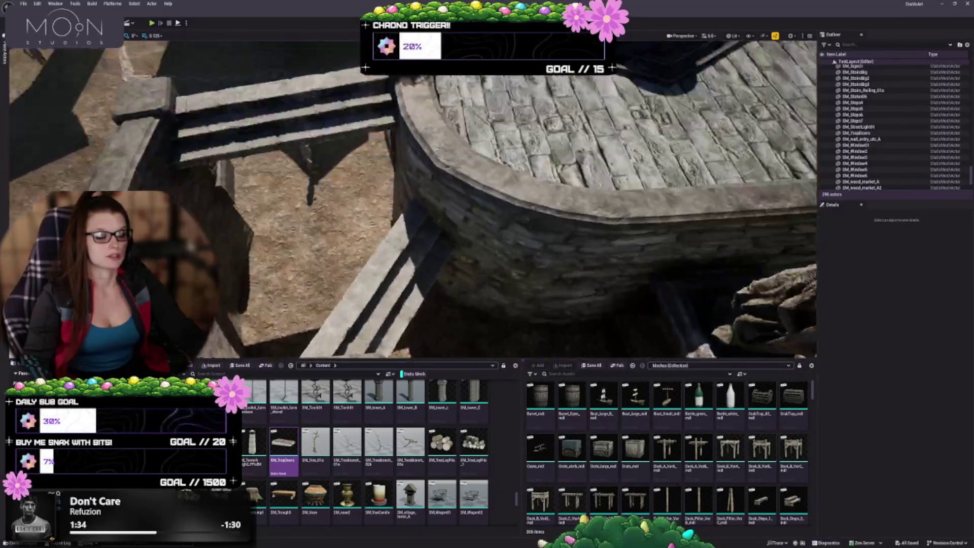
{"action": "key", "text": "s"}
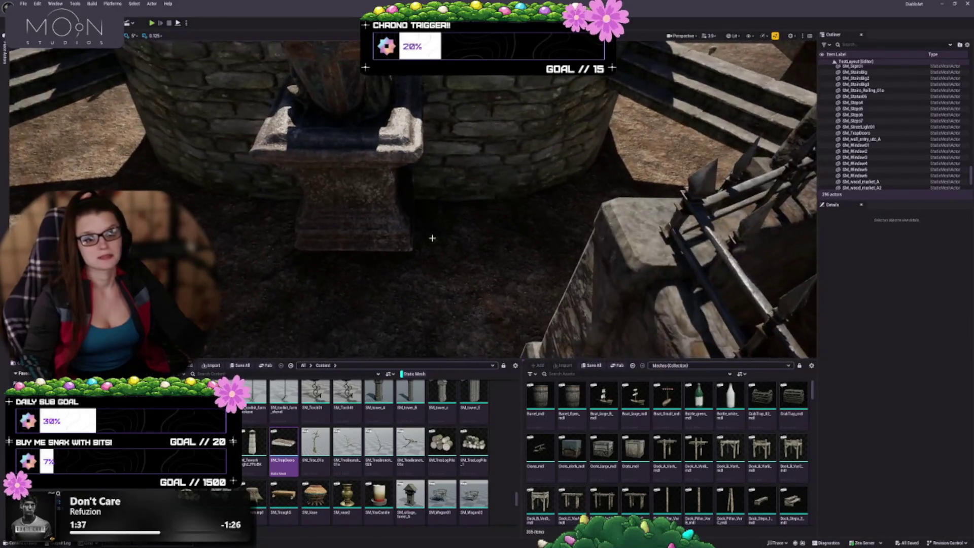
{"action": "key", "text": "s"}
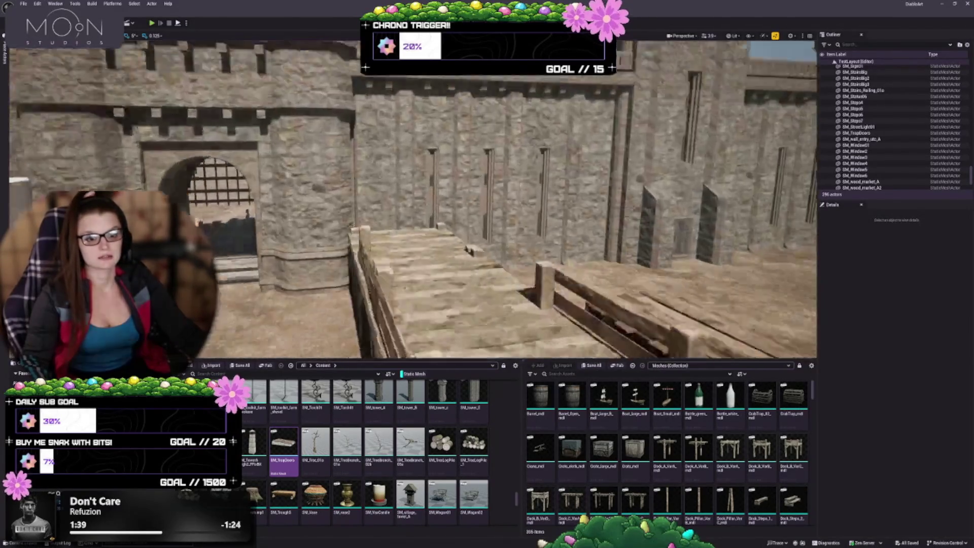
{"action": "key", "text": "w"}
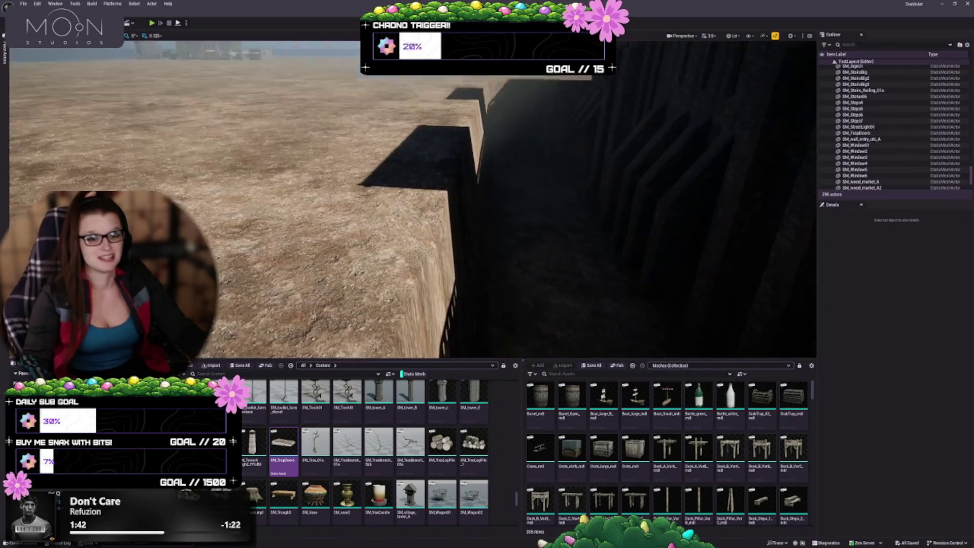
{"action": "key", "text": "s"}
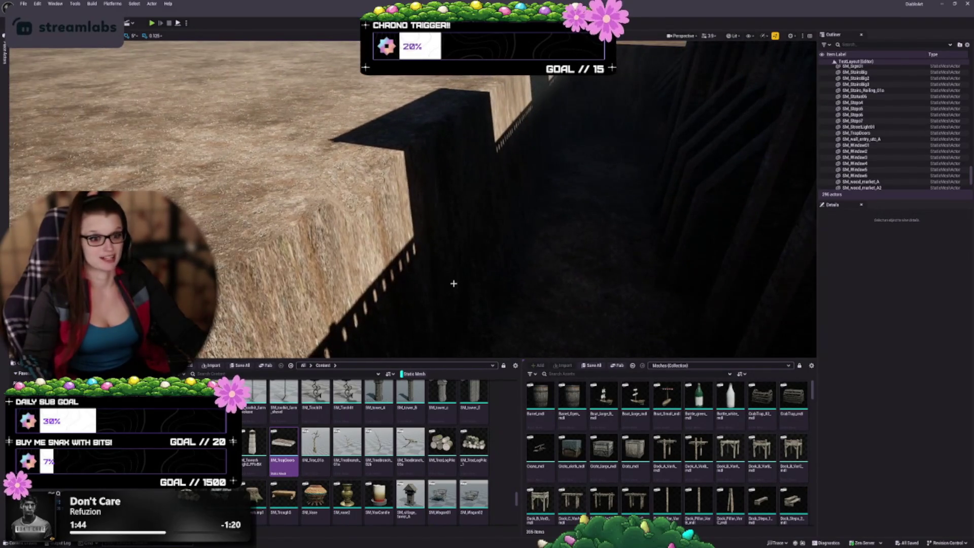
{"action": "key", "text": "s"}
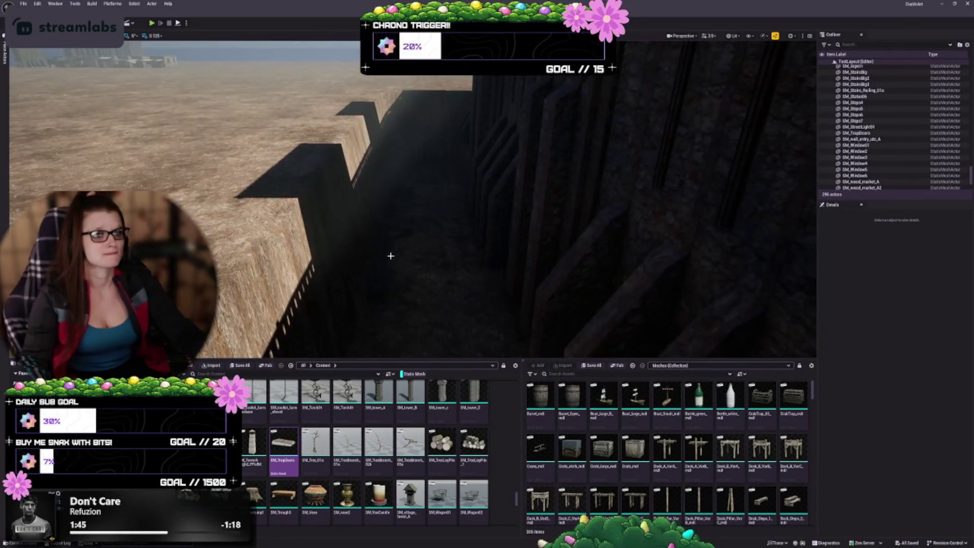
{"action": "key", "text": "s"}
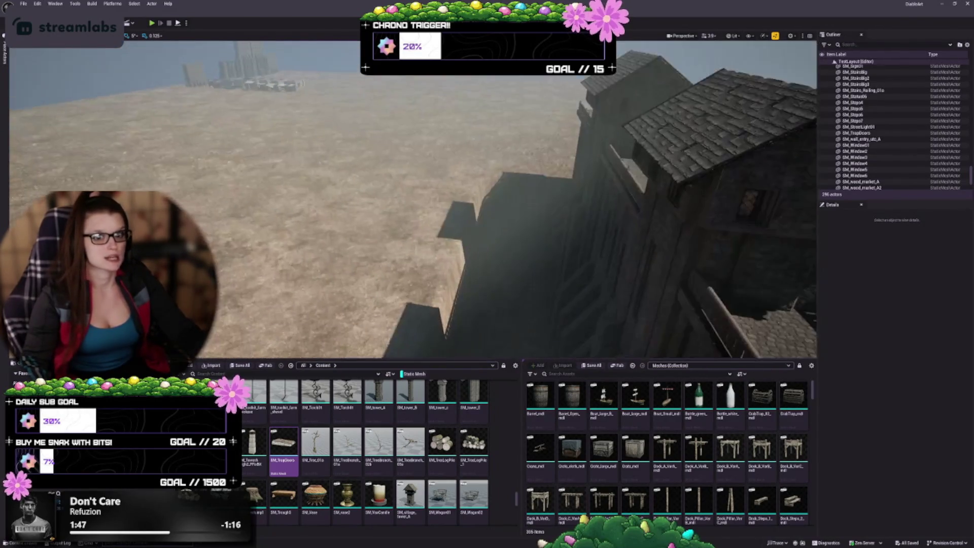
{"action": "key", "text": "w"}
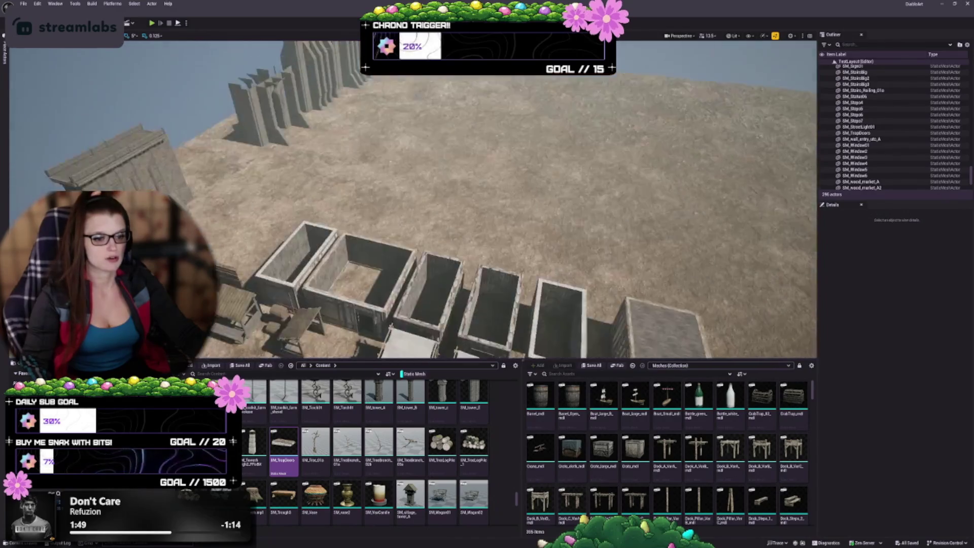
- Multi-select the buildings by the test area, small market props, stool and white market-cover stalls
{"action": "left_click", "coordinate": [132, 127]}
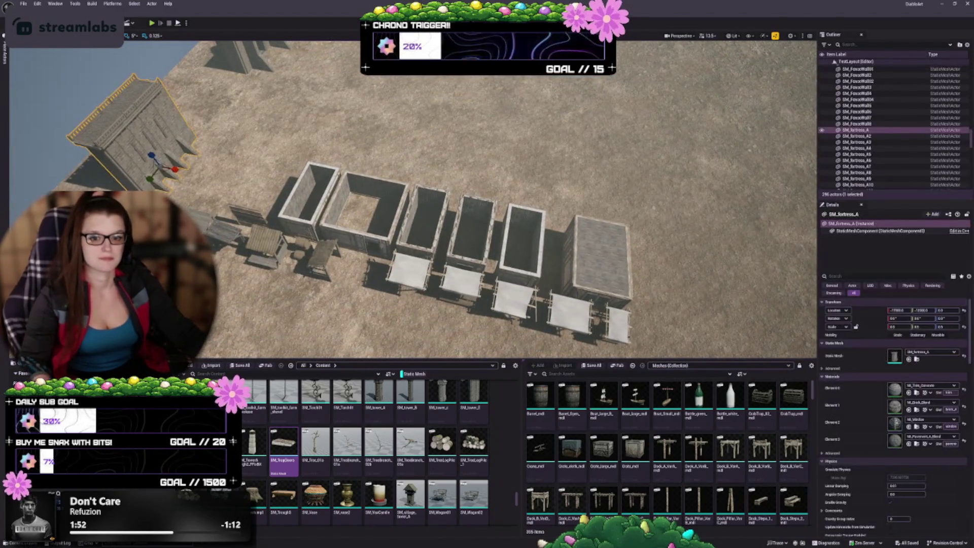
{"action": "left_click", "coordinate": [127, 153], "text": "ctrl"}
{"action": "left_click", "coordinate": [213, 223], "text": "ctrl"}
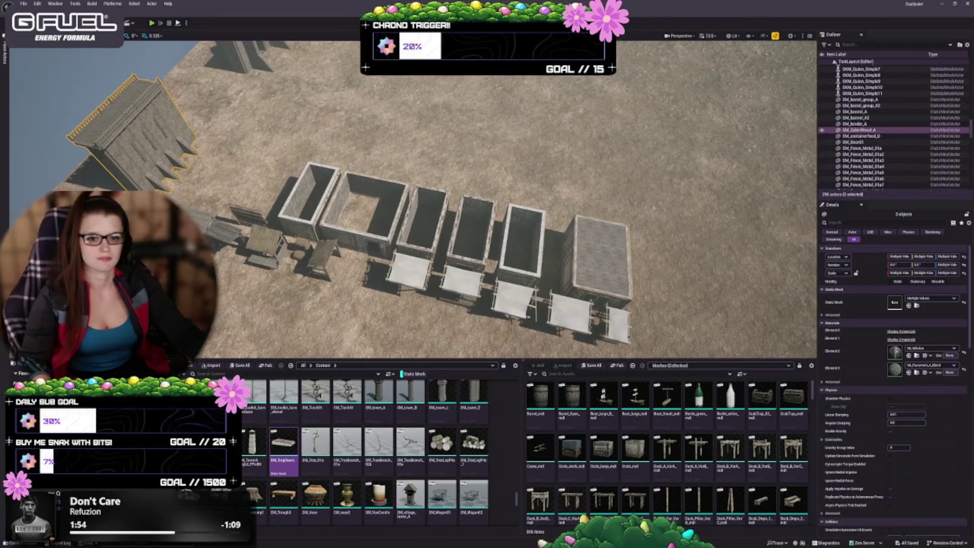
{"action": "left_click", "coordinate": [223, 231], "text": "ctrl"}
{"action": "left_click", "coordinate": [241, 235], "text": "ctrl"}
{"action": "left_click", "coordinate": [253, 217], "text": "ctrl"}
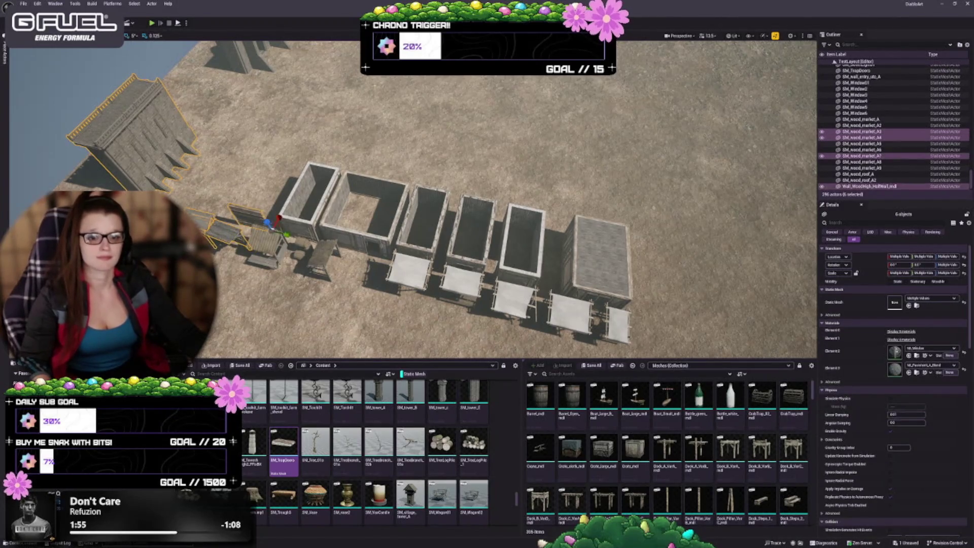
{"action": "left_click", "coordinate": [269, 241], "text": "ctrl"}
{"action": "left_click", "coordinate": [304, 248], "text": "ctrl"}
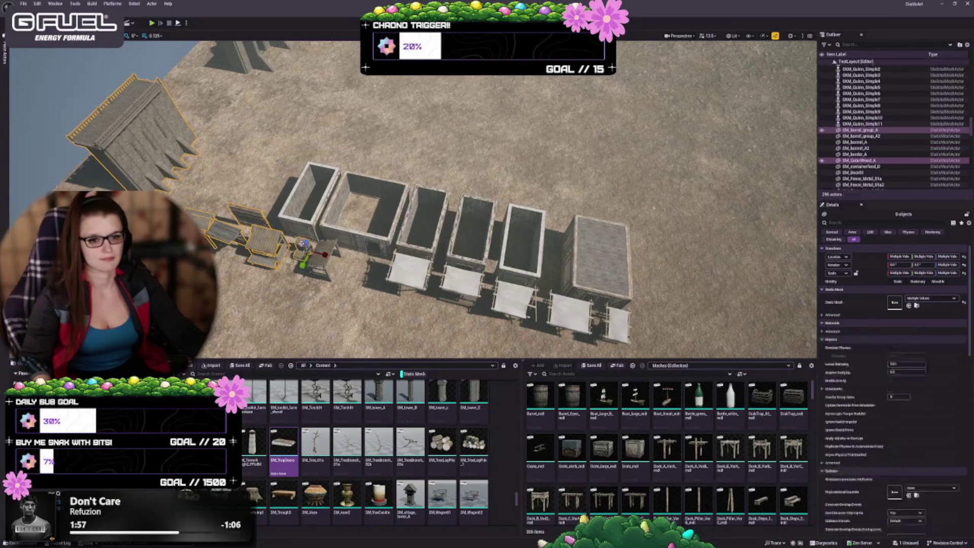
{"action": "left_click", "coordinate": [327, 251], "text": "ctrl"}
{"action": "left_click", "coordinate": [413, 269], "text": "ctrl"}
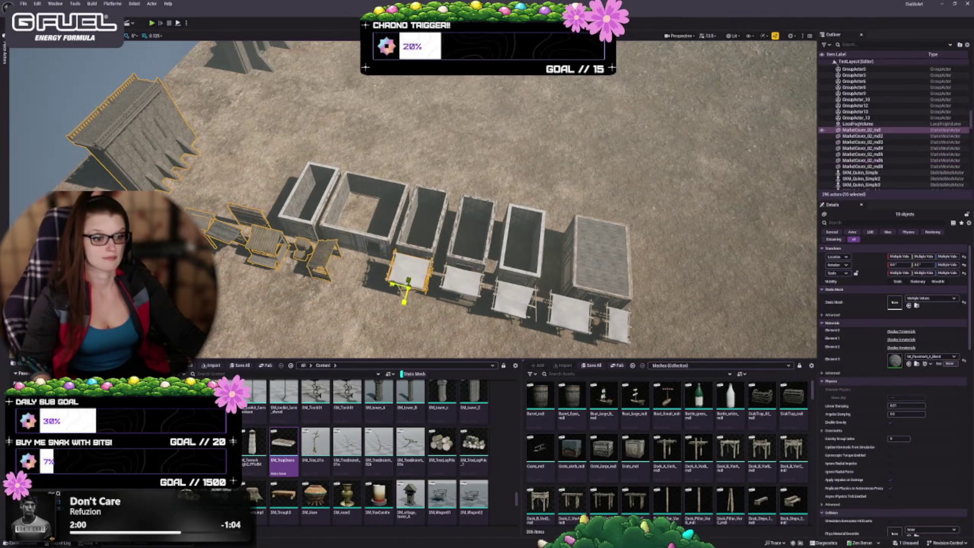
{"action": "left_click", "coordinate": [459, 279], "text": "ctrl"}
{"action": "left_click", "coordinate": [507, 310], "text": "ctrl"}
{"action": "left_click", "coordinate": [563, 322], "text": "ctrl"}
{"action": "left_click", "coordinate": [614, 325], "text": "ctrl"}
- Add the boxes and fortress wall pieces to the selection and delete all selected meshes
{"action": "left_click", "coordinate": [596, 277], "text": "ctrl"}
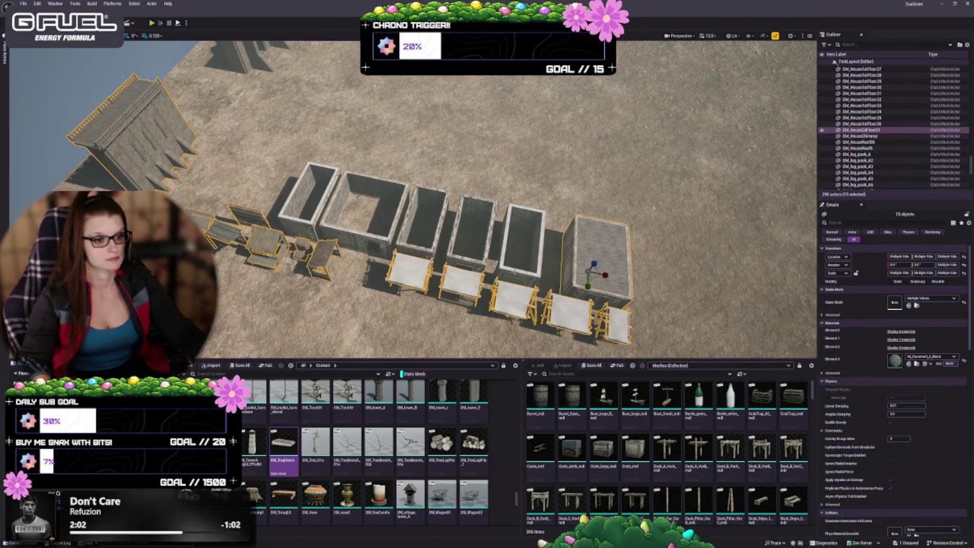
{"action": "left_click", "coordinate": [522, 257], "text": "ctrl"}
{"action": "left_click", "coordinate": [469, 224], "text": "ctrl"}
{"action": "left_click", "coordinate": [424, 226], "text": "ctrl"}
{"action": "left_click", "coordinate": [362, 231], "text": "ctrl"}
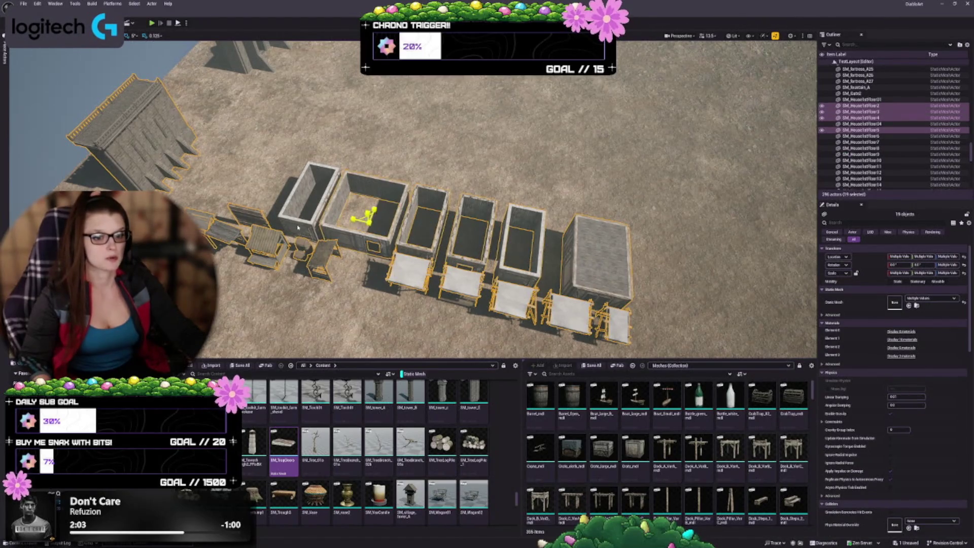
{"action": "left_click", "coordinate": [312, 195], "text": "ctrl"}
{"action": "left_click", "coordinate": [273, 171], "text": "ctrl"}
{"action": "left_click", "coordinate": [320, 91], "text": "ctrl"}
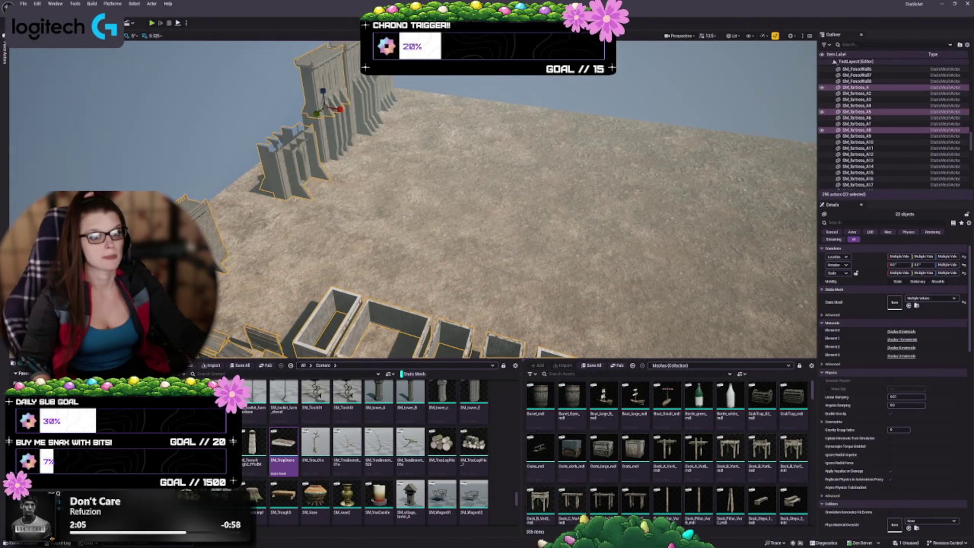
{"action": "left_click", "coordinate": [358, 81], "text": "ctrl"}
{"action": "left_click", "coordinate": [363, 87], "text": "ctrl"}
{"action": "left_click", "coordinate": [332, 137], "text": "ctrl"}
{"action": "left_click", "coordinate": [386, 99], "text": "ctrl"}
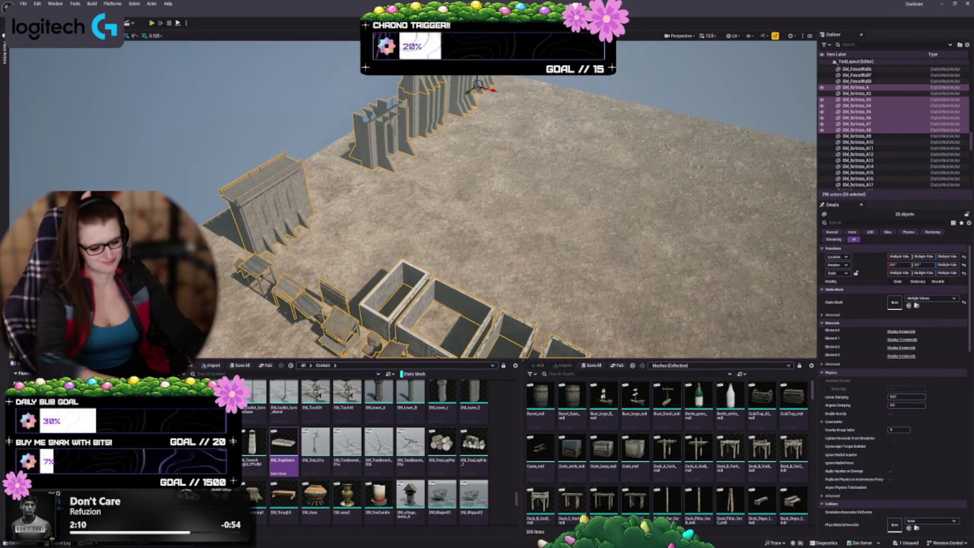
{"action": "key", "text": "Delete"}
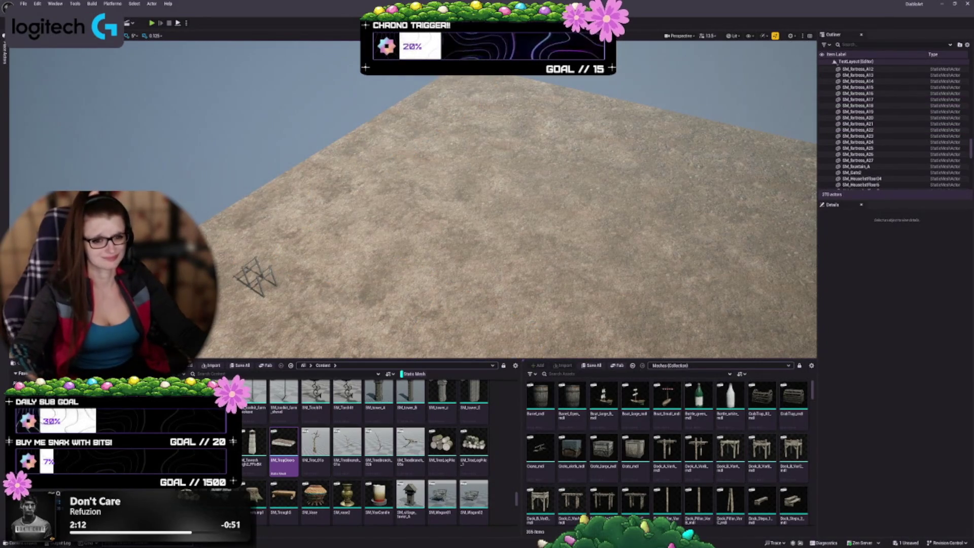
- Delete the leftover wooden market mesh and save the level
{"action": "left_click", "coordinate": [269, 287]}
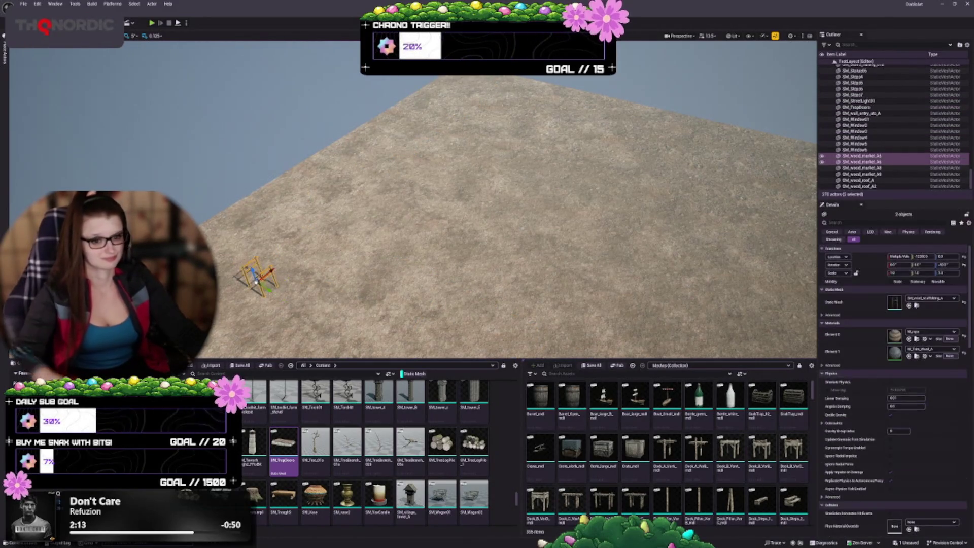
{"action": "key", "text": "Delete"}
{"action": "key", "text": "ctrl+s"}
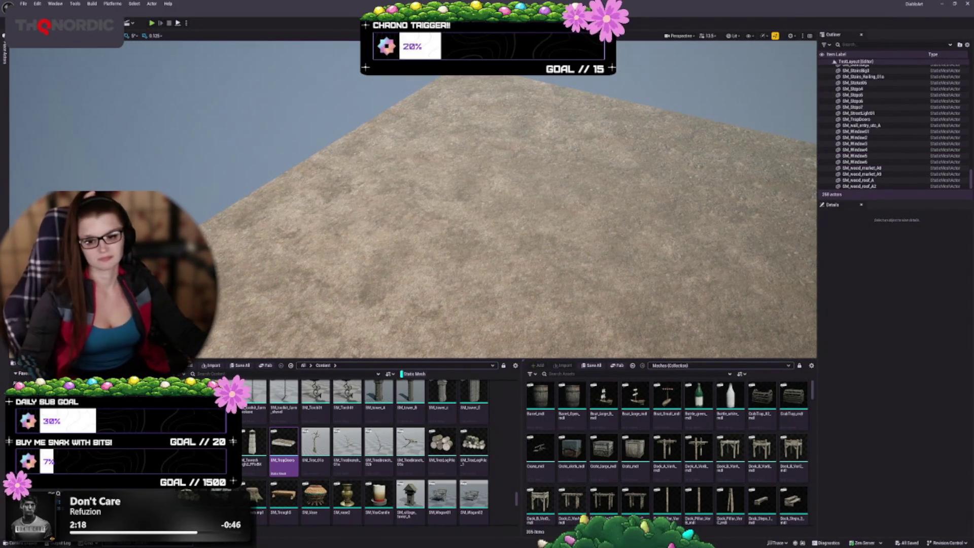
{"action": "key", "text": "s"}
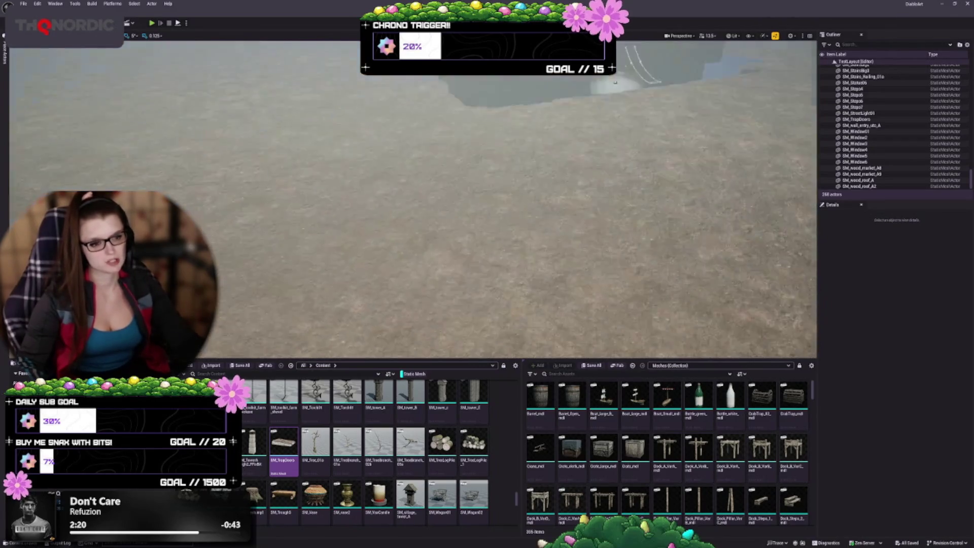
{"action": "key", "text": "w"}
{"action": "scroll", "coordinate": [413, 198], "scroll_direction": "down", "scroll_amount": 2}
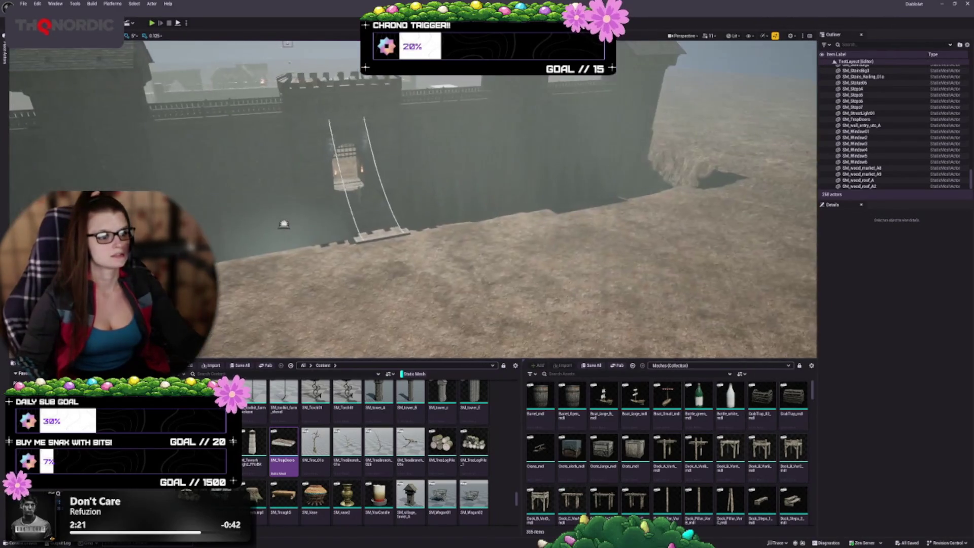
{"action": "key", "text": "d"}
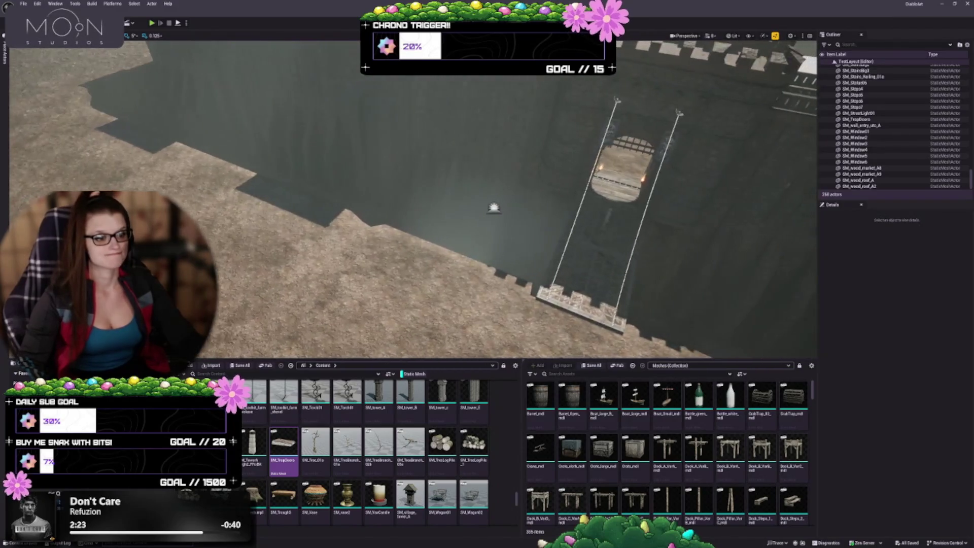
{"action": "left_click_drag", "start_coordinate": [492, 243], "coordinate": [492, 243]}
{"action": "key", "text": "w"}
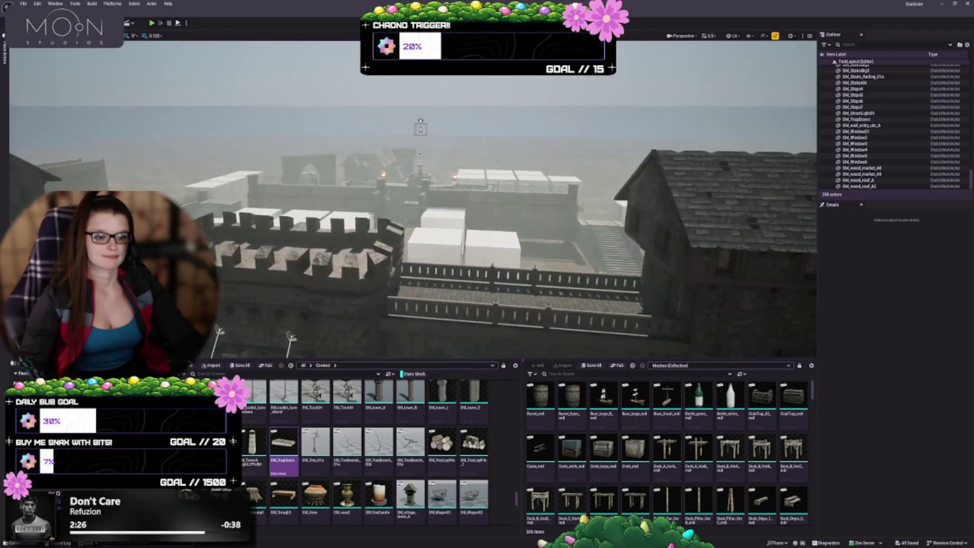
{"action": "scroll", "coordinate": [492, 244], "scroll_direction": "down", "scroll_amount": 2}
{"action": "key", "text": "s"}
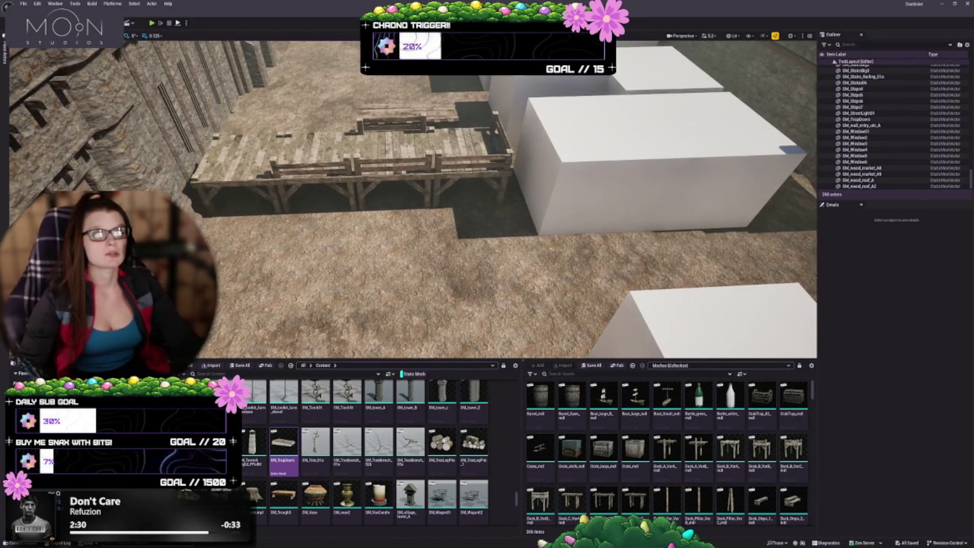
{"action": "key", "text": "s"}
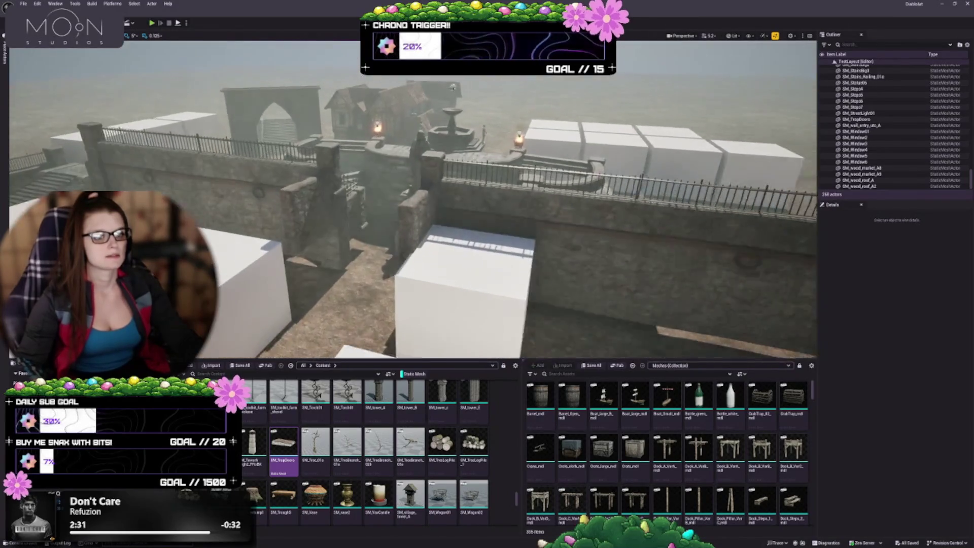
{"action": "key", "text": "w"}
{"action": "scroll", "coordinate": [453, 88], "scroll_direction": "down", "scroll_amount": 2}
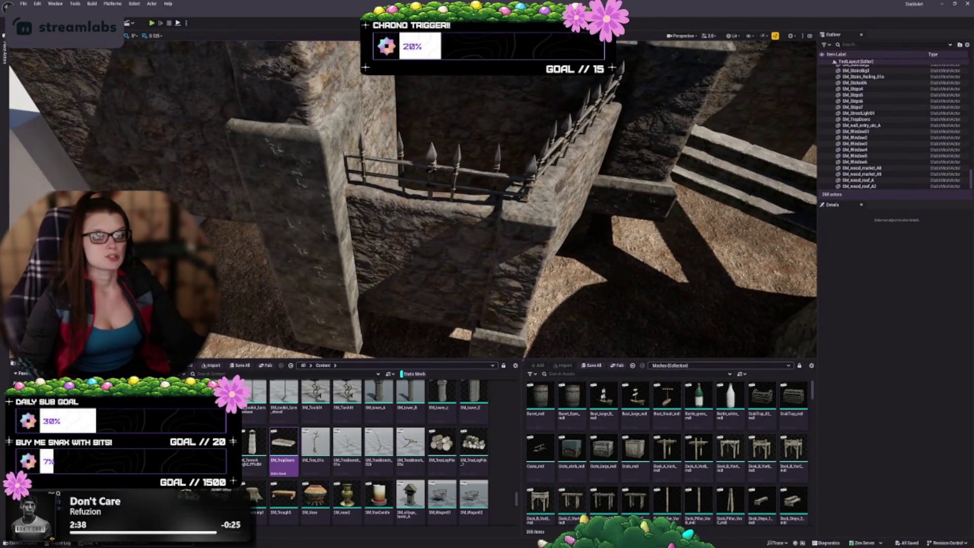
{"action": "left_click", "coordinate": [324, 229]}
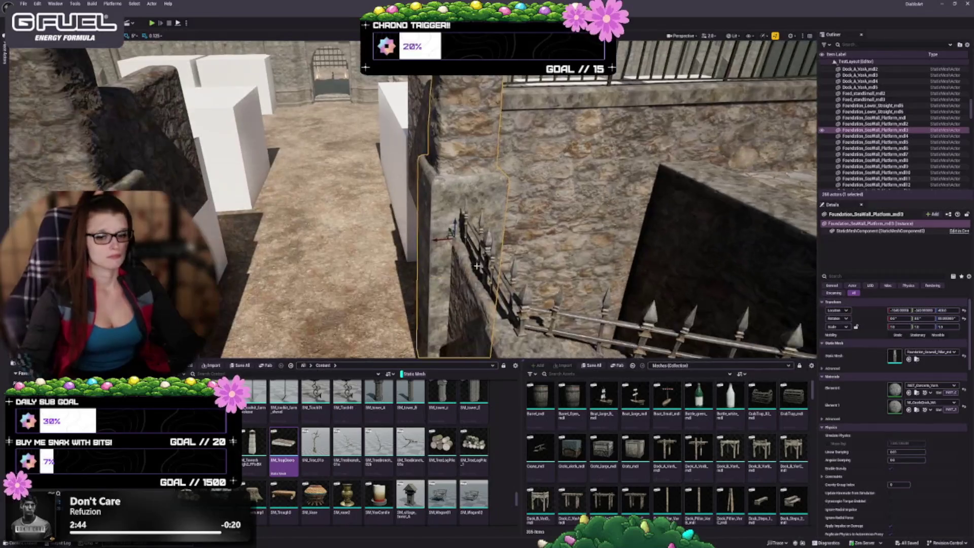
{"action": "key", "text": "Escape"}
{"action": "left_click_drag", "start_coordinate": [477, 265], "coordinate": [477, 304]}
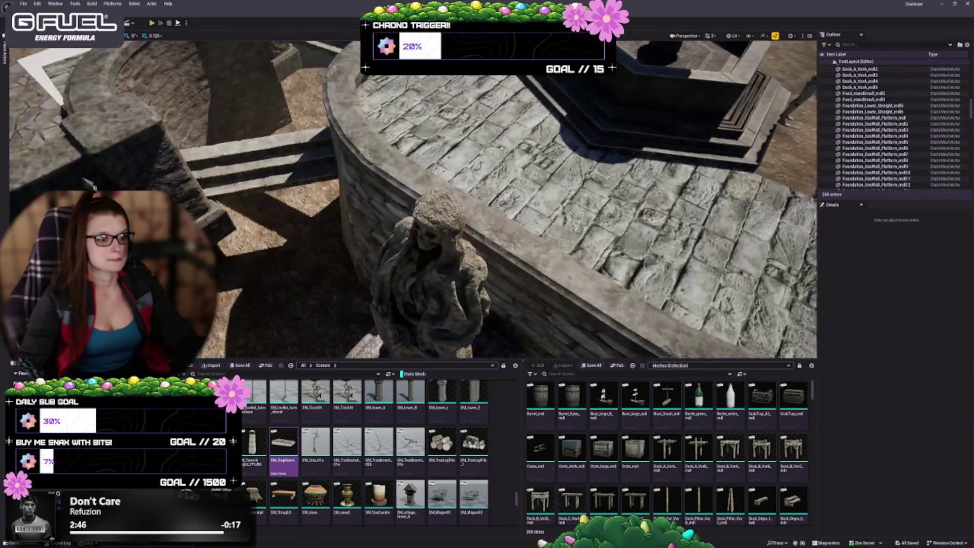
{"action": "left_click_drag", "start_coordinate": [350, 258], "coordinate": [350, 284]}
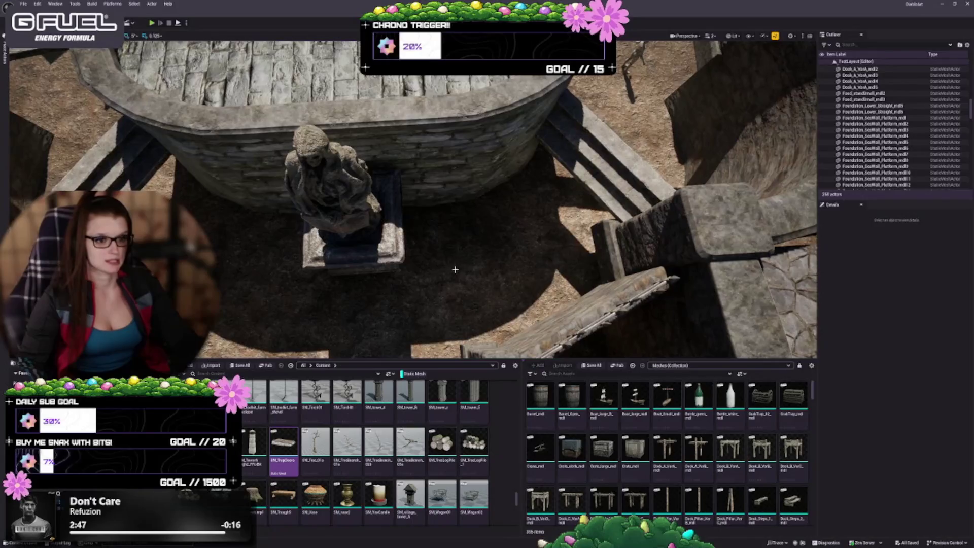
{"action": "mouse_move", "coordinate": [456, 269]}
{"action": "left_mouse_down"}
{"action": "mouse_move", "coordinate": [457, 254]}
{"action": "mouse_move", "coordinate": [456, 279]}
{"action": "mouse_move", "coordinate": [456, 254]}
{"action": "mouse_move", "coordinate": [456, 274]}
{"action": "mouse_move", "coordinate": [416, 279]}
{"action": "mouse_move", "coordinate": [383, 262]}
{"action": "mouse_move", "coordinate": [403, 175]}
{"action": "mouse_move", "coordinate": [406, 65]}
{"action": "left_mouse_up"}
- Select the ExponentialHeightFog actor to show its settings in Details
{"action": "left_click", "coordinate": [406, 174]}
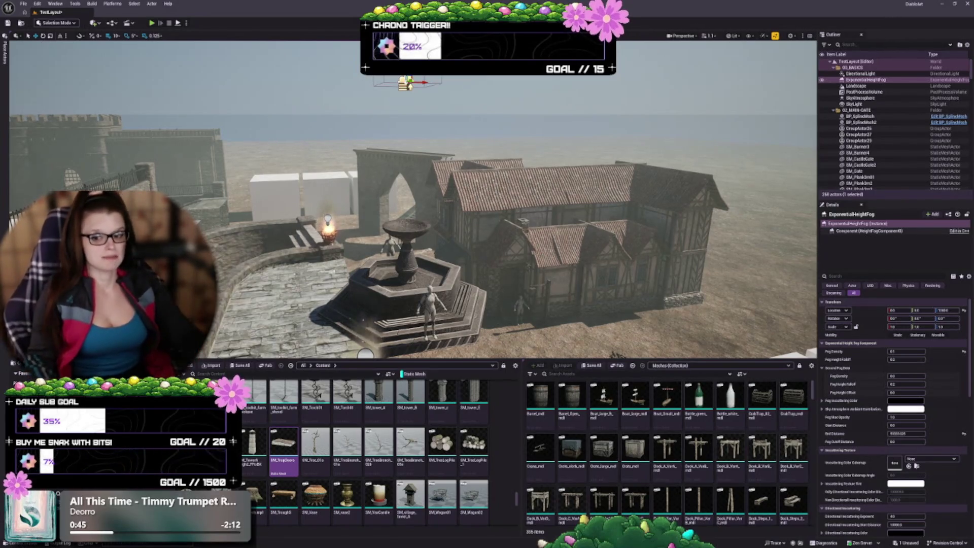
{"action": "key", "text": "f"}
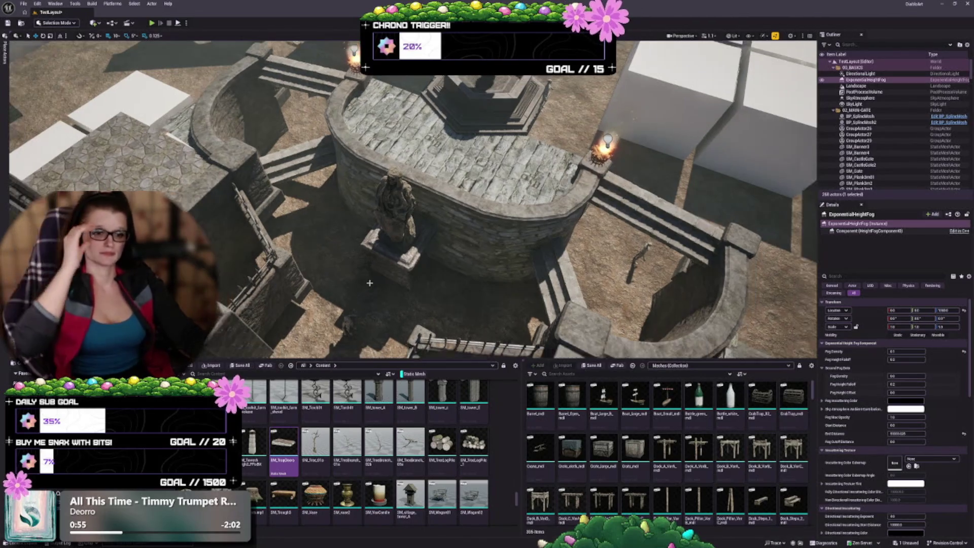
{"action": "scroll", "coordinate": [329, 443], "scroll_direction": "down", "scroll_amount": 2}
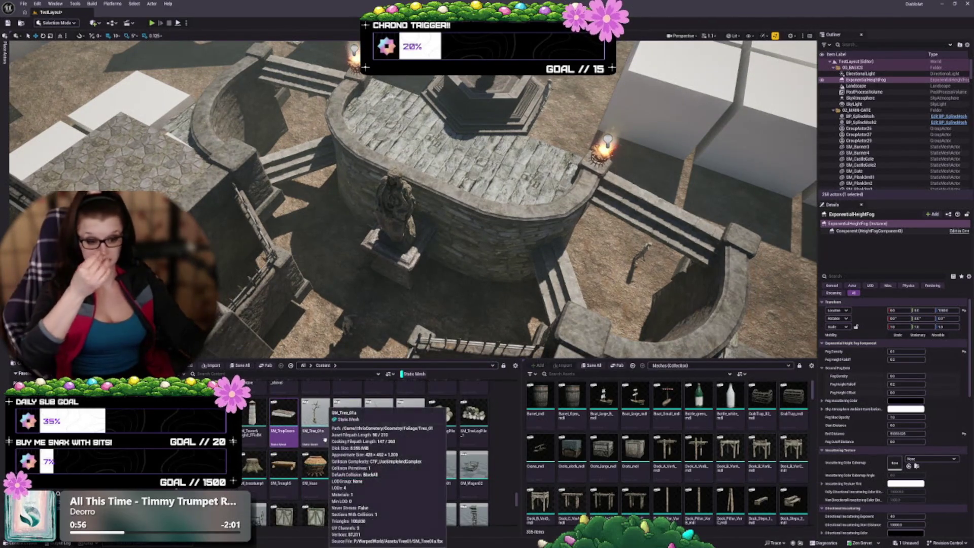
{"action": "scroll", "coordinate": [325, 439], "scroll_direction": "down", "scroll_amount": 2}
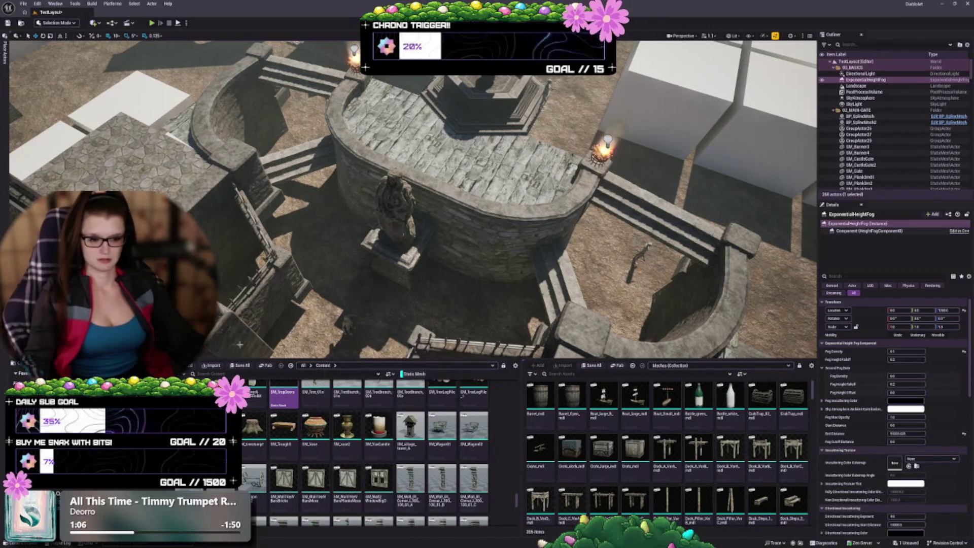
{"action": "scroll", "coordinate": [416, 461], "scroll_direction": "down", "scroll_amount": 5}
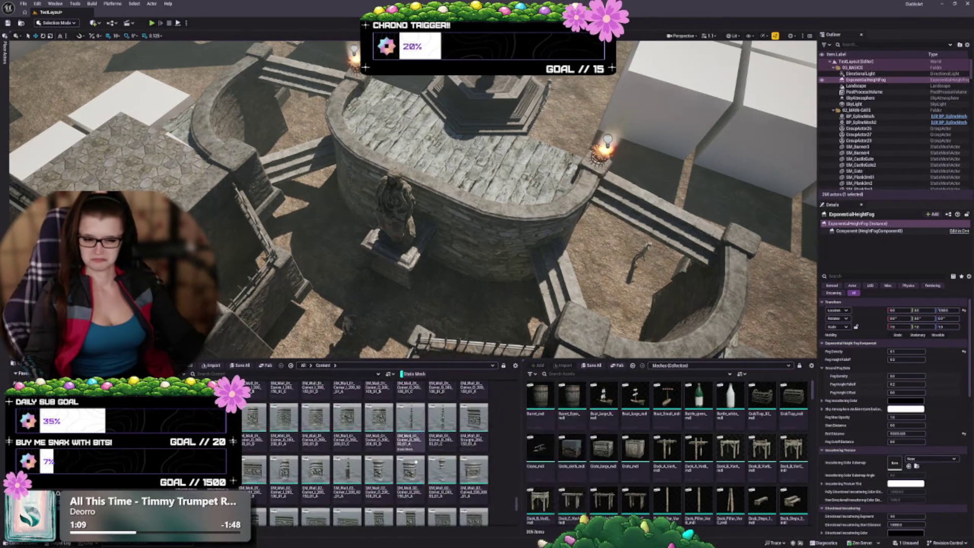
{"action": "scroll", "coordinate": [417, 462], "scroll_direction": "down", "scroll_amount": 2}
{"action": "scroll", "coordinate": [406, 478], "scroll_direction": "down", "scroll_amount": 2}
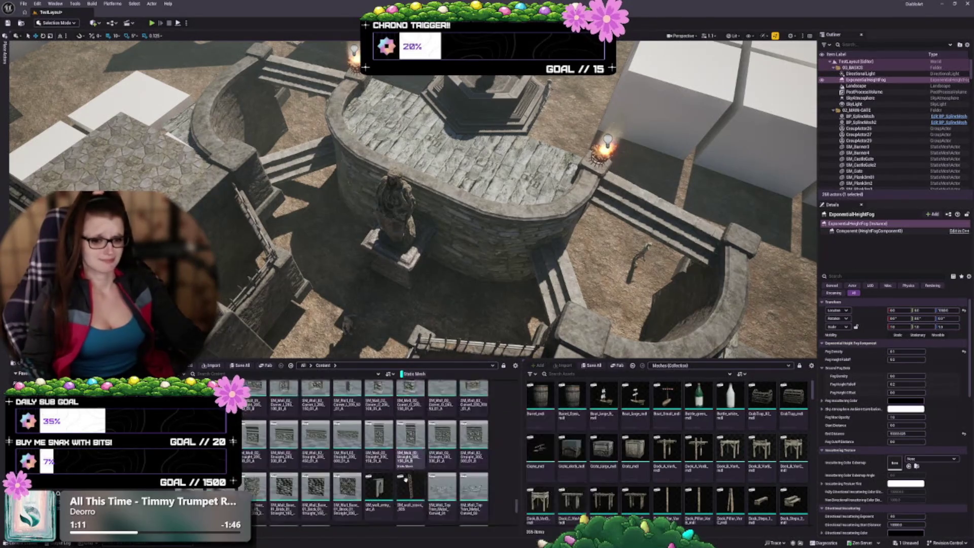
{"action": "scroll", "coordinate": [406, 479], "scroll_direction": "down", "scroll_amount": 1}
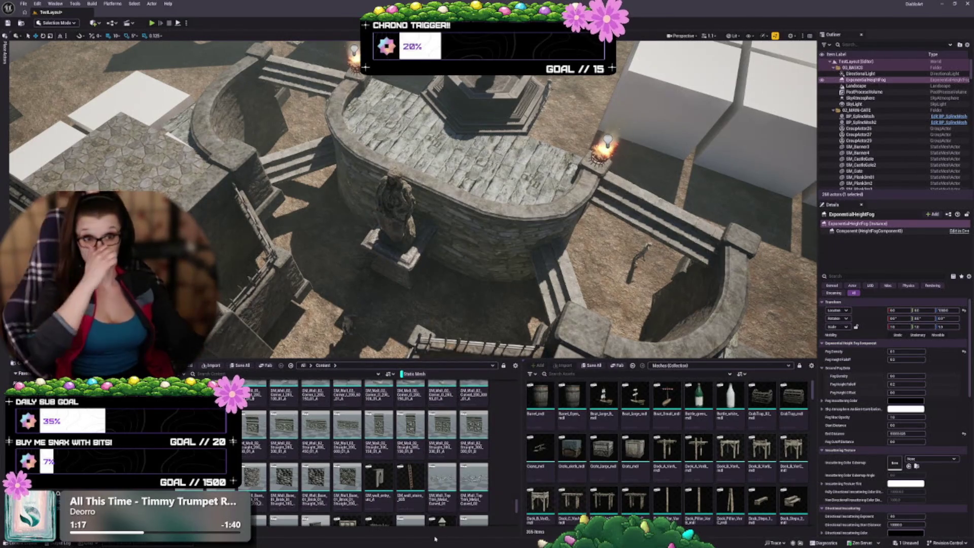
{"action": "scroll", "coordinate": [413, 454], "scroll_direction": "down", "scroll_amount": 1}
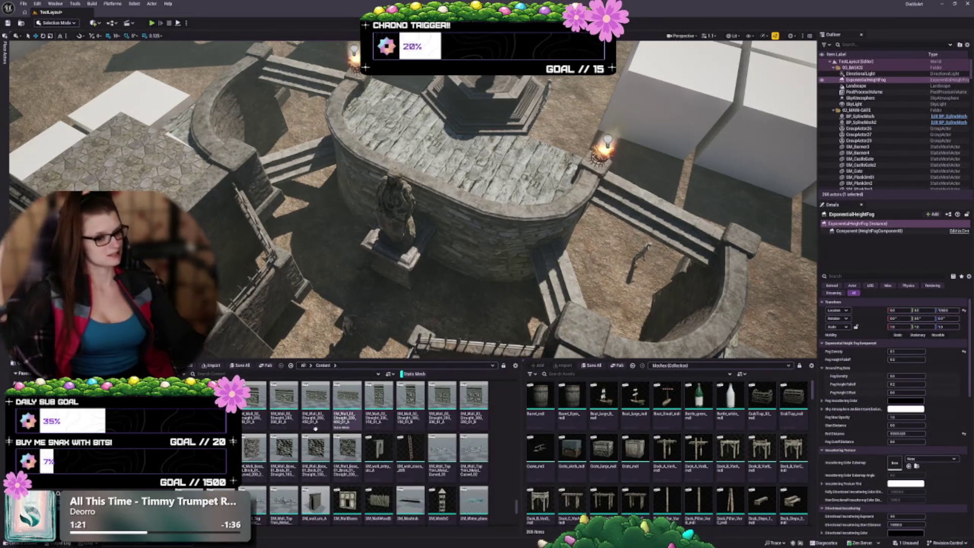
{"action": "scroll", "coordinate": [317, 429], "scroll_direction": "down", "scroll_amount": 1}
{"action": "scroll", "coordinate": [317, 430], "scroll_direction": "down", "scroll_amount": 1}
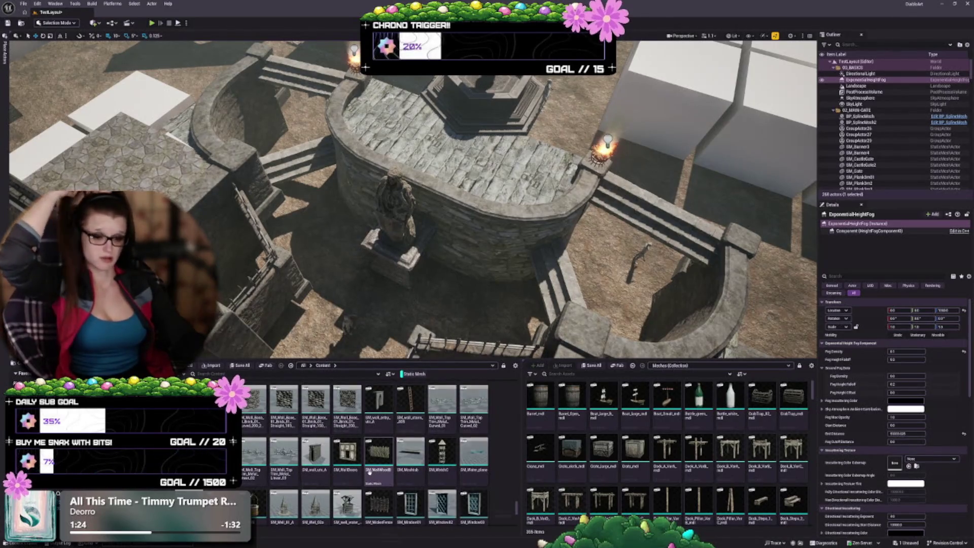
{"action": "scroll", "coordinate": [321, 464], "scroll_direction": "down", "scroll_amount": 2}
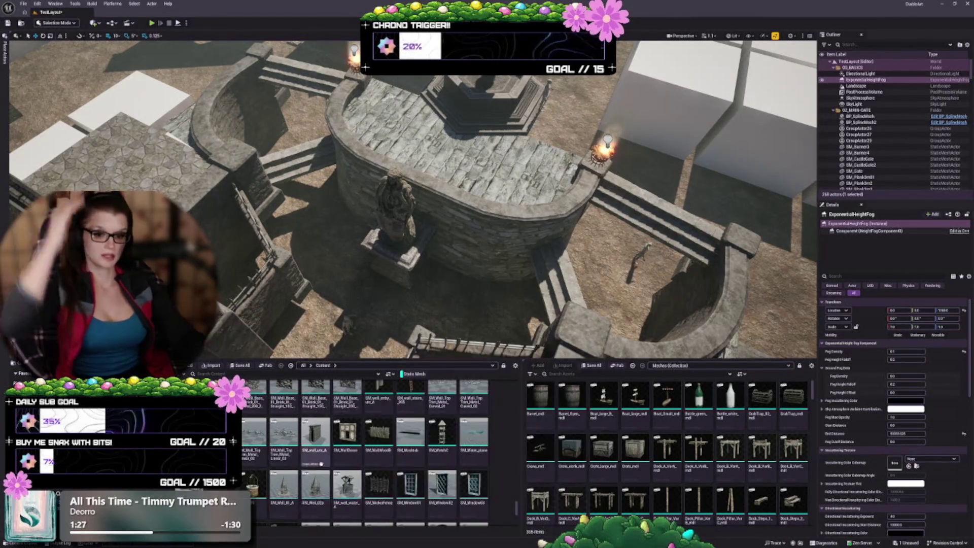
{"action": "scroll", "coordinate": [321, 464], "scroll_direction": "down", "scroll_amount": 5}
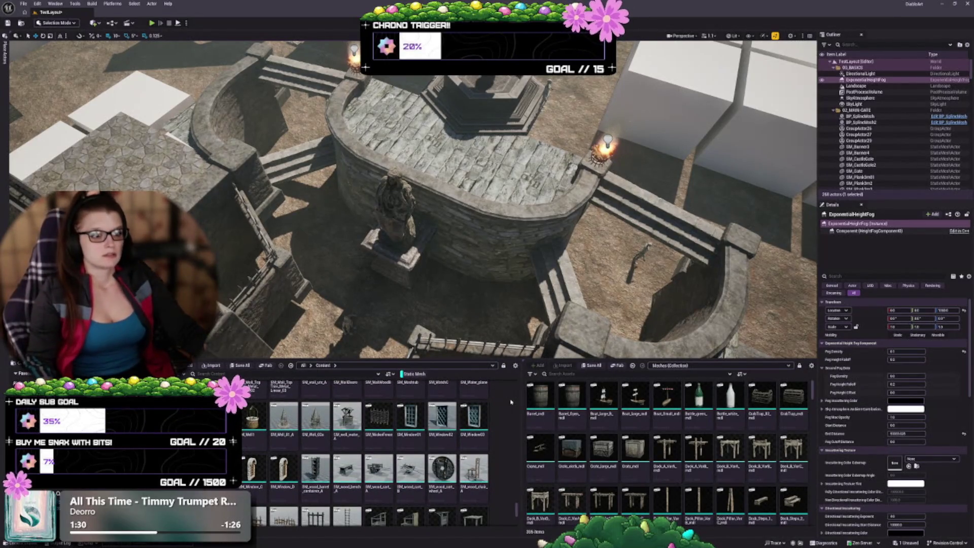
{"action": "scroll", "coordinate": [385, 457], "scroll_direction": "up", "scroll_amount": 3}
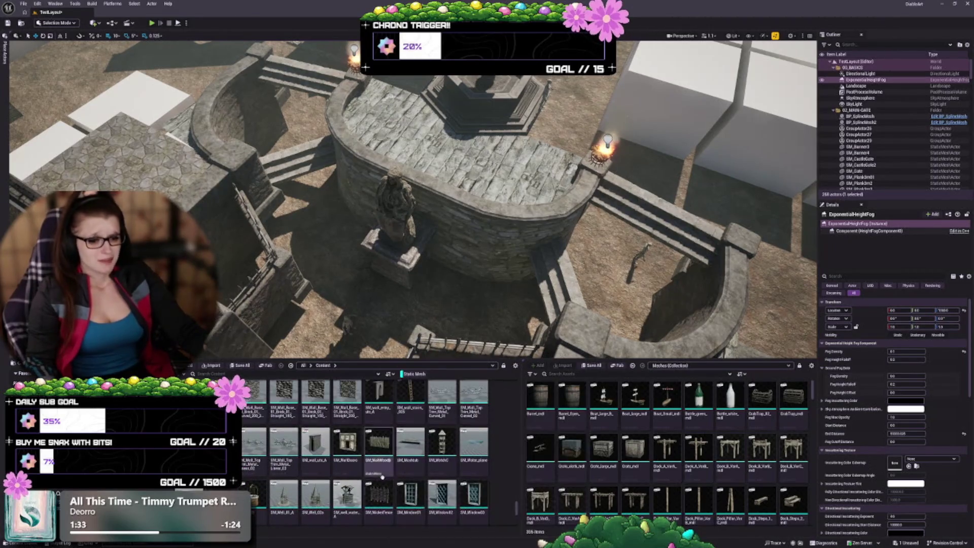
{"action": "scroll", "coordinate": [406, 474], "scroll_direction": "up", "scroll_amount": 5}
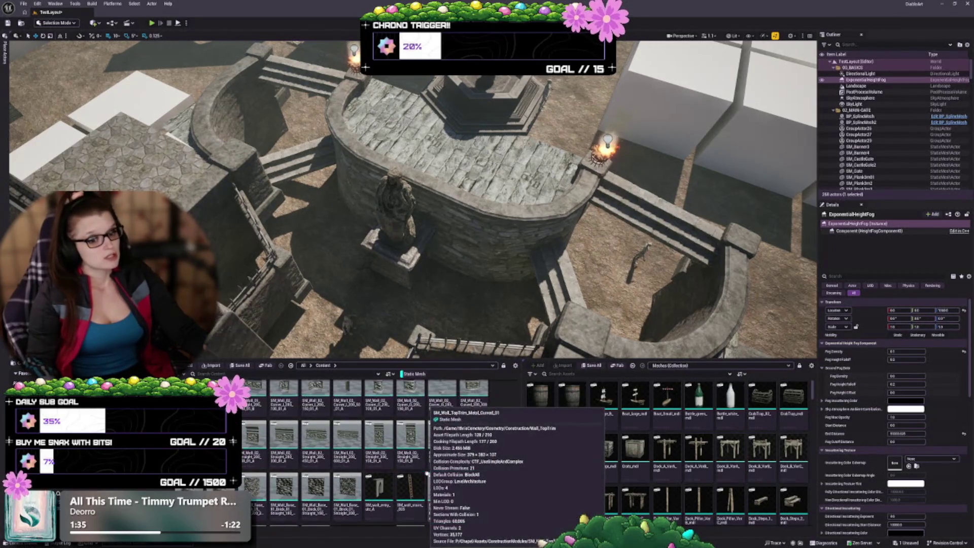
{"action": "scroll", "coordinate": [407, 484], "scroll_direction": "up", "scroll_amount": 1}
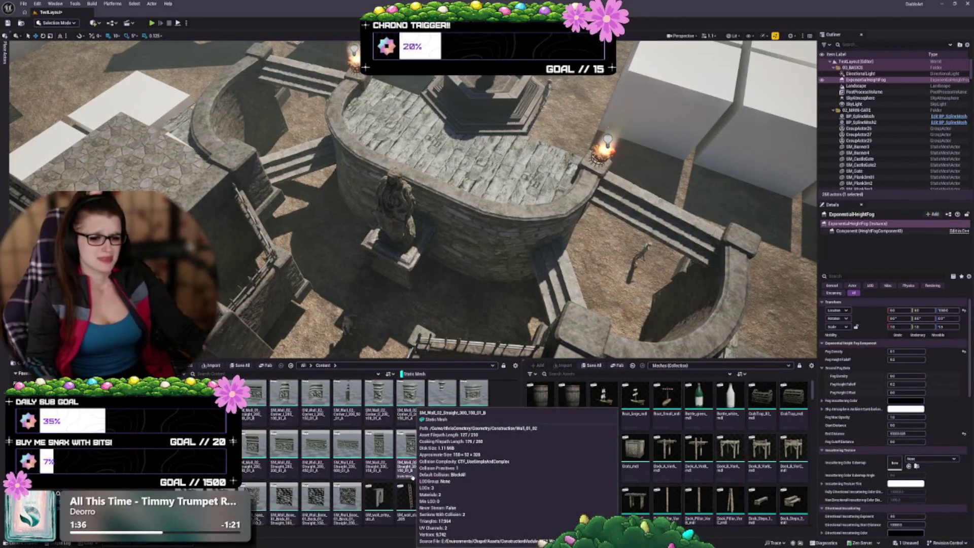
{"action": "scroll", "coordinate": [409, 483], "scroll_direction": "down", "scroll_amount": 5}
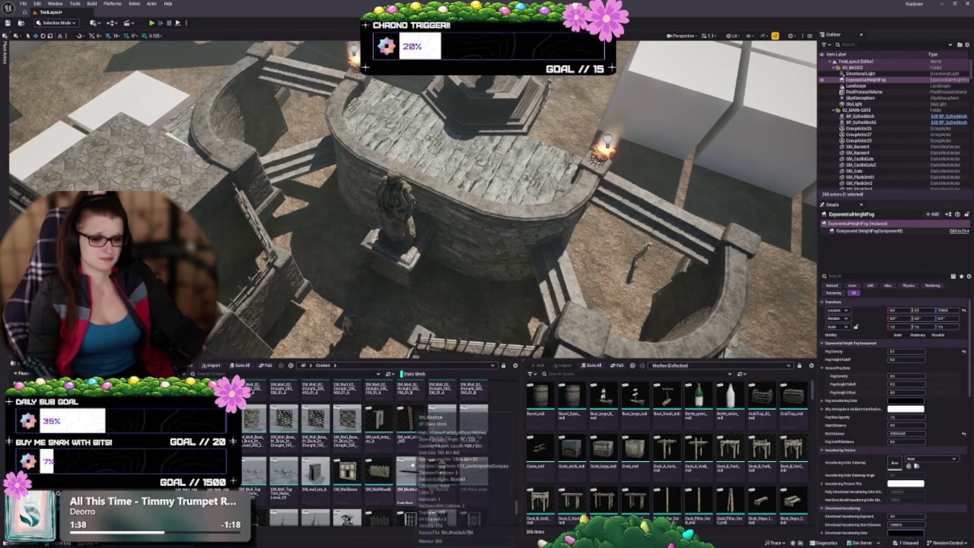
{"action": "scroll", "coordinate": [412, 460], "scroll_direction": "down", "scroll_amount": 2}
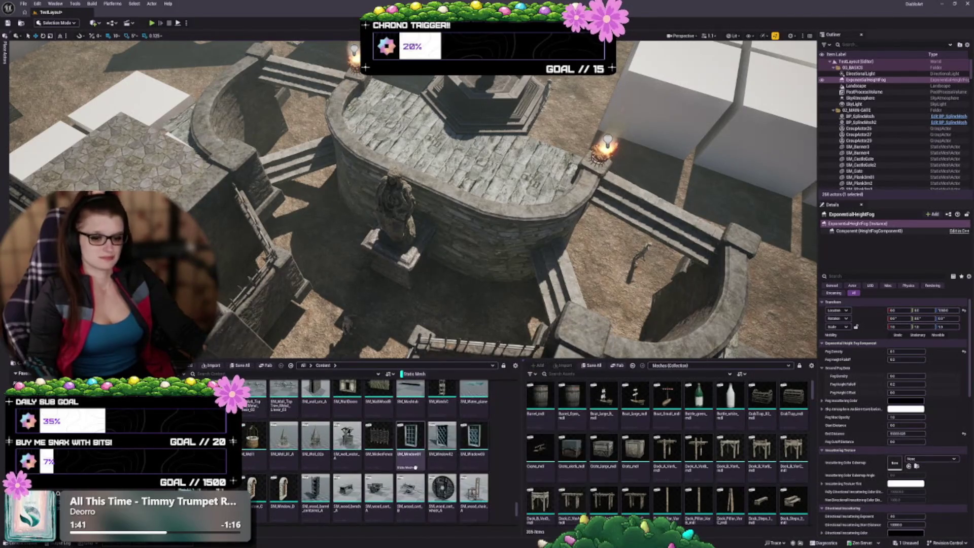
{"action": "scroll", "coordinate": [438, 422], "scroll_direction": "down", "scroll_amount": 3}
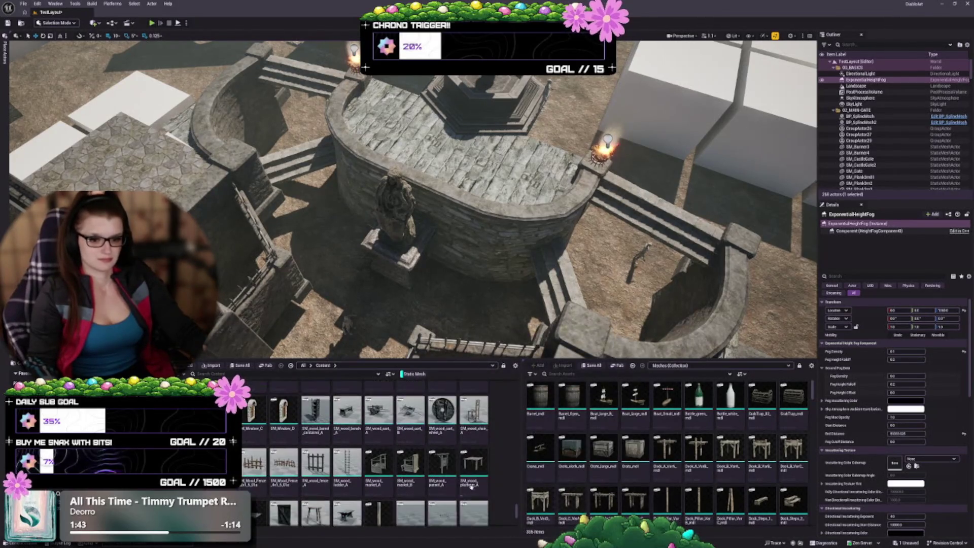
{"action": "scroll", "coordinate": [498, 481], "scroll_direction": "down", "scroll_amount": 3}
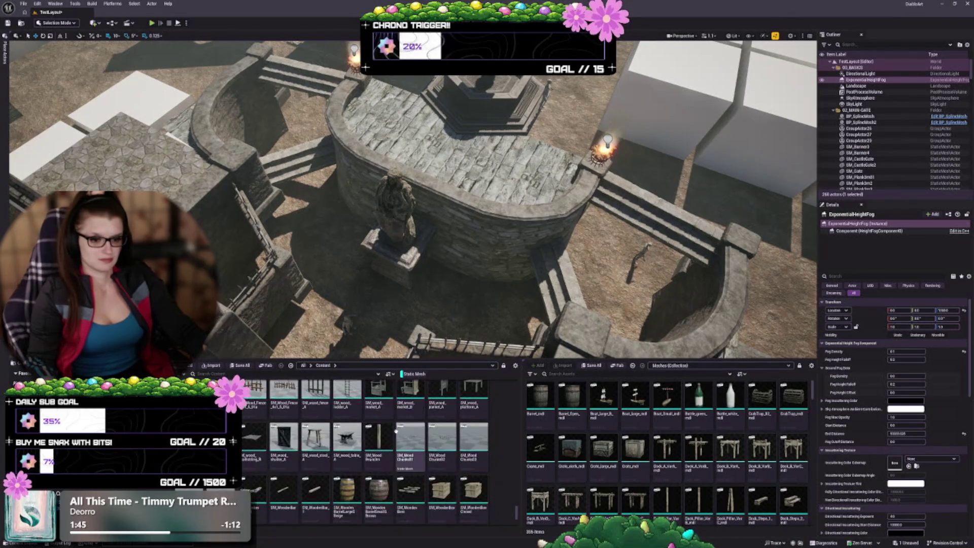
{"action": "scroll", "coordinate": [426, 462], "scroll_direction": "down", "scroll_amount": 3}
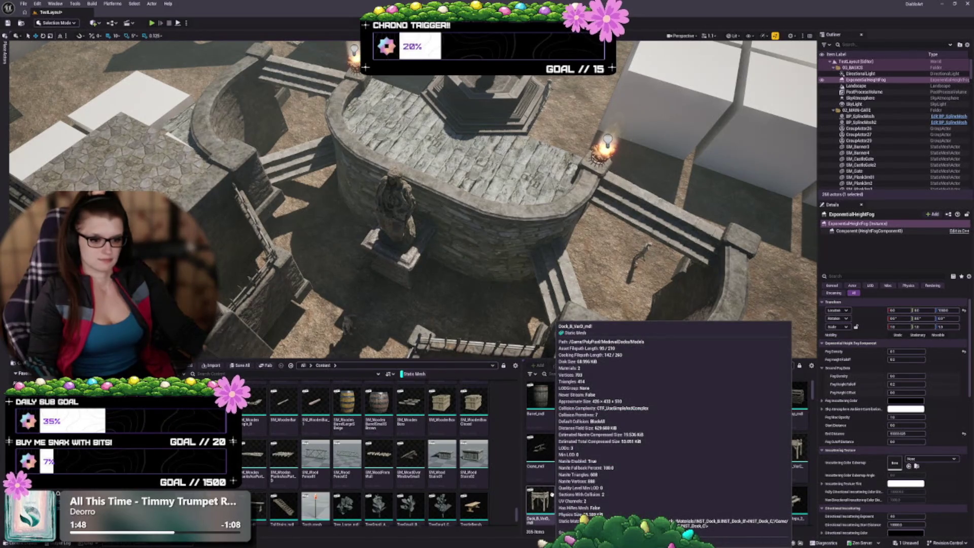
{"action": "scroll", "coordinate": [381, 431], "scroll_direction": "down", "scroll_amount": 4}
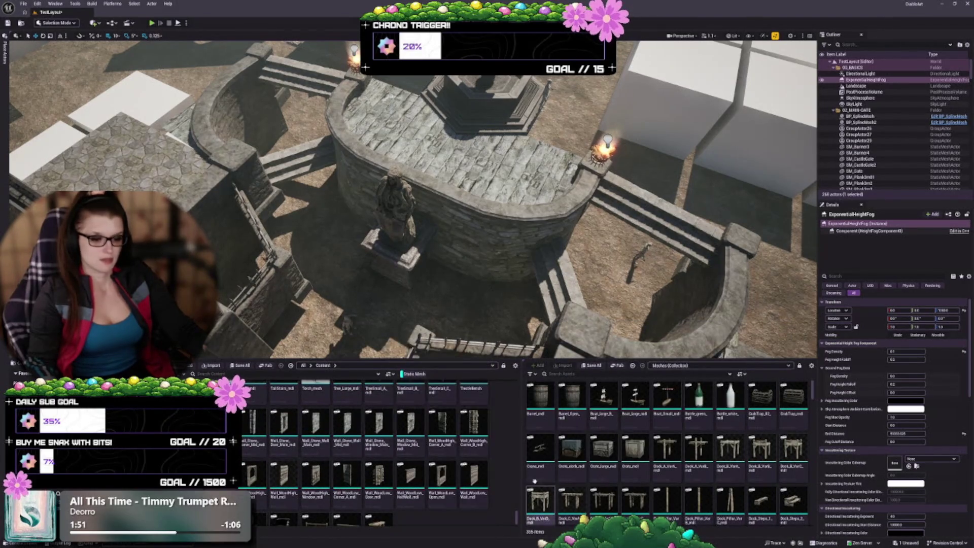
{"action": "scroll", "coordinate": [406, 499], "scroll_direction": "down", "scroll_amount": 2}
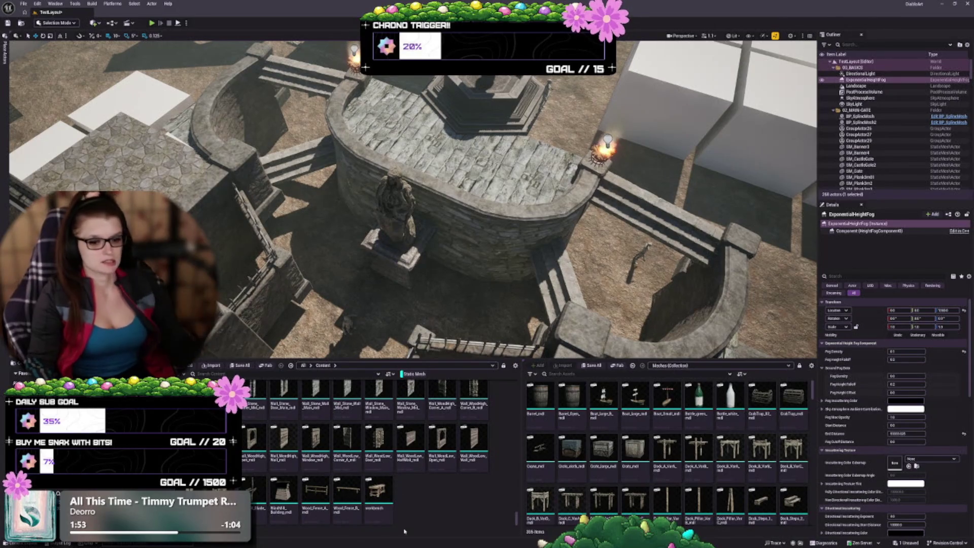
{"action": "scroll", "coordinate": [479, 184], "scroll_direction": "up", "scroll_amount": 5}
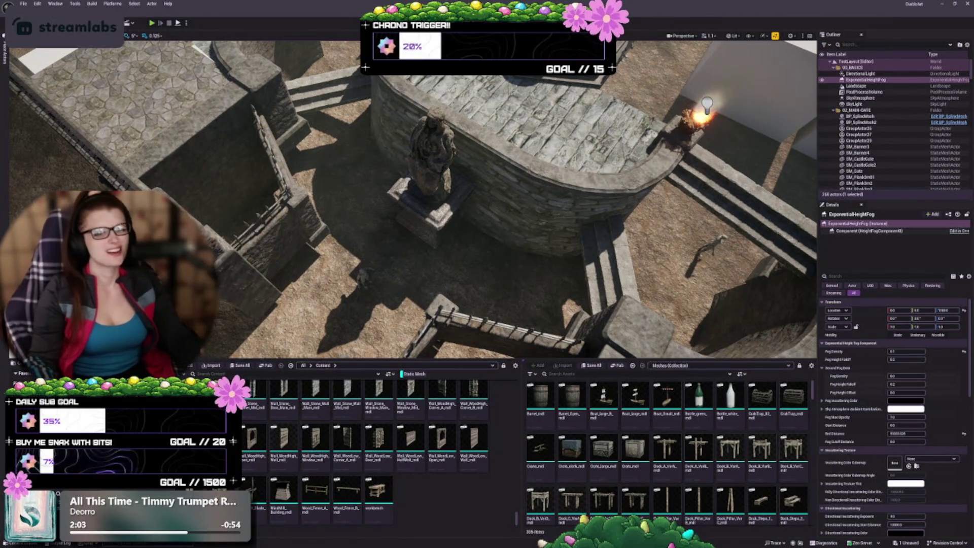
- Alt-drag a copy of the stone pillar by the left torch to beside the statue
{"action": "scroll", "coordinate": [413, 199], "scroll_direction": "up", "scroll_amount": 5}
{"action": "scroll", "coordinate": [414, 199], "scroll_direction": "down", "scroll_amount": 3}
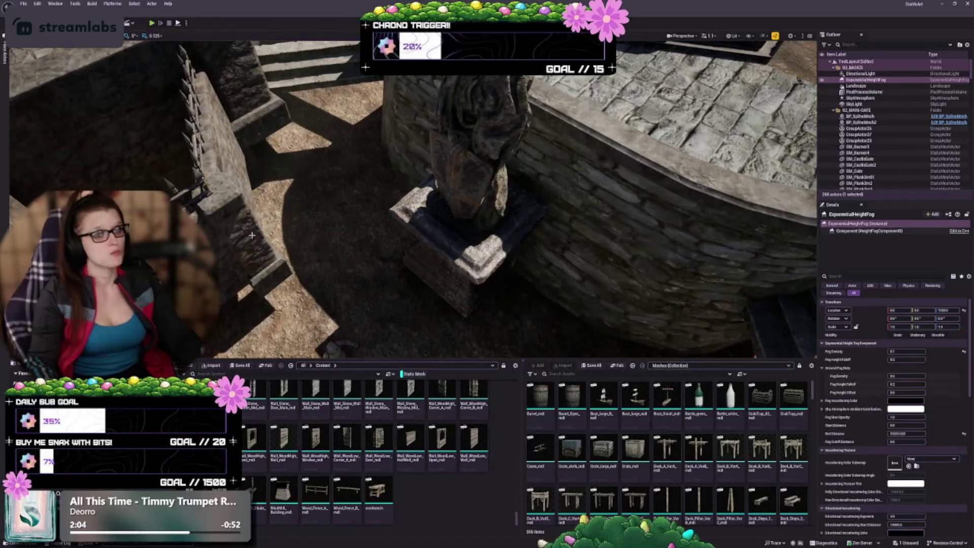
{"action": "scroll", "coordinate": [413, 199], "scroll_direction": "down", "scroll_amount": 3}
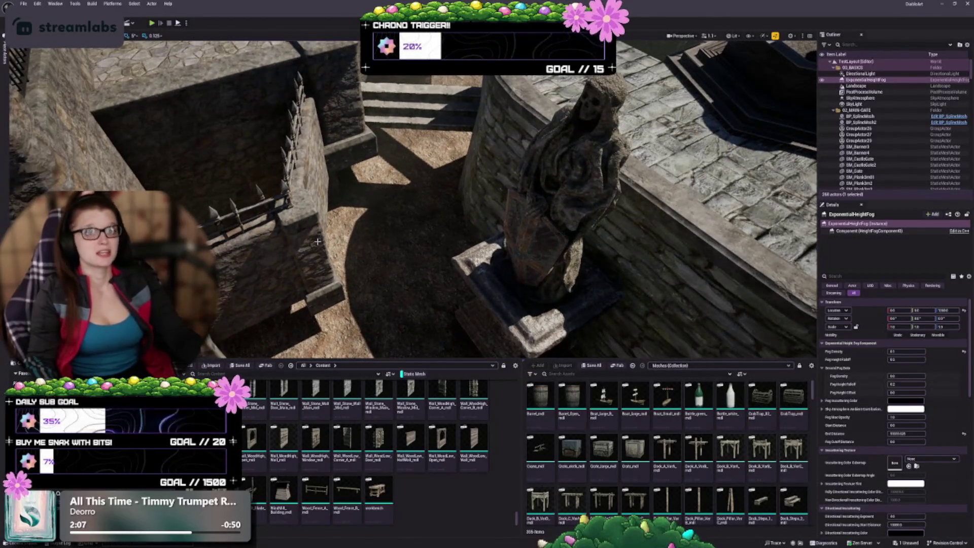
{"action": "mouse_move", "coordinate": [317, 245]}
{"action": "left_mouse_down"}
{"action": "mouse_move", "coordinate": [338, 287]}
{"action": "mouse_move", "coordinate": [304, 231]}
{"action": "mouse_move", "coordinate": [306, 251]}
{"action": "left_mouse_up"}
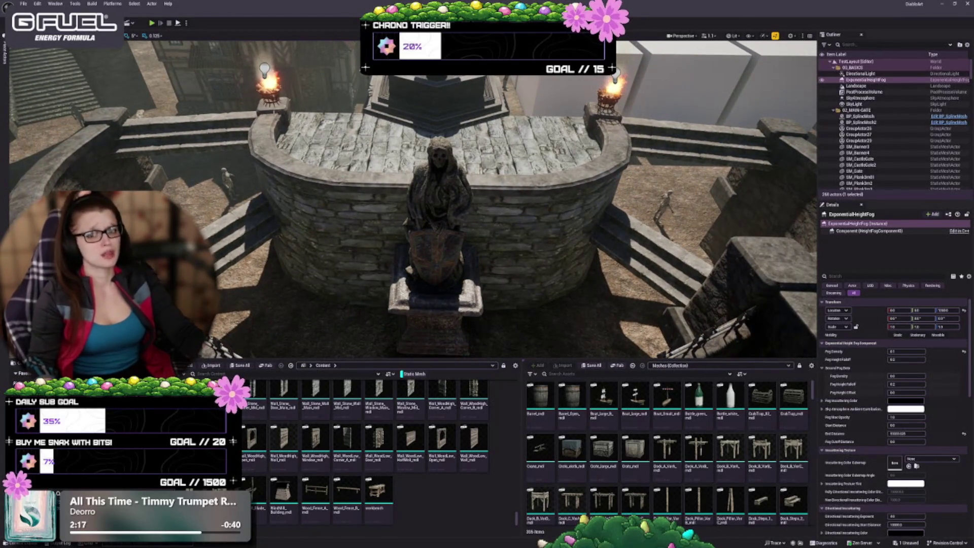
{"action": "left_click", "coordinate": [278, 112]}
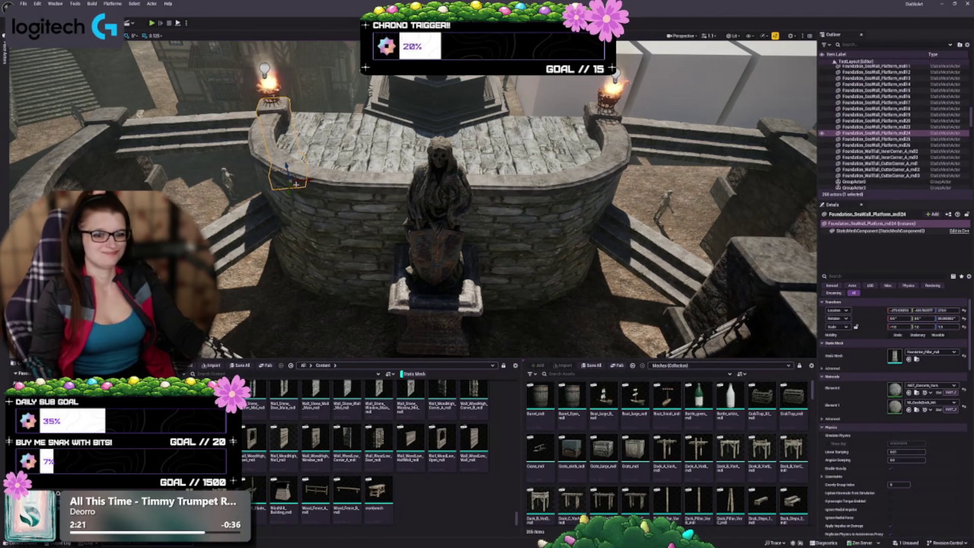
{"action": "left_click_drag", "start_coordinate": [296, 184], "coordinate": [401, 340]}
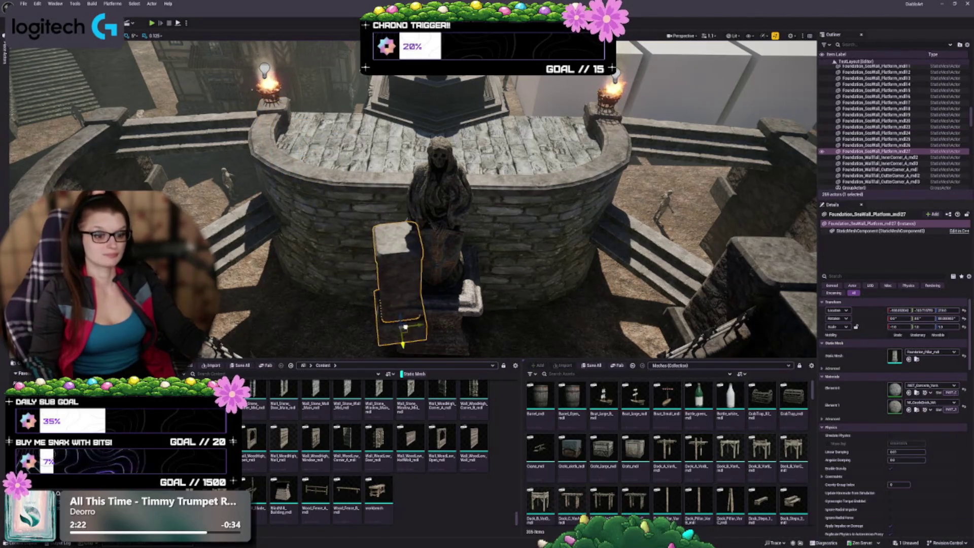
- Rotate the duplicated pillar upright and lower it to rest on the ground
{"action": "key", "text": "f"}
{"action": "key", "text": "e"}
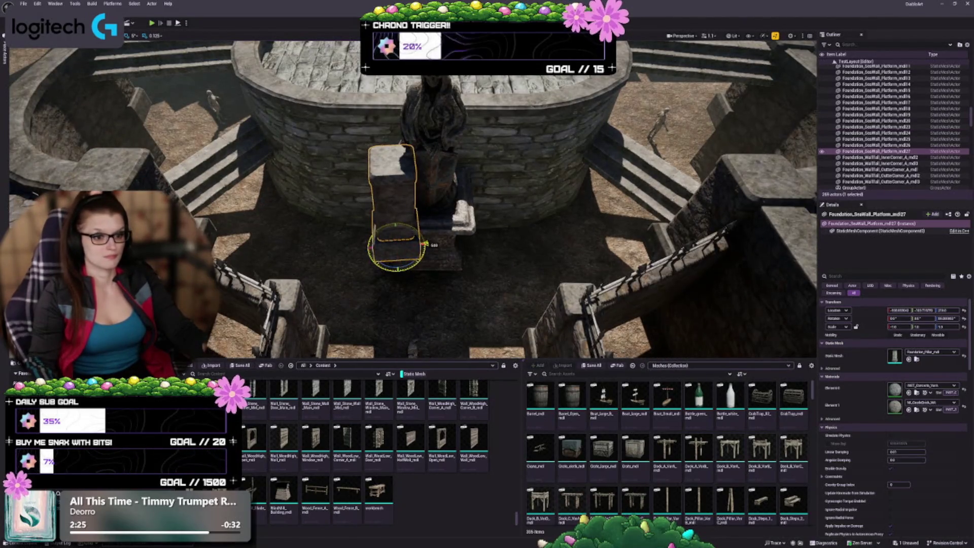
{"action": "scroll", "coordinate": [396, 213], "scroll_direction": "up", "scroll_amount": 5}
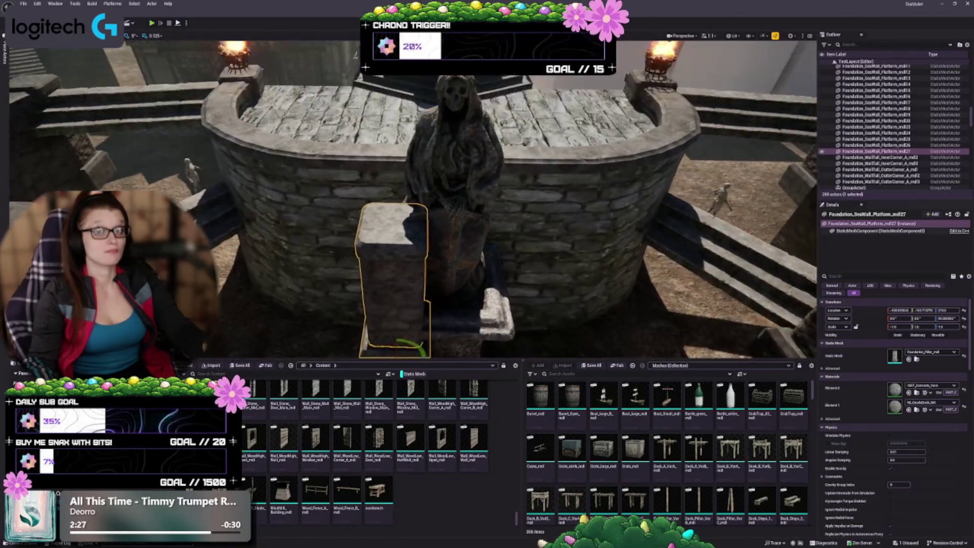
{"action": "mouse_move", "coordinate": [340, 244]}
{"action": "left_mouse_down"}
{"action": "mouse_move", "coordinate": [310, 242]}
{"action": "mouse_move", "coordinate": [339, 244]}
{"action": "mouse_move", "coordinate": [369, 291]}
{"action": "mouse_move", "coordinate": [376, 330]}
{"action": "mouse_move", "coordinate": [294, 276]}
{"action": "left_mouse_up"}
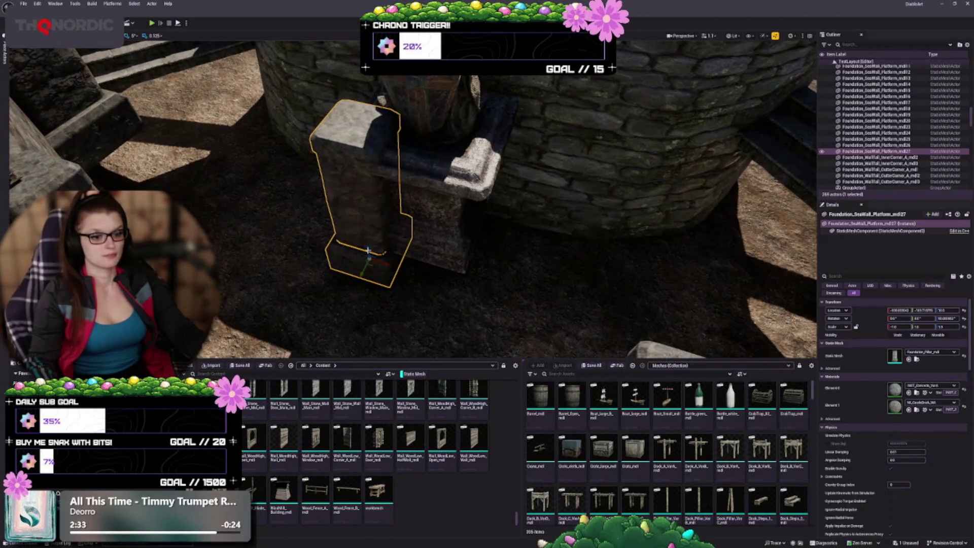
{"action": "mouse_move", "coordinate": [368, 250]}
{"action": "left_mouse_down"}
{"action": "mouse_move", "coordinate": [406, 226]}
{"action": "mouse_move", "coordinate": [416, 190]}
{"action": "mouse_move", "coordinate": [450, 199]}
{"action": "left_mouse_up"}
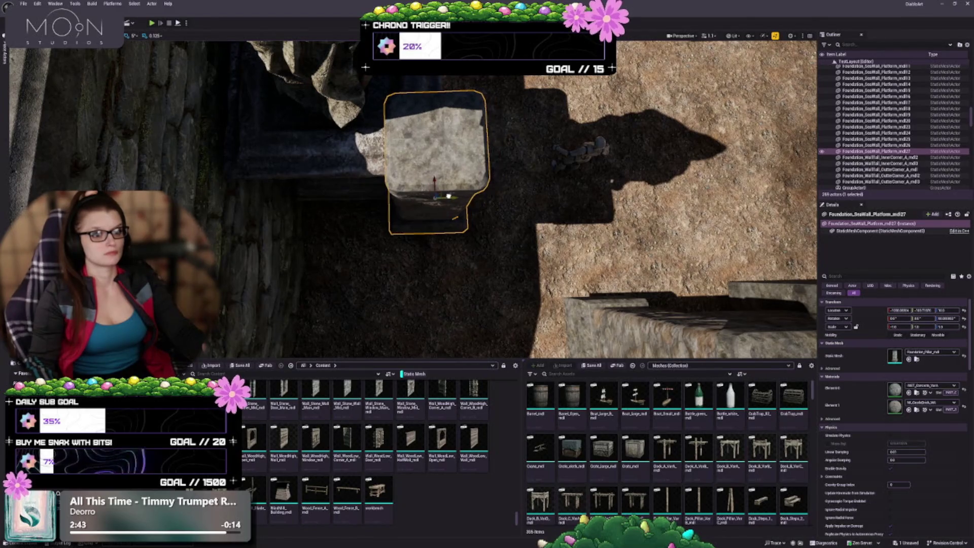
{"action": "left_click_drag", "start_coordinate": [449, 195], "coordinate": [445, 170]}
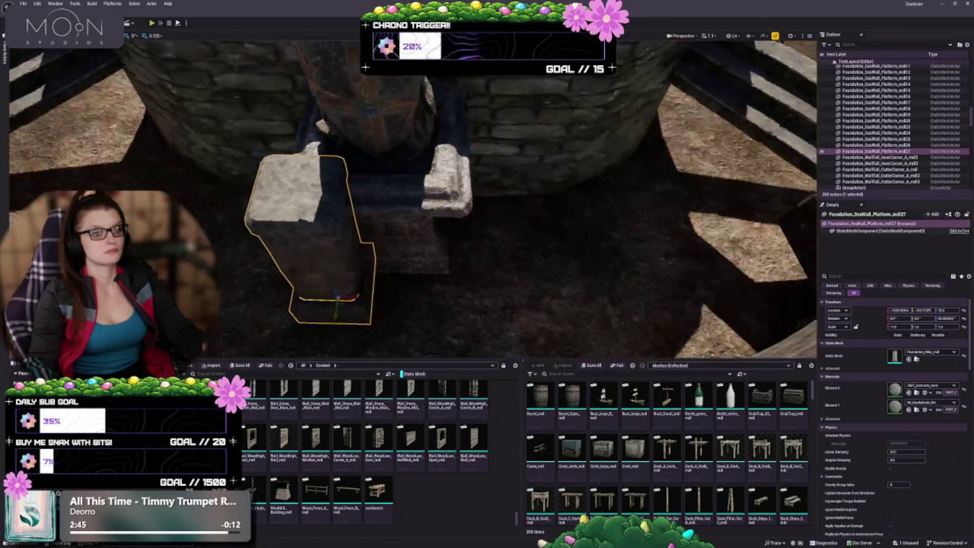
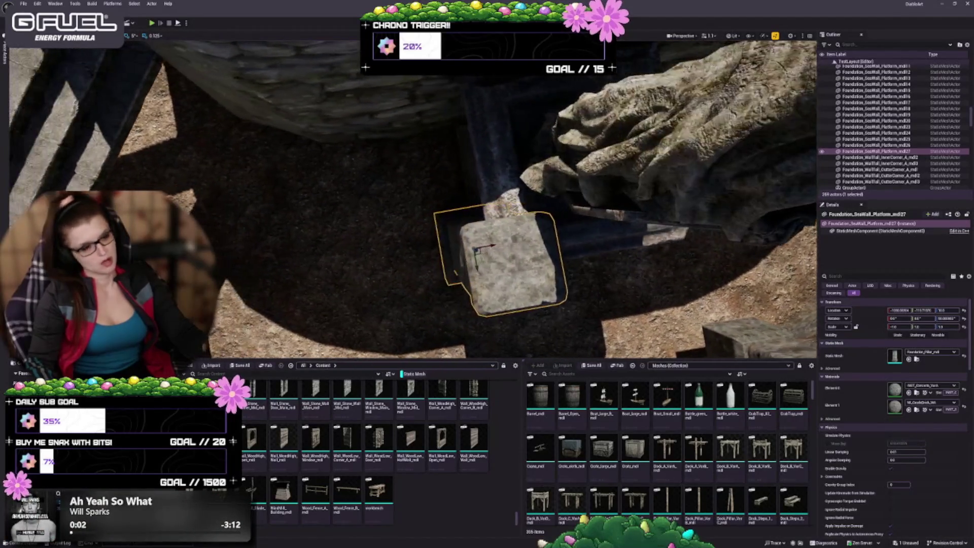
- Duplicate the stone pillar and place the copy beside the original, flanking the statue
{"action": "key", "text": "f"}
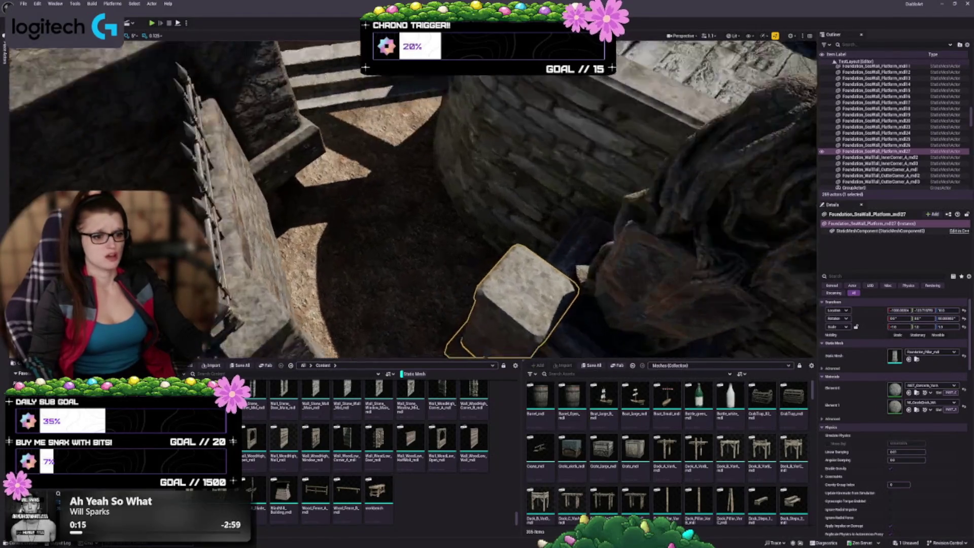
{"action": "key", "text": "f"}
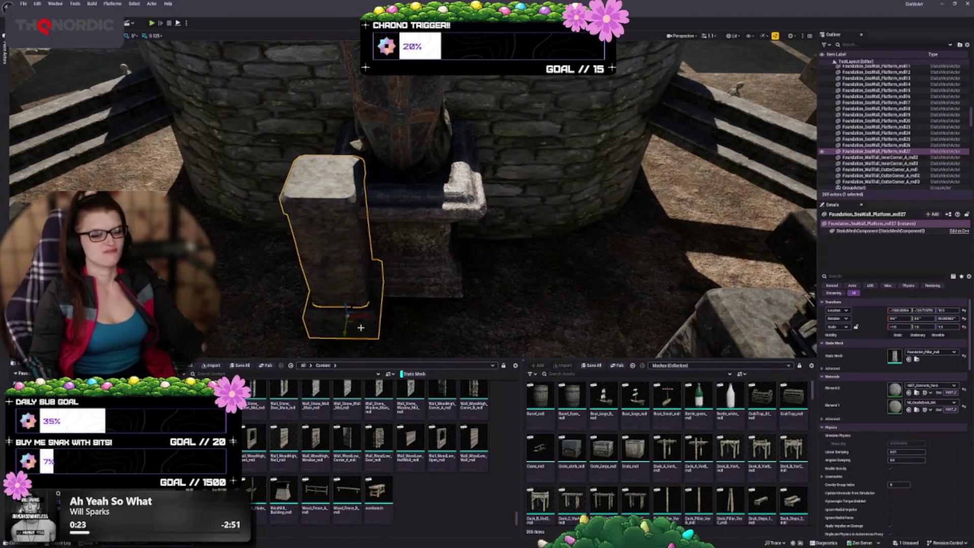
{"action": "left_click_drag", "start_coordinate": [364, 315], "coordinate": [487, 303], "text": "alt"}
{"action": "scroll", "coordinate": [536, 261], "scroll_direction": "up", "scroll_amount": 5}
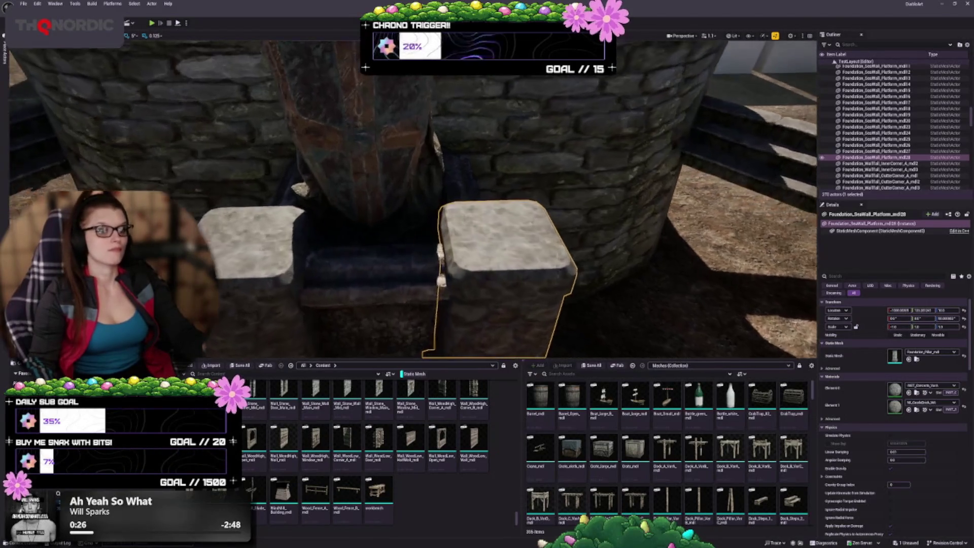
{"action": "scroll", "coordinate": [478, 239], "scroll_direction": "up", "scroll_amount": 2}
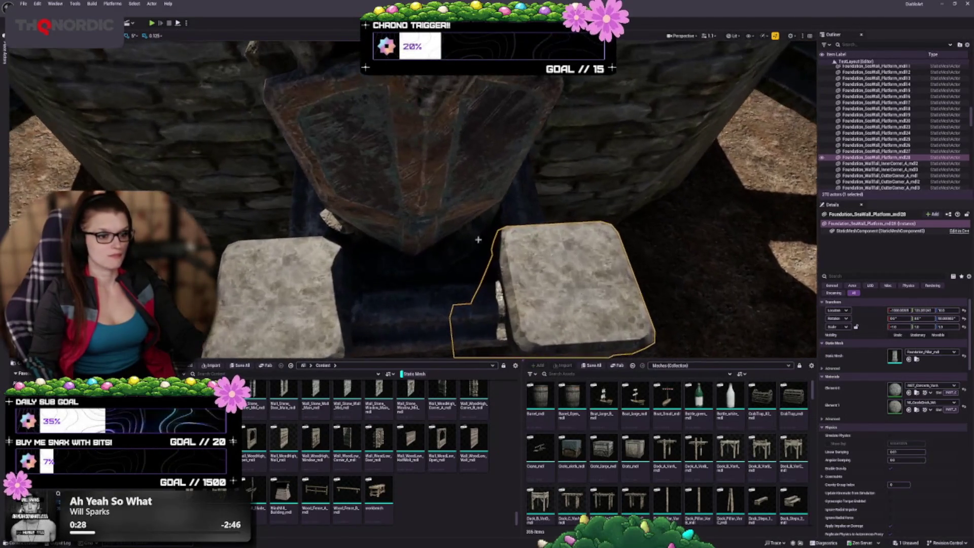
{"action": "left_click", "coordinate": [429, 257]}
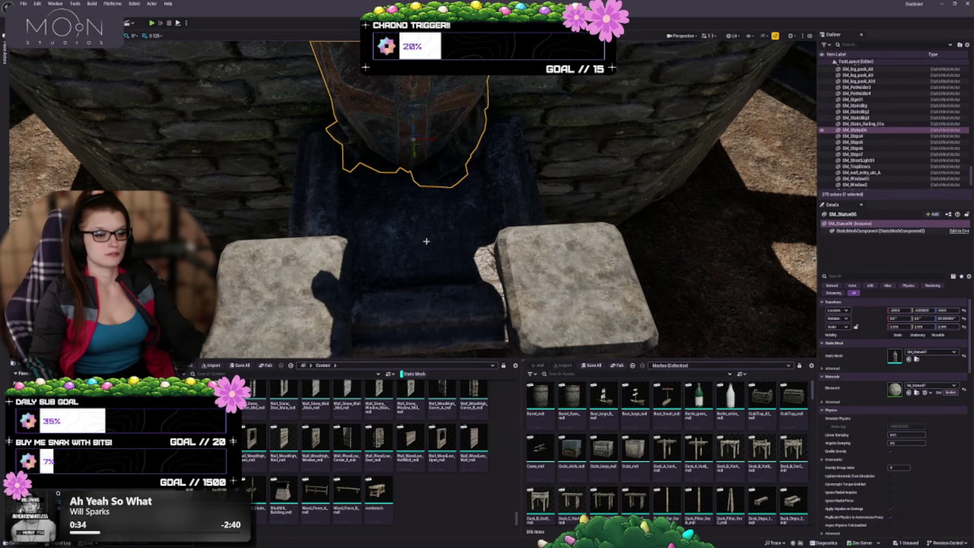
{"action": "mouse_move", "coordinate": [426, 242]}
{"action": "left_mouse_down"}
{"action": "mouse_move", "coordinate": [223, 223]}
{"action": "mouse_move", "coordinate": [403, 232]}
{"action": "mouse_move", "coordinate": [378, 227]}
{"action": "left_mouse_up"}
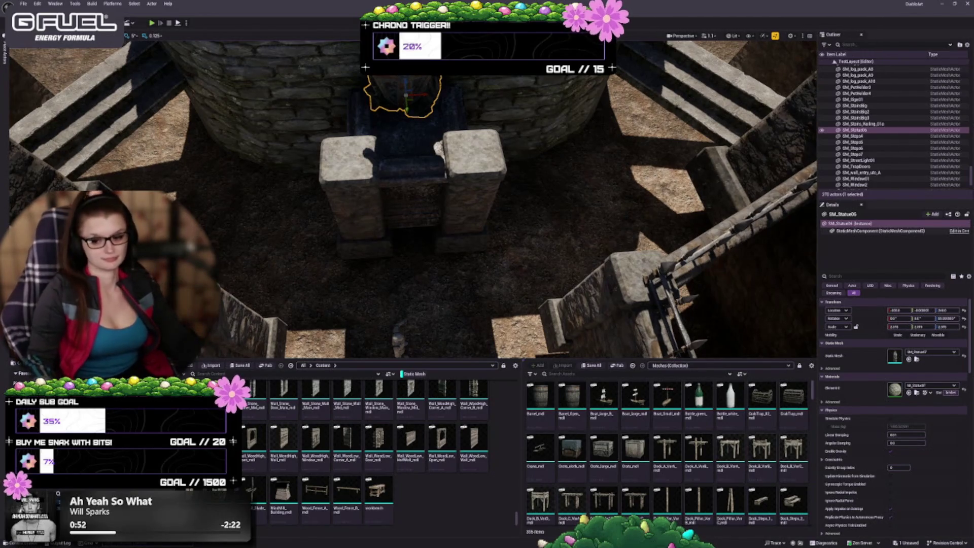
{"action": "scroll", "coordinate": [336, 293], "scroll_direction": "up", "scroll_amount": 6}
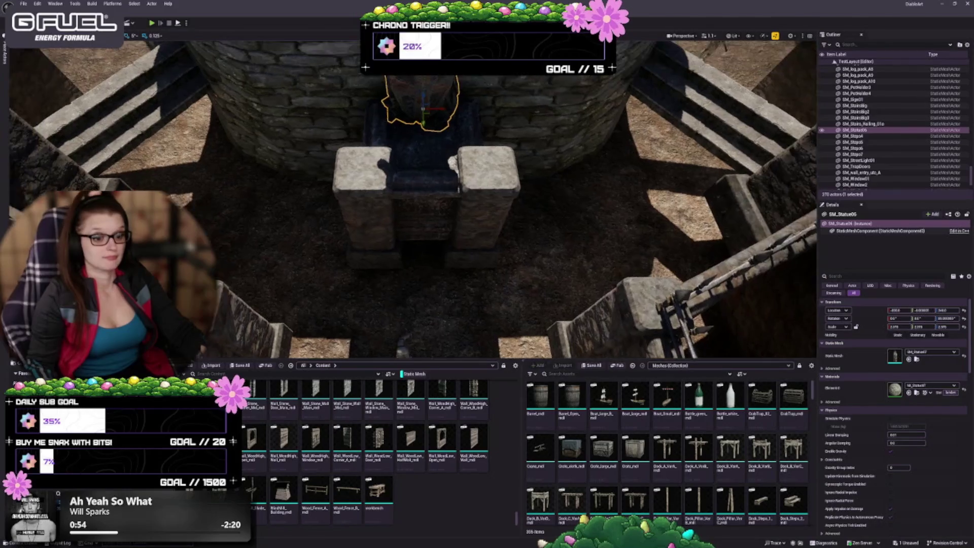
{"action": "left_click", "coordinate": [449, 240]}
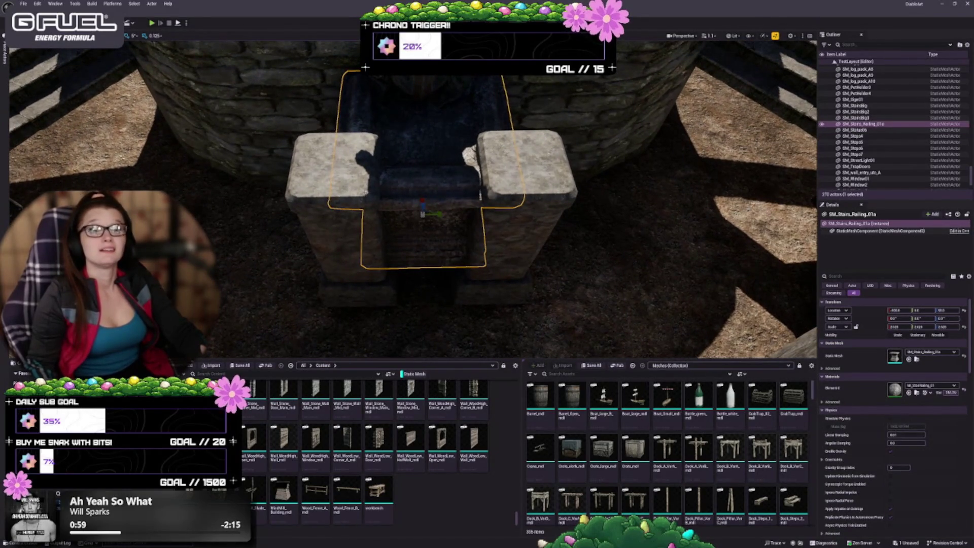
- Try enlarging the SM_Stairs_Railing_01a piece, then undo the enlargement and a stray move
{"action": "left_click_drag", "start_coordinate": [477, 272], "coordinate": [477, 258]}
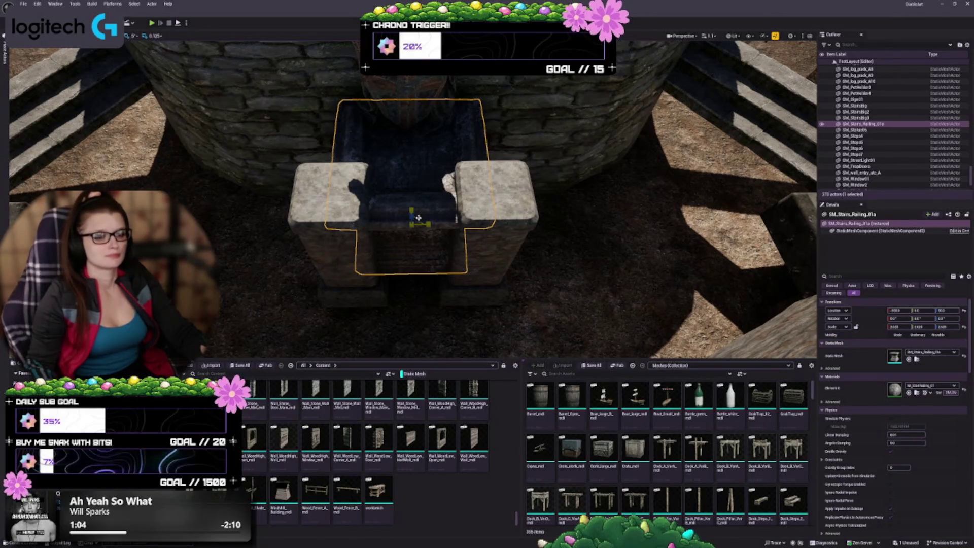
{"action": "left_click_drag", "start_coordinate": [418, 217], "coordinate": [425, 199]}
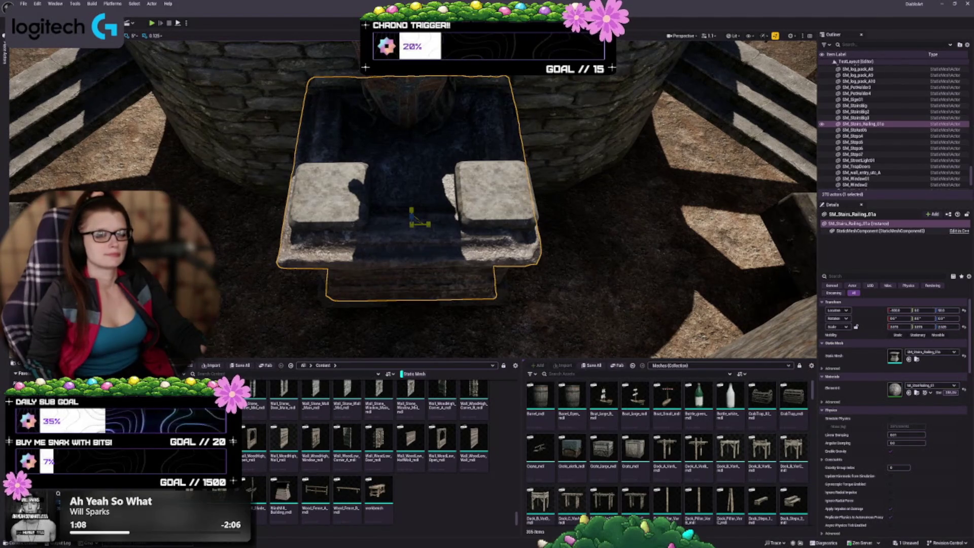
{"action": "key", "text": "ctrl+z"}
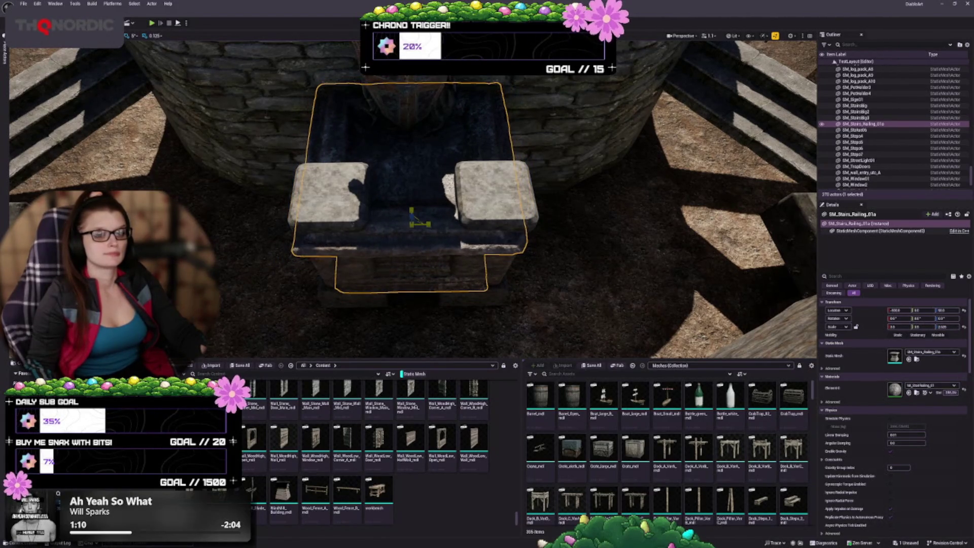
{"action": "left_click_drag", "start_coordinate": [425, 248], "coordinate": [422, 243]}
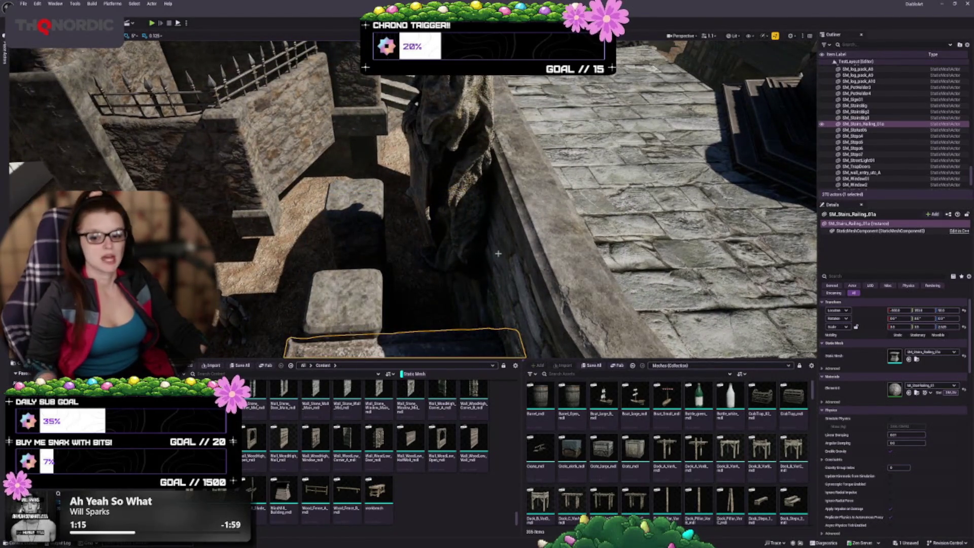
{"action": "key", "text": "ctrl+z"}
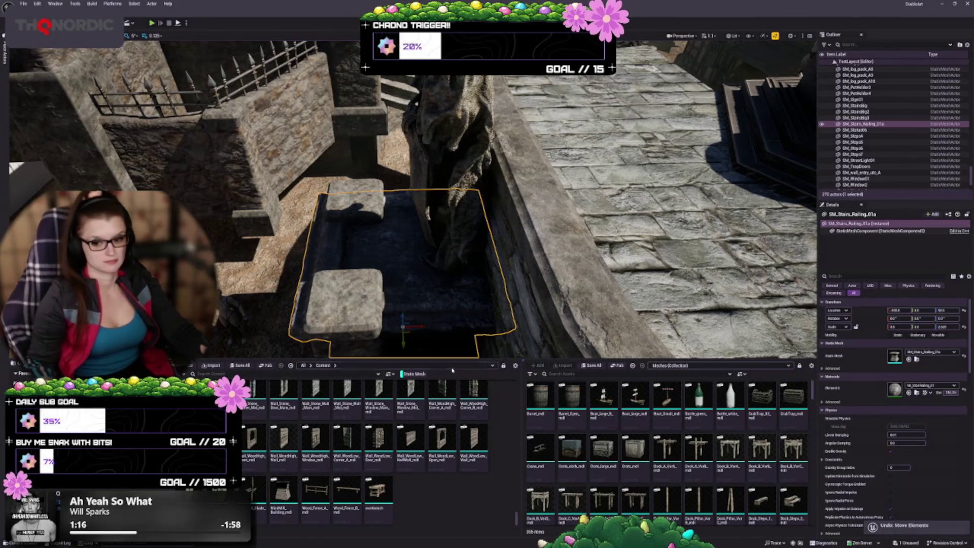
- Narrow the railing piece so it fits between the two pillars
{"action": "left_click_drag", "start_coordinate": [539, 357], "coordinate": [315, 310]}
{"action": "mouse_move", "coordinate": [390, 284]}
{"action": "left_mouse_down"}
{"action": "mouse_move", "coordinate": [389, 274]}
{"action": "mouse_move", "coordinate": [389, 289]}
{"action": "left_mouse_up"}
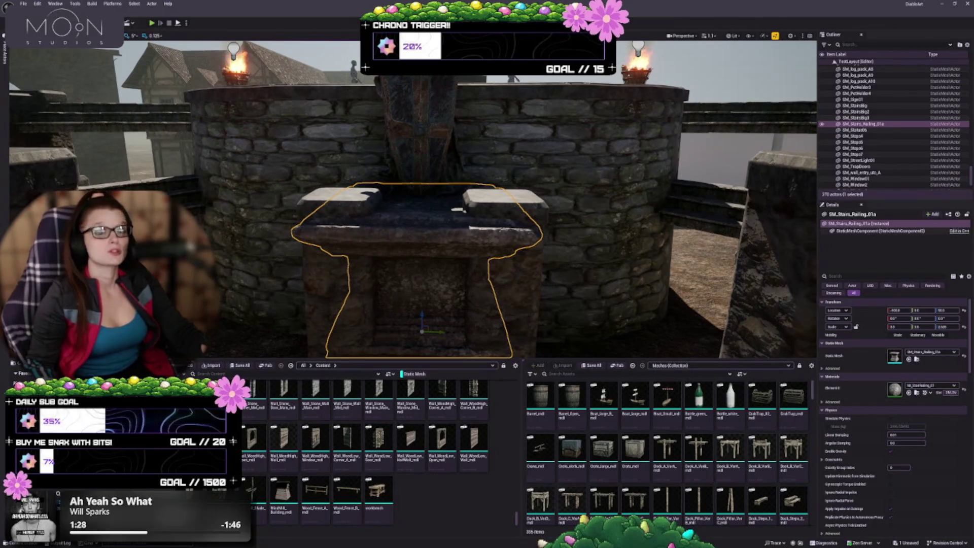
{"action": "scroll", "coordinate": [413, 198], "scroll_direction": "up", "scroll_amount": 2}
{"action": "scroll", "coordinate": [413, 197], "scroll_direction": "up", "scroll_amount": 2}
{"action": "left_click_drag", "start_coordinate": [413, 198], "coordinate": [441, 165]}
{"action": "left_click_drag", "start_coordinate": [447, 238], "coordinate": [461, 257]}
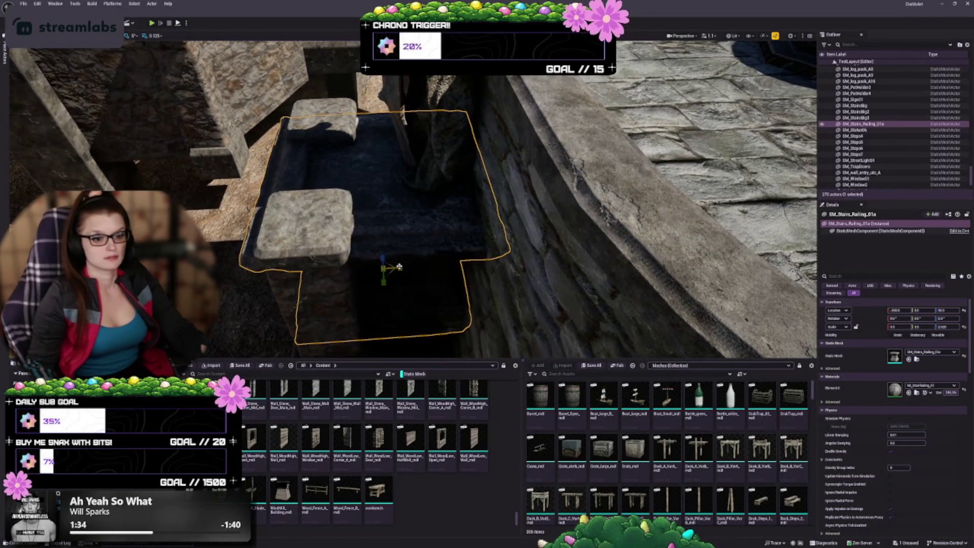
{"action": "left_click_drag", "start_coordinate": [399, 267], "coordinate": [420, 266]}
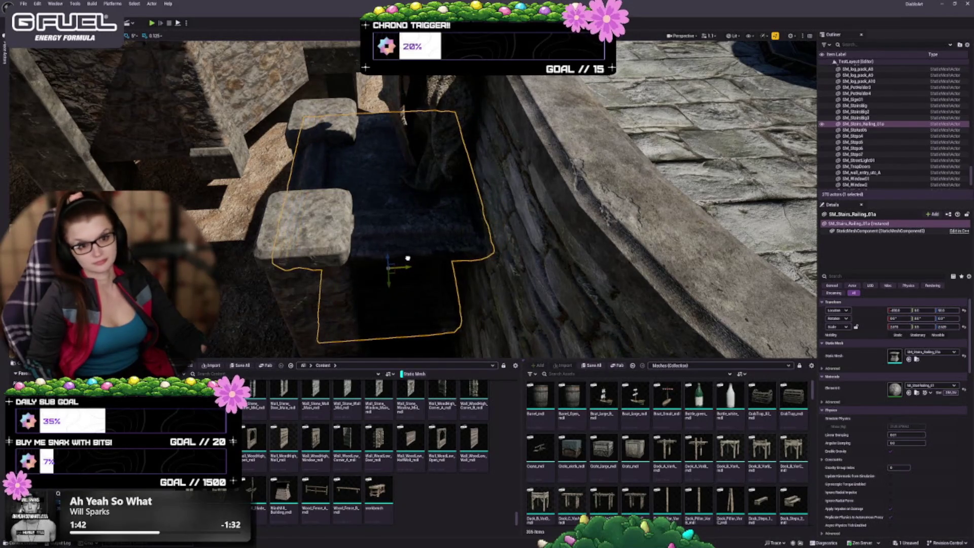
{"action": "left_click_drag", "start_coordinate": [425, 260], "coordinate": [472, 264]}
- Deselect the railing and save the level with Ctrl+S
{"action": "key", "text": "Escape"}
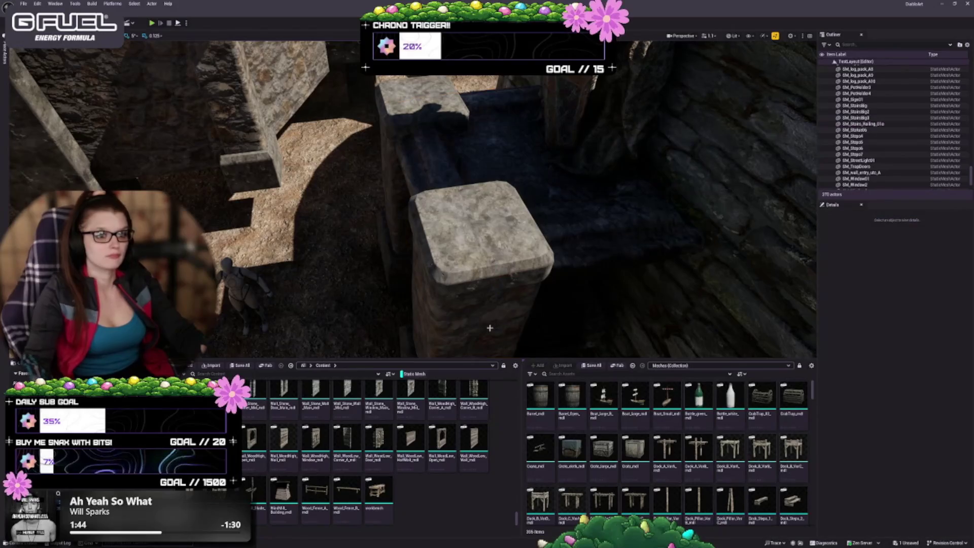
{"action": "left_click_drag", "start_coordinate": [399, 240], "coordinate": [460, 227]}
{"action": "key", "text": "ctrl+s"}
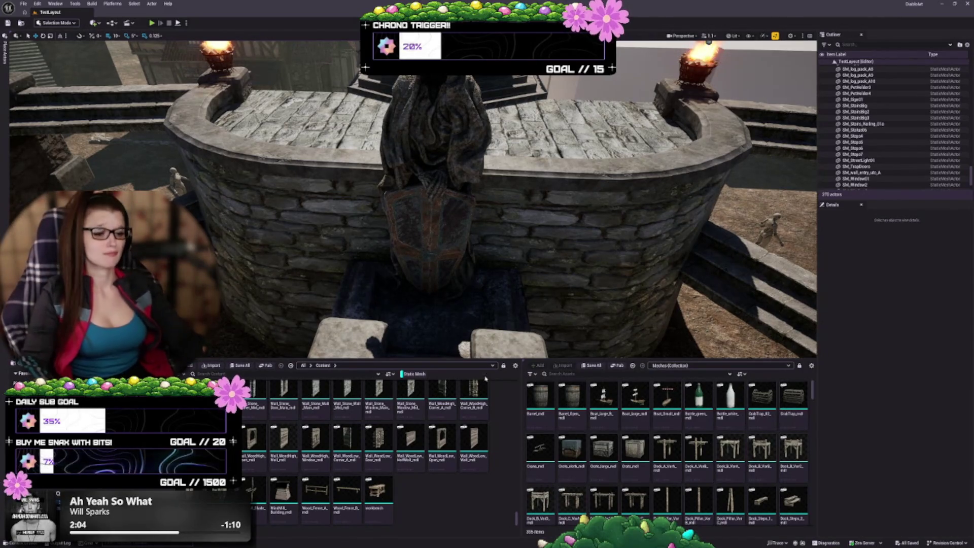
- Select the right stone pillar and inspect it up close
{"action": "left_click_drag", "start_coordinate": [503, 285], "coordinate": [504, 268]}
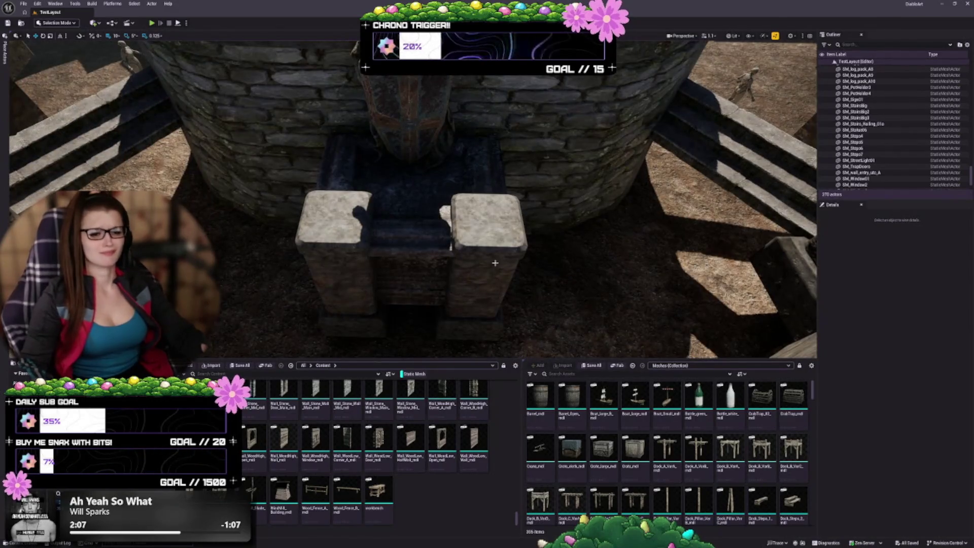
{"action": "left_click", "coordinate": [486, 231]}
{"action": "mouse_move", "coordinate": [491, 279]}
{"action": "left_mouse_down"}
{"action": "mouse_move", "coordinate": [490, 202]}
{"action": "mouse_move", "coordinate": [497, 193]}
{"action": "mouse_move", "coordinate": [517, 202]}
{"action": "left_mouse_up"}
{"action": "mouse_move", "coordinate": [486, 319]}
{"action": "left_mouse_down"}
{"action": "mouse_move", "coordinate": [485, 309]}
{"action": "mouse_move", "coordinate": [481, 336]}
{"action": "left_mouse_up"}
- Slide the left stone pillar farther left, away from the railing
{"action": "left_click", "coordinate": [284, 254]}
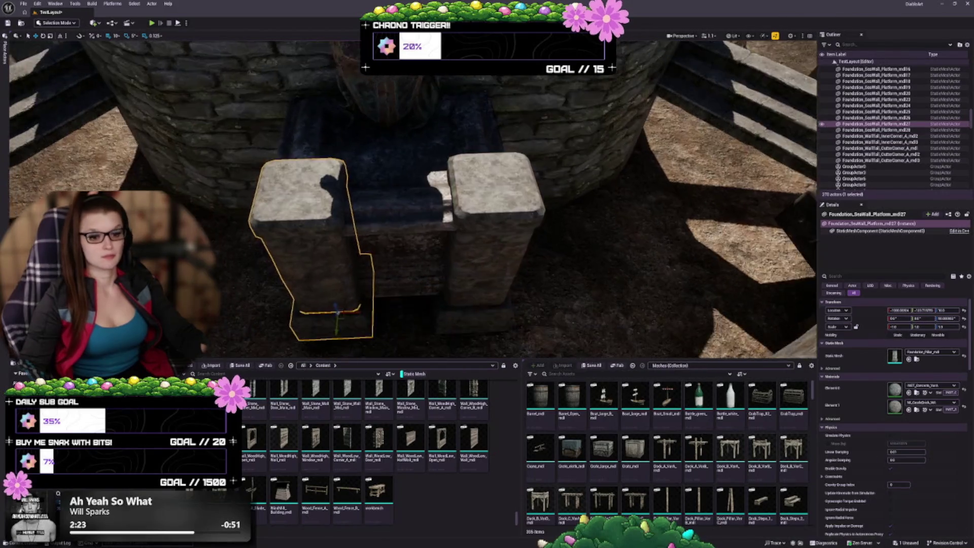
{"action": "left_click_drag", "start_coordinate": [399, 311], "coordinate": [388, 310]}
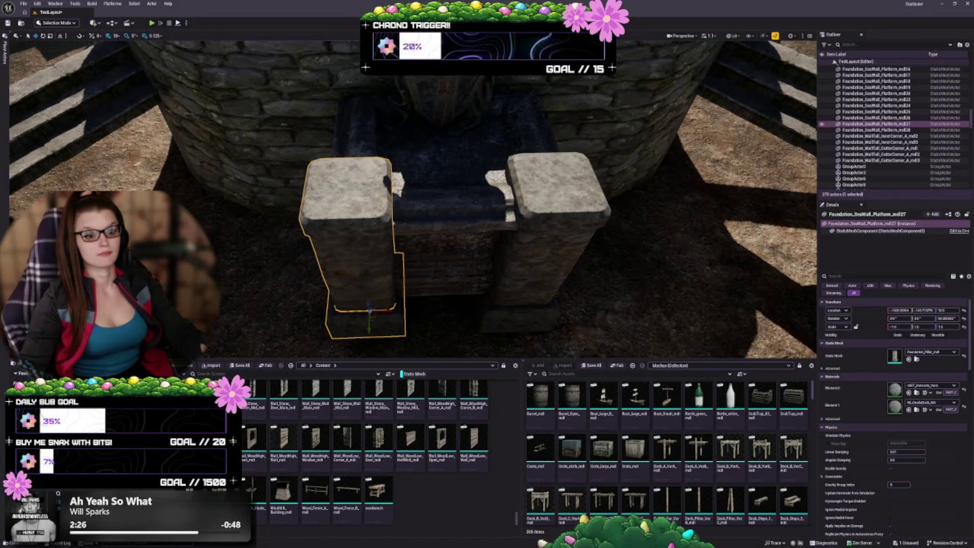
{"action": "key", "text": "Right"}
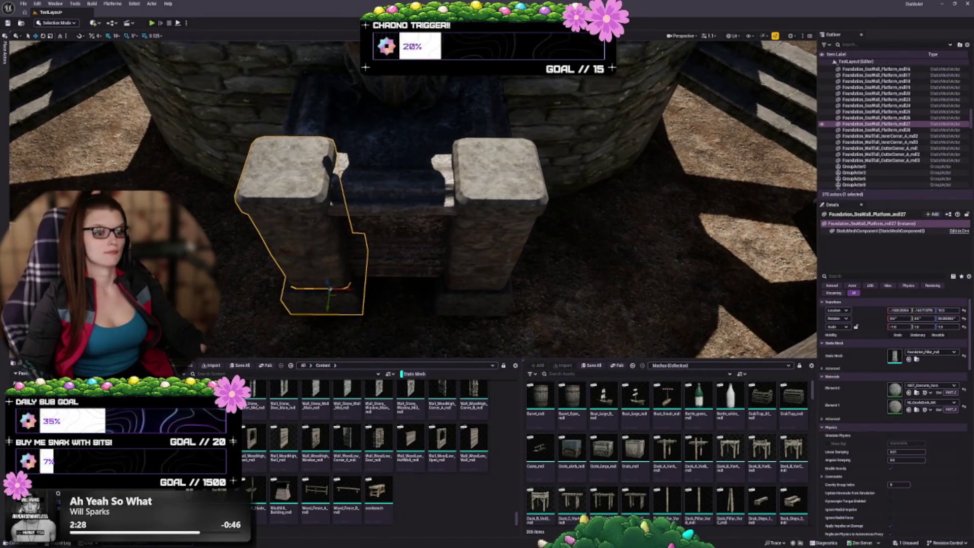
{"action": "left_click", "coordinate": [463, 283]}
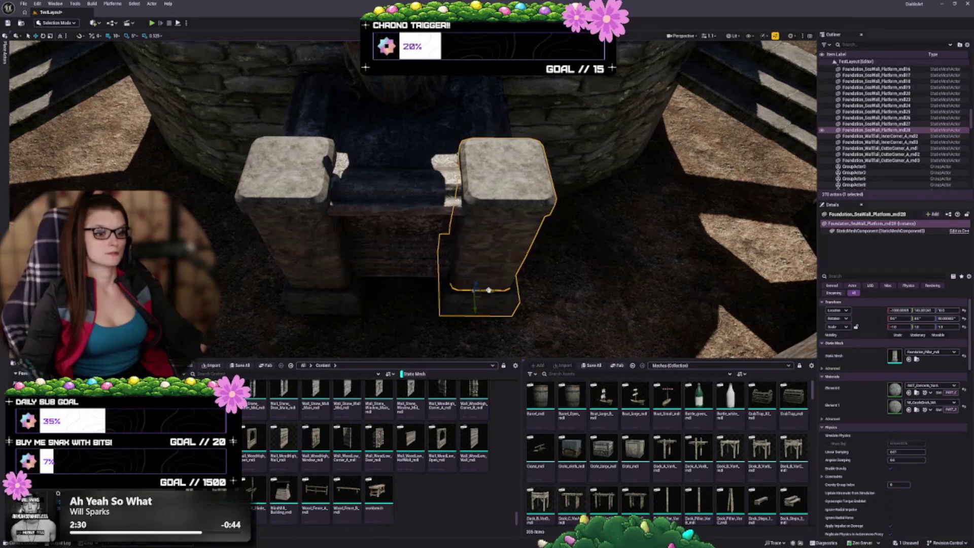
{"action": "left_click", "coordinate": [559, 277]}
{"action": "scroll", "coordinate": [548, 304], "scroll_direction": "down", "scroll_amount": 5}
{"action": "scroll", "coordinate": [542, 338], "scroll_direction": "up", "scroll_amount": 5}
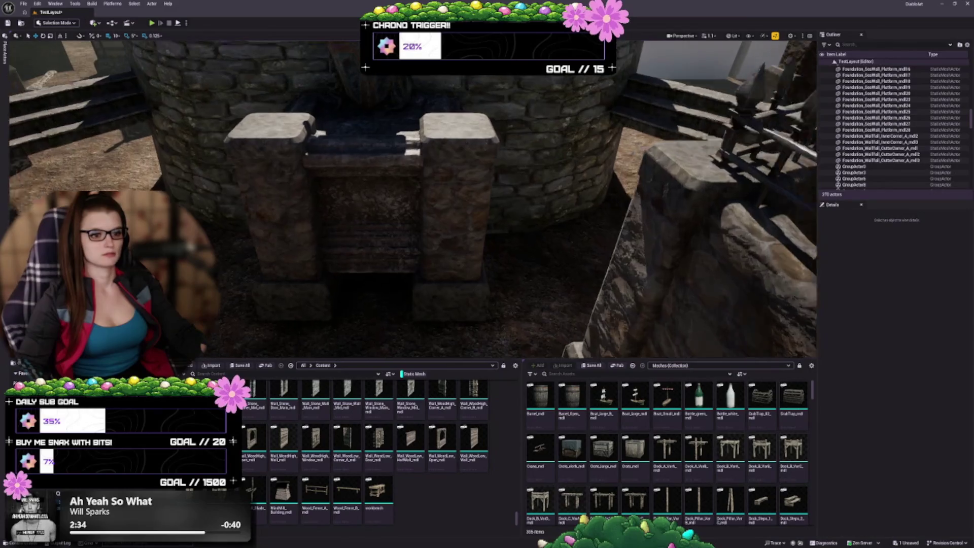
{"action": "scroll", "coordinate": [411, 198], "scroll_direction": "down", "scroll_amount": 3}
{"action": "scroll", "coordinate": [411, 198], "scroll_direction": "up", "scroll_amount": 5}
{"action": "scroll", "coordinate": [411, 198], "scroll_direction": "down", "scroll_amount": 4}
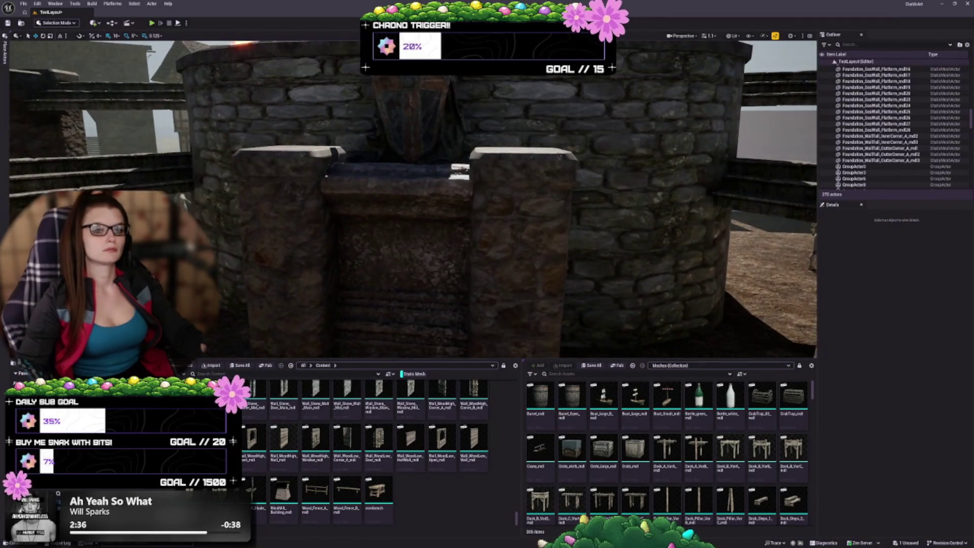
- Select both stone pillars and lower them into the ground
{"action": "left_click", "coordinate": [258, 207]}
{"action": "scroll", "coordinate": [363, 235], "scroll_direction": "up", "scroll_amount": 3}
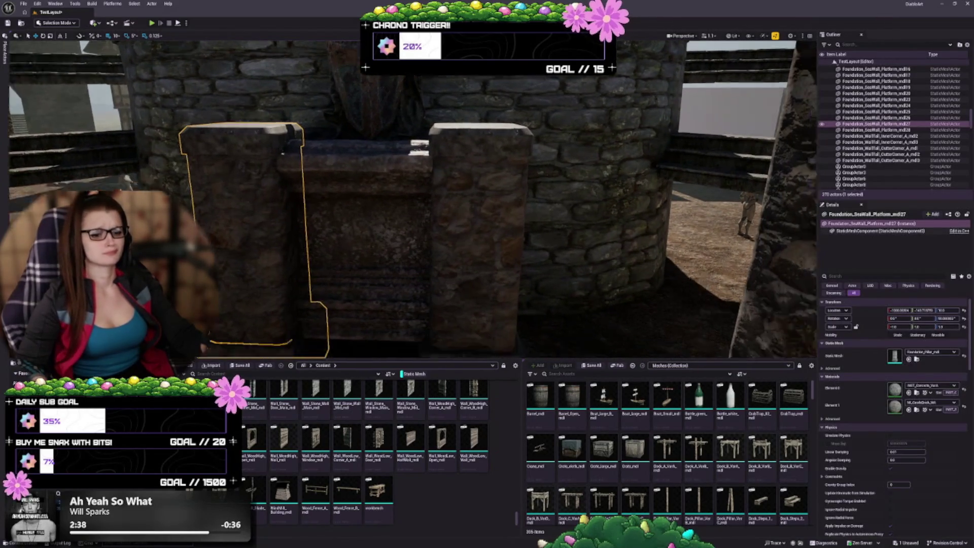
{"action": "left_click", "coordinate": [462, 233], "text": "ctrl"}
{"action": "scroll", "coordinate": [480, 295], "scroll_direction": "up", "scroll_amount": 1}
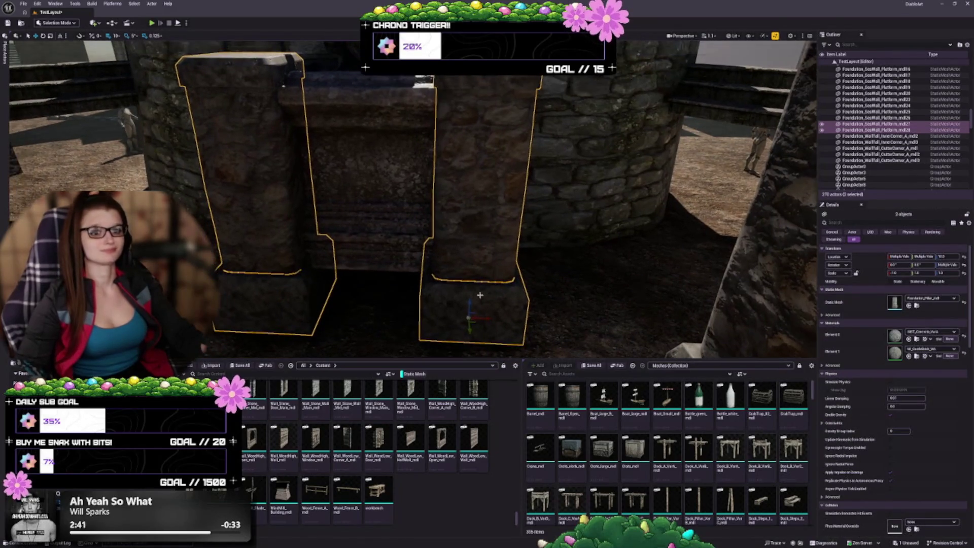
{"action": "left_click_drag", "start_coordinate": [468, 301], "coordinate": [469, 311]}
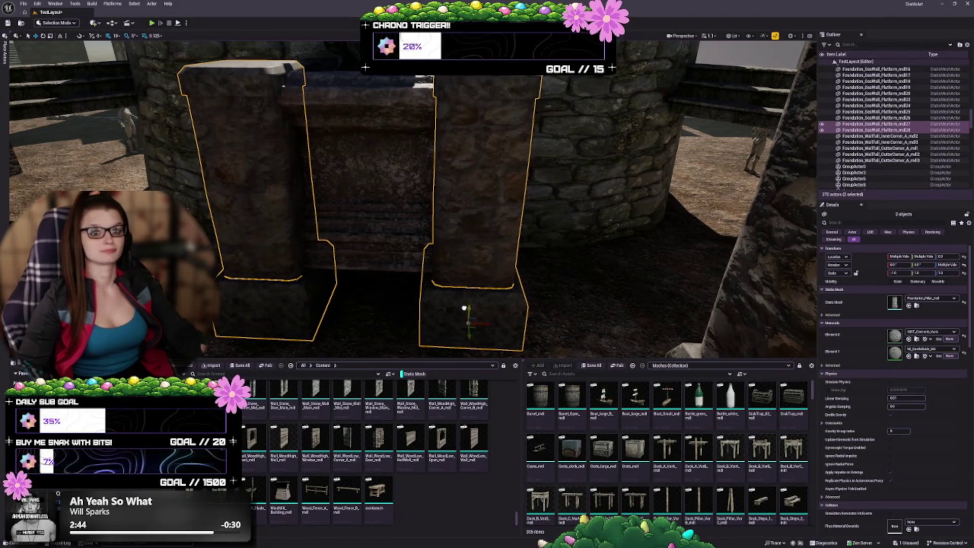
{"action": "key", "text": "f"}
{"action": "scroll", "coordinate": [502, 259], "scroll_direction": "down", "scroll_amount": 2}
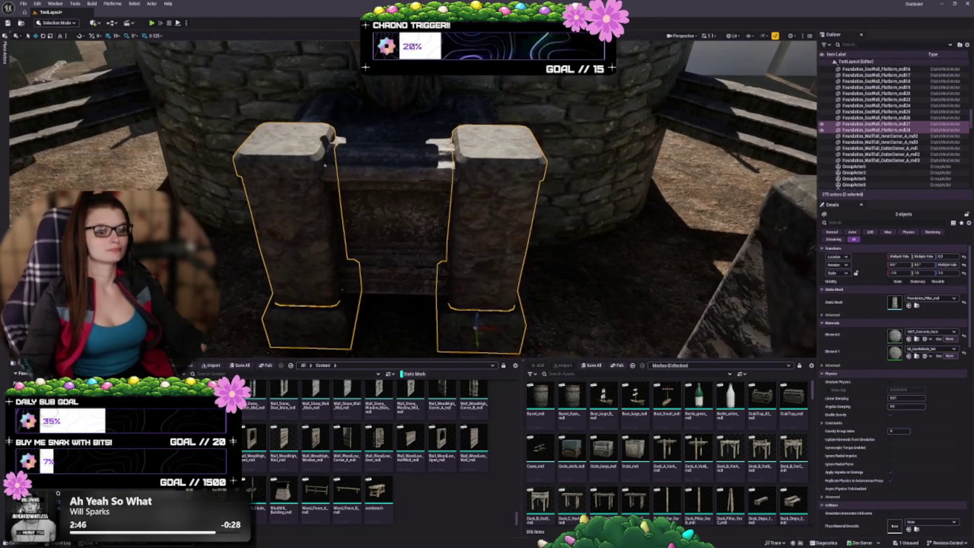
{"action": "key", "text": "Escape"}
- Select the stone railing piece and focus the view on it
{"action": "scroll", "coordinate": [426, 250], "scroll_direction": "down", "scroll_amount": 3}
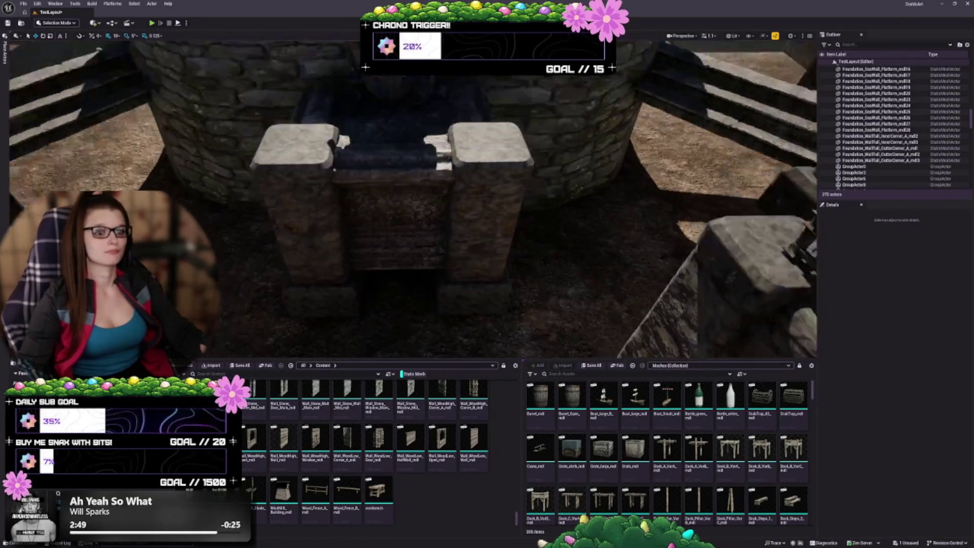
{"action": "left_click", "coordinate": [433, 260]}
{"action": "key", "text": "f"}
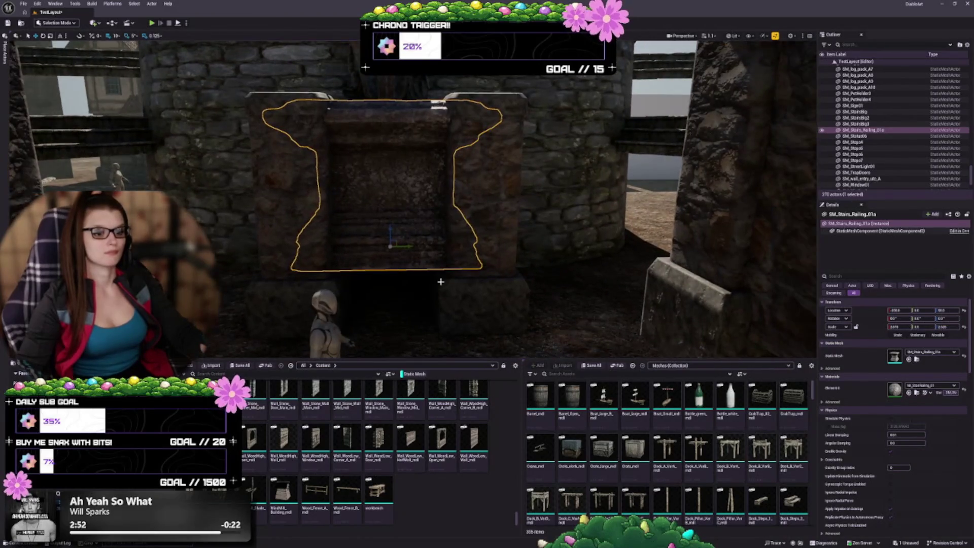
{"action": "left_click_drag", "start_coordinate": [395, 231], "coordinate": [392, 286]}
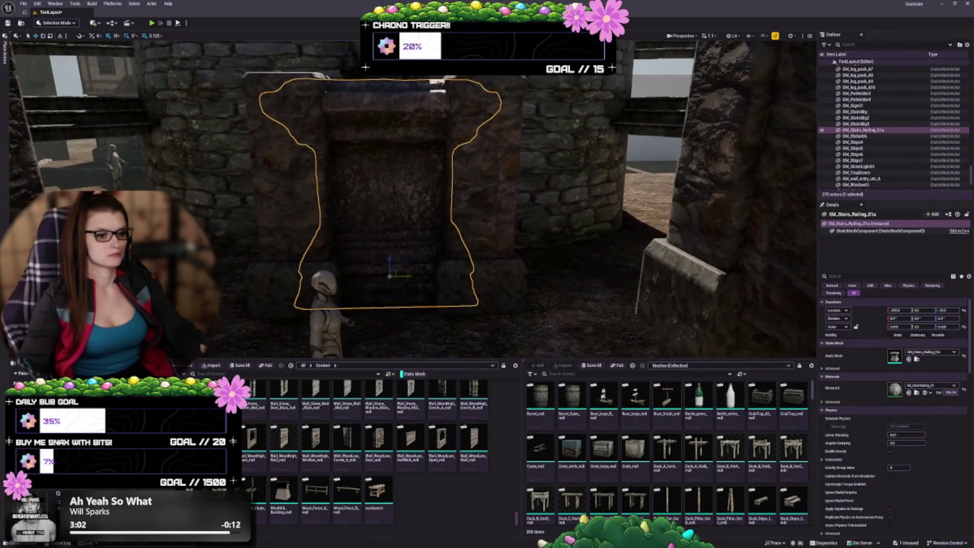
{"action": "key", "text": "Escape"}
{"action": "key", "text": "w"}
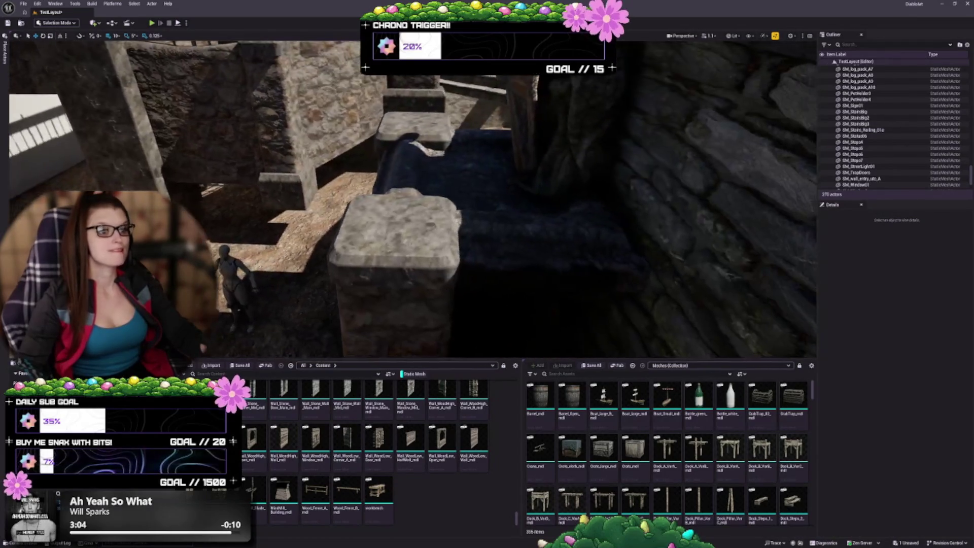
{"action": "left_click", "coordinate": [380, 127]}
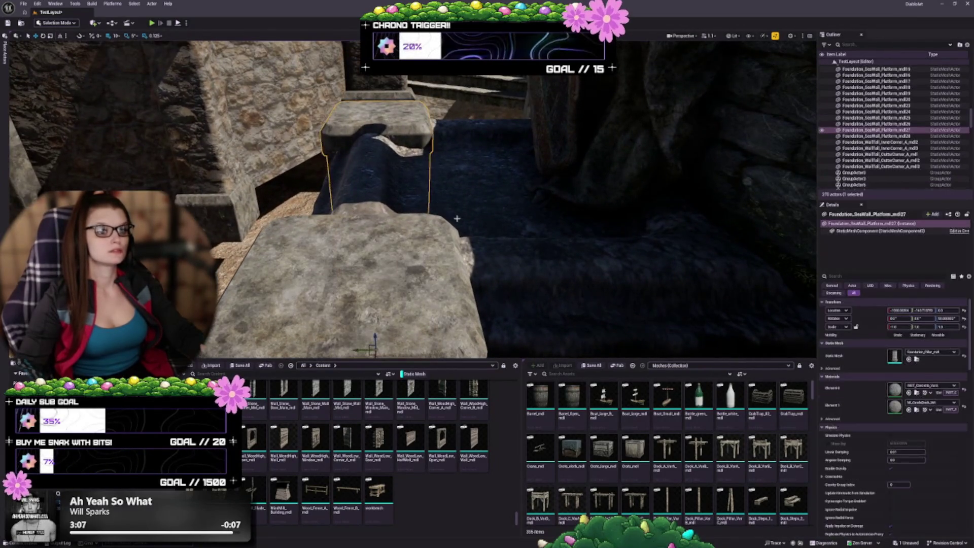
{"action": "key", "text": "f"}
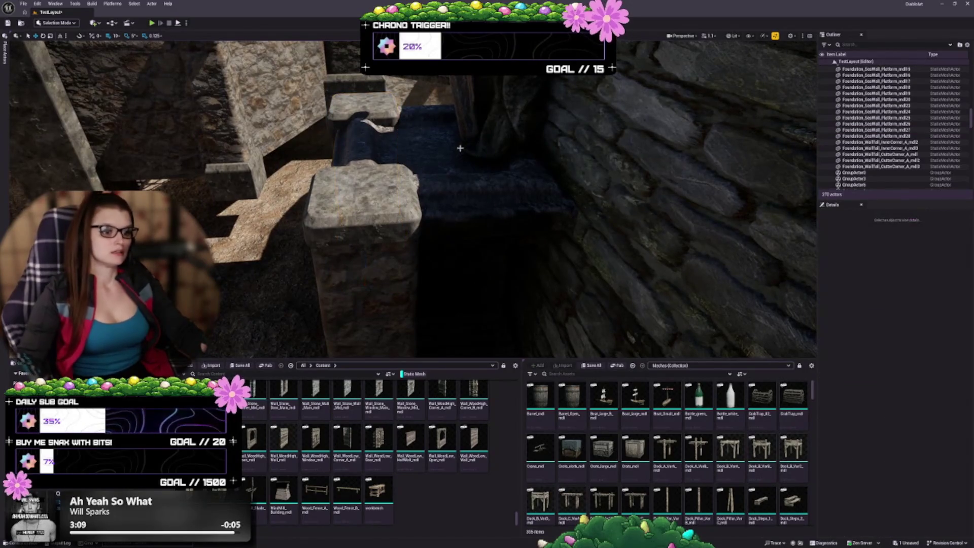
{"action": "left_click", "coordinate": [487, 147]}
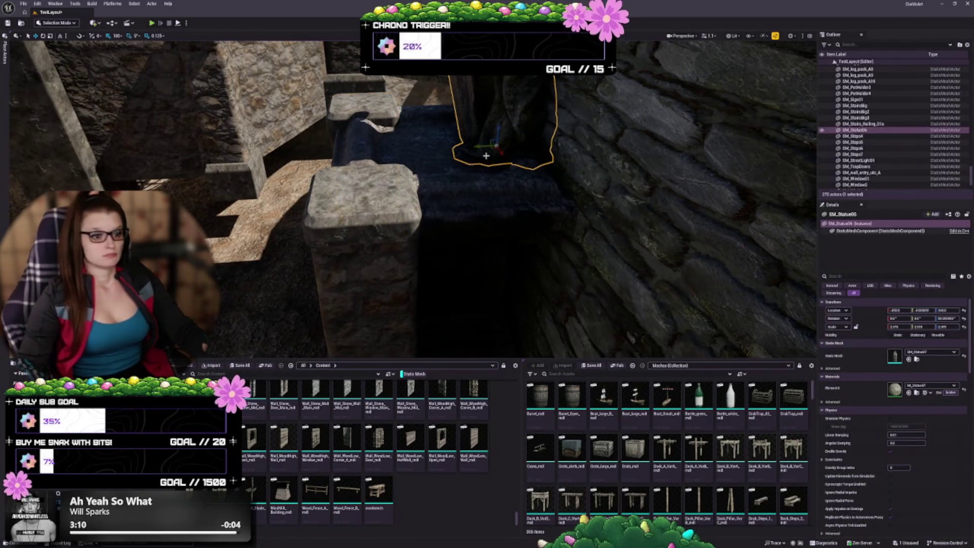
{"action": "key", "text": "f"}
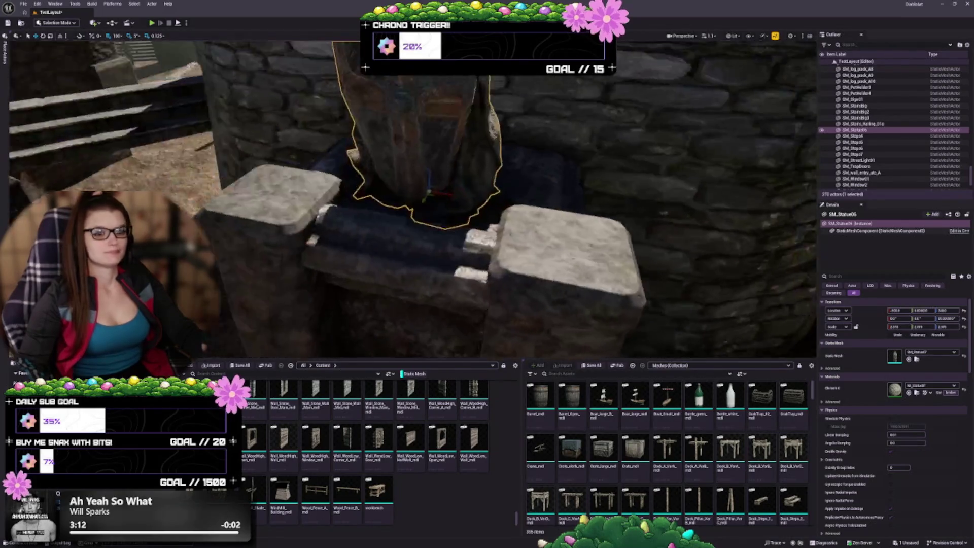
{"action": "scroll", "coordinate": [439, 218], "scroll_direction": "down", "scroll_amount": 8}
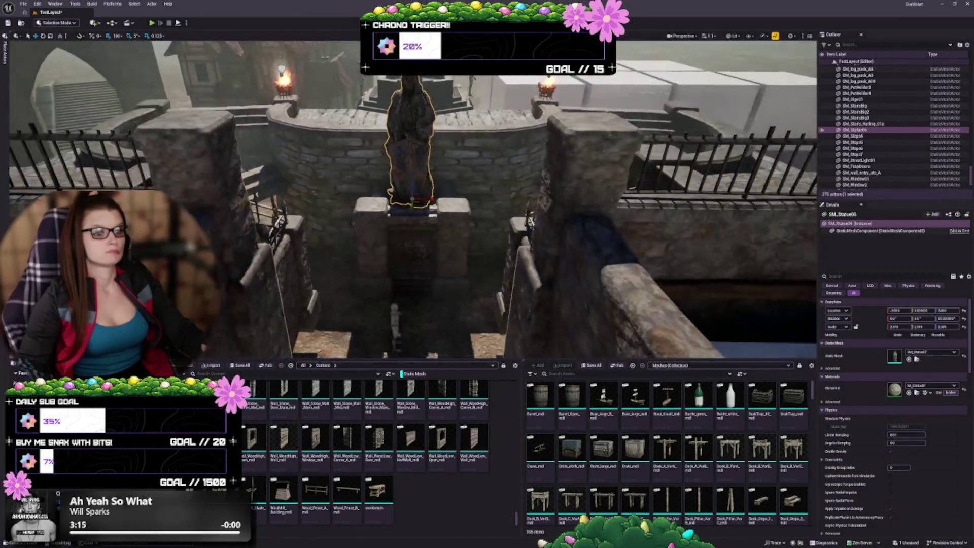
{"action": "key", "text": "Escape"}
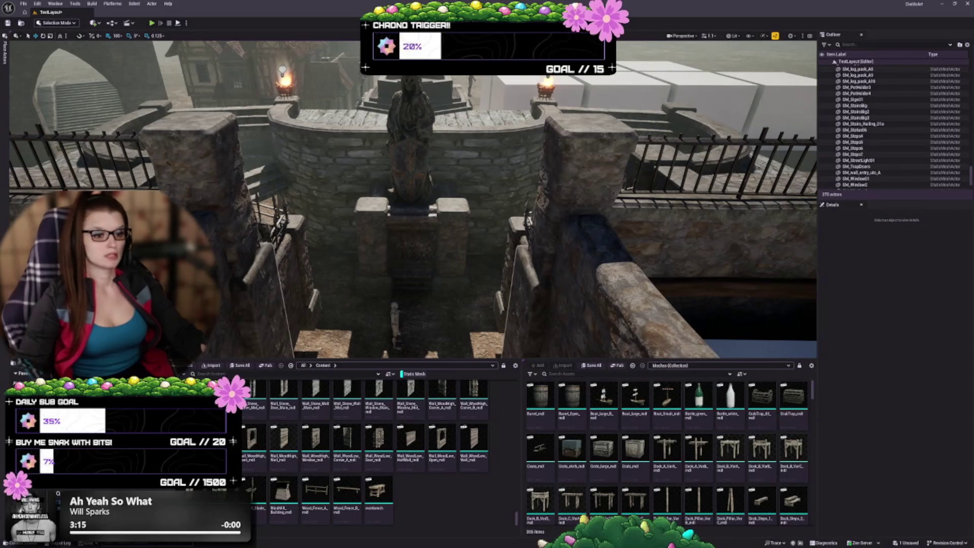
{"action": "scroll", "coordinate": [435, 181], "scroll_direction": "up", "scroll_amount": 8}
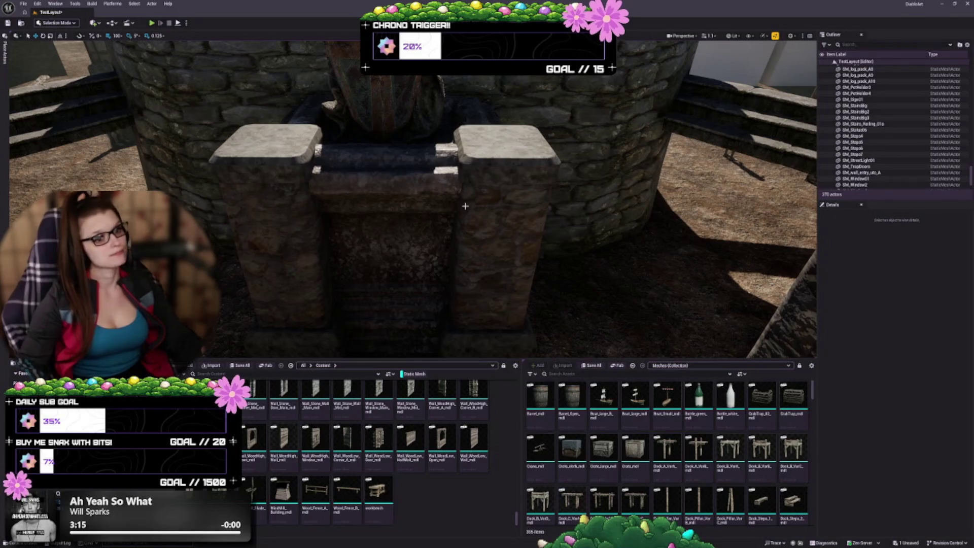
{"action": "mouse_move", "coordinate": [480, 246]}
{"action": "left_mouse_down"}
{"action": "mouse_move", "coordinate": [472, 239]}
{"action": "mouse_move", "coordinate": [457, 246]}
{"action": "left_mouse_up"}
{"action": "scroll", "coordinate": [435, 182], "scroll_direction": "down", "scroll_amount": 10}
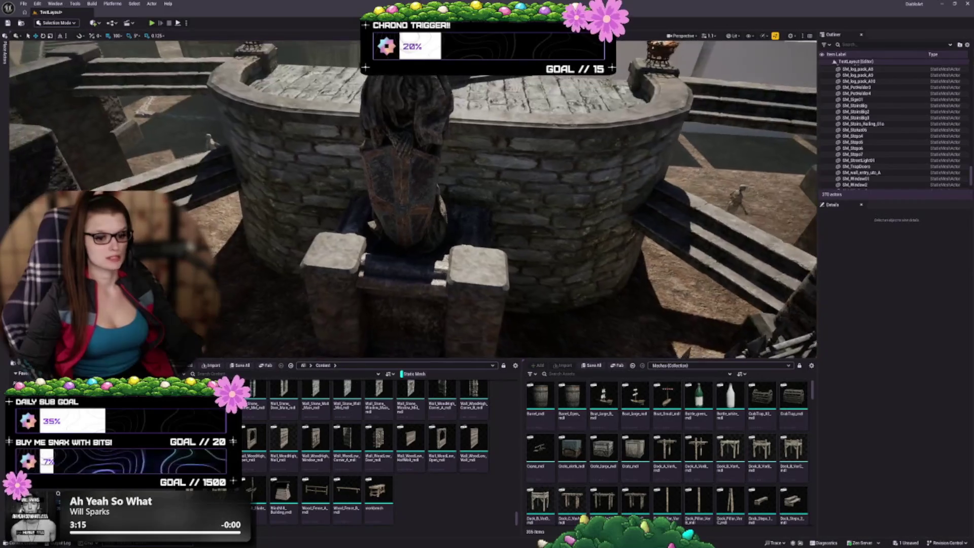
{"action": "scroll", "coordinate": [395, 274], "scroll_direction": "up", "scroll_amount": 8}
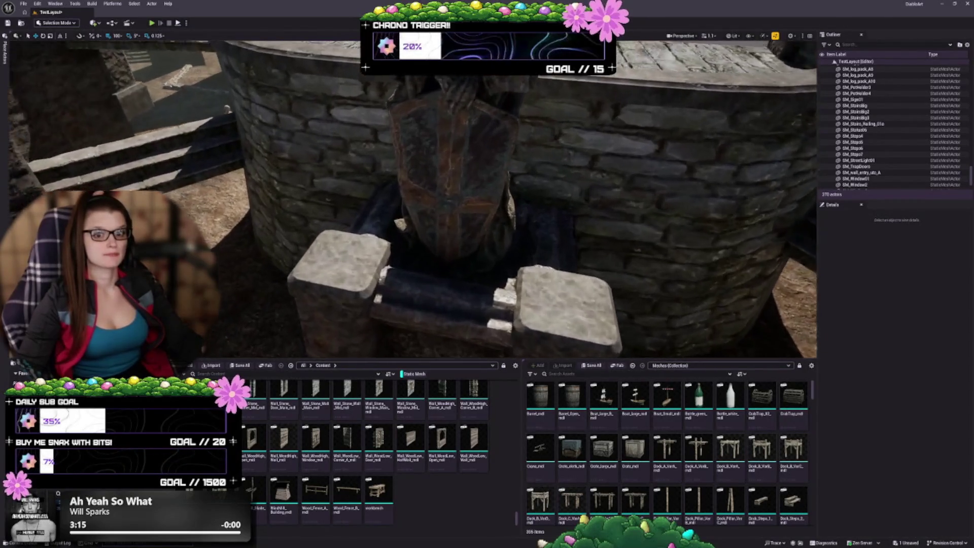
{"action": "scroll", "coordinate": [412, 199], "scroll_direction": "up", "scroll_amount": 4}
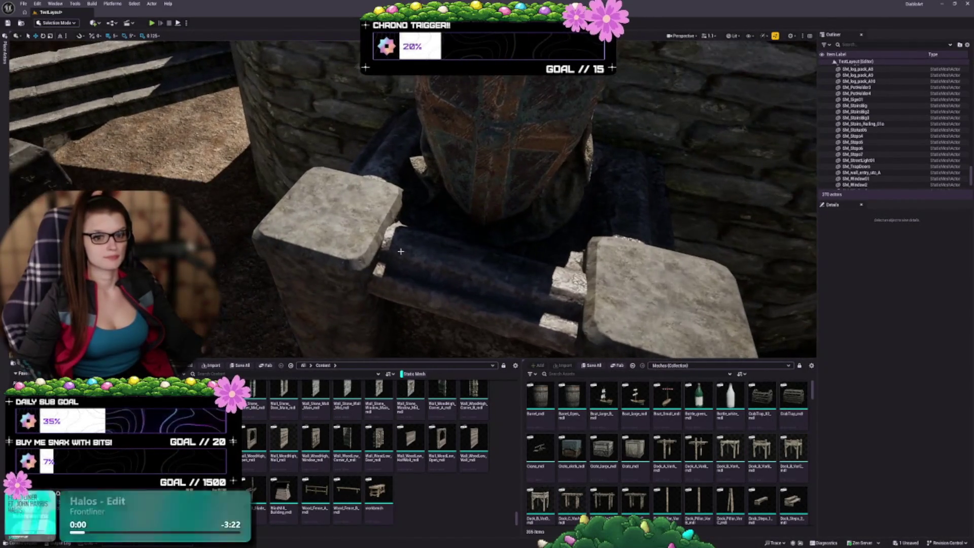
- Copy the left brazier onto the right pillar and save the level
{"action": "scroll", "coordinate": [338, 201], "scroll_direction": "down", "scroll_amount": 2}
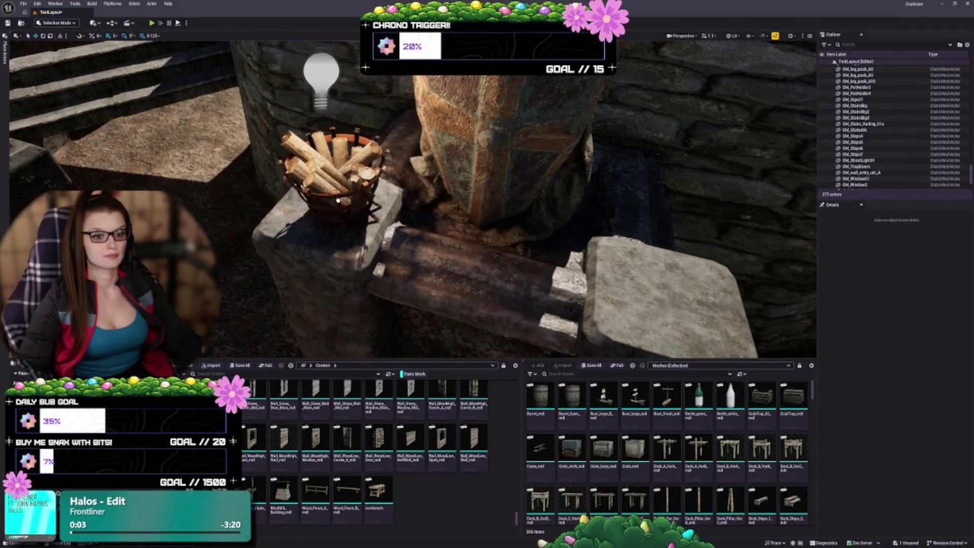
{"action": "left_click", "coordinate": [338, 199]}
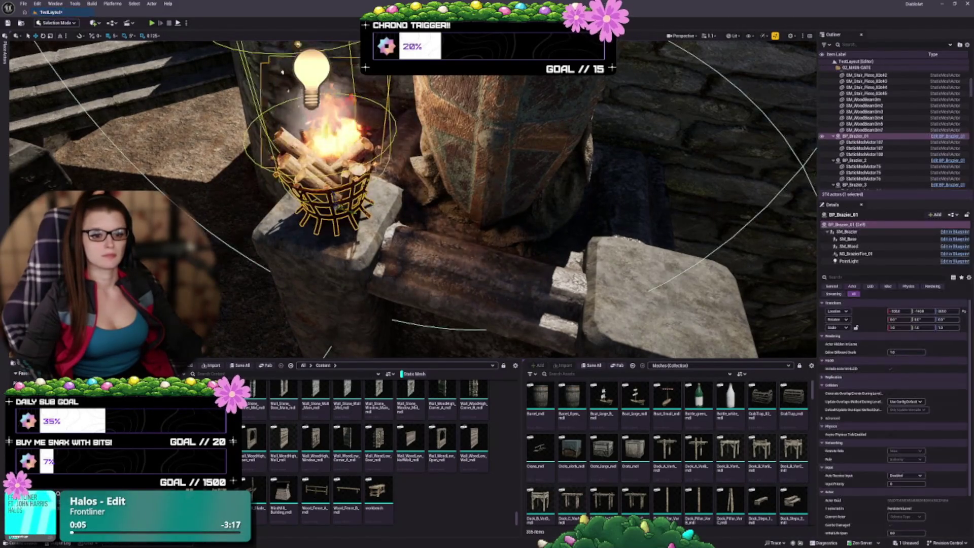
{"action": "key", "text": "f"}
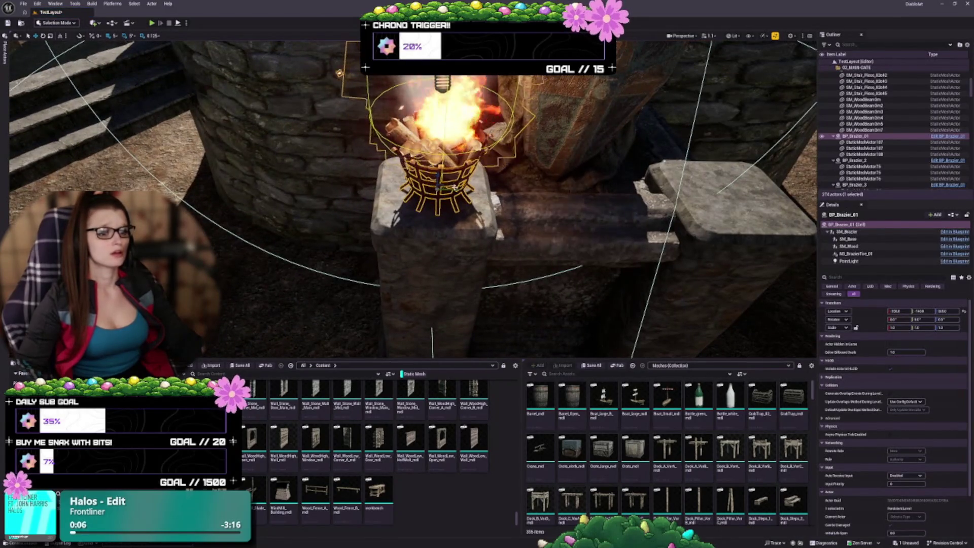
{"action": "mouse_move", "coordinate": [455, 188]}
{"action": "left_mouse_down"}
{"action": "mouse_move", "coordinate": [391, 195]}
{"action": "mouse_move", "coordinate": [462, 185]}
{"action": "left_mouse_up"}
{"action": "mouse_move", "coordinate": [242, 170]}
{"action": "left_mouse_down"}
{"action": "mouse_move", "coordinate": [405, 191]}
{"action": "mouse_move", "coordinate": [485, 187]}
{"action": "mouse_move", "coordinate": [405, 186]}
{"action": "left_mouse_up"}
{"action": "key", "text": "Escape"}
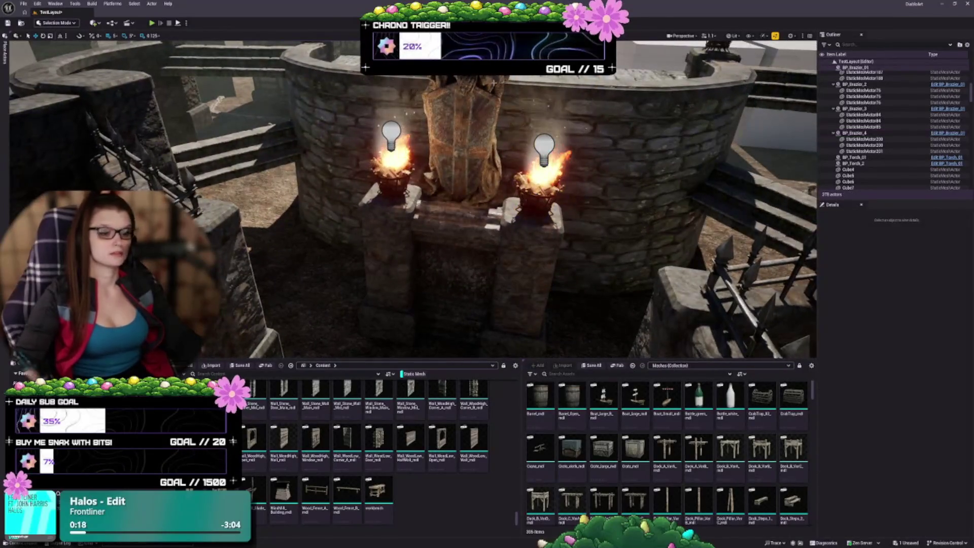
{"action": "key", "text": "ctrl+s"}
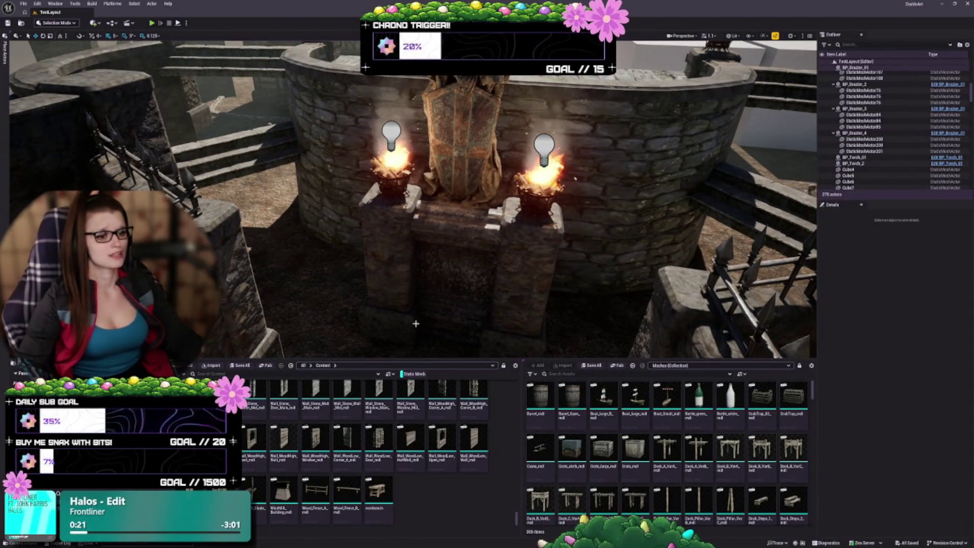
- Inspect both lit braziers on the pillars from around the statue platform
{"action": "mouse_move", "coordinate": [416, 323]}
{"action": "left_mouse_down"}
{"action": "mouse_move", "coordinate": [500, 268]}
{"action": "mouse_move", "coordinate": [482, 262]}
{"action": "mouse_move", "coordinate": [507, 233]}
{"action": "left_mouse_up"}
{"action": "left_click", "coordinate": [515, 234]}
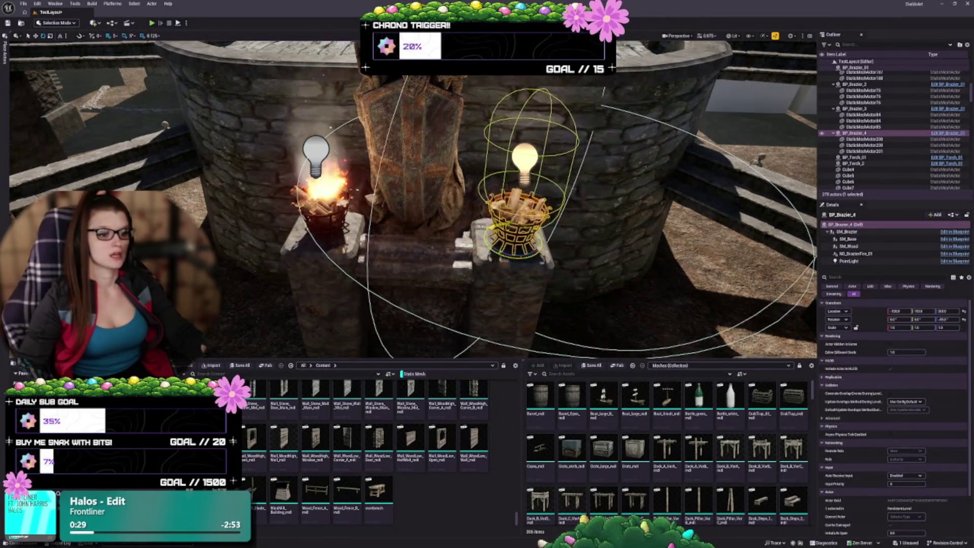
{"action": "key", "text": "Escape"}
{"action": "left_click_drag", "start_coordinate": [507, 233], "coordinate": [474, 298]}
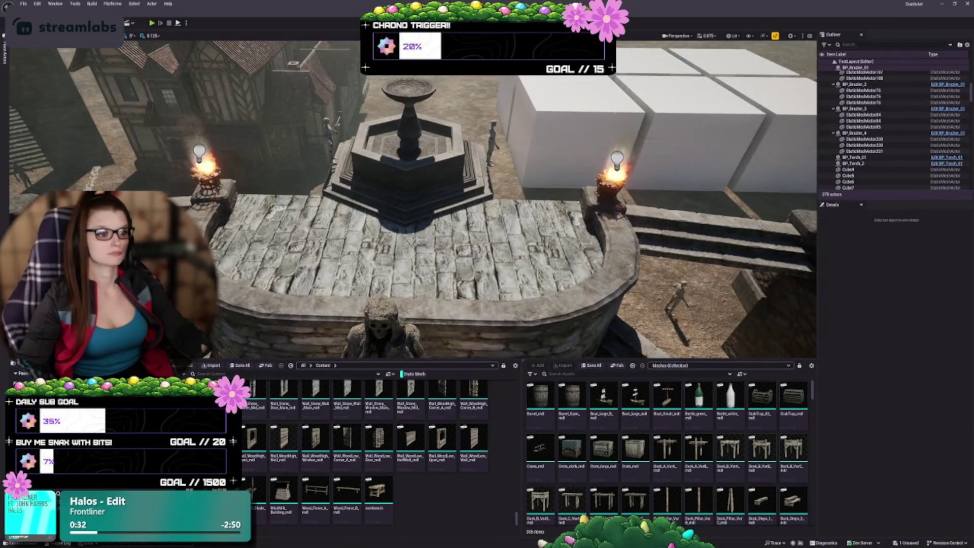
{"action": "left_click", "coordinate": [614, 193]}
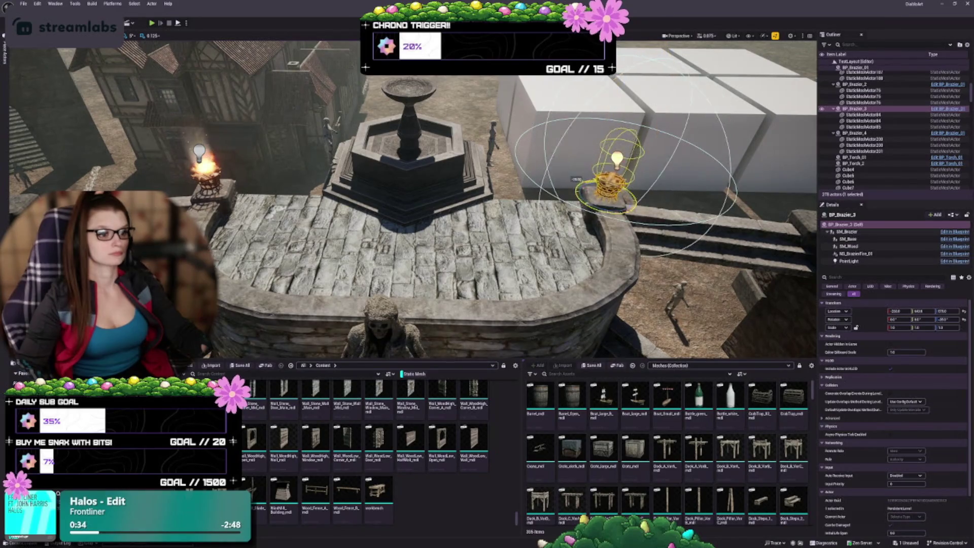
{"action": "left_click", "coordinate": [216, 181]}
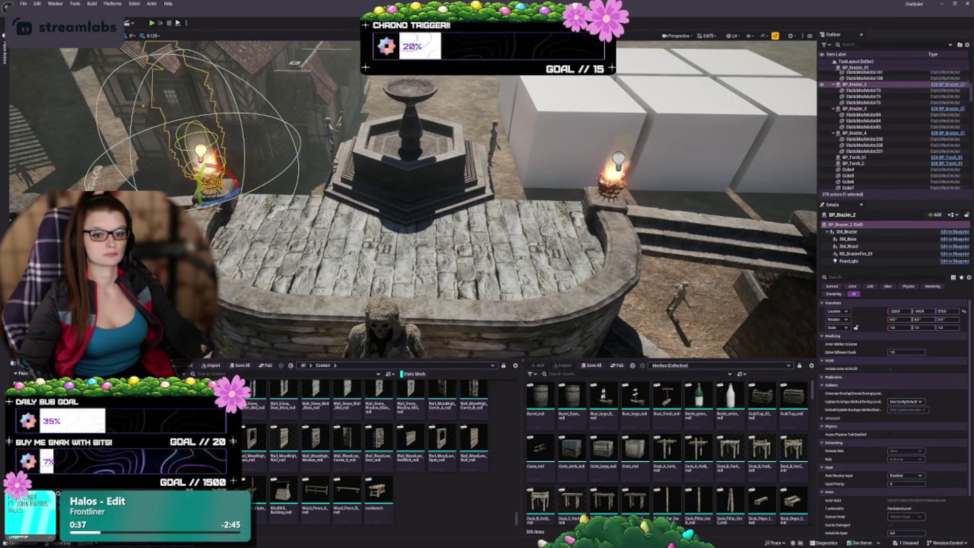
{"action": "key", "text": "Escape"}
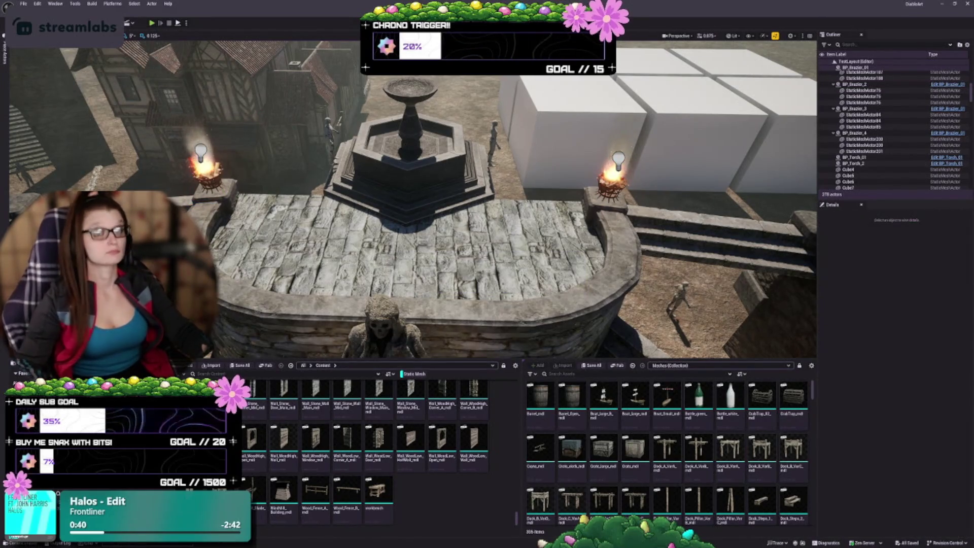
{"action": "left_click_drag", "start_coordinate": [411, 203], "coordinate": [274, 203]}
{"action": "left_click_drag", "start_coordinate": [438, 212], "coordinate": [438, 168]}
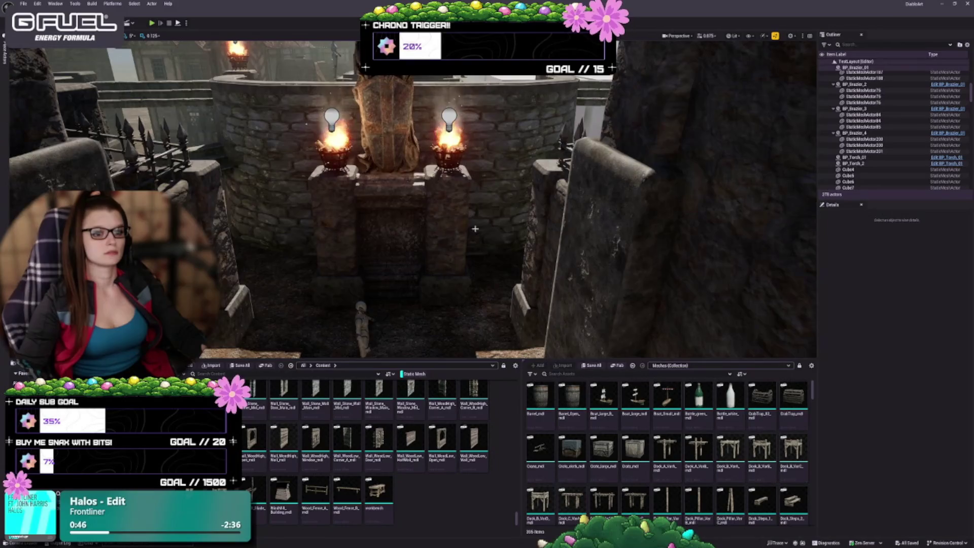
{"action": "mouse_move", "coordinate": [474, 227]}
{"action": "left_mouse_down"}
{"action": "mouse_move", "coordinate": [437, 223]}
{"action": "mouse_move", "coordinate": [517, 224]}
{"action": "mouse_move", "coordinate": [495, 223]}
{"action": "left_mouse_up"}
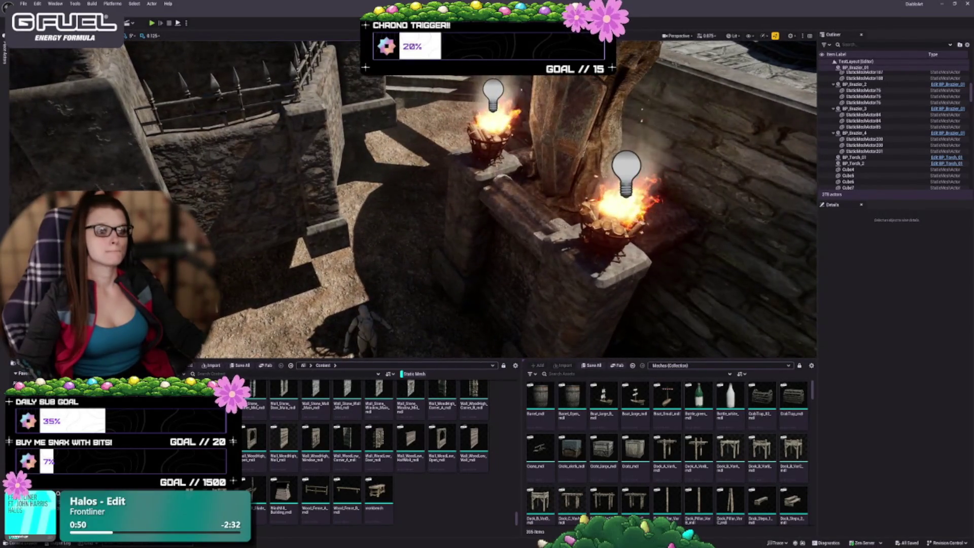
- Raise the SKM_Quinn_Simple7 mannequin up onto the ledge beside the pillars
{"action": "left_click", "coordinate": [370, 345]}
{"action": "scroll", "coordinate": [393, 331], "scroll_direction": "down", "scroll_amount": 2}
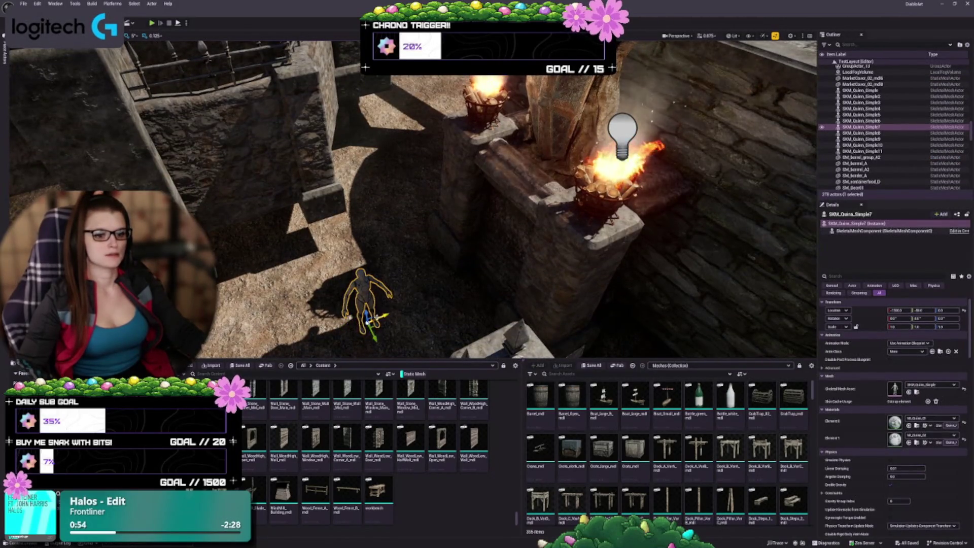
{"action": "left_click_drag", "start_coordinate": [366, 317], "coordinate": [434, 229]}
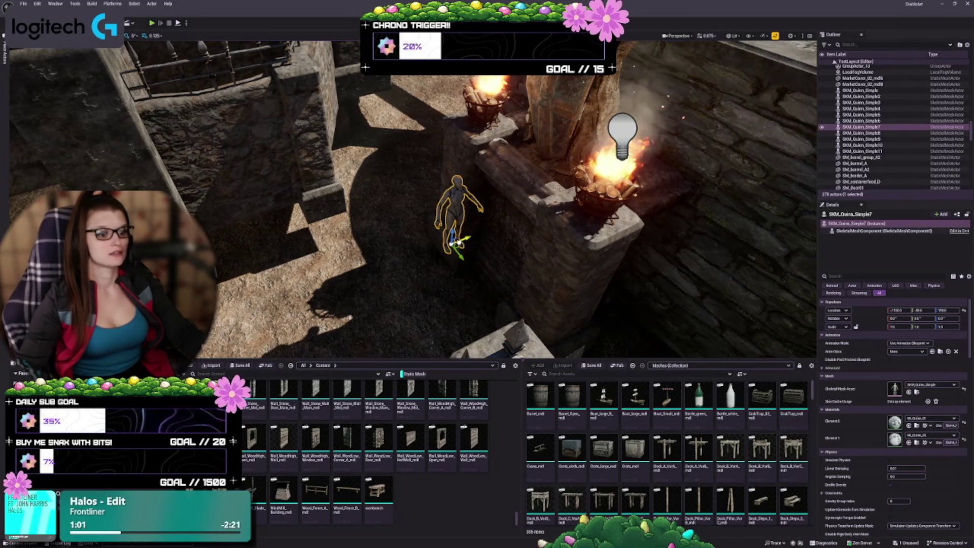
{"action": "mouse_move", "coordinate": [500, 273]}
{"action": "left_mouse_down"}
{"action": "mouse_move", "coordinate": [530, 253]}
{"action": "mouse_move", "coordinate": [522, 285]}
{"action": "left_mouse_up"}
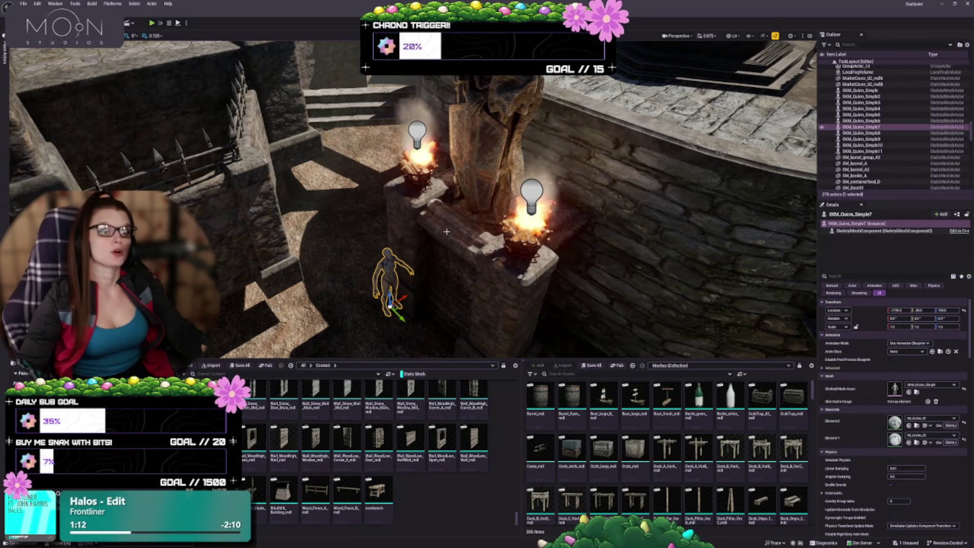
{"action": "left_click_drag", "start_coordinate": [443, 236], "coordinate": [443, 237]}
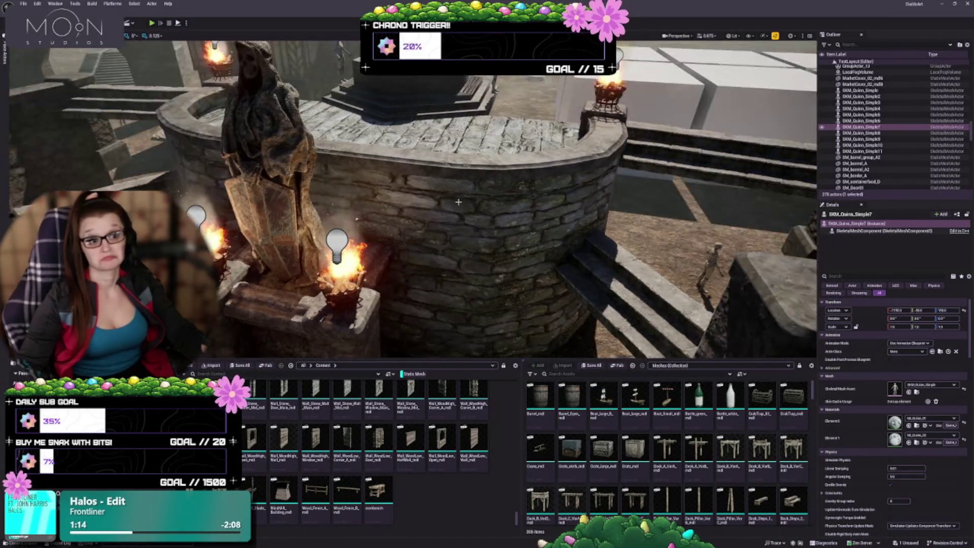
{"action": "left_click", "coordinate": [443, 236]}
- Frame the curved wall, then select the statue on the shrine
{"action": "key", "text": "f"}
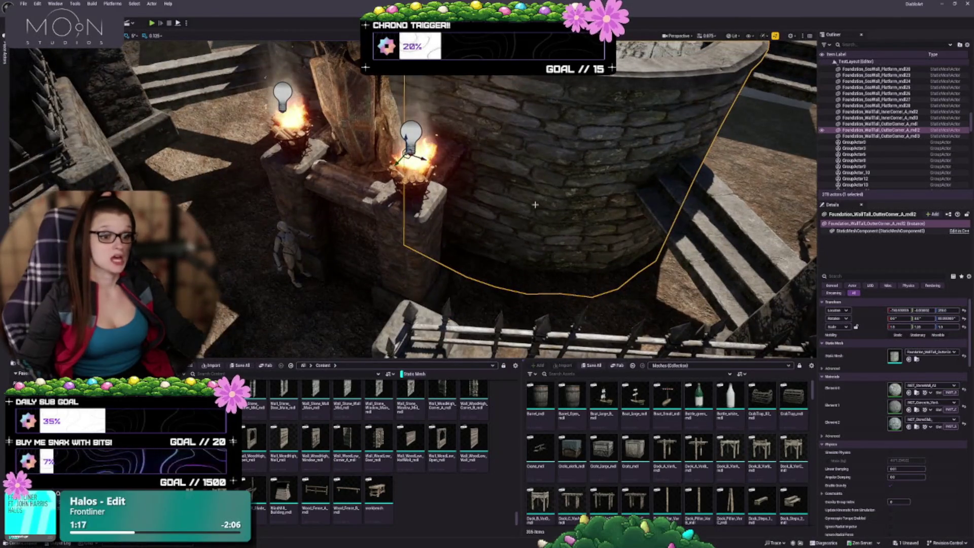
{"action": "scroll", "coordinate": [411, 203], "scroll_direction": "down", "scroll_amount": 3}
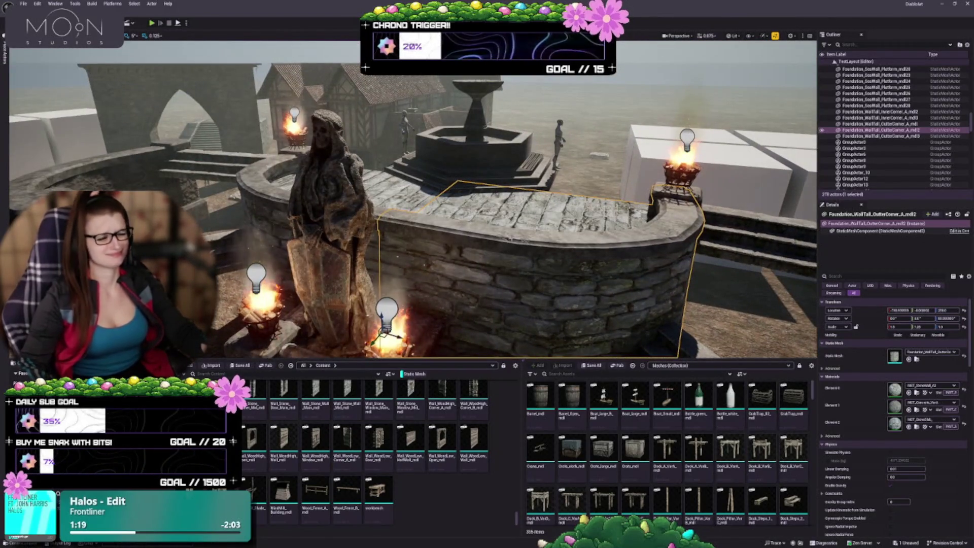
{"action": "left_click_drag", "start_coordinate": [494, 212], "coordinate": [494, 212]}
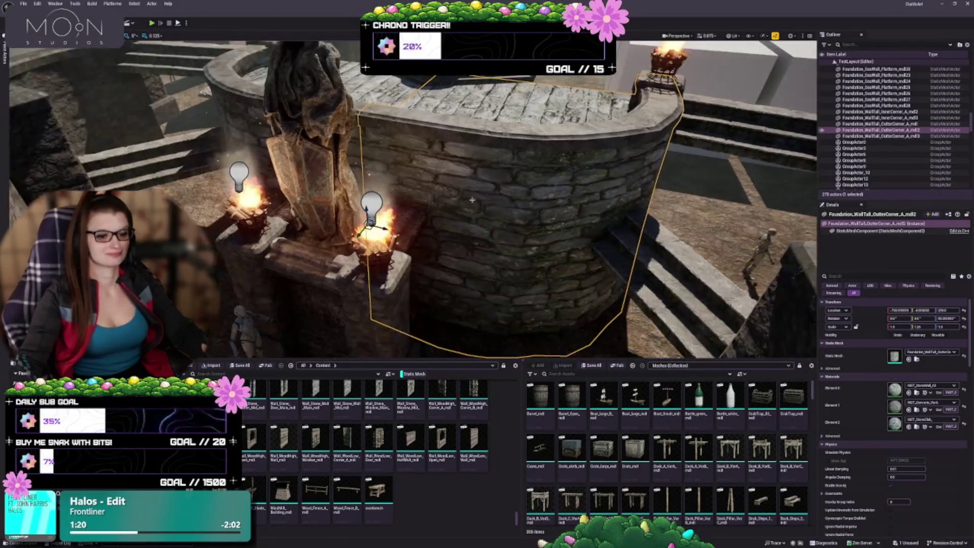
{"action": "key", "text": "Escape"}
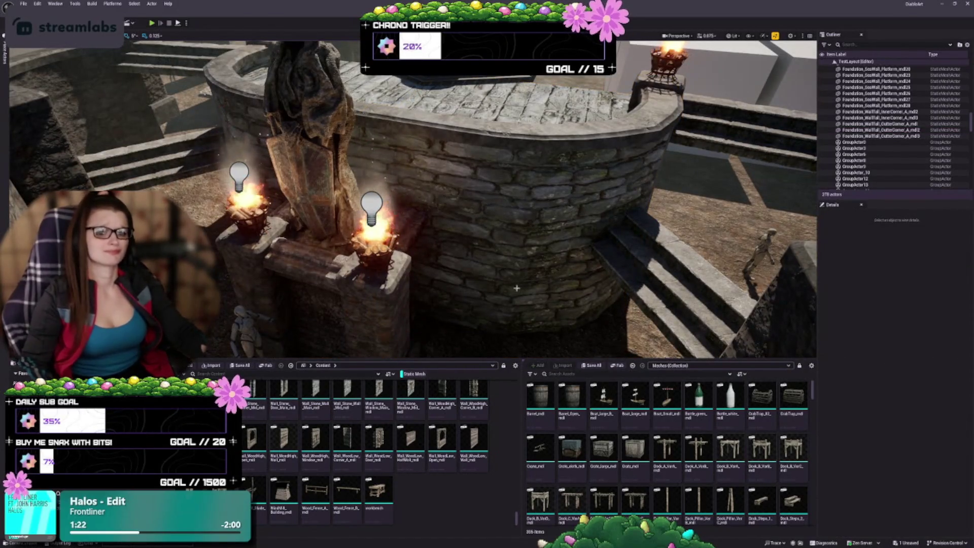
{"action": "left_click_drag", "start_coordinate": [460, 263], "coordinate": [507, 235]}
{"action": "left_click", "coordinate": [385, 203]}
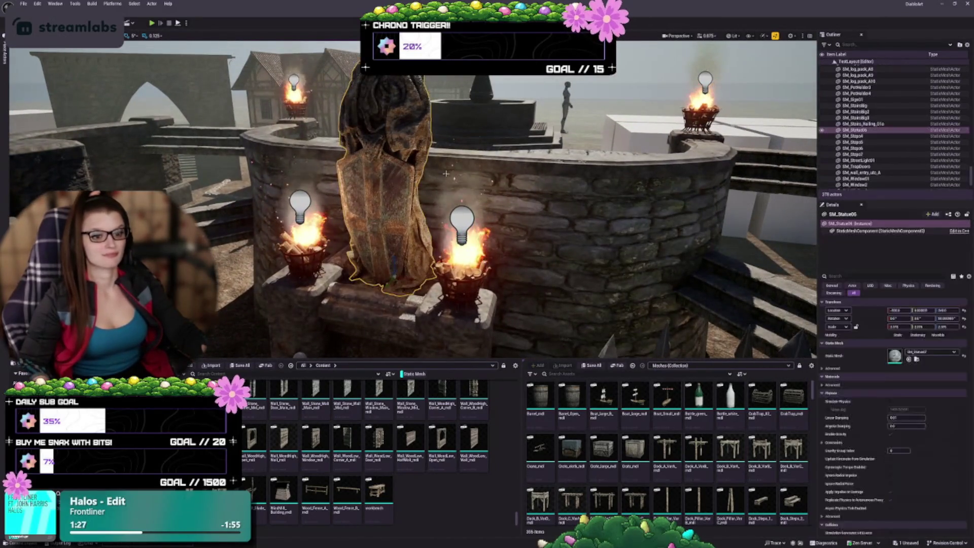
{"action": "left_click_drag", "start_coordinate": [385, 203], "coordinate": [386, 223]}
- Add the pedestal wall, both pillars and both braziers, and group them with Ctrl+G
{"action": "left_click", "coordinate": [384, 185], "text": "ctrl"}
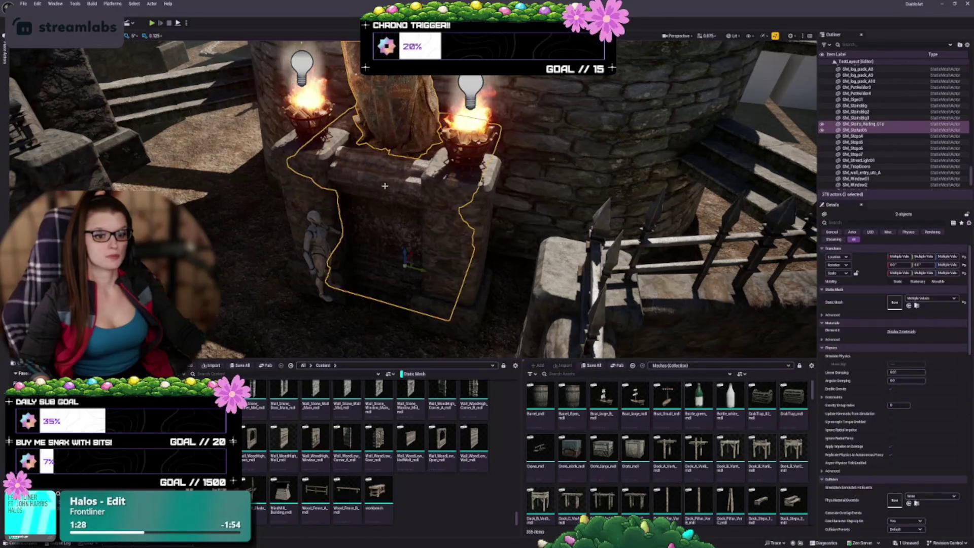
{"action": "left_click", "coordinate": [308, 167], "text": "ctrl"}
{"action": "left_click", "coordinate": [457, 168], "text": "ctrl"}
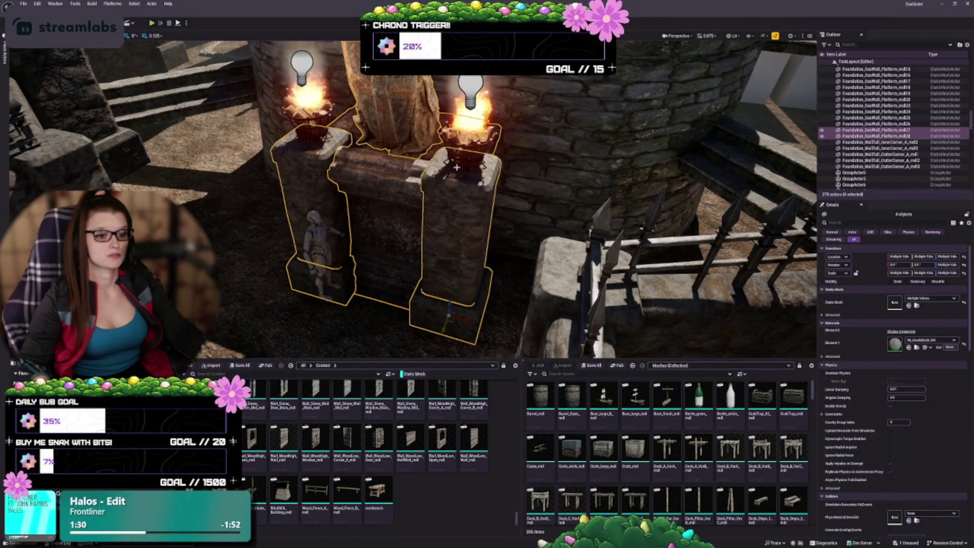
{"action": "left_click", "coordinate": [462, 155], "text": "ctrl"}
{"action": "left_click", "coordinate": [311, 135], "text": "ctrl"}
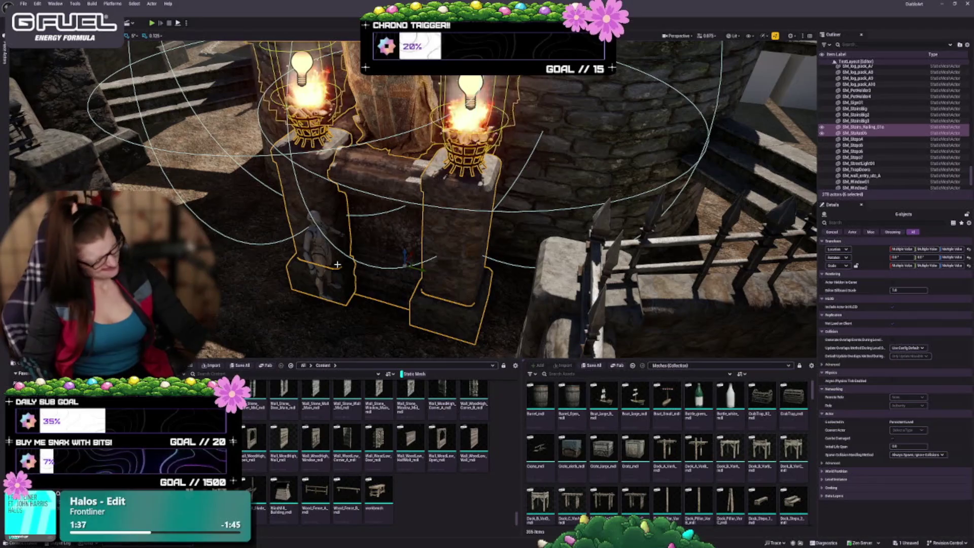
{"action": "key", "text": "ctrl+g"}
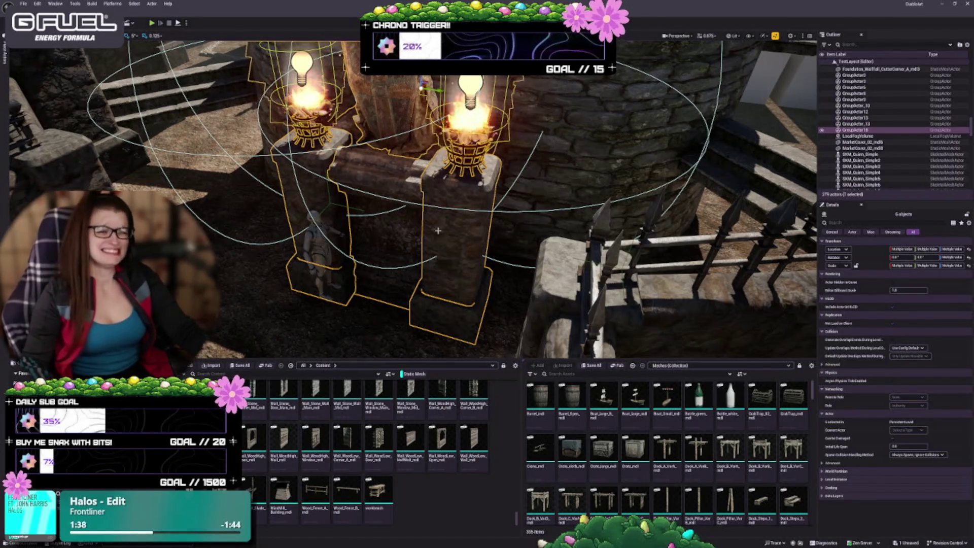
- Inspect the grouped shrine pieces, then select the mannequin below the shrine
{"action": "key", "text": "f"}
{"action": "mouse_move", "coordinate": [563, 295]}
{"action": "left_mouse_down"}
{"action": "mouse_move", "coordinate": [546, 278]}
{"action": "mouse_move", "coordinate": [556, 287]}
{"action": "left_mouse_up"}
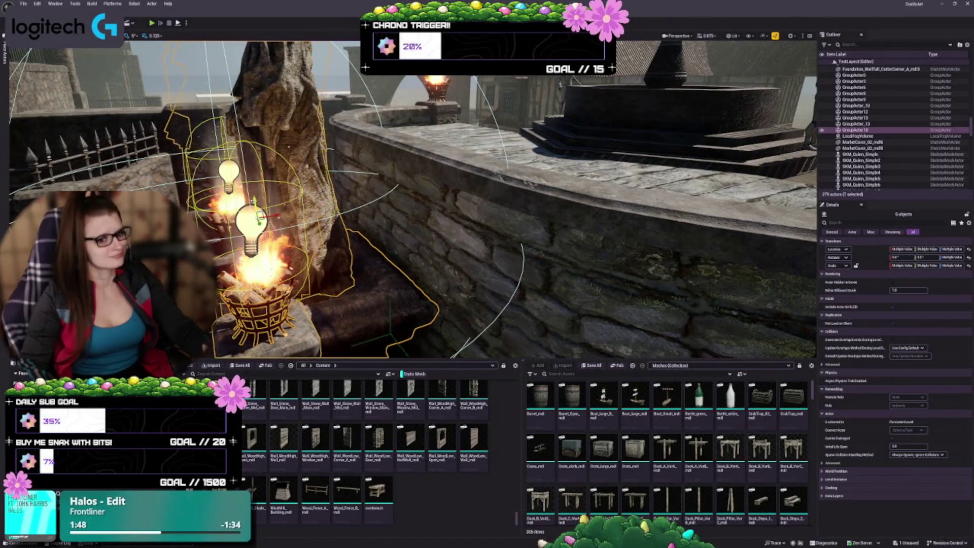
{"action": "left_click_drag", "start_coordinate": [556, 286], "coordinate": [555, 286]}
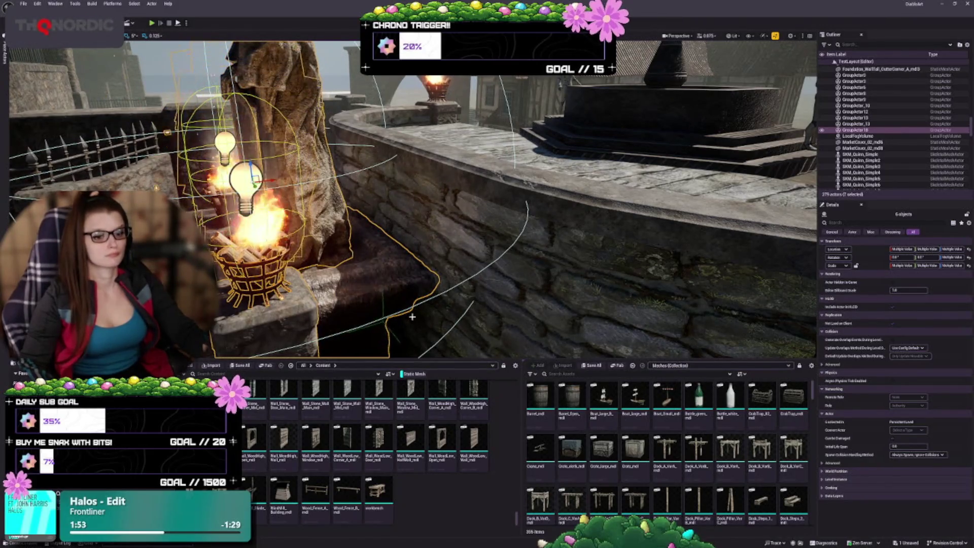
{"action": "left_click_drag", "start_coordinate": [436, 292], "coordinate": [436, 292]}
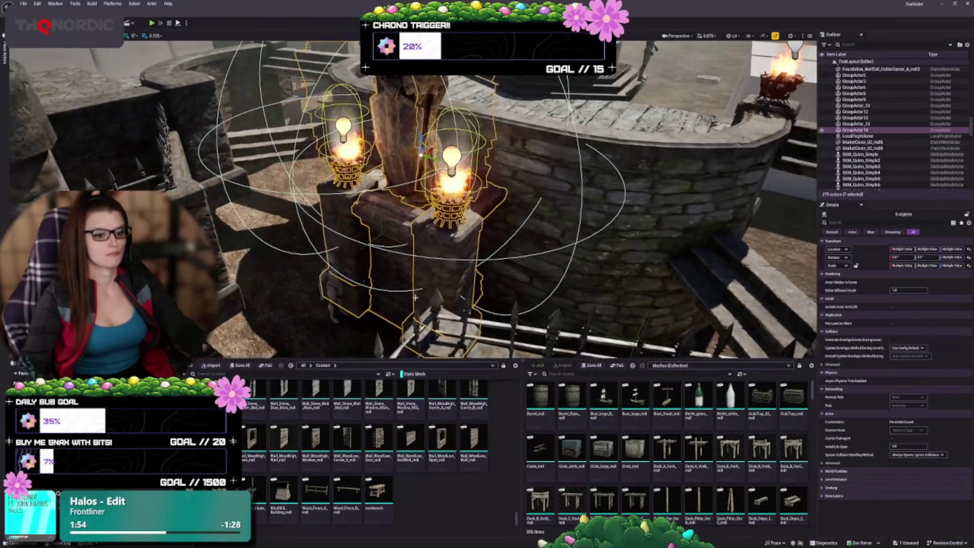
{"action": "key", "text": "Escape"}
{"action": "left_click", "coordinate": [330, 275]}
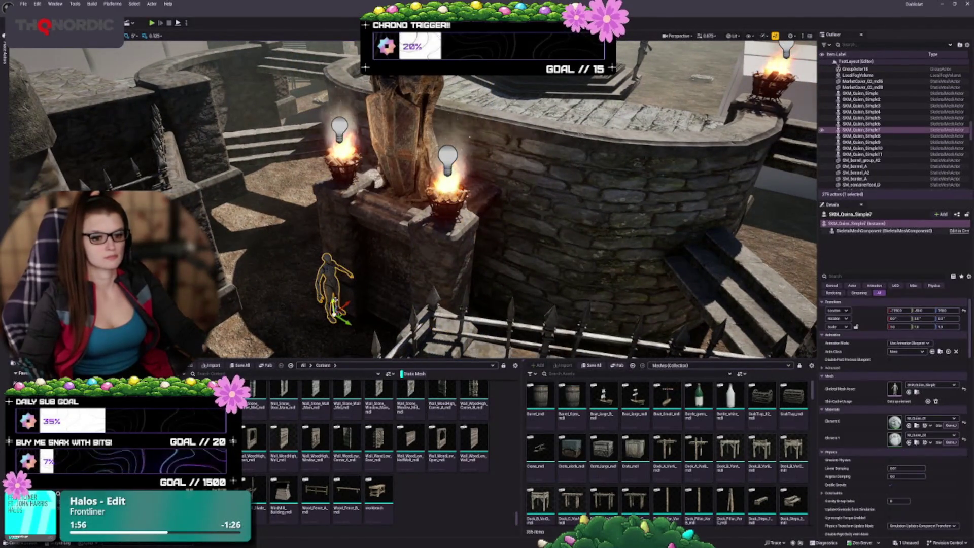
- Deselect the mannequin and save the level with Ctrl+S
{"action": "left_click_drag", "start_coordinate": [331, 277], "coordinate": [358, 269]}
{"action": "left_click", "coordinate": [382, 288]}
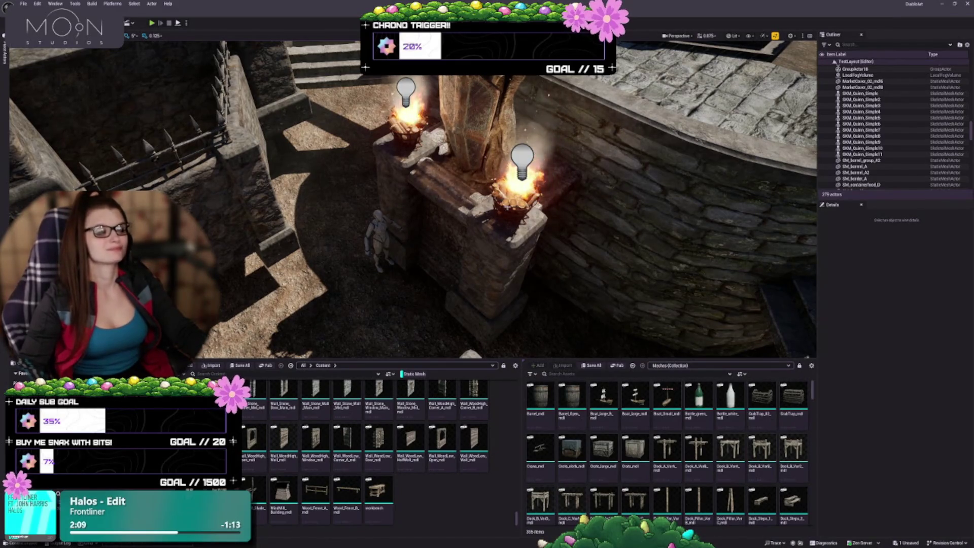
{"action": "mouse_move", "coordinate": [558, 288]}
{"action": "left_mouse_down"}
{"action": "mouse_move", "coordinate": [538, 317]}
{"action": "mouse_move", "coordinate": [559, 288]}
{"action": "left_mouse_up"}
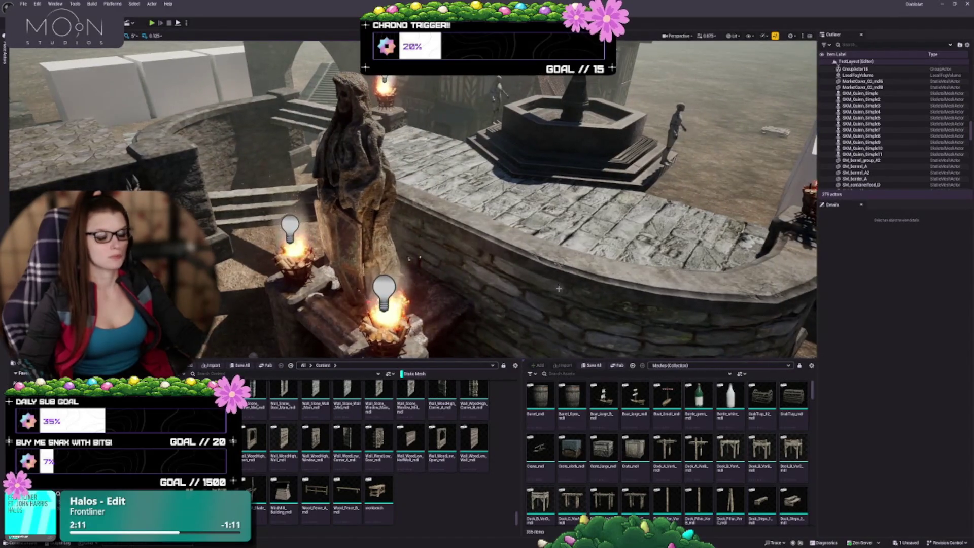
{"action": "key", "text": "ctrl+s"}
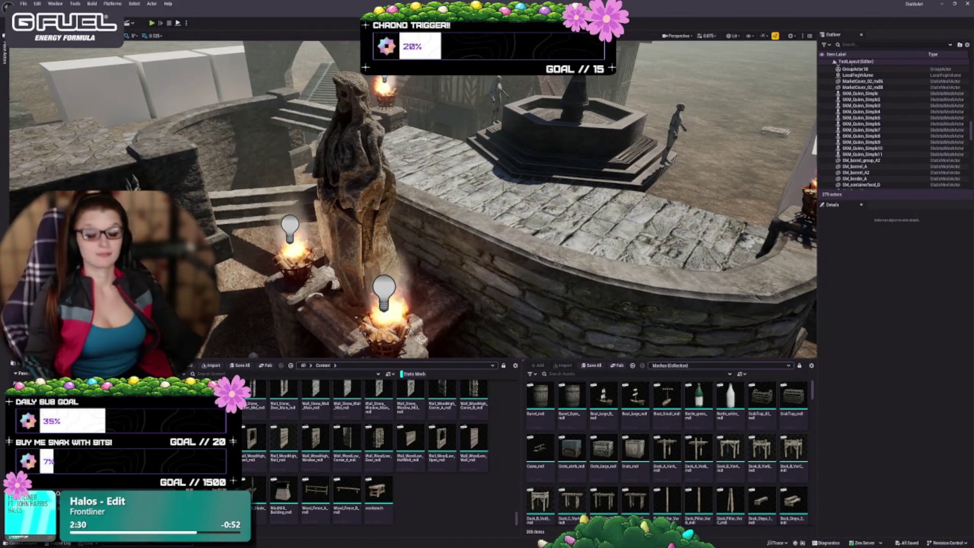
{"action": "mouse_move", "coordinate": [385, 239]}
{"action": "left_mouse_down"}
{"action": "mouse_move", "coordinate": [384, 223]}
{"action": "mouse_move", "coordinate": [384, 234]}
{"action": "left_mouse_up"}
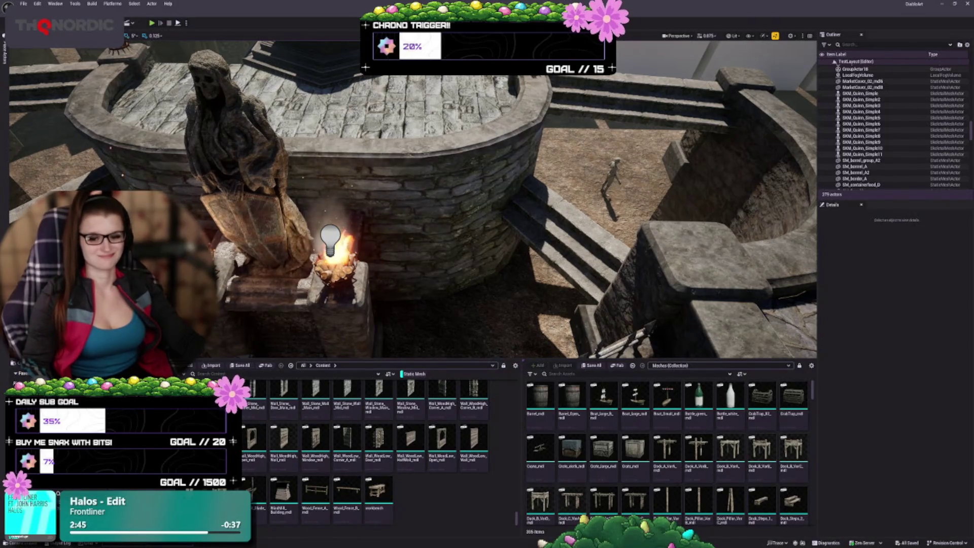
- Give both curved walls behind the statue the castle brick material
{"action": "left_click", "coordinate": [422, 186]}
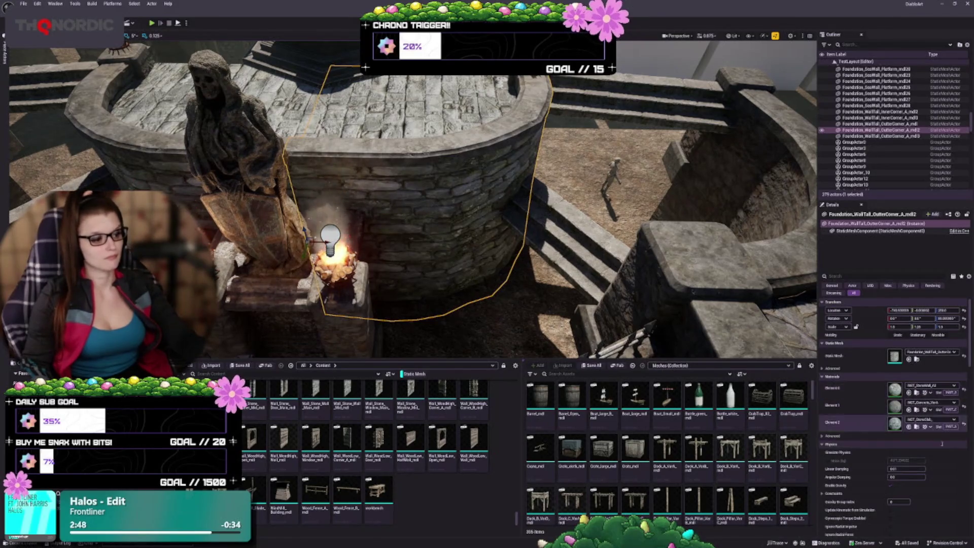
{"action": "left_click", "coordinate": [909, 393]}
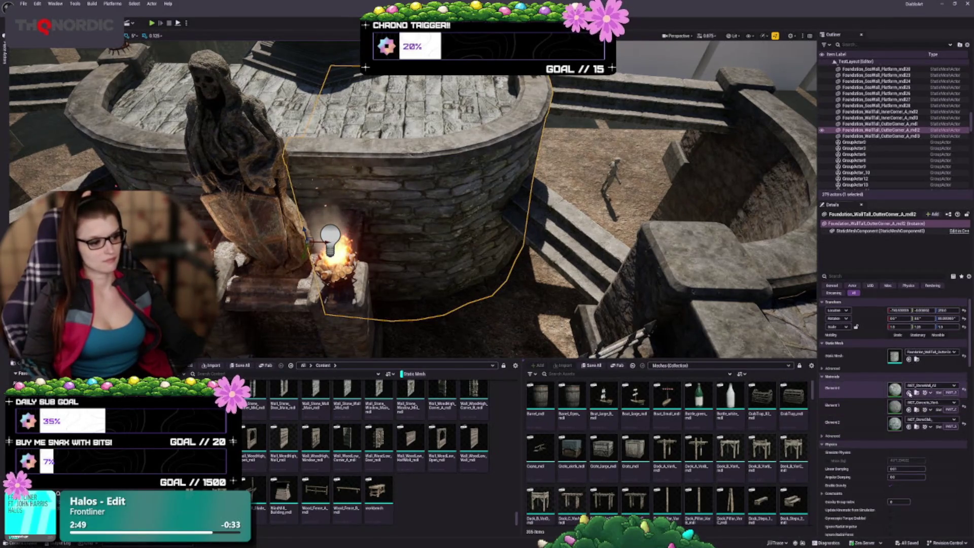
{"action": "left_click", "coordinate": [185, 161]}
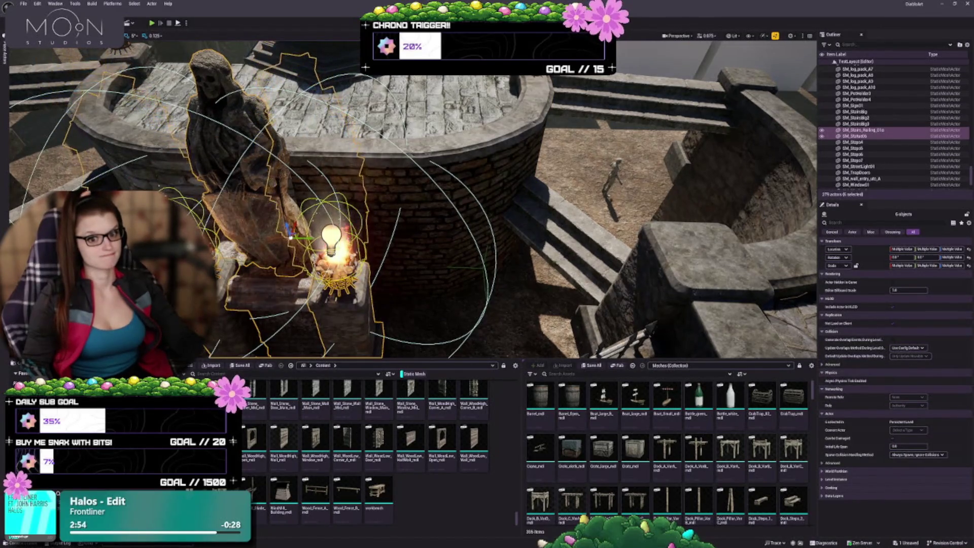
{"action": "left_click", "coordinate": [274, 269]}
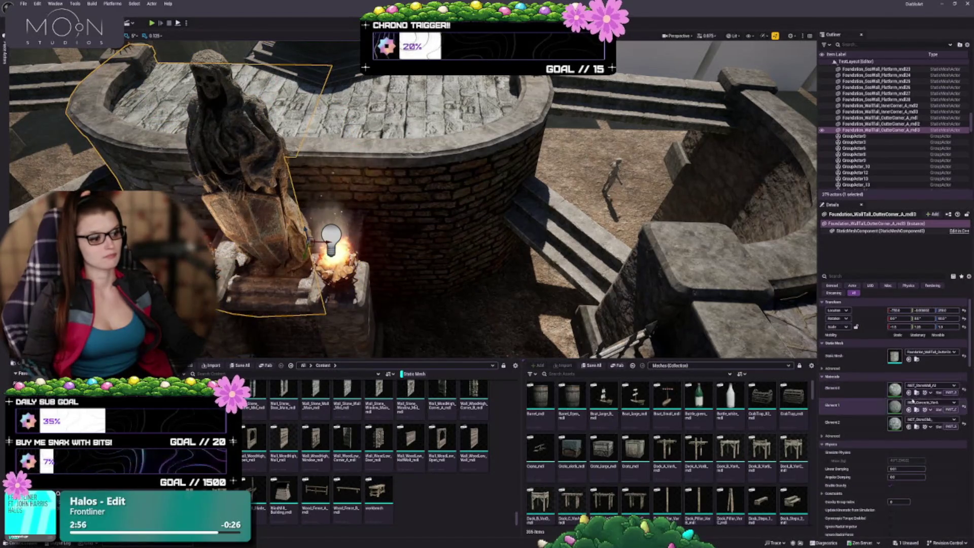
{"action": "key", "text": "ctrl+z"}
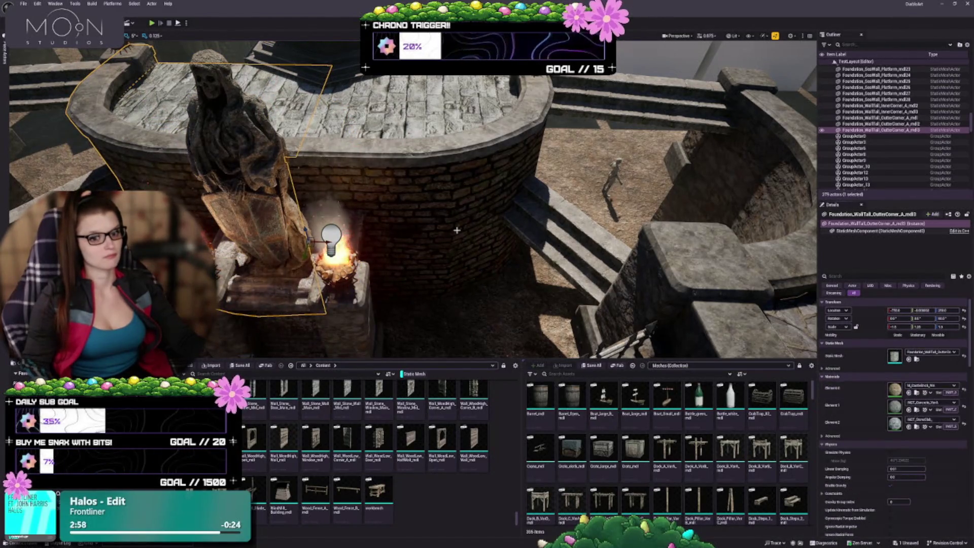
- Select the right and left pedestals and view them from a high side angle
{"action": "mouse_move", "coordinate": [456, 229]}
{"action": "left_mouse_down"}
{"action": "mouse_move", "coordinate": [639, 224]}
{"action": "mouse_move", "coordinate": [466, 285]}
{"action": "left_mouse_up"}
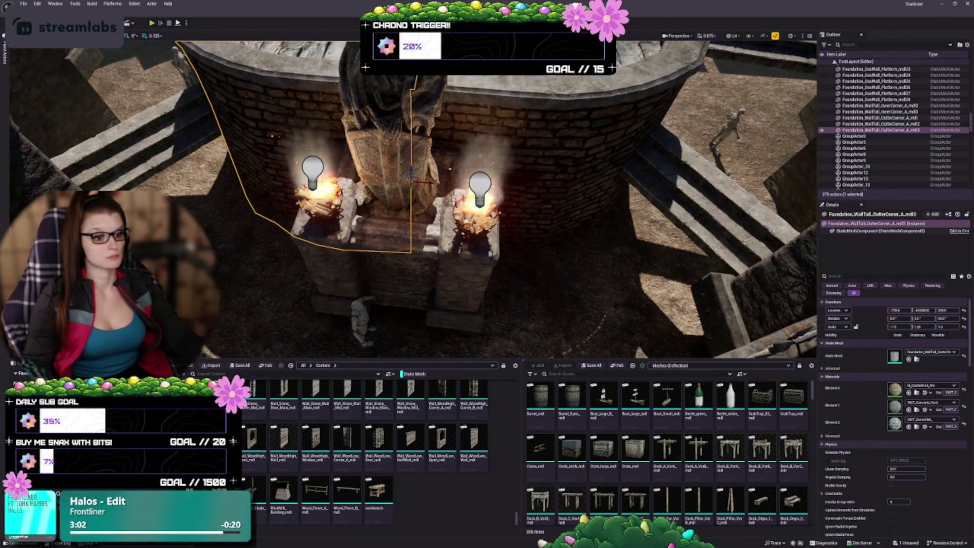
{"action": "left_click", "coordinate": [466, 285]}
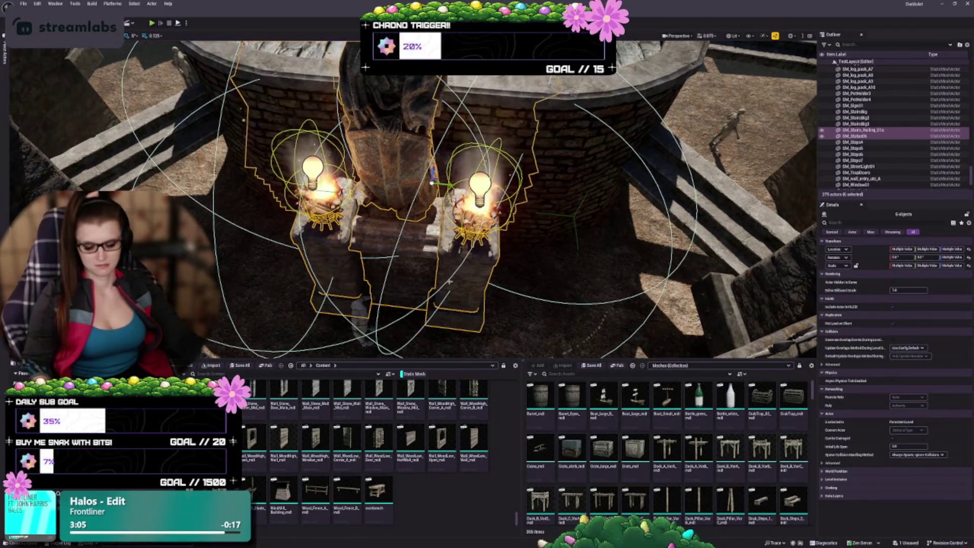
{"action": "left_click", "coordinate": [472, 261]}
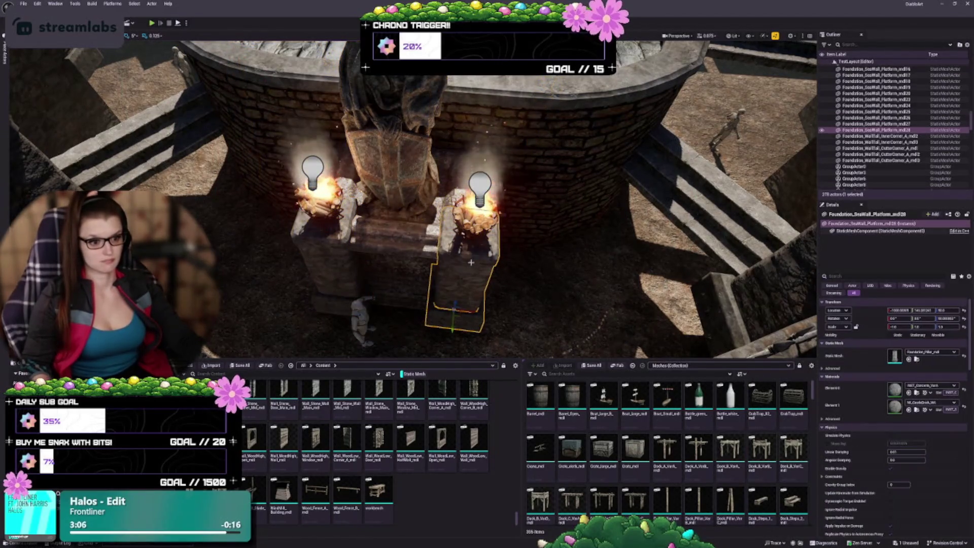
{"action": "left_click", "coordinate": [331, 258], "text": "ctrl"}
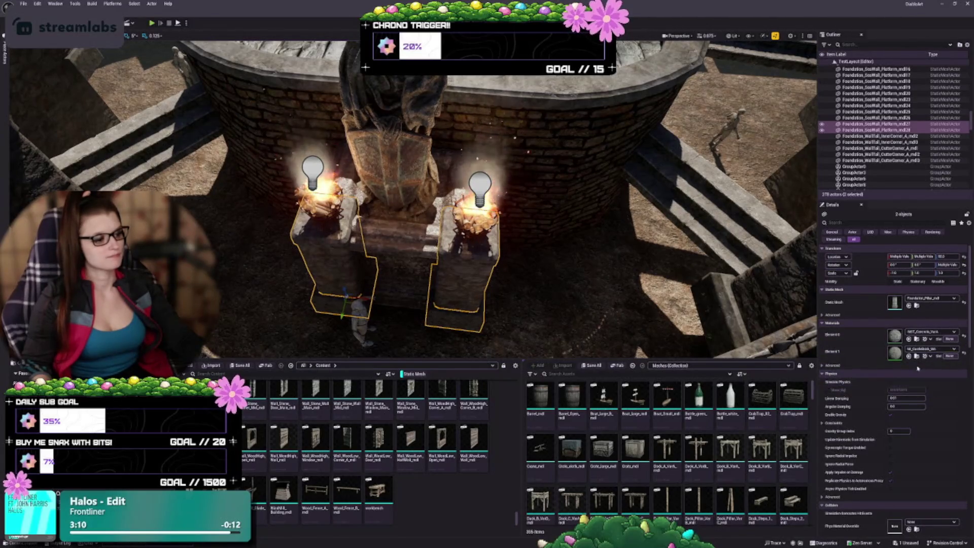
{"action": "scroll", "coordinate": [660, 304], "scroll_direction": "up", "scroll_amount": 8}
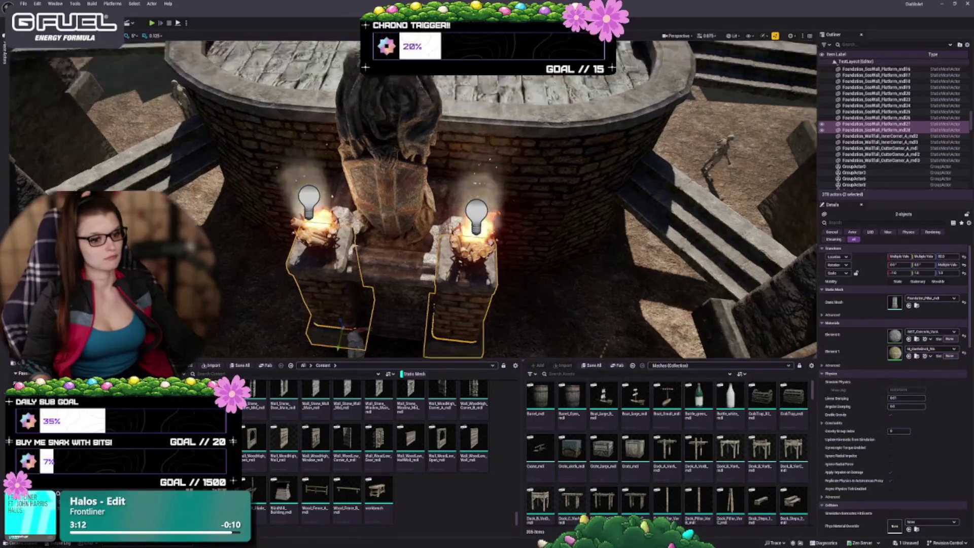
{"action": "mouse_move", "coordinate": [539, 279]}
{"action": "left_mouse_down"}
{"action": "mouse_move", "coordinate": [447, 238]}
{"action": "mouse_move", "coordinate": [585, 290]}
{"action": "mouse_move", "coordinate": [527, 254]}
{"action": "left_mouse_up"}
- Undo the recent edits, reverting the curved walls' brick material to stone
{"action": "key", "text": "f"}
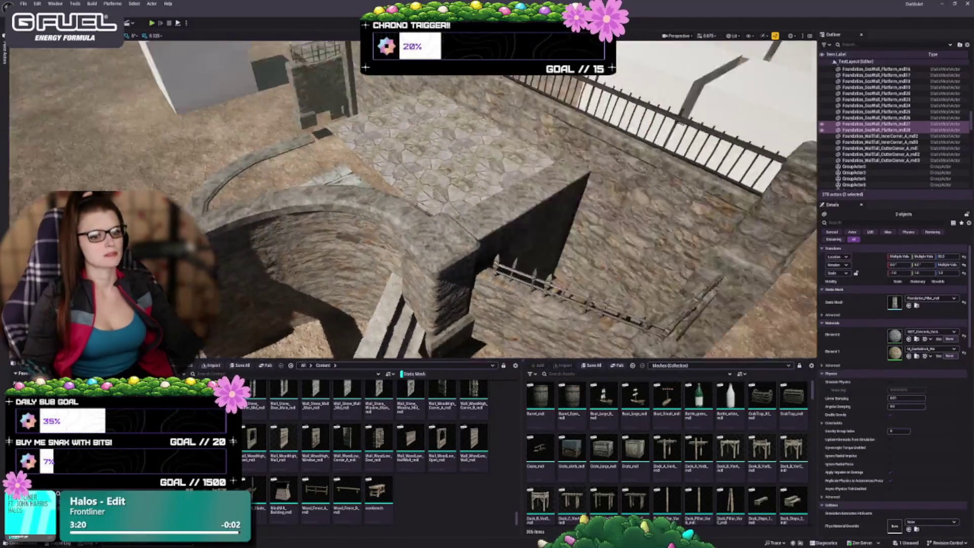
{"action": "key", "text": "ctrl+z"}
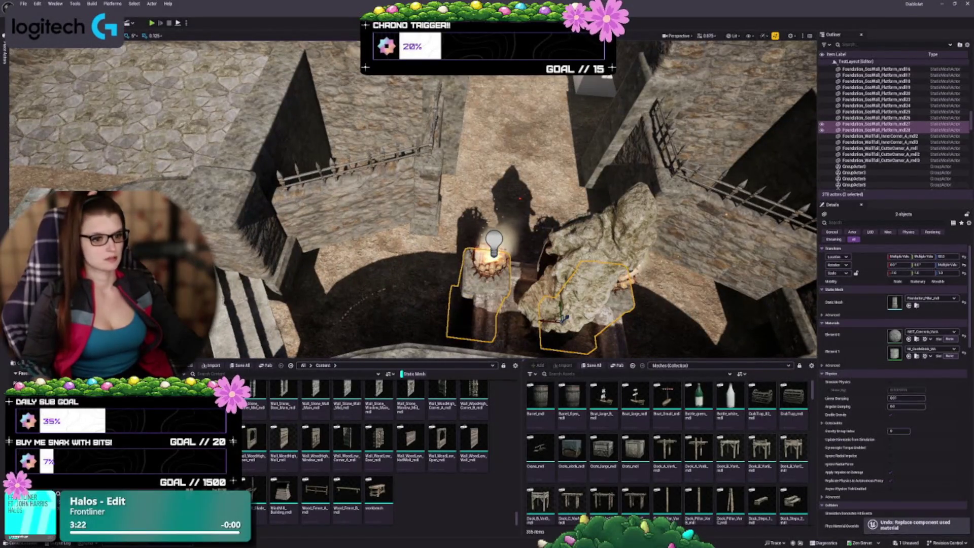
{"action": "mouse_move", "coordinate": [487, 274]}
{"action": "left_mouse_down"}
{"action": "mouse_move", "coordinate": [431, 244]}
{"action": "mouse_move", "coordinate": [474, 252]}
{"action": "left_mouse_up"}
{"action": "key", "text": "ctrl+z"}
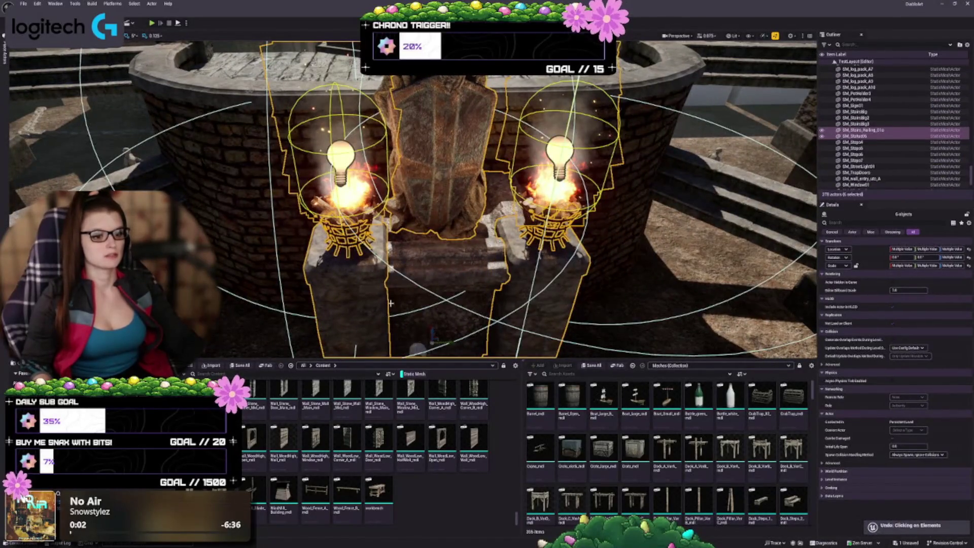
{"action": "scroll", "coordinate": [612, 269], "scroll_direction": "down", "scroll_amount": 3}
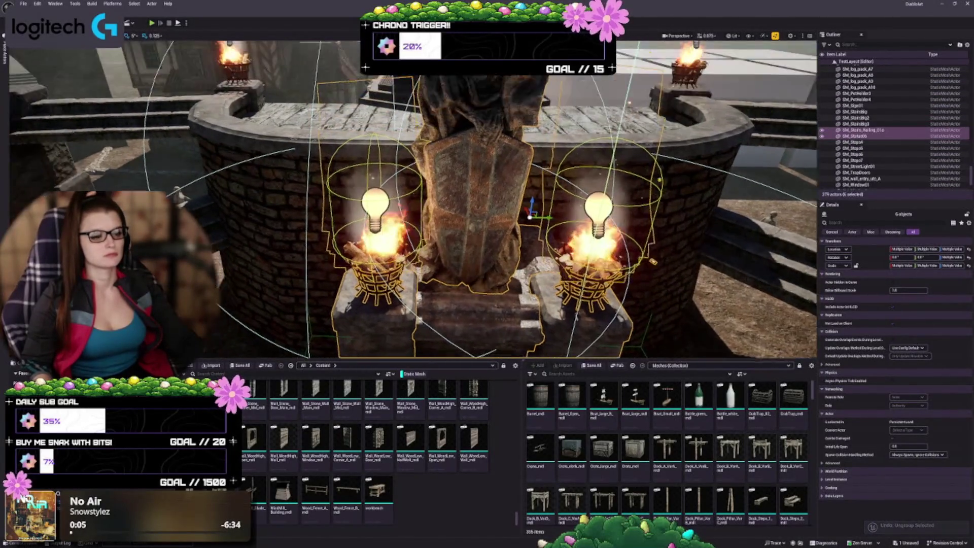
{"action": "left_click", "coordinate": [305, 178]}
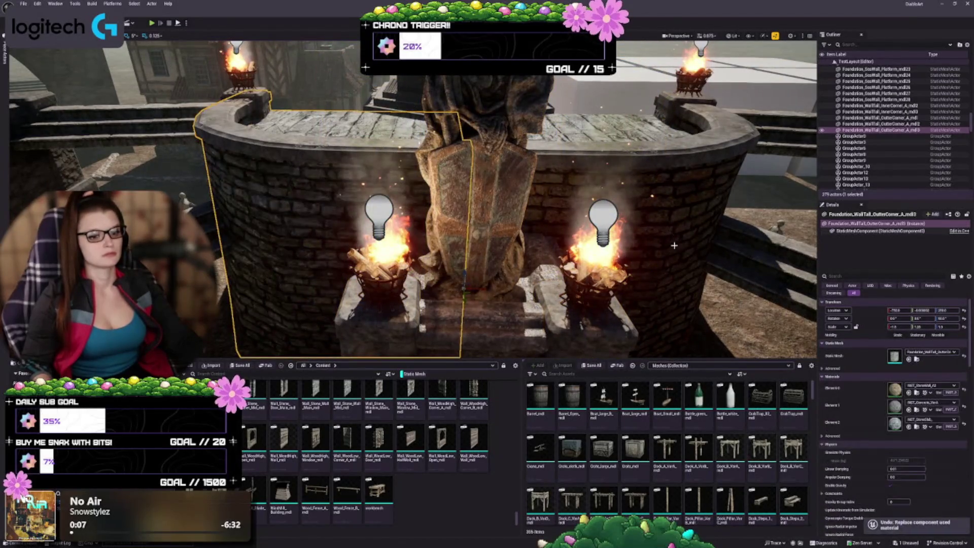
{"action": "key", "text": "ctrl+z"}
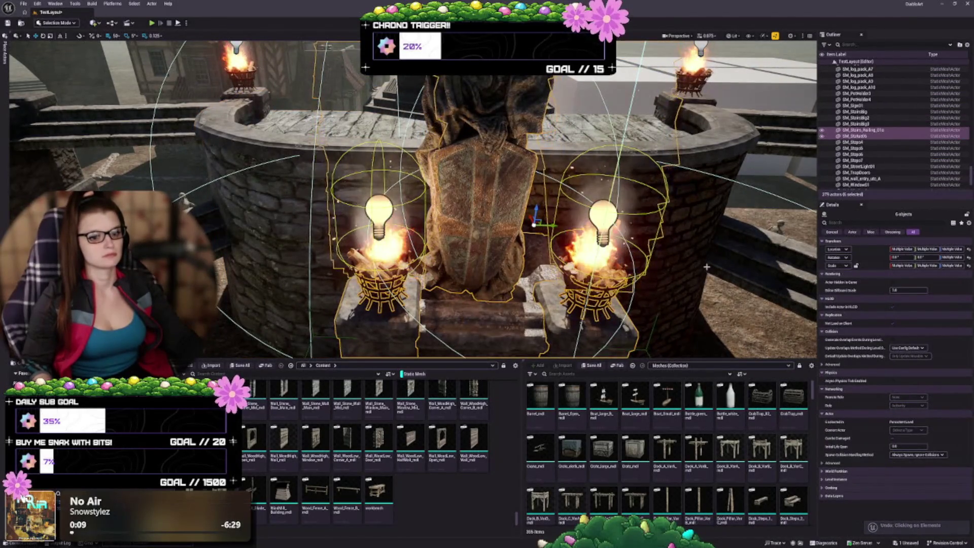
{"action": "left_click", "coordinate": [638, 265]}
{"action": "key", "text": "ctrl+z"}
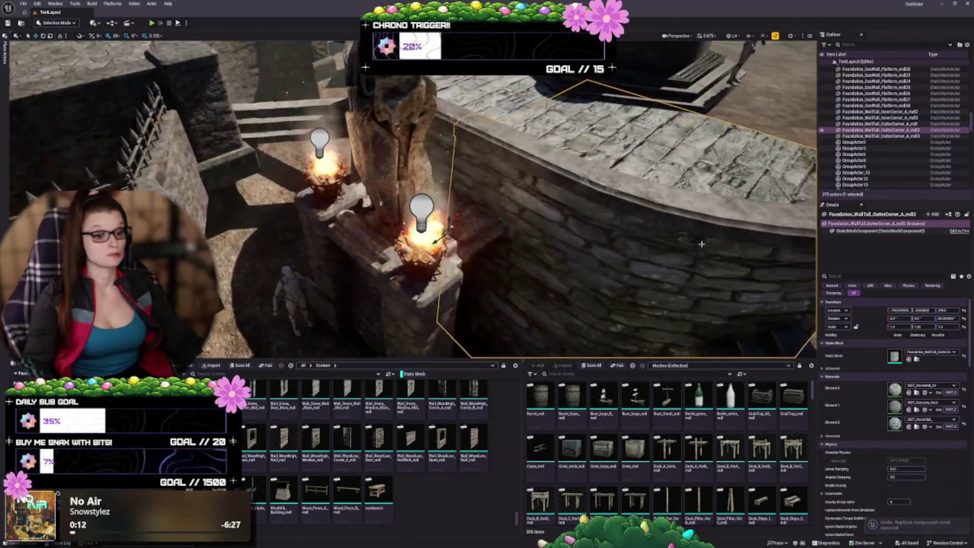
{"action": "key", "text": "Escape"}
{"action": "left_click_drag", "start_coordinate": [618, 279], "coordinate": [618, 279]}
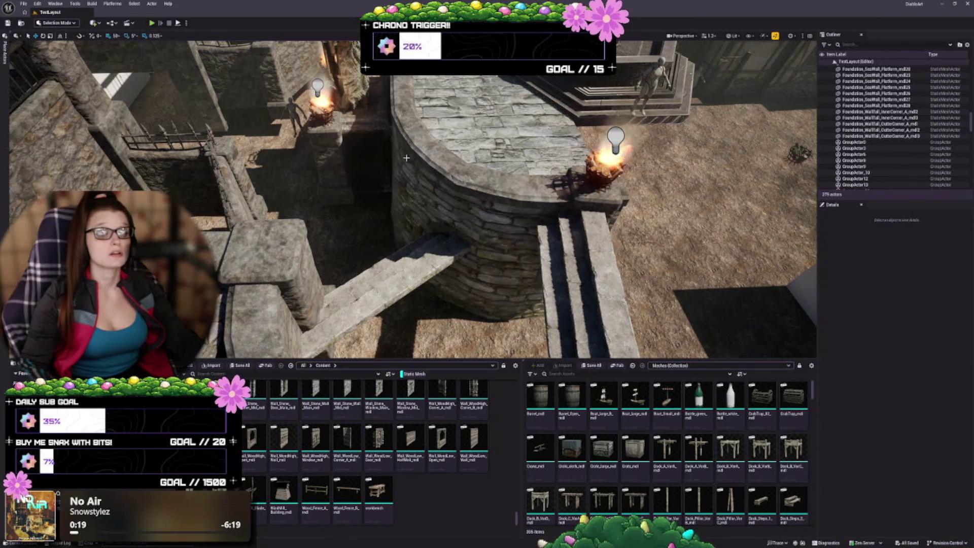
{"action": "left_click_drag", "start_coordinate": [406, 158], "coordinate": [406, 158]}
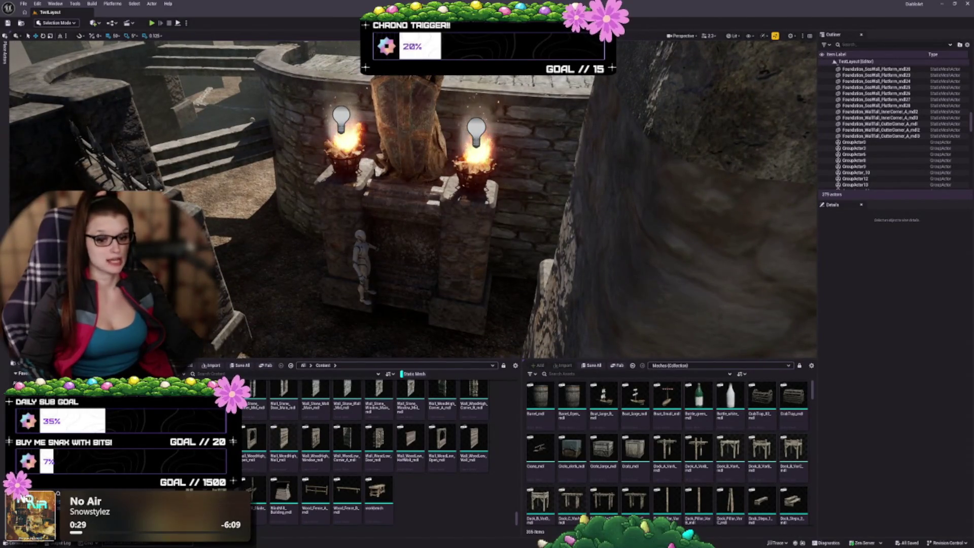
{"action": "left_click_drag", "start_coordinate": [407, 157], "coordinate": [407, 158]}
- Assign a darker material to both outer-corner walls behind the braziers
{"action": "left_click", "coordinate": [407, 158]}
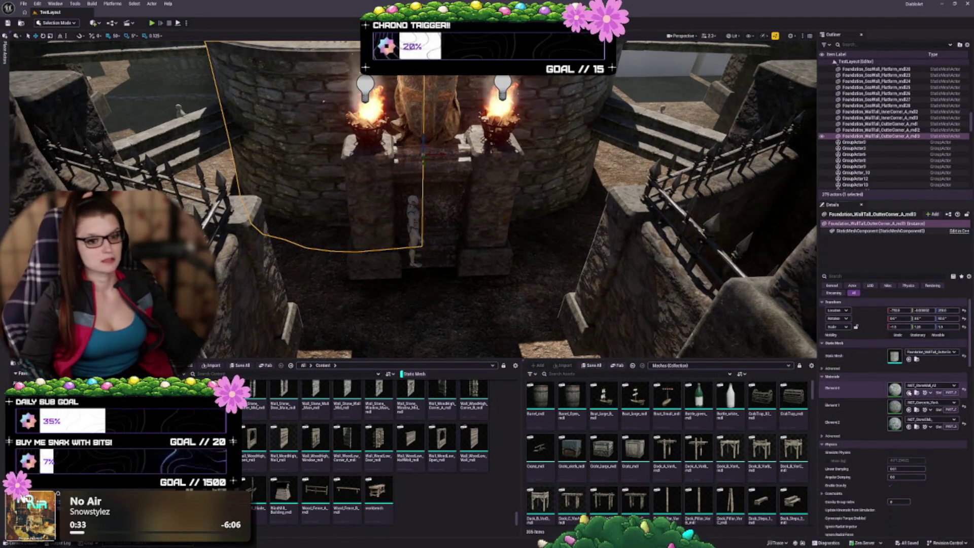
{"action": "left_click", "coordinate": [909, 392]}
{"action": "left_click", "coordinate": [555, 118]}
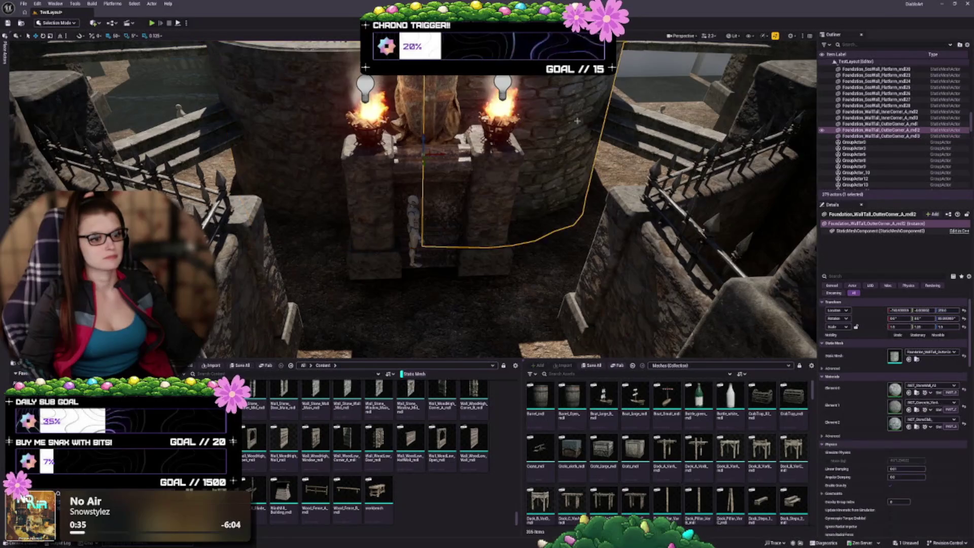
{"action": "left_click", "coordinate": [908, 394]}
- Group the brazier pillars and their braziers with Ctrl+G
{"action": "left_click", "coordinate": [474, 224]}
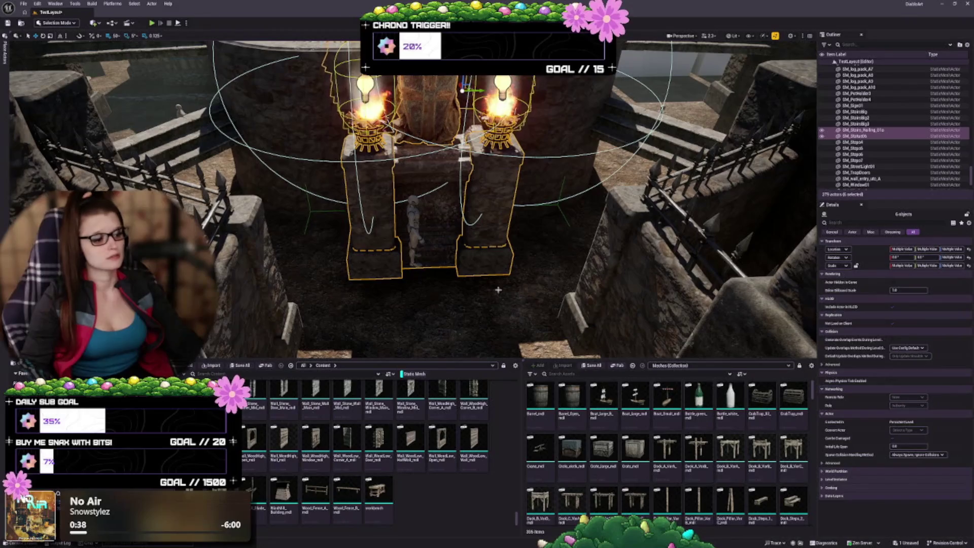
{"action": "key", "text": "f"}
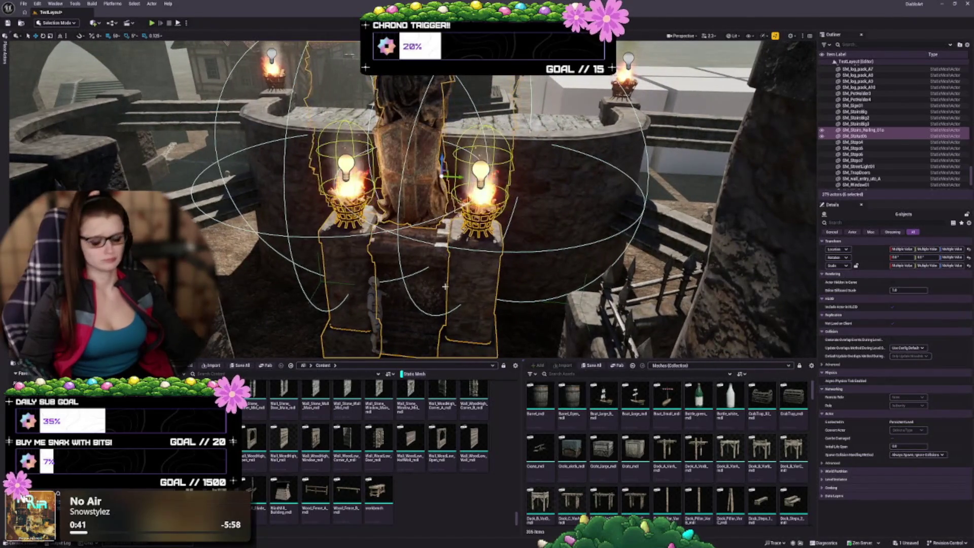
{"action": "key", "text": "ctrl+g"}
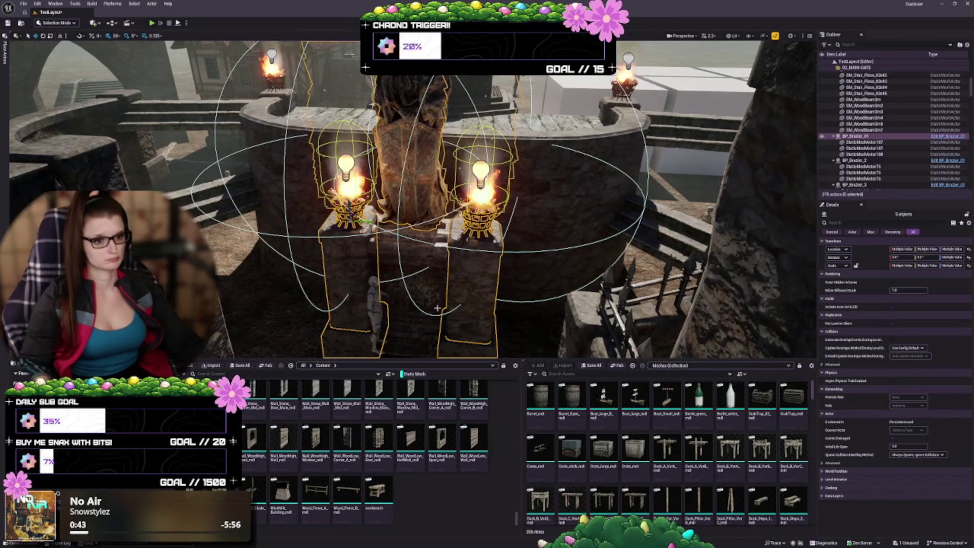
- Change the SM_Stairs_Railing_01a piece's Element 0 material, then deselect it
{"action": "left_click", "coordinate": [421, 335]}
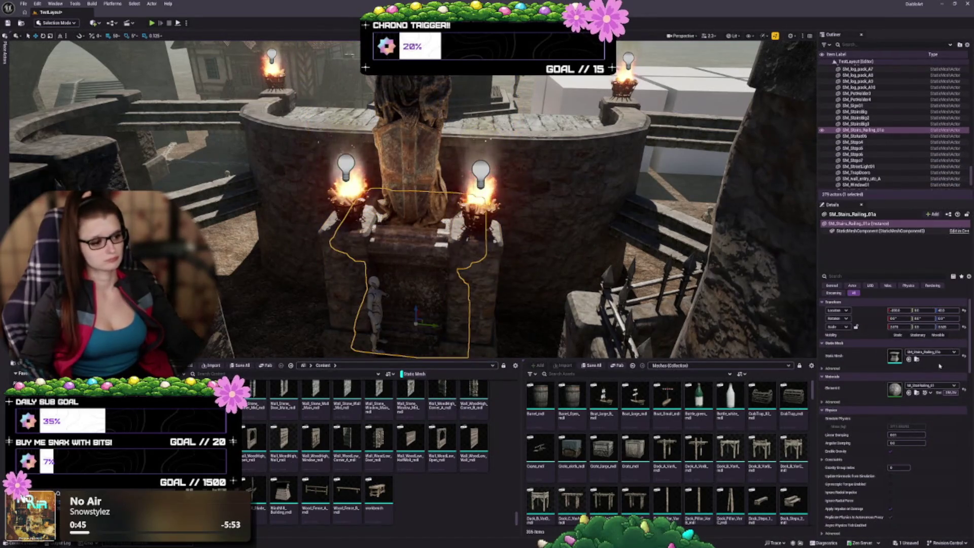
{"action": "left_click", "coordinate": [908, 394]}
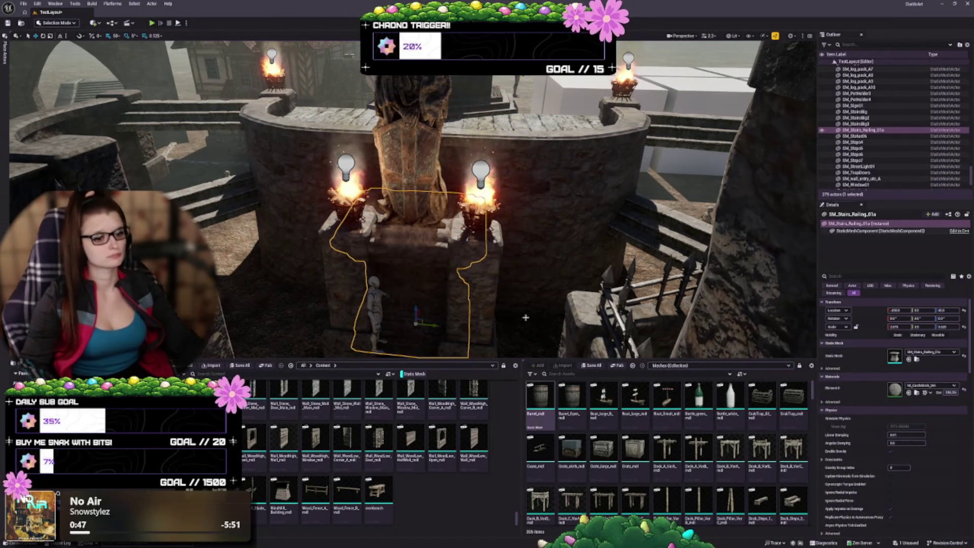
{"action": "key", "text": "f"}
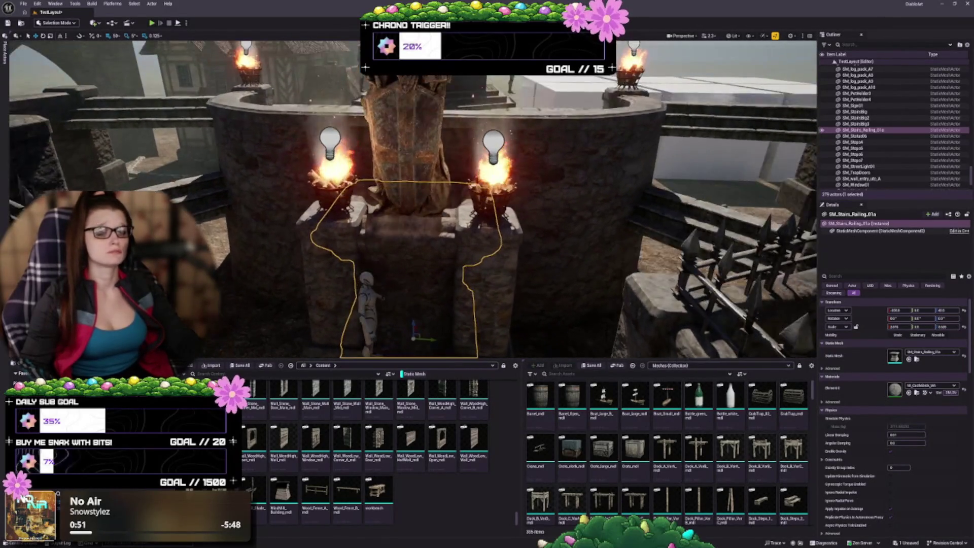
{"action": "key", "text": "Escape"}
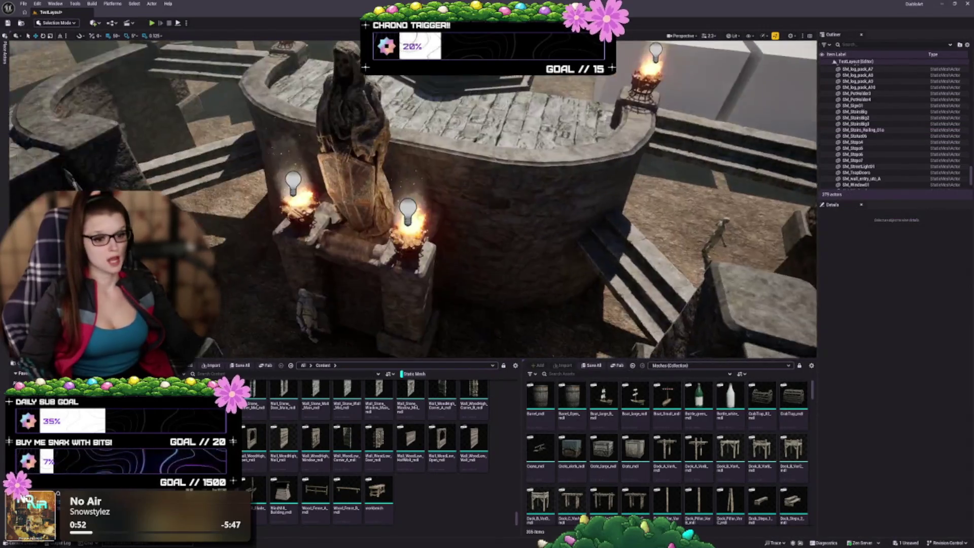
{"action": "left_click_drag", "start_coordinate": [566, 293], "coordinate": [566, 293]}
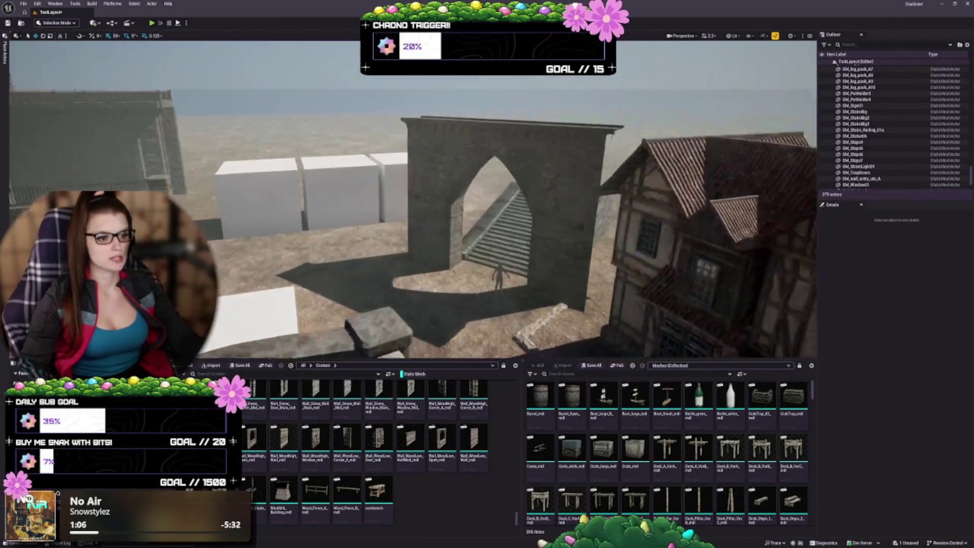
- Give SM_StairsBig a brown brick material and SM_StairsBig3 a CastleBlock stone material
{"action": "left_click_drag", "start_coordinate": [566, 293], "coordinate": [566, 293]}
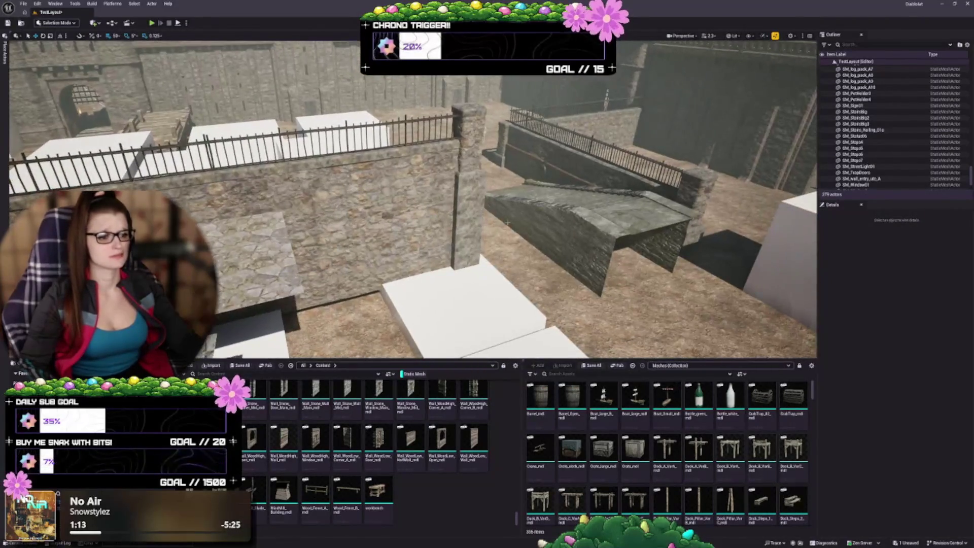
{"action": "left_click", "coordinate": [599, 234]}
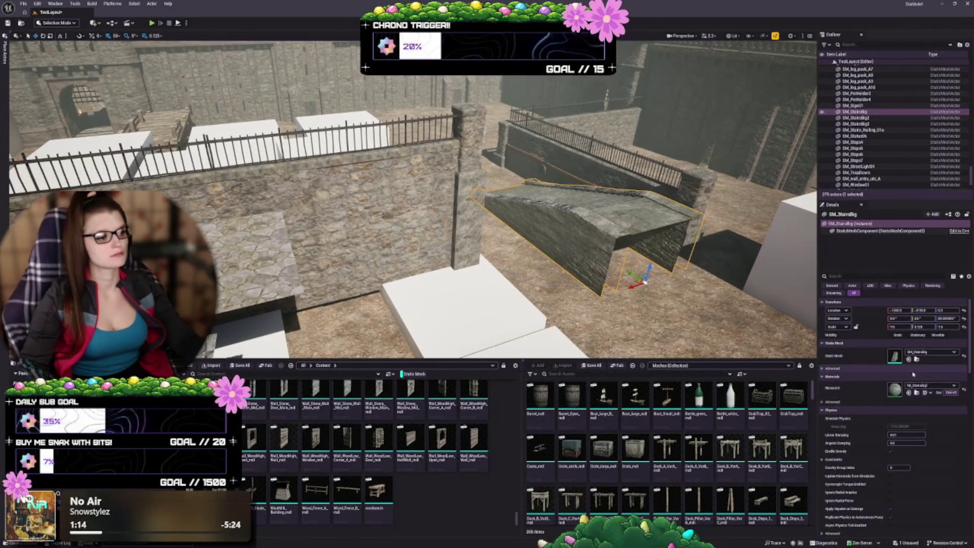
{"action": "left_click", "coordinate": [910, 394]}
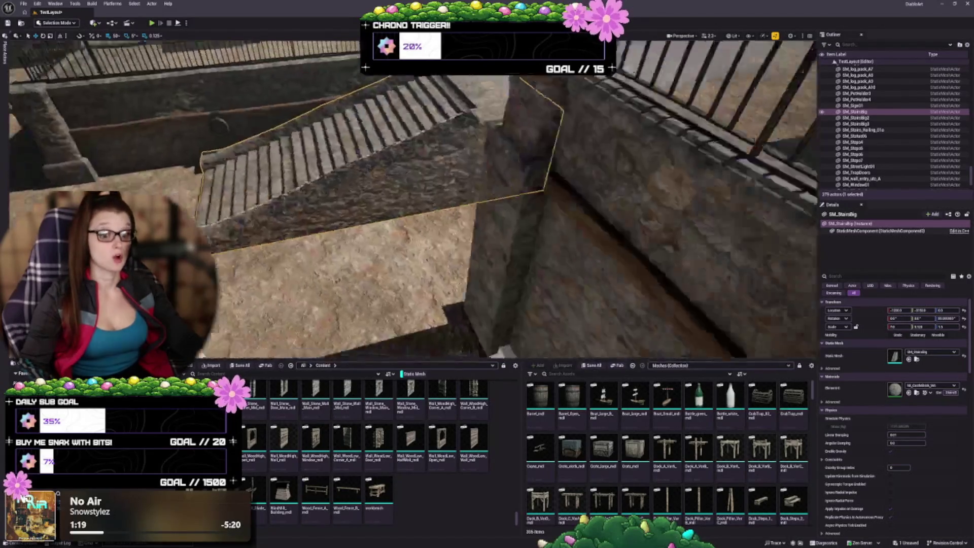
{"action": "key", "text": "f"}
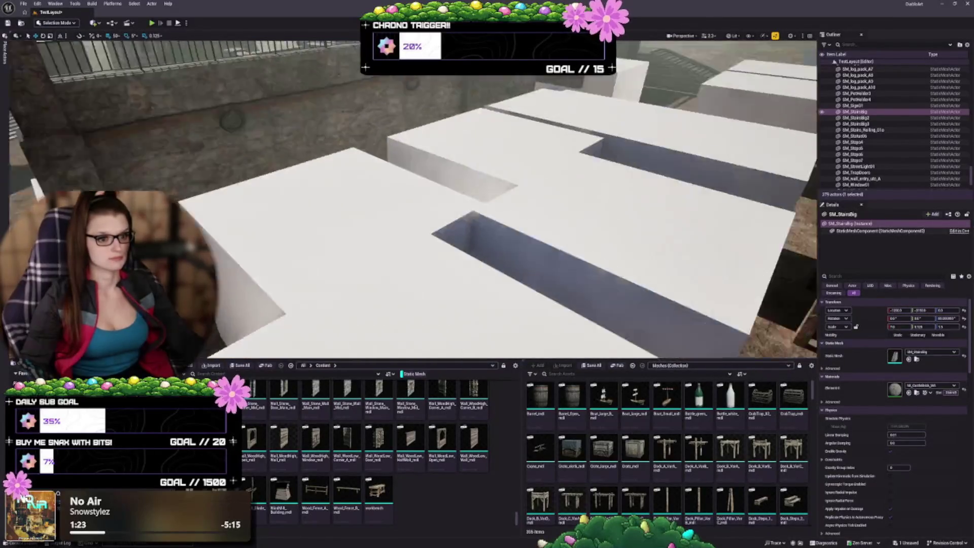
{"action": "scroll", "coordinate": [413, 198], "scroll_direction": "down", "scroll_amount": 5}
{"action": "key", "text": "f"}
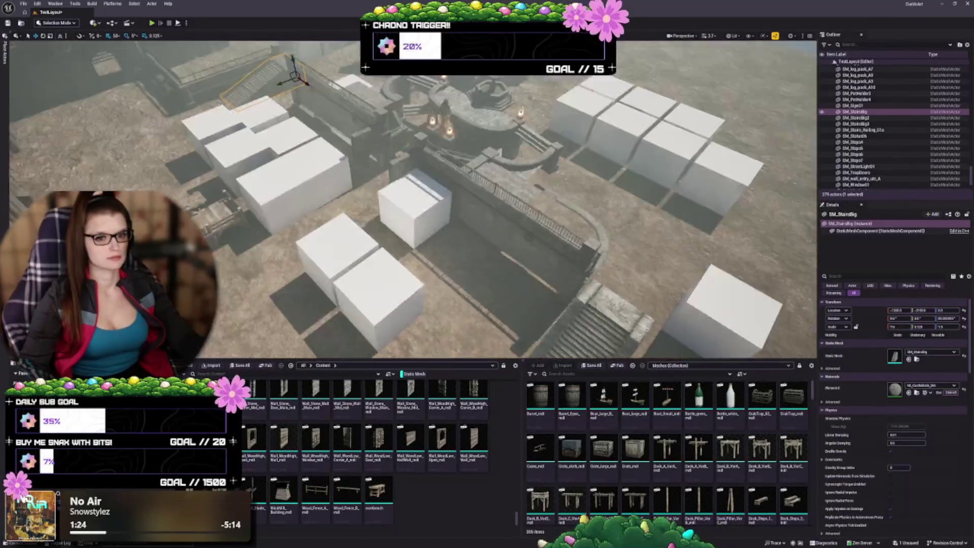
{"action": "left_click", "coordinate": [857, 124]}
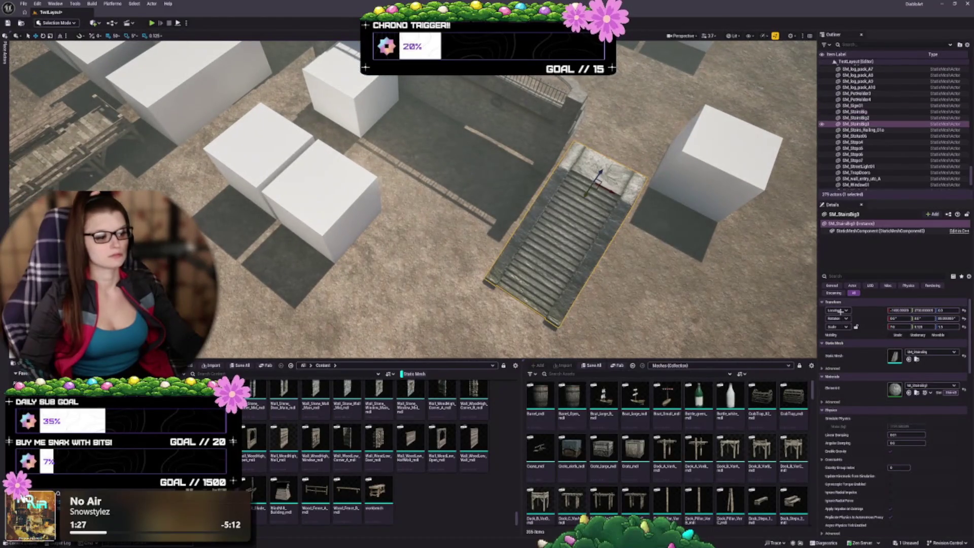
{"action": "left_click", "coordinate": [909, 392]}
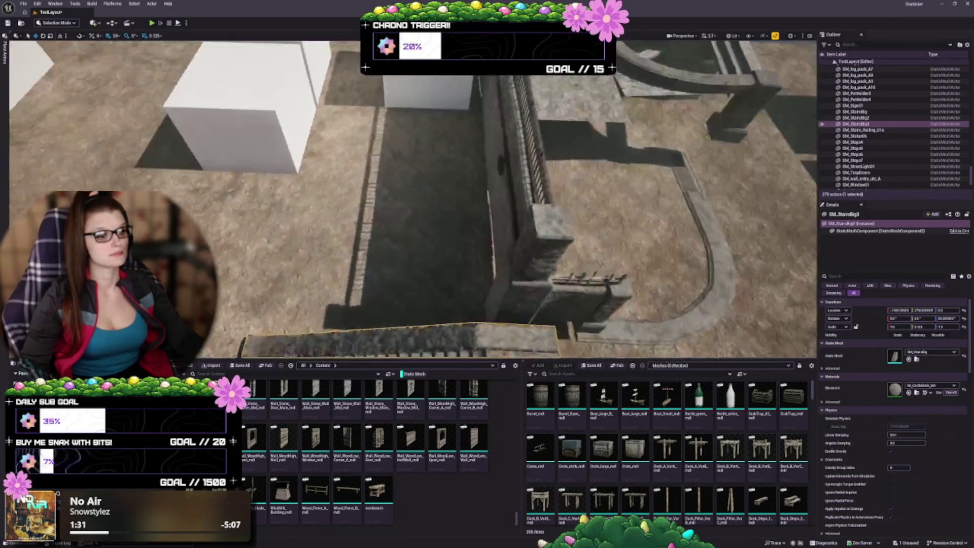
{"action": "scroll", "coordinate": [414, 198], "scroll_direction": "down", "scroll_amount": 5}
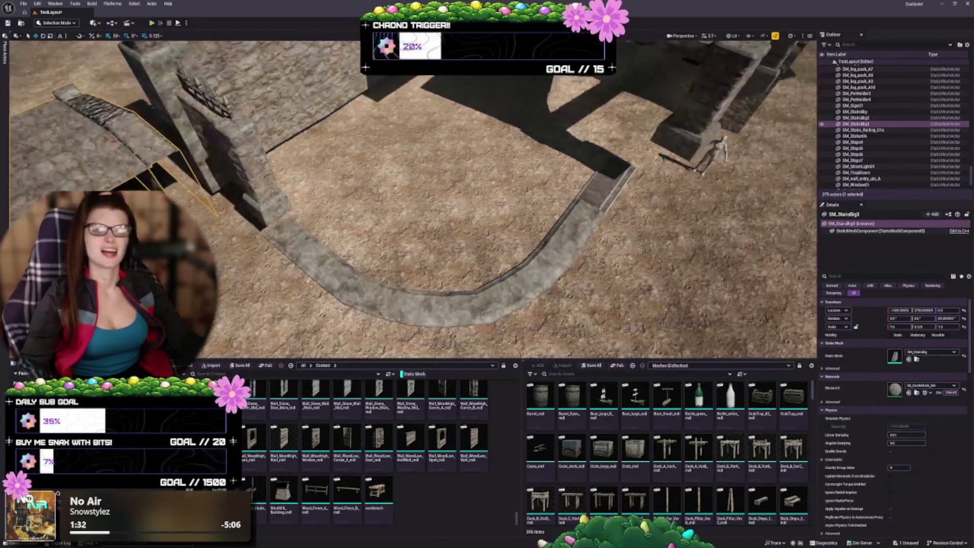
- Try a lighter stone material on the curved wall, then undo the change
{"action": "left_click", "coordinate": [416, 301]}
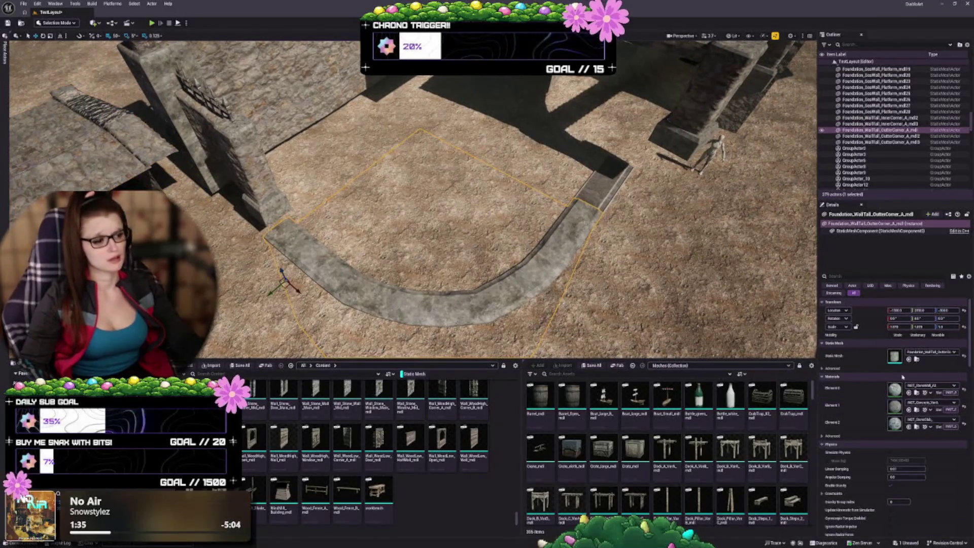
{"action": "left_click", "coordinate": [895, 410]}
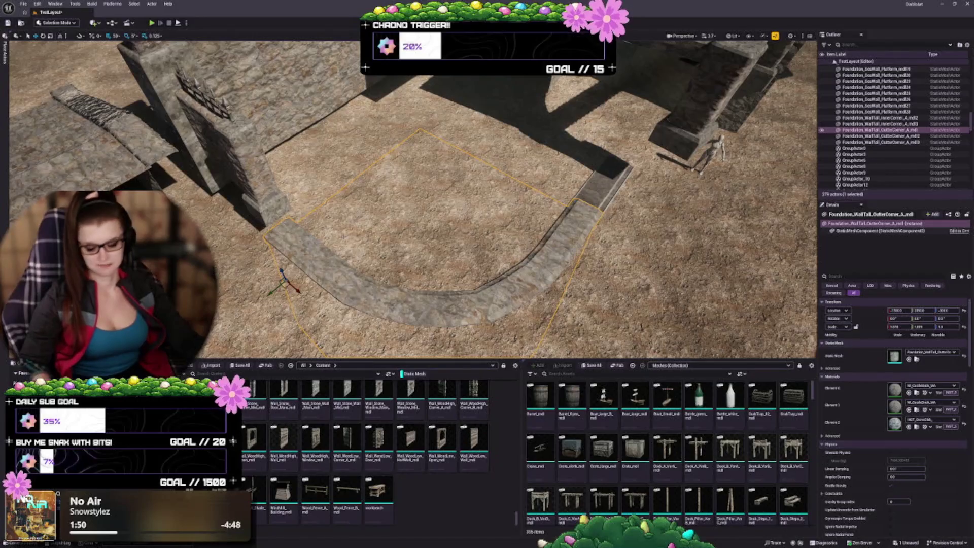
{"action": "key", "text": "ctrl+z"}
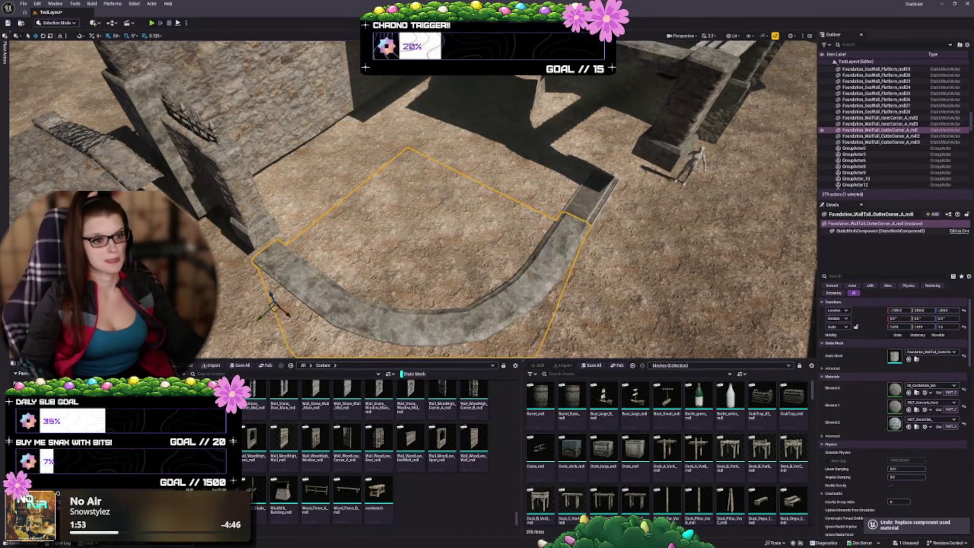
- Save all modified packages with Ctrl+S, then fly the view in close to the spiked fence wall
{"action": "key", "text": "Escape"}
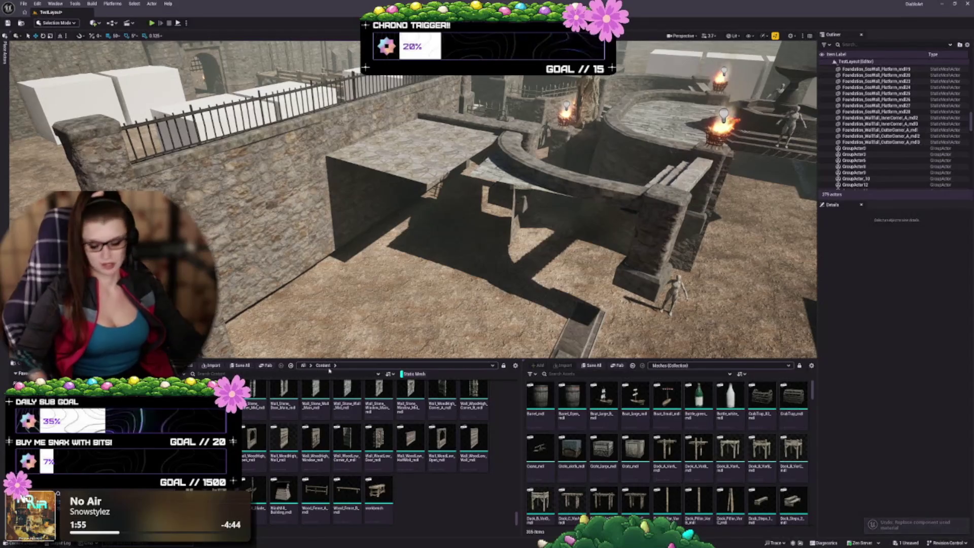
{"action": "key", "text": "ctrl+s"}
{"action": "left_click_drag", "start_coordinate": [585, 325], "coordinate": [456, 285]}
{"action": "mouse_move", "coordinate": [406, 202]}
{"action": "left_mouse_down"}
{"action": "mouse_move", "coordinate": [395, 279]}
{"action": "mouse_move", "coordinate": [426, 243]}
{"action": "left_mouse_up"}
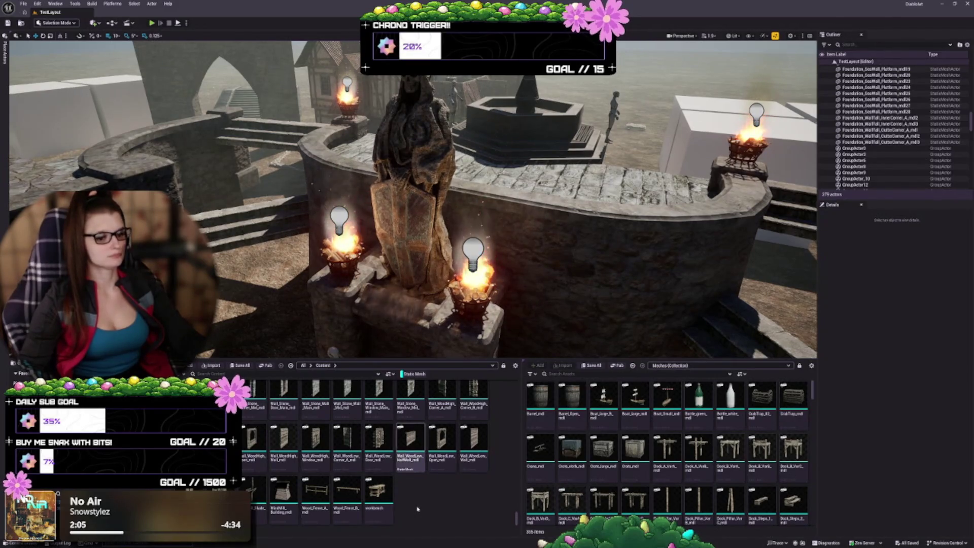
{"action": "scroll", "coordinate": [378, 490], "scroll_direction": "up", "scroll_amount": 2}
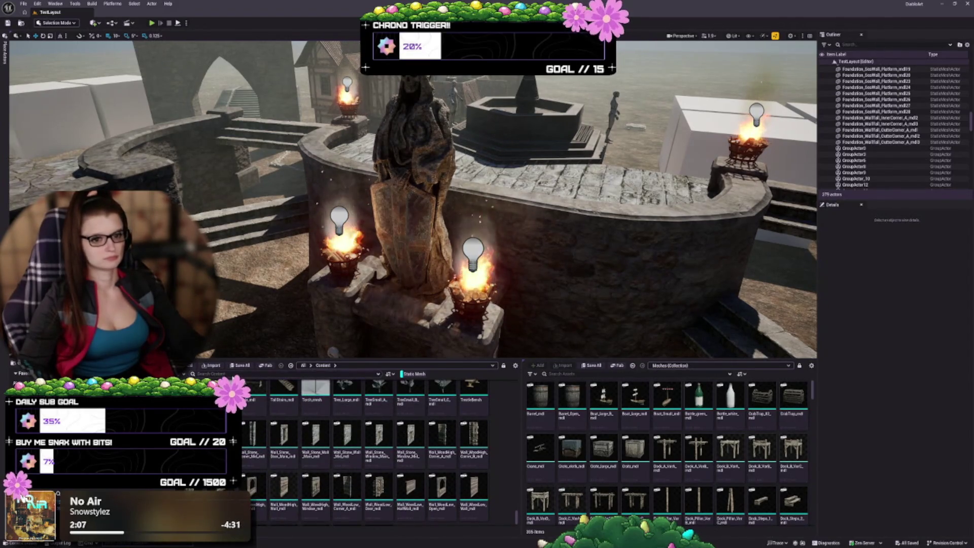
{"action": "left_click_drag", "start_coordinate": [333, 352], "coordinate": [260, 273]}
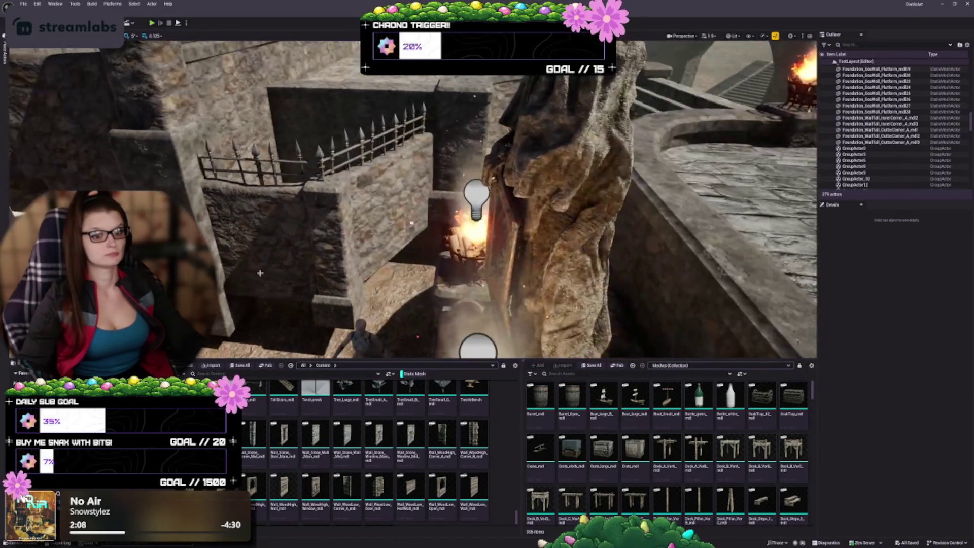
- Select the spiked fence group, search the Content Browser for 'fence', and frame the brazier platform
{"action": "left_click", "coordinate": [319, 152]}
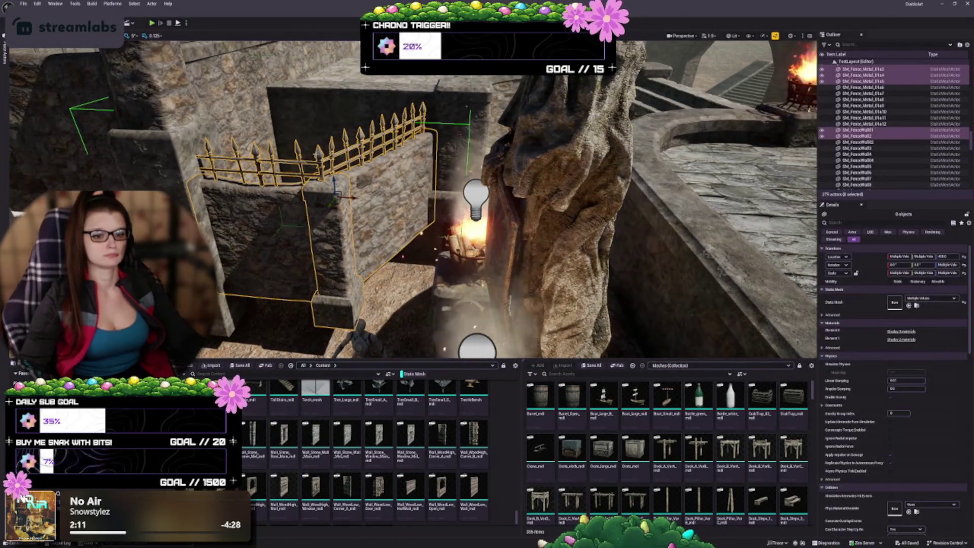
{"action": "left_click", "coordinate": [338, 376]}
{"action": "type", "text": "fence"}
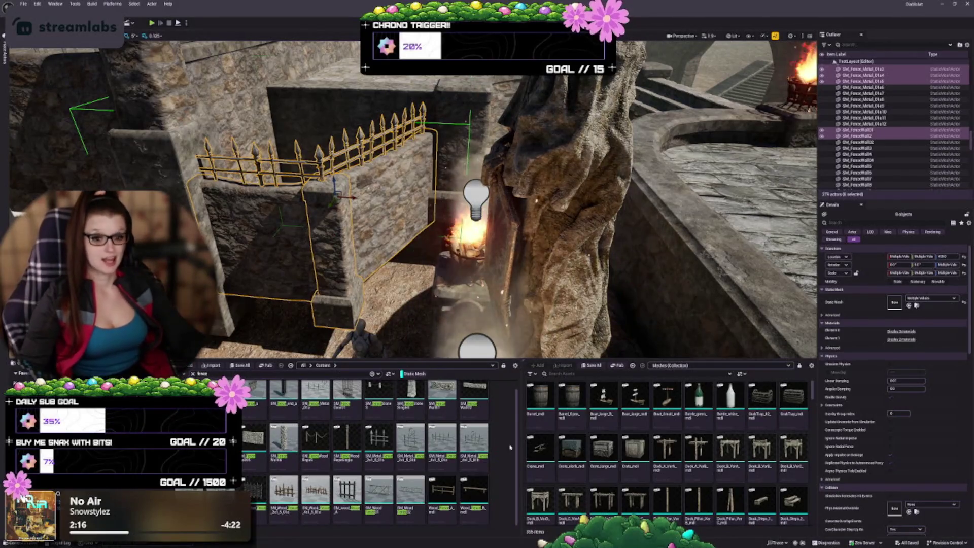
{"action": "mouse_move", "coordinate": [413, 203]}
{"action": "left_mouse_down"}
{"action": "mouse_move", "coordinate": [315, 208]}
{"action": "mouse_move", "coordinate": [329, 229]}
{"action": "mouse_move", "coordinate": [355, 213]}
{"action": "mouse_move", "coordinate": [355, 188]}
{"action": "left_mouse_up"}
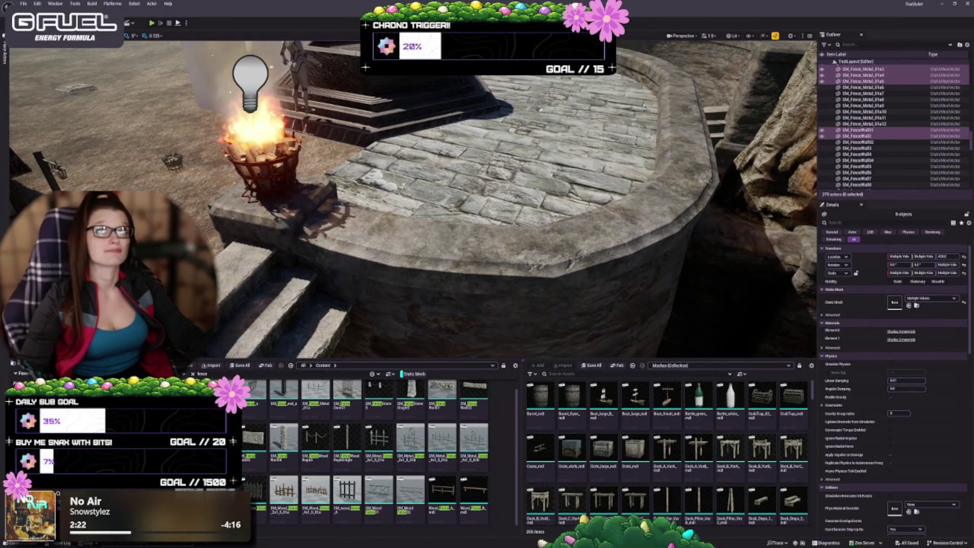
{"action": "mouse_move", "coordinate": [355, 188]}
{"action": "left_mouse_down"}
{"action": "mouse_move", "coordinate": [345, 203]}
{"action": "mouse_move", "coordinate": [365, 213]}
{"action": "mouse_move", "coordinate": [350, 193]}
{"action": "left_mouse_up"}
{"action": "left_click_drag", "start_coordinate": [362, 251], "coordinate": [362, 252]}
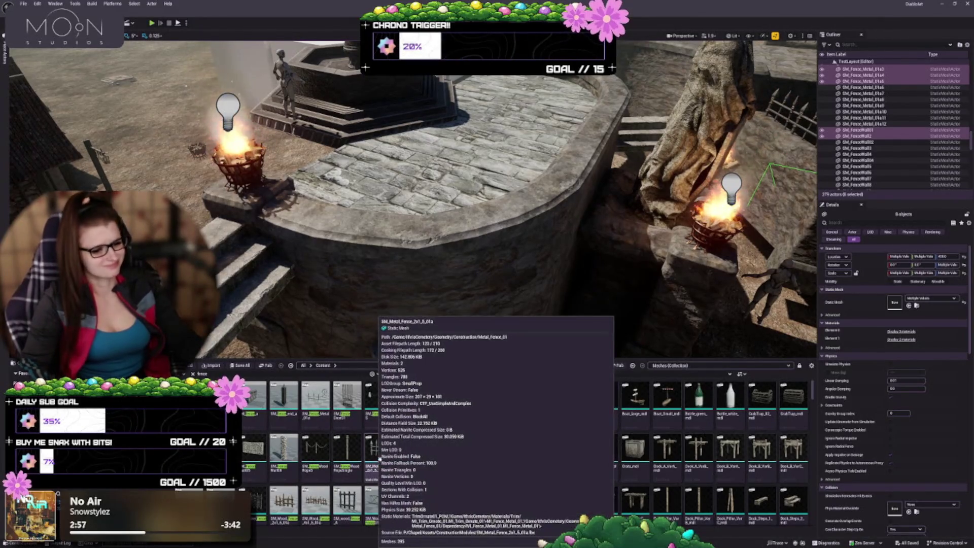
- Place SM_Metal_Fence_2x1_5_01a beside the brazier, slide it along the ledge and rotate it -15 degrees
{"action": "left_click_drag", "start_coordinate": [374, 449], "coordinate": [269, 193]}
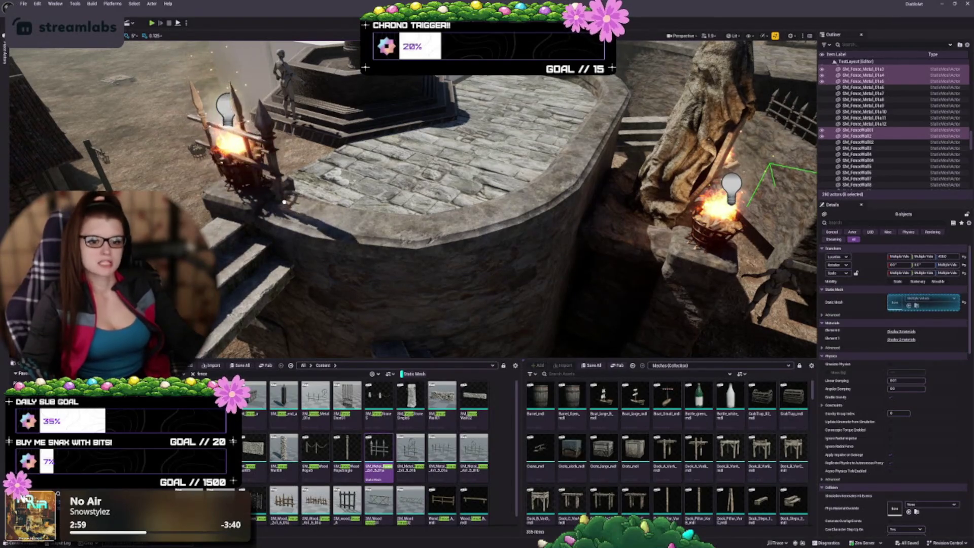
{"action": "scroll", "coordinate": [283, 199], "scroll_direction": "up", "scroll_amount": 5}
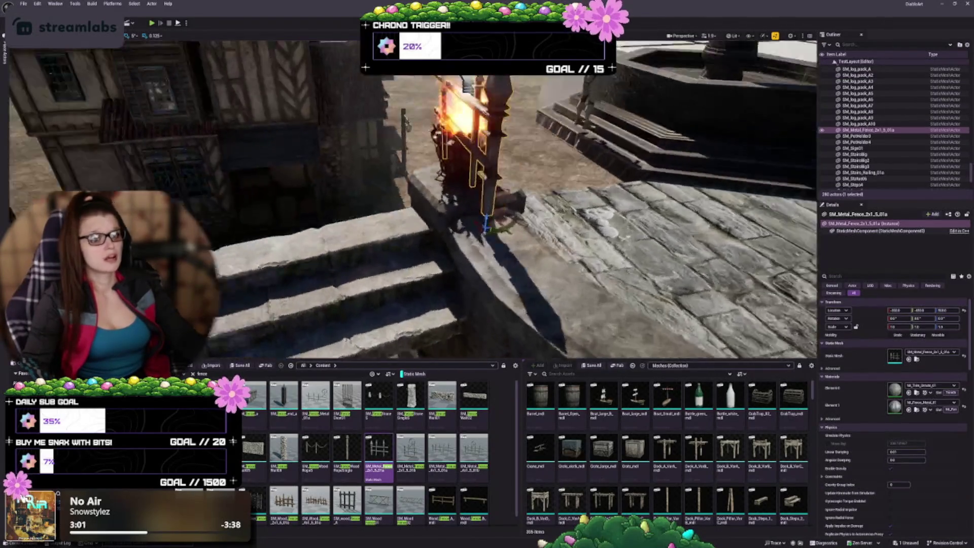
{"action": "key", "text": "f"}
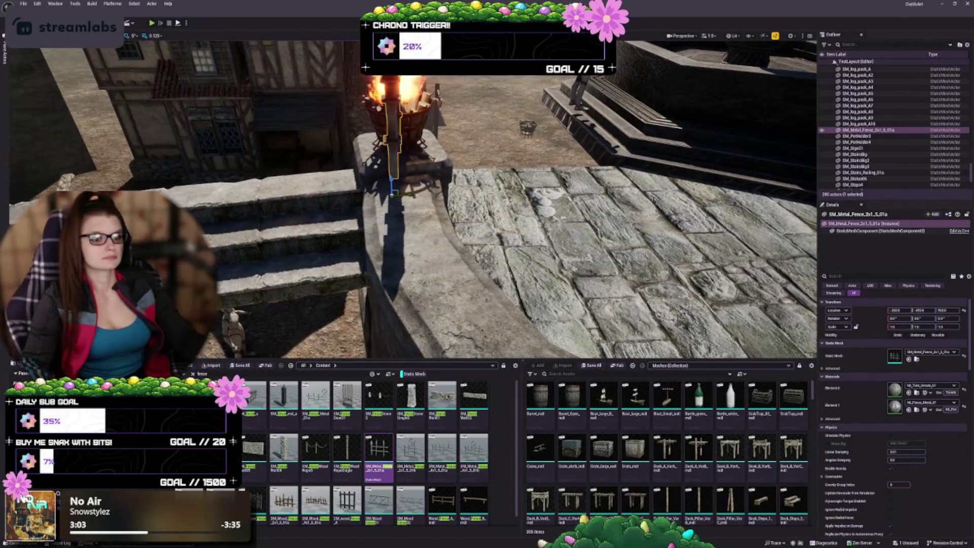
{"action": "mouse_move", "coordinate": [408, 194]}
{"action": "left_mouse_down"}
{"action": "mouse_move", "coordinate": [420, 195]}
{"action": "mouse_move", "coordinate": [403, 205]}
{"action": "mouse_move", "coordinate": [408, 216]}
{"action": "mouse_move", "coordinate": [356, 221]}
{"action": "mouse_move", "coordinate": [355, 206]}
{"action": "mouse_move", "coordinate": [324, 198]}
{"action": "mouse_move", "coordinate": [390, 210]}
{"action": "mouse_move", "coordinate": [380, 210]}
{"action": "left_mouse_up"}
{"action": "key", "text": "e"}
{"action": "scroll", "coordinate": [406, 202], "scroll_direction": "up", "scroll_amount": 3}
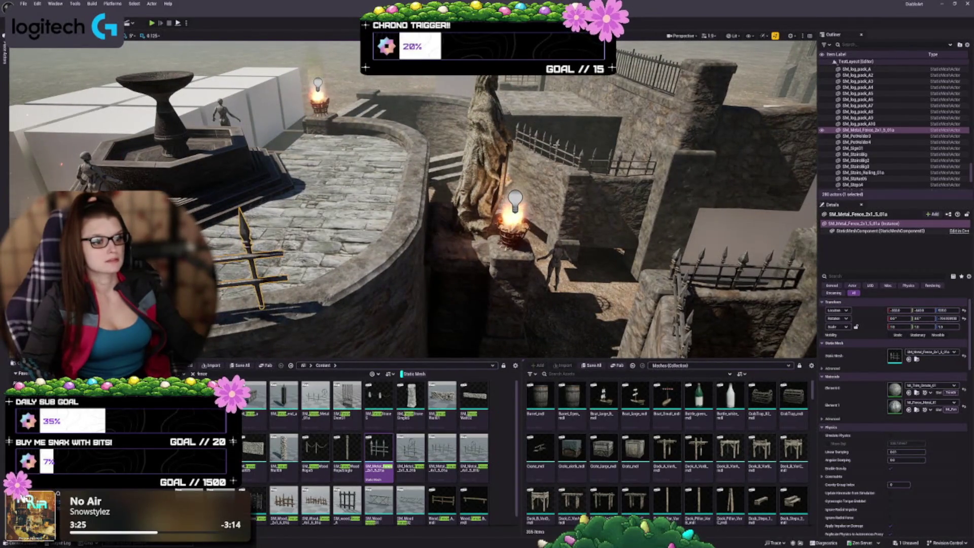
- Select the near spiked metal fence and scale it down uniformly to about 0.625
{"action": "left_click", "coordinate": [548, 147]}
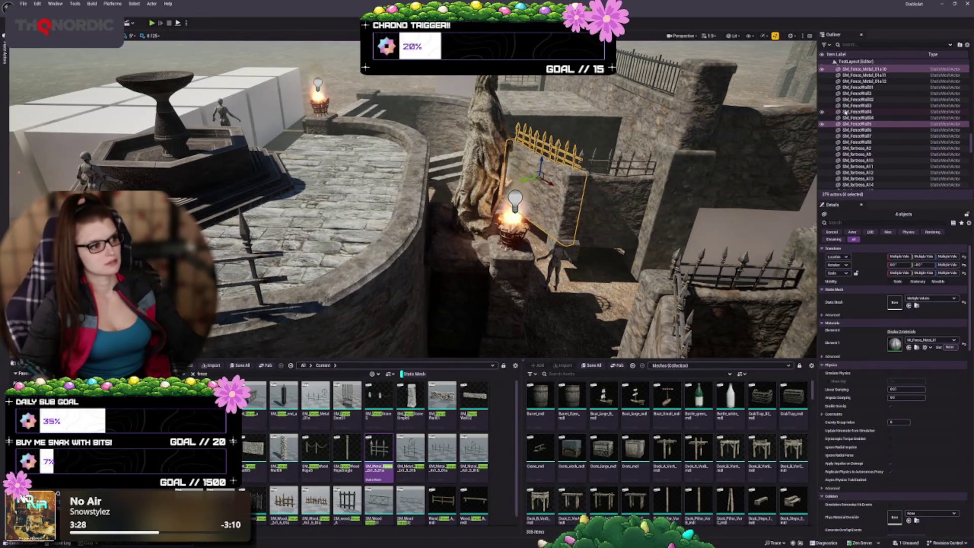
{"action": "left_click", "coordinate": [559, 147]}
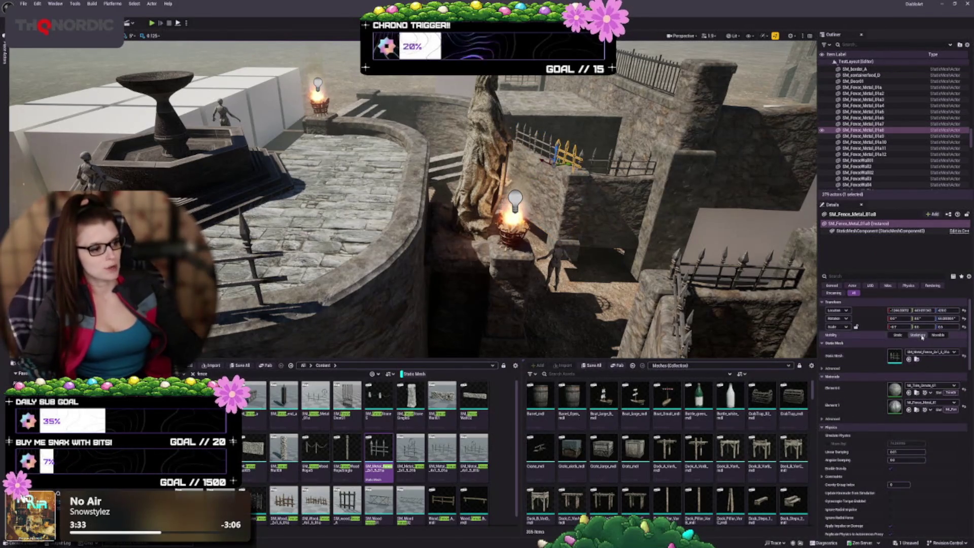
{"action": "left_click_drag", "start_coordinate": [194, 213], "coordinate": [194, 173]}
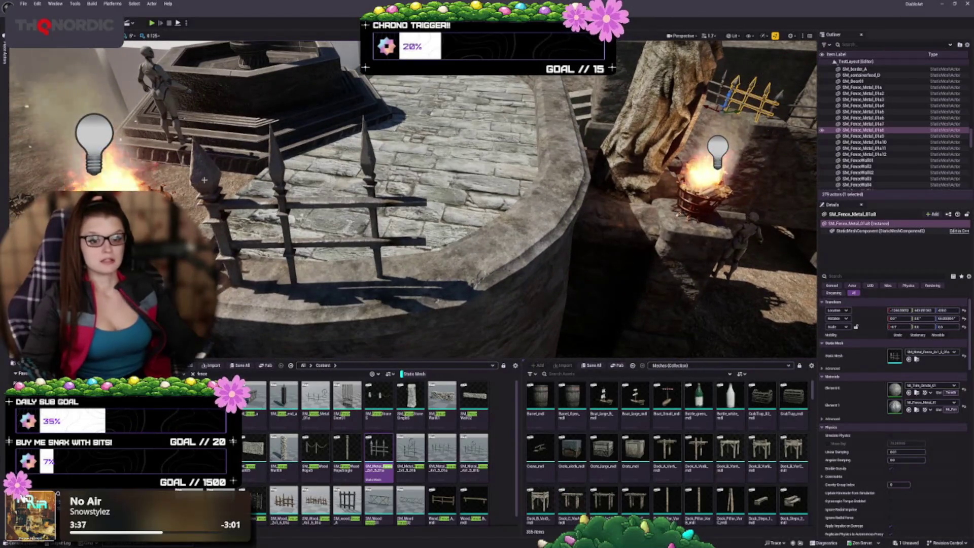
{"action": "left_click", "coordinate": [254, 287]}
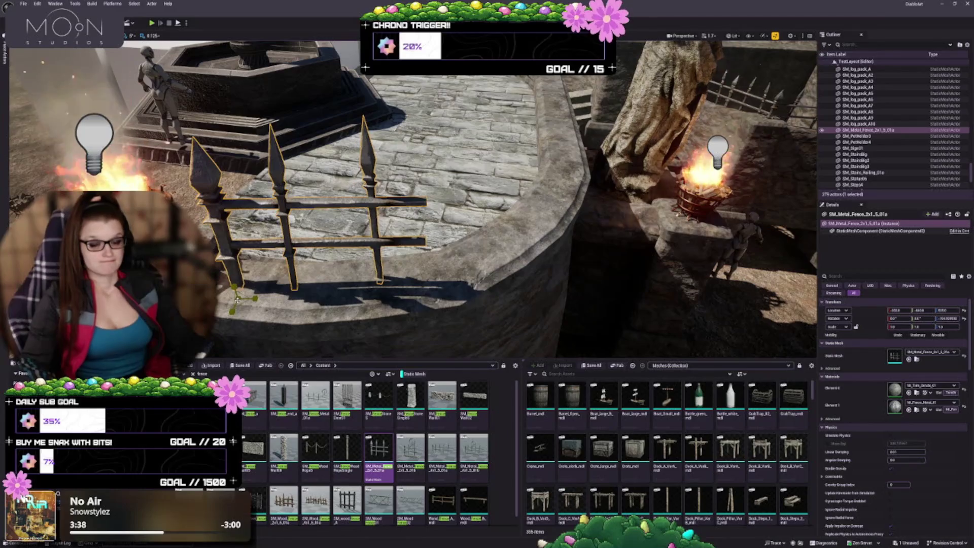
{"action": "left_click_drag", "start_coordinate": [237, 300], "coordinate": [234, 304]}
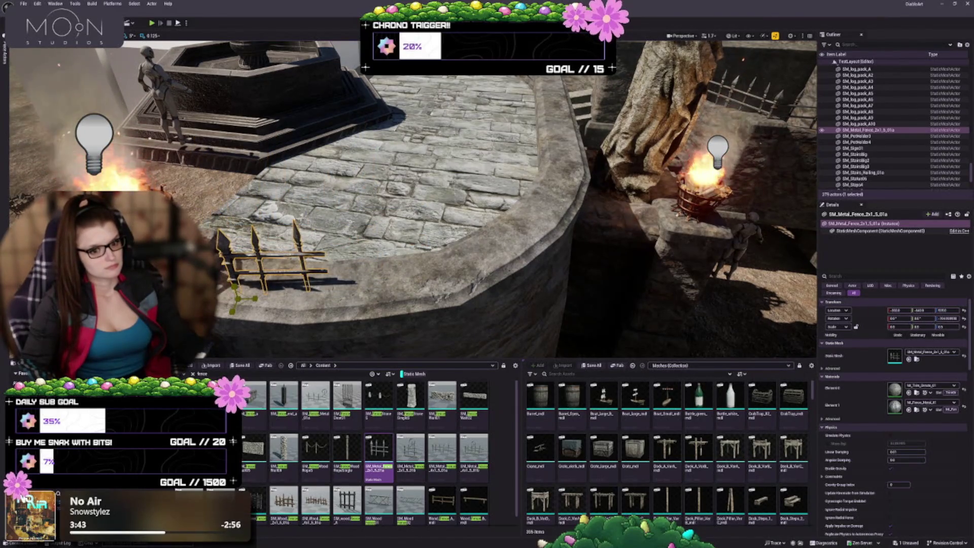
{"action": "key", "text": "ctrl+z"}
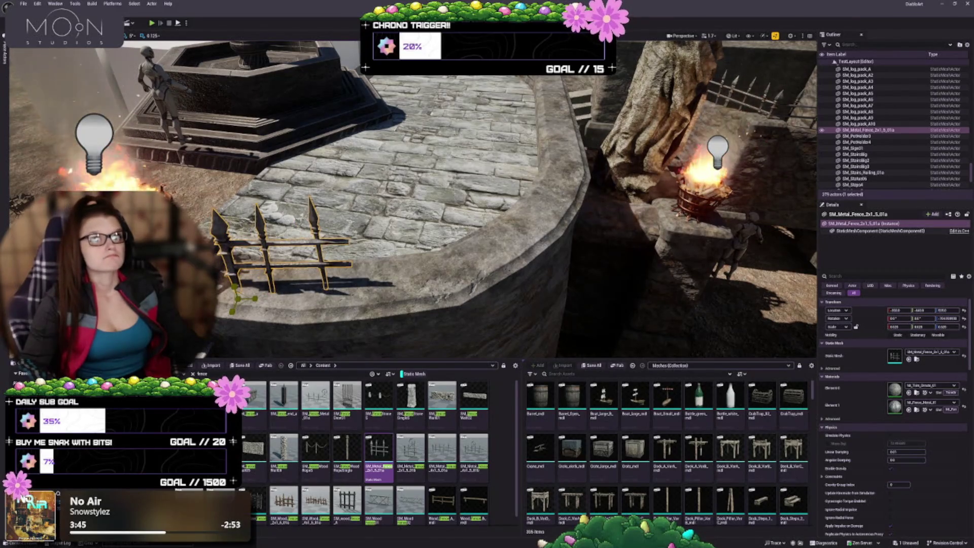
{"action": "key", "text": "ctrl+z"}
{"action": "key", "text": "ctrl+y"}
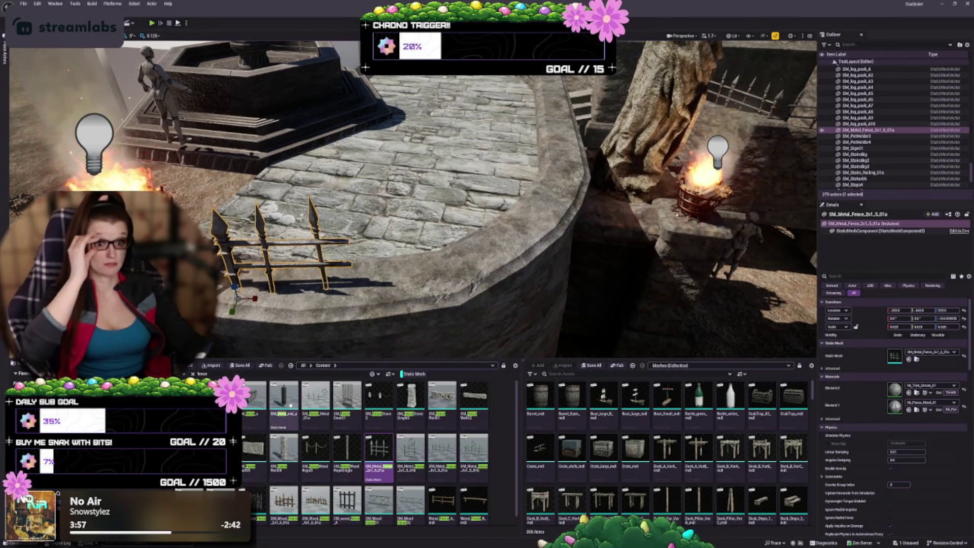
- Slide the scaled-down spiked fence along the curved ledge to sit between the two lit braziers
{"action": "mouse_move", "coordinate": [406, 203]}
{"action": "left_mouse_down"}
{"action": "mouse_move", "coordinate": [507, 203]}
{"action": "mouse_move", "coordinate": [614, 260]}
{"action": "left_mouse_up"}
{"action": "left_click_drag", "start_coordinate": [362, 191], "coordinate": [404, 190]}
{"action": "left_click_drag", "start_coordinate": [507, 203], "coordinate": [558, 218]}
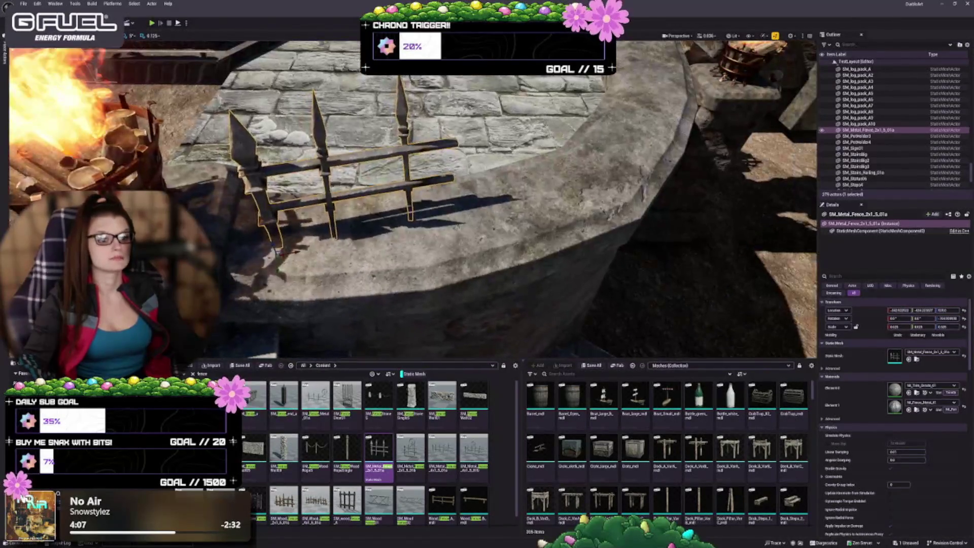
{"action": "mouse_move", "coordinate": [282, 260]}
{"action": "left_mouse_down"}
{"action": "mouse_move", "coordinate": [261, 277]}
{"action": "mouse_move", "coordinate": [355, 284]}
{"action": "left_mouse_up"}
{"action": "mouse_move", "coordinate": [405, 203]}
{"action": "left_mouse_down"}
{"action": "mouse_move", "coordinate": [363, 210]}
{"action": "mouse_move", "coordinate": [386, 208]}
{"action": "mouse_move", "coordinate": [327, 239]}
{"action": "mouse_move", "coordinate": [325, 228]}
{"action": "mouse_move", "coordinate": [353, 242]}
{"action": "left_mouse_up"}
{"action": "key", "text": "w"}
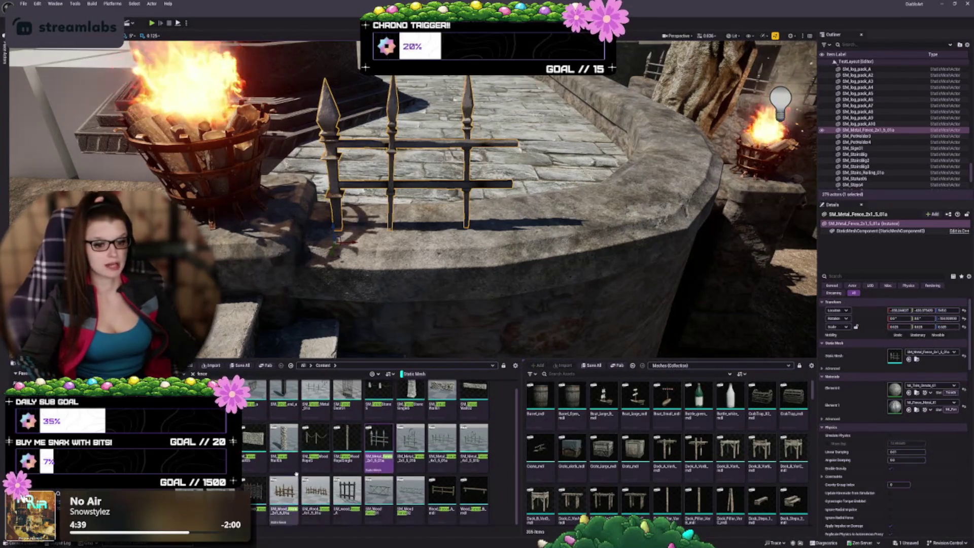
{"action": "mouse_move", "coordinate": [305, 459]}
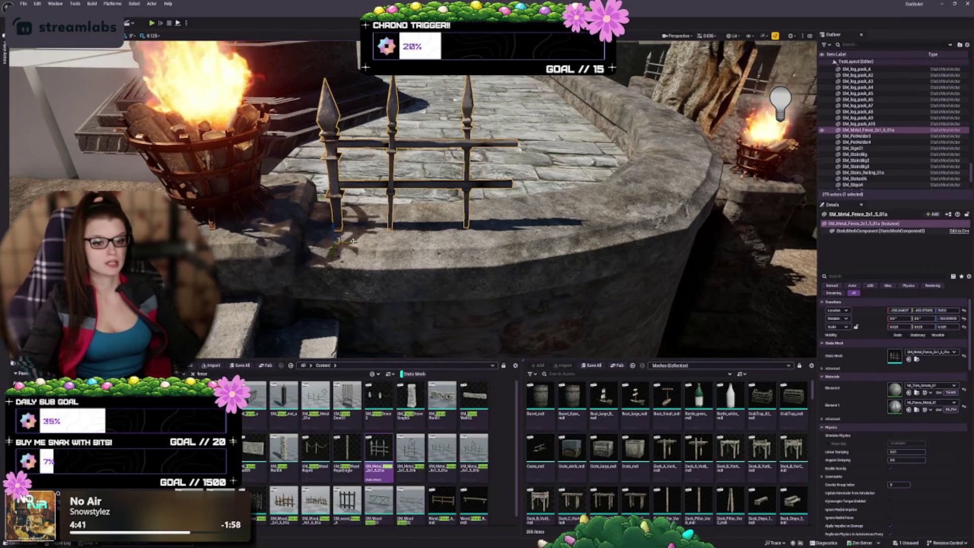
{"action": "left_click_drag", "start_coordinate": [353, 241], "coordinate": [338, 242]}
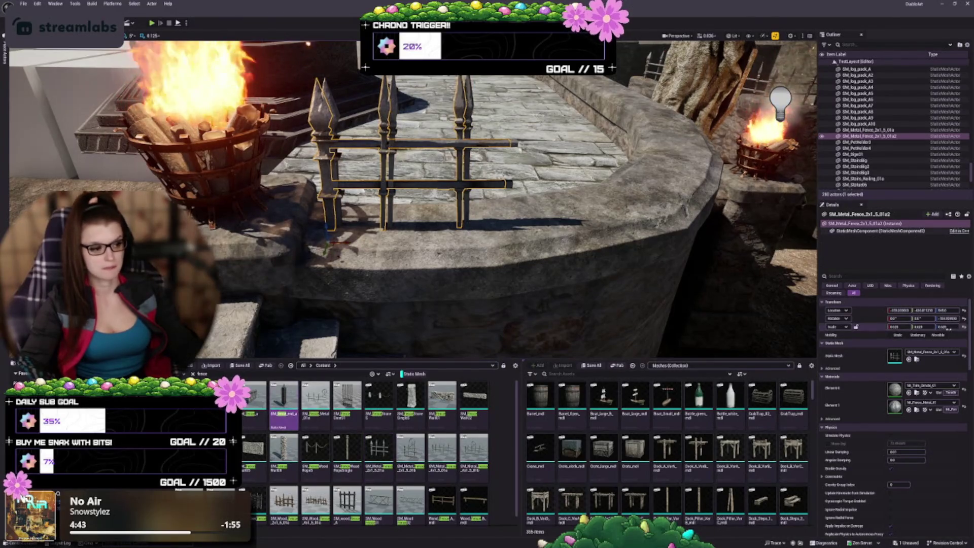
{"action": "left_click", "coordinate": [909, 359]}
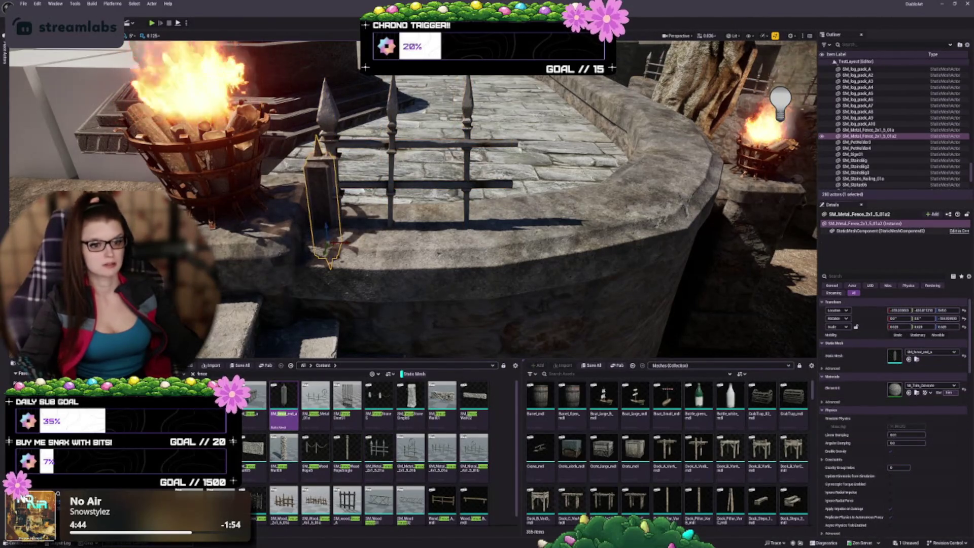
{"action": "scroll", "coordinate": [413, 200], "scroll_direction": "up", "scroll_amount": 1}
{"action": "scroll", "coordinate": [413, 199], "scroll_direction": "up", "scroll_amount": 1}
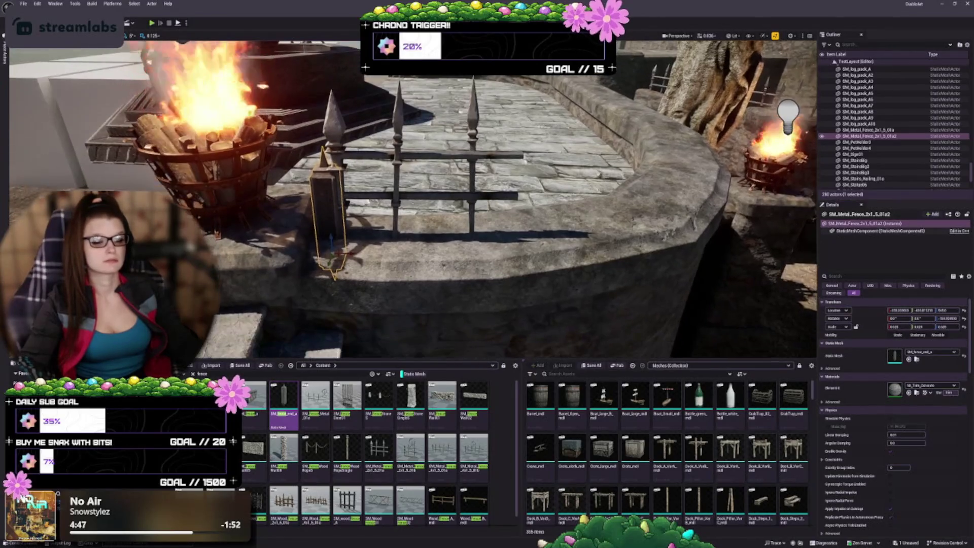
{"action": "scroll", "coordinate": [357, 442], "scroll_direction": "down", "scroll_amount": 1}
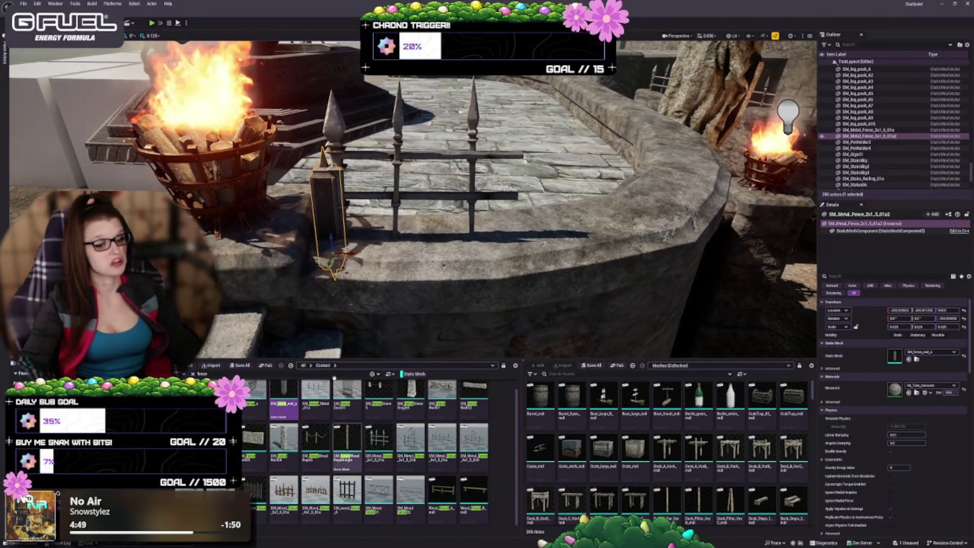
{"action": "mouse_move", "coordinate": [333, 234]}
{"action": "left_mouse_down"}
{"action": "mouse_move", "coordinate": [327, 163]}
{"action": "mouse_move", "coordinate": [318, 226]}
{"action": "mouse_move", "coordinate": [319, 193]}
{"action": "left_mouse_up"}
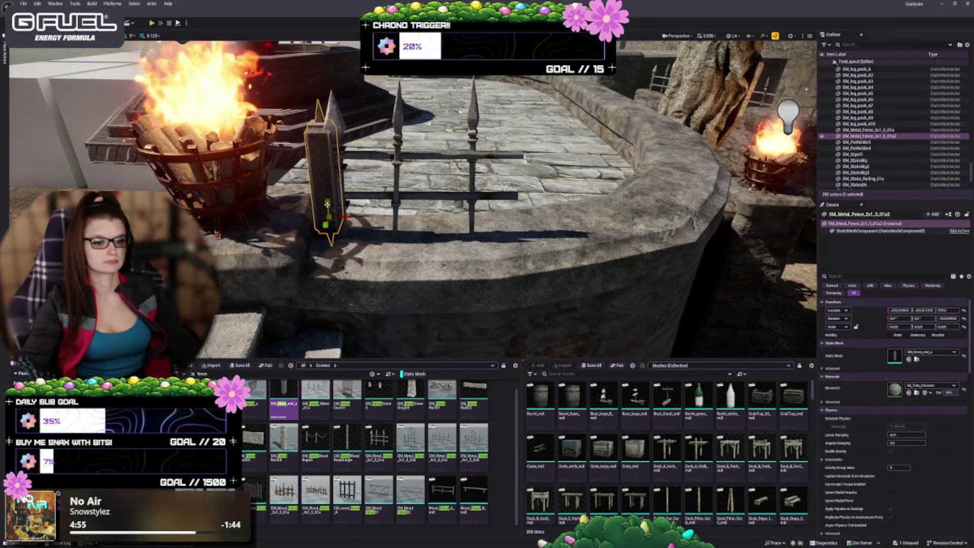
{"action": "left_click_drag", "start_coordinate": [328, 204], "coordinate": [328, 188]}
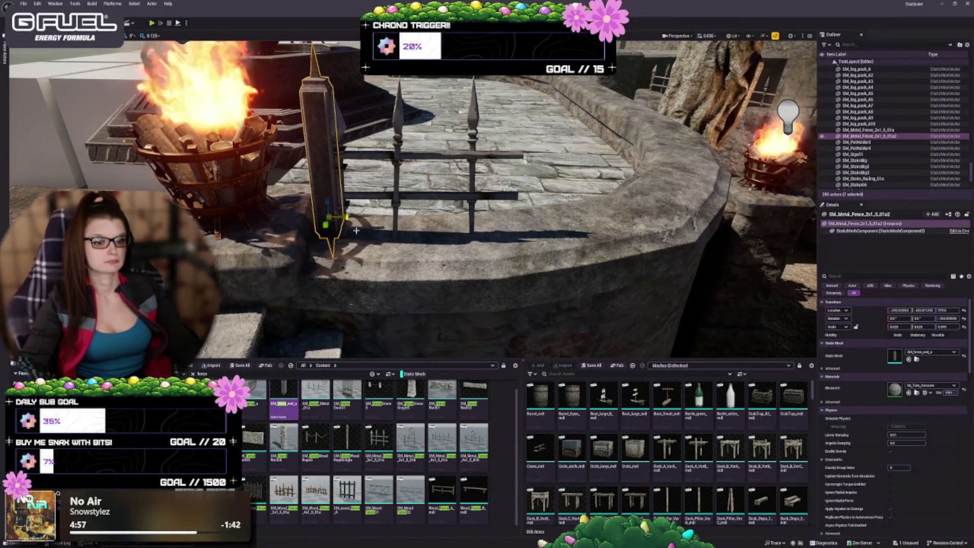
{"action": "left_click_drag", "start_coordinate": [337, 220], "coordinate": [348, 218]}
{"action": "key", "text": "w"}
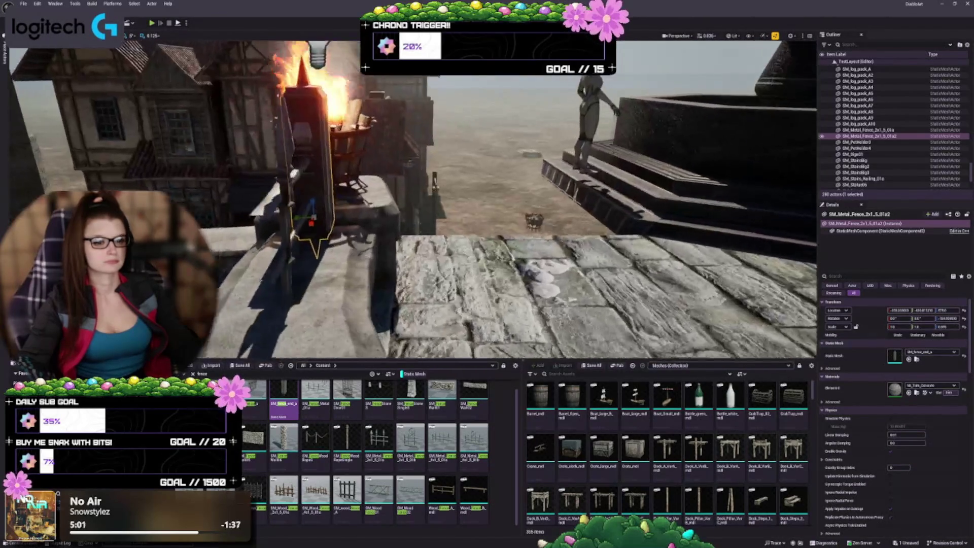
{"action": "key", "text": "s"}
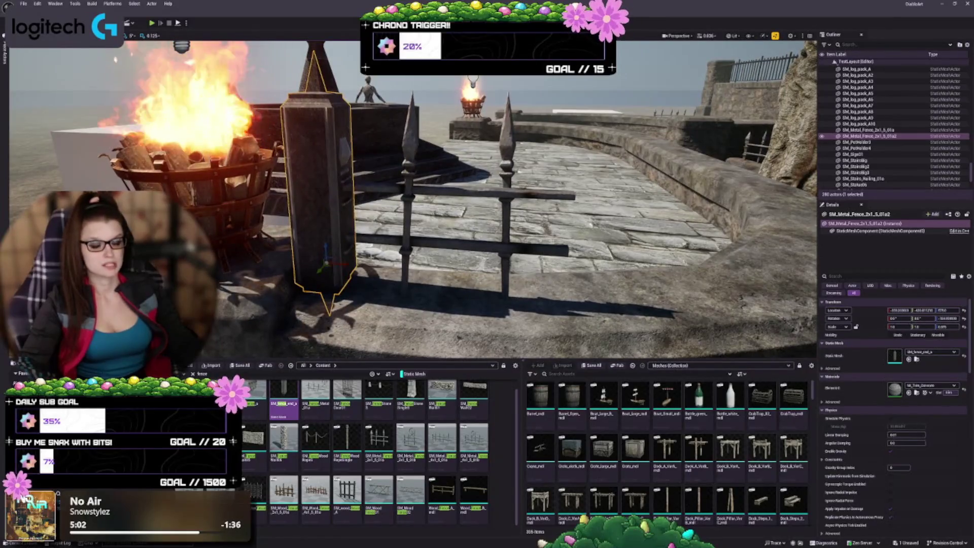
{"action": "key", "text": "a"}
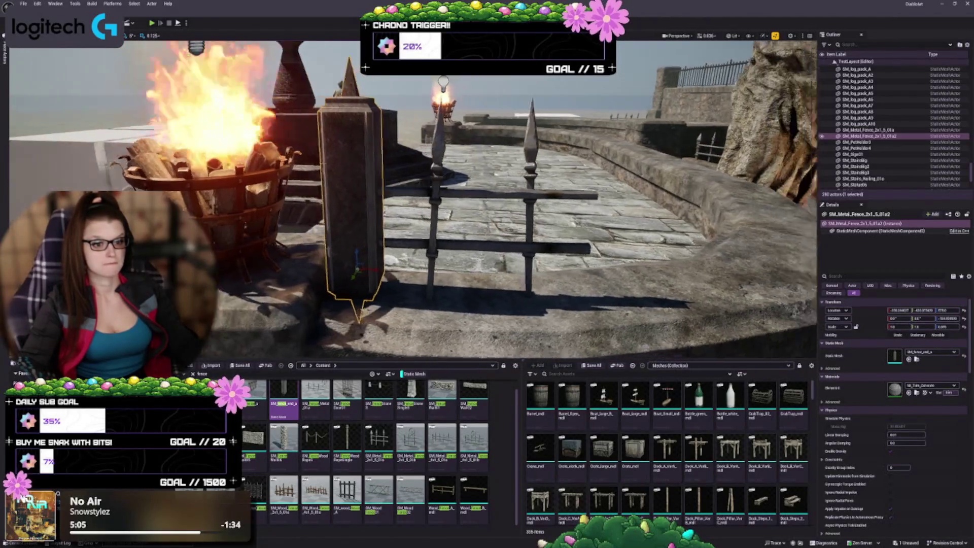
{"action": "key", "text": "d"}
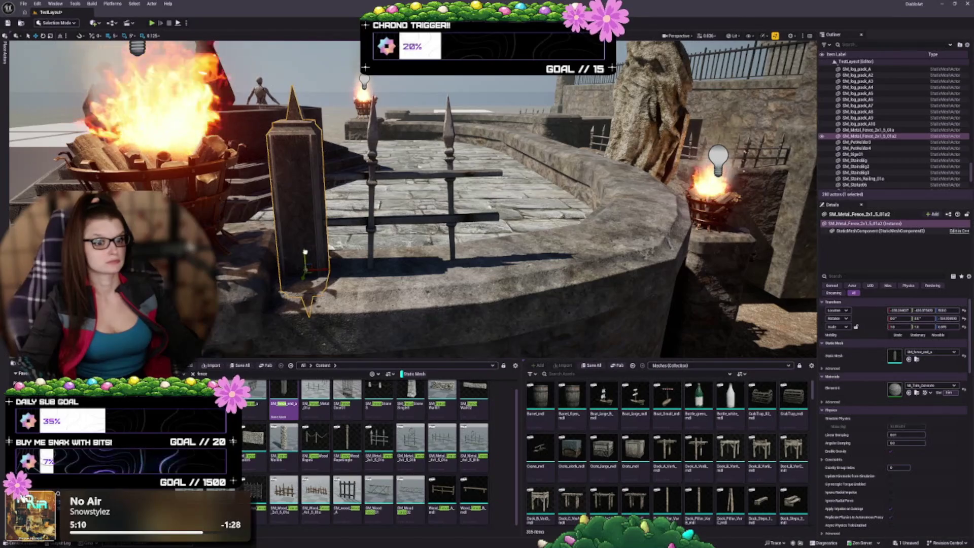
{"action": "left_click_drag", "start_coordinate": [305, 251], "coordinate": [301, 246]}
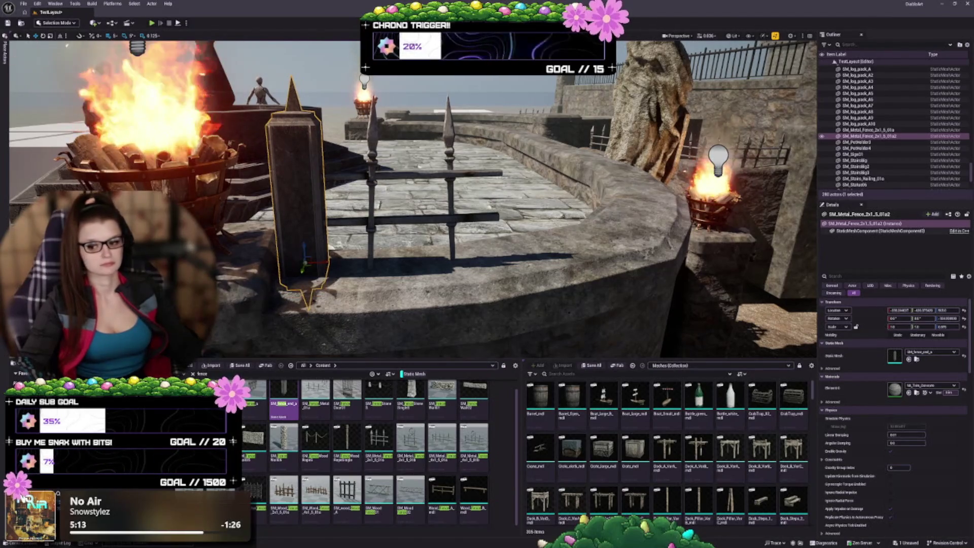
{"action": "key", "text": "a"}
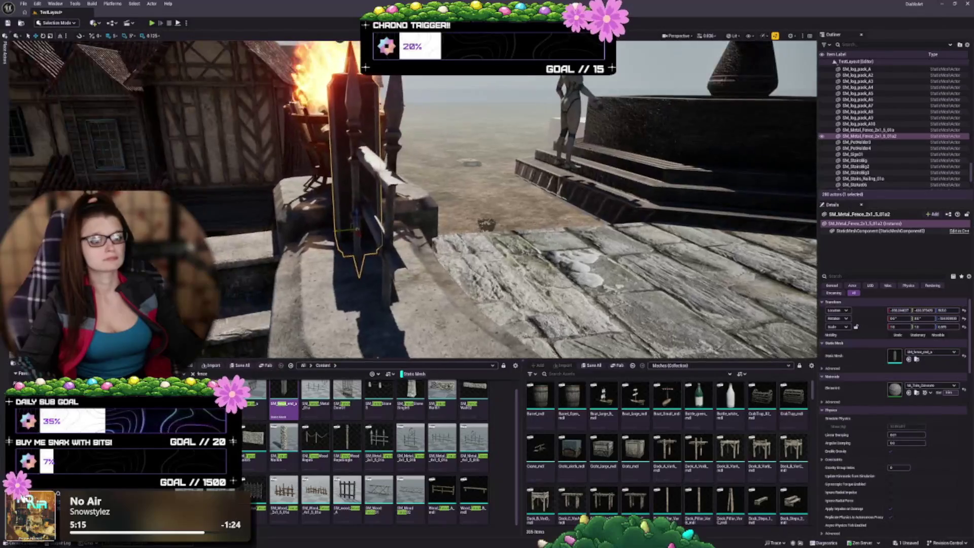
{"action": "key", "text": "Escape"}
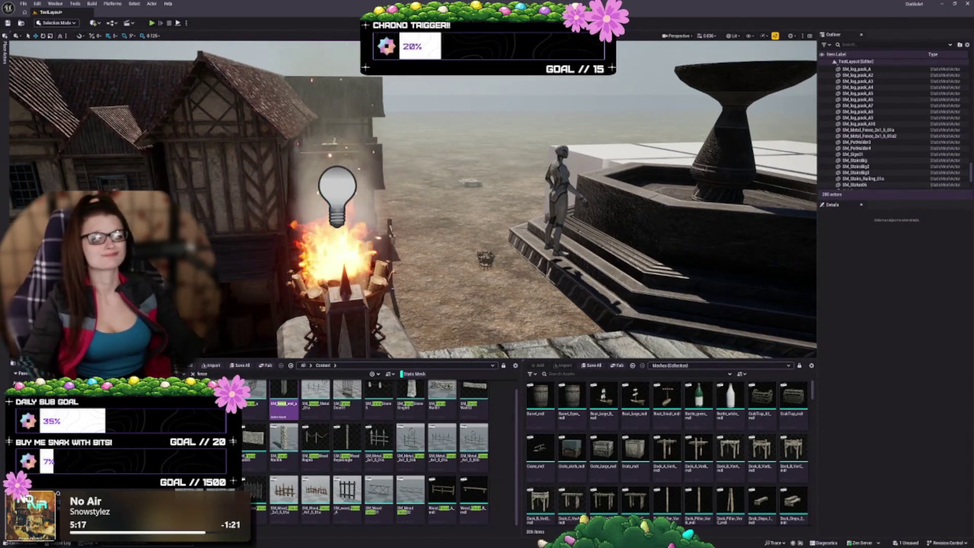
{"action": "key", "text": "d"}
{"action": "key", "text": "w"}
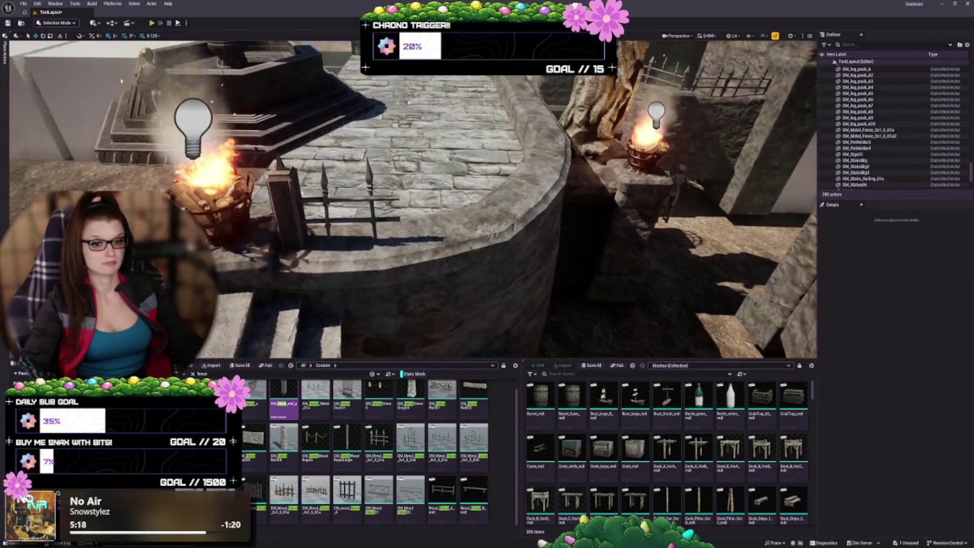
{"action": "key", "text": "a"}
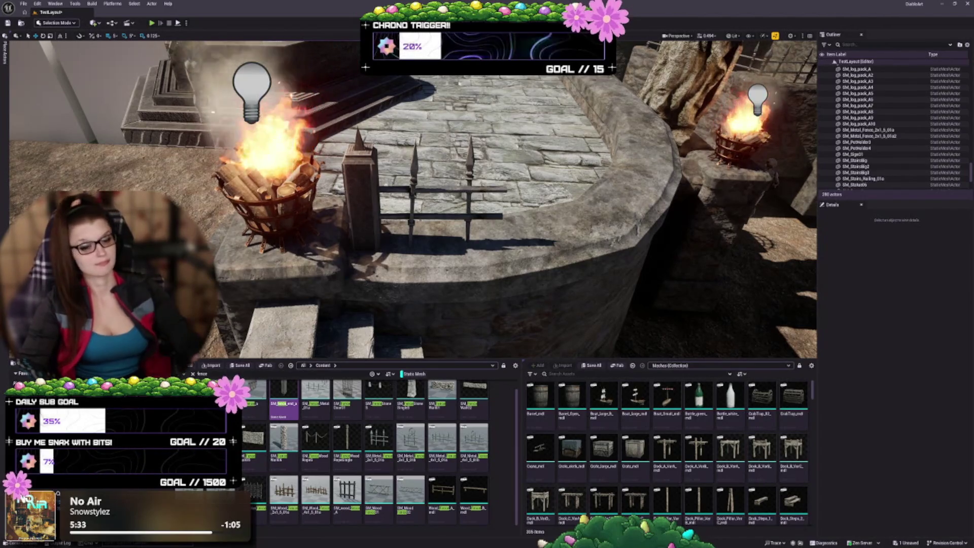
{"action": "left_click", "coordinate": [362, 198]}
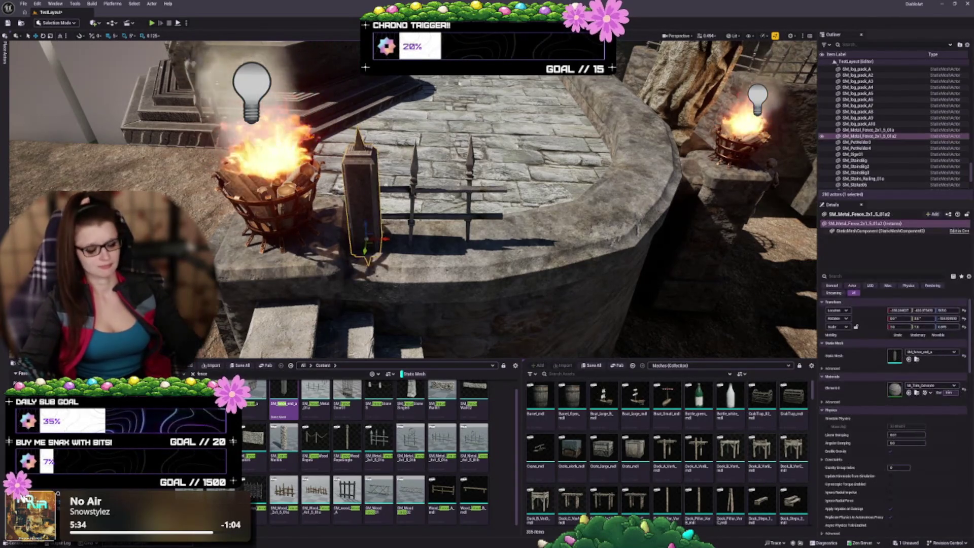
{"action": "key", "text": "Delete"}
{"action": "key", "text": "d"}
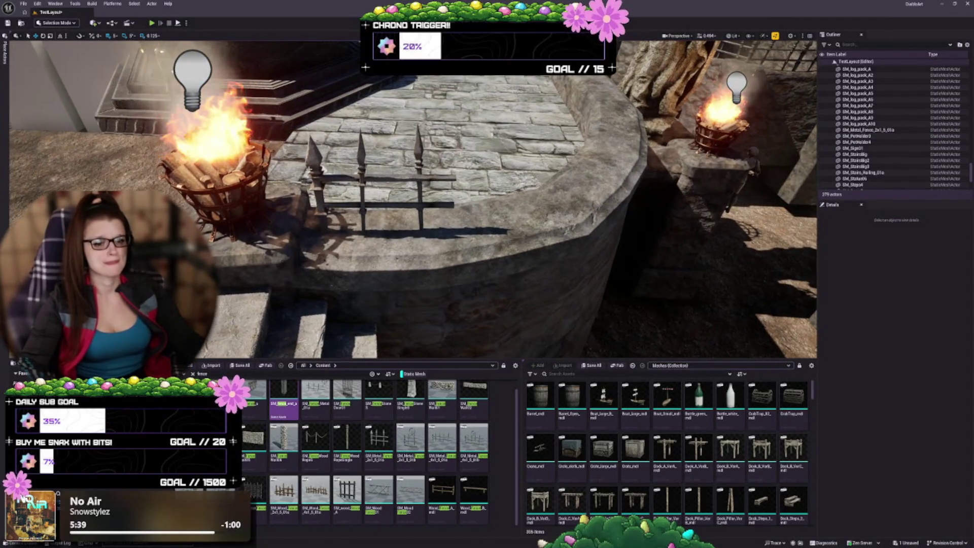
- Alt-drag a duplicate of the spiked fence along the wall and rotate it to follow the ledge
{"action": "left_click", "coordinate": [322, 231]}
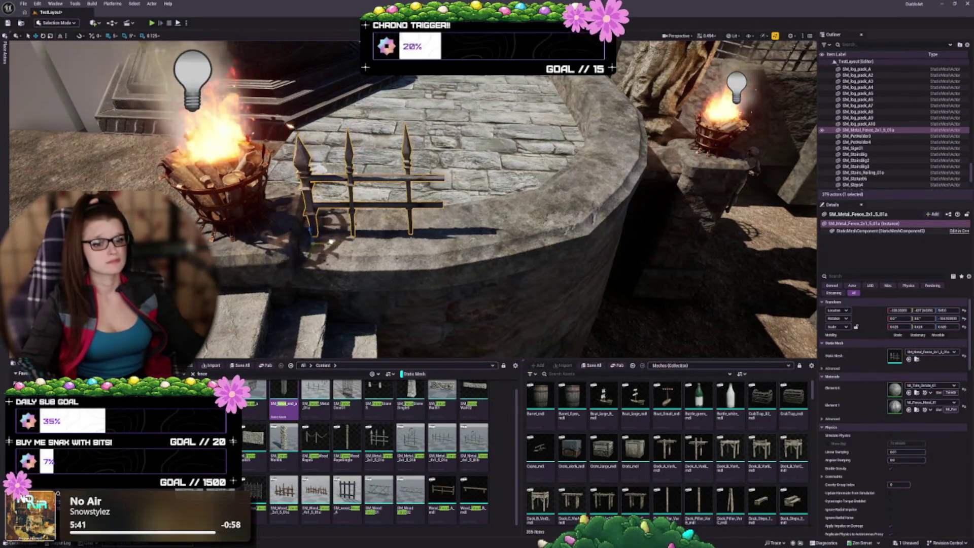
{"action": "key", "text": "f"}
{"action": "key", "text": "d"}
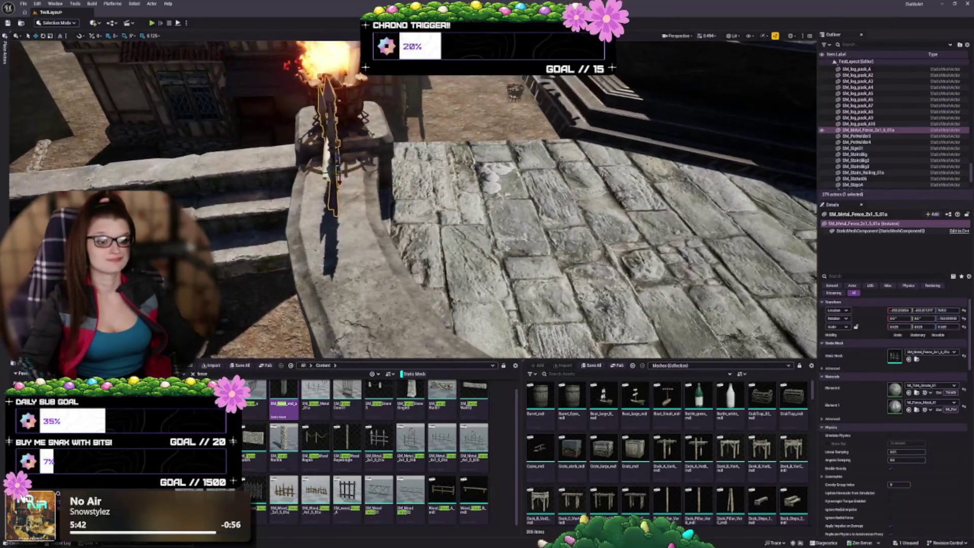
{"action": "key", "text": "a"}
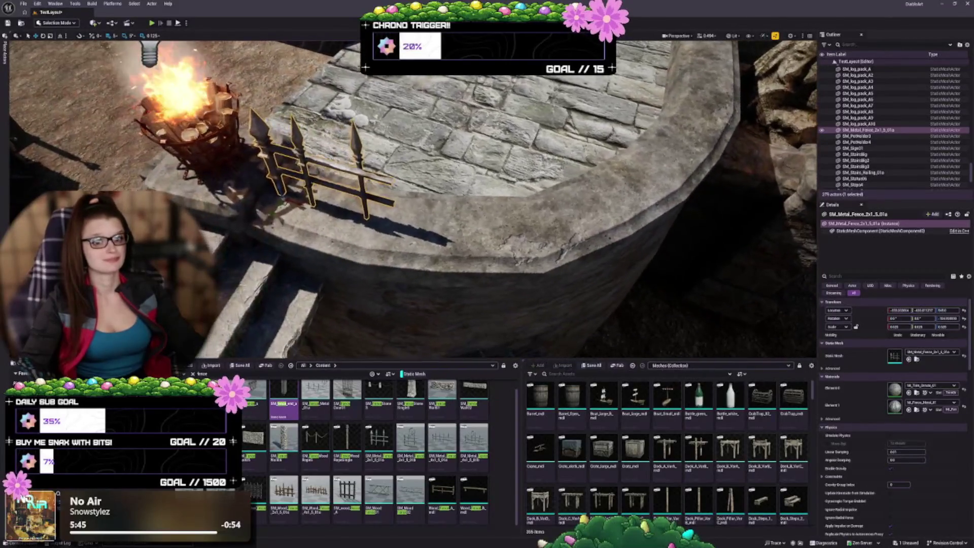
{"action": "key", "text": "d"}
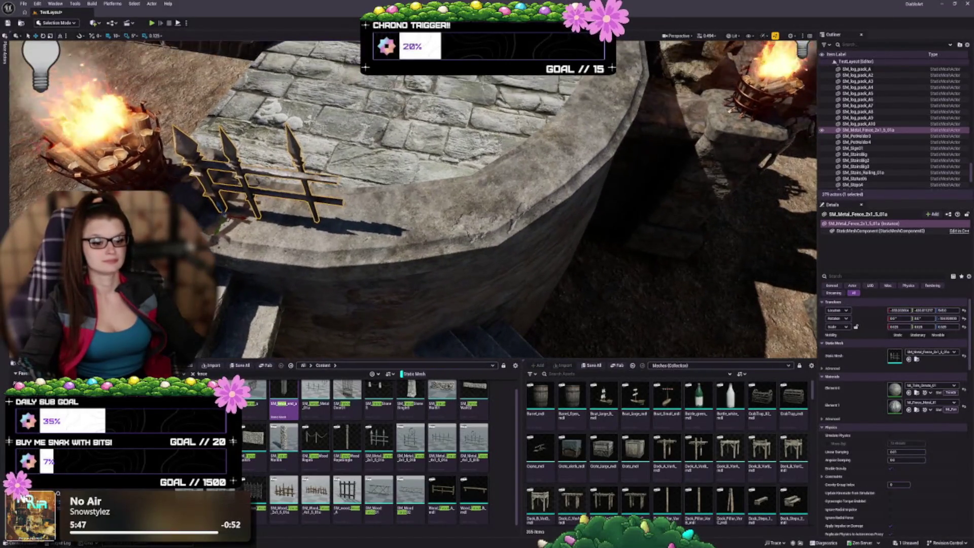
{"action": "left_click_drag", "start_coordinate": [242, 219], "coordinate": [336, 237]}
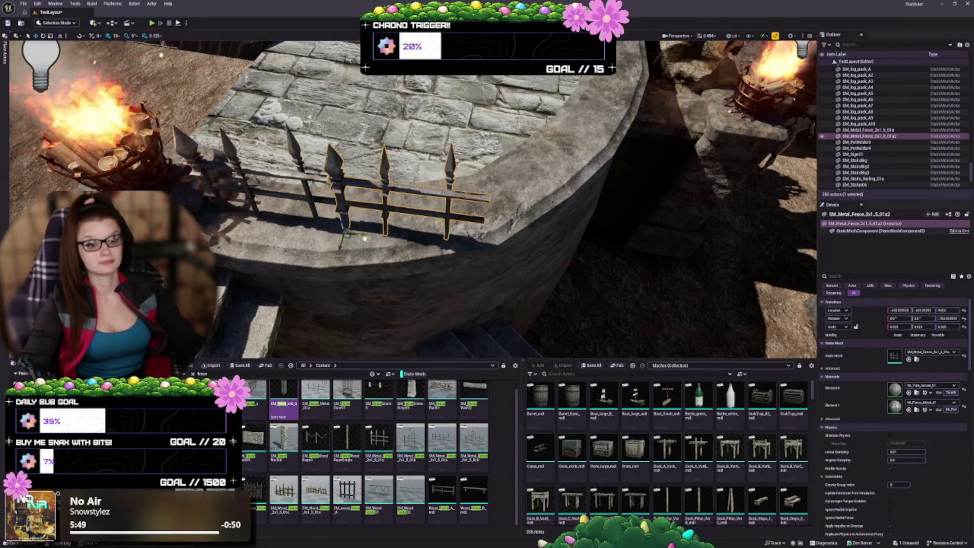
{"action": "key", "text": "w"}
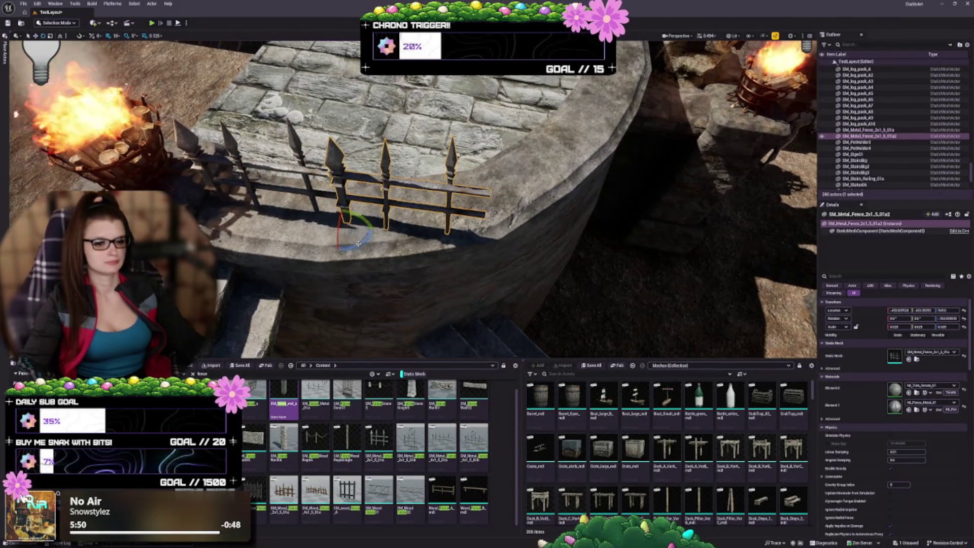
{"action": "left_click_drag", "start_coordinate": [374, 229], "coordinate": [324, 219]}
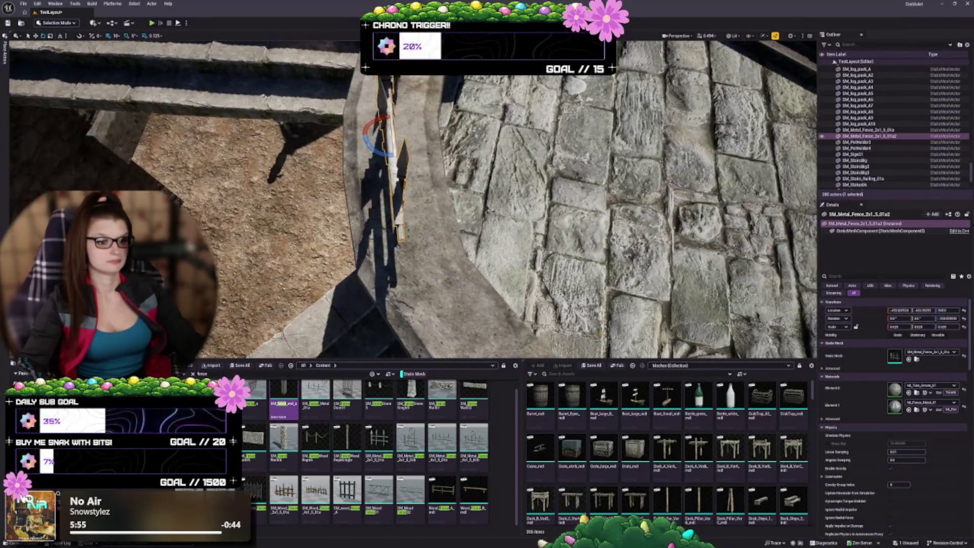
{"action": "left_click_drag", "start_coordinate": [369, 146], "coordinate": [398, 167]}
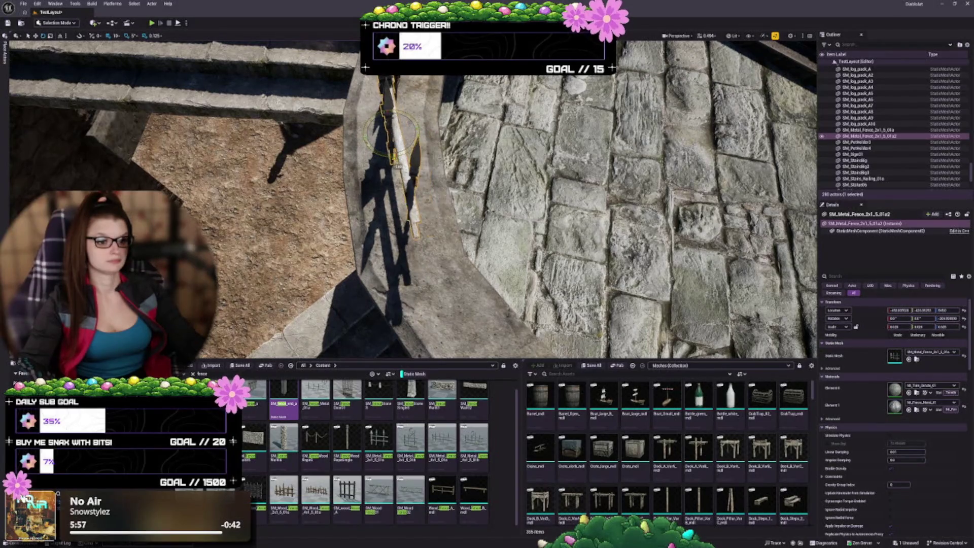
{"action": "mouse_move", "coordinate": [325, 219]}
{"action": "left_mouse_down"}
{"action": "mouse_move", "coordinate": [330, 188]}
{"action": "mouse_move", "coordinate": [294, 229]}
{"action": "left_mouse_up"}
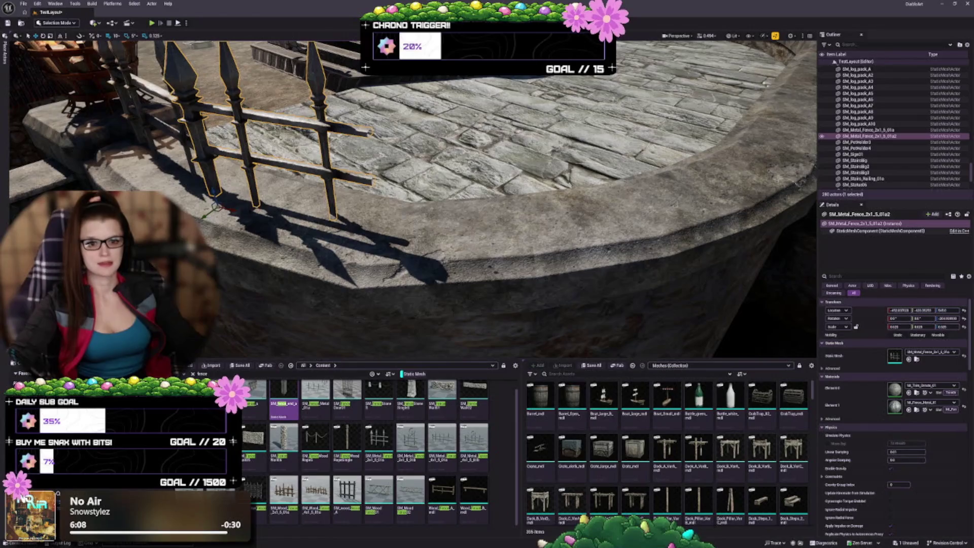
- Place another fence copy further along the wall and nudge it along its X axis
{"action": "mouse_move", "coordinate": [229, 209]}
{"action": "left_mouse_down", "text": "alt"}
{"action": "mouse_move", "coordinate": [398, 251]}
{"action": "mouse_move", "coordinate": [472, 231]}
{"action": "left_mouse_up", "text": "alt"}
{"action": "key", "text": "e"}
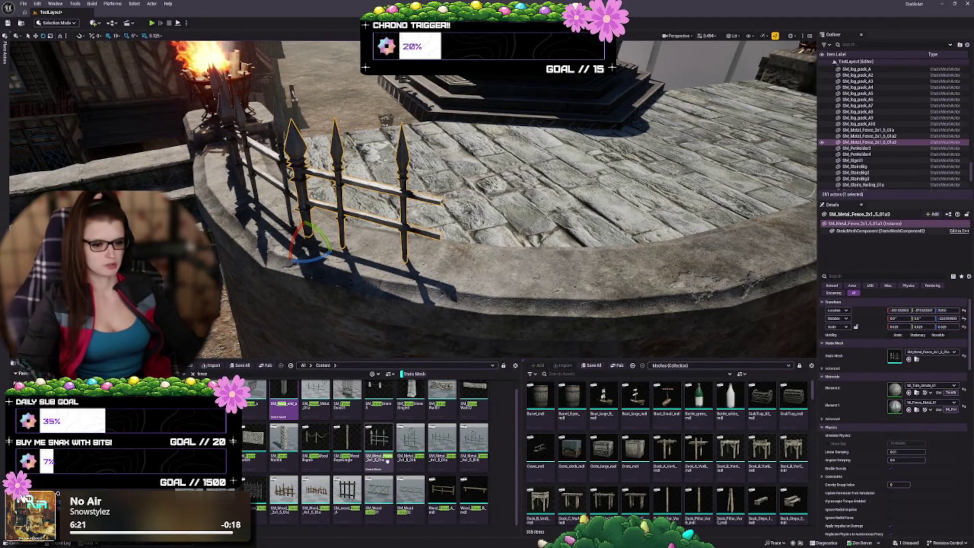
{"action": "mouse_move", "coordinate": [451, 448]}
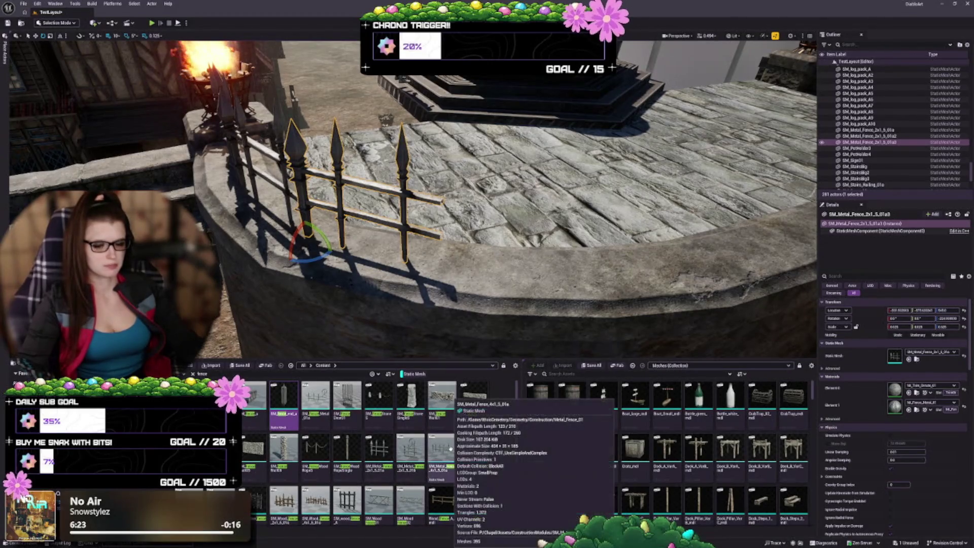
{"action": "mouse_move", "coordinate": [265, 249]}
{"action": "left_mouse_down"}
{"action": "mouse_move", "coordinate": [366, 272]}
{"action": "mouse_move", "coordinate": [359, 261]}
{"action": "mouse_move", "coordinate": [335, 259]}
{"action": "left_mouse_up"}
{"action": "key", "text": "w"}
{"action": "scroll", "coordinate": [413, 199], "scroll_direction": "up", "scroll_amount": 5}
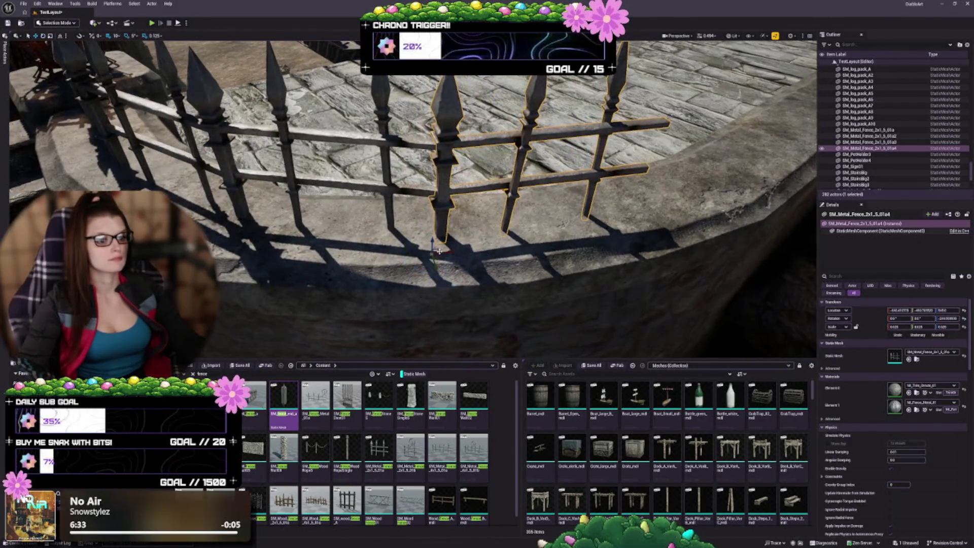
{"action": "left_click_drag", "start_coordinate": [449, 252], "coordinate": [457, 249]}
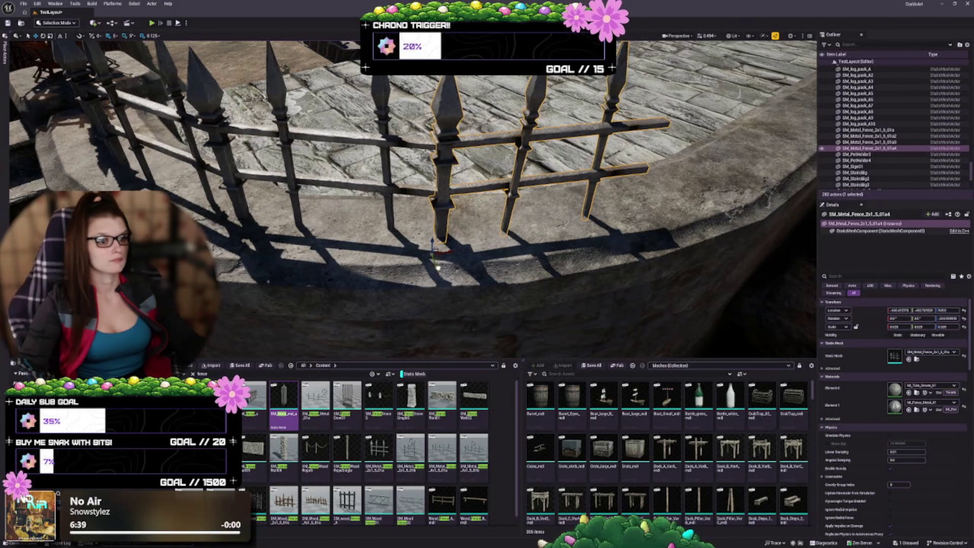
{"action": "left_click_drag", "start_coordinate": [439, 269], "coordinate": [398, 256]}
- Undo the last fence move and Alt-drag three more fence copies rightward along the ledge
{"action": "key", "text": "ctrl+z"}
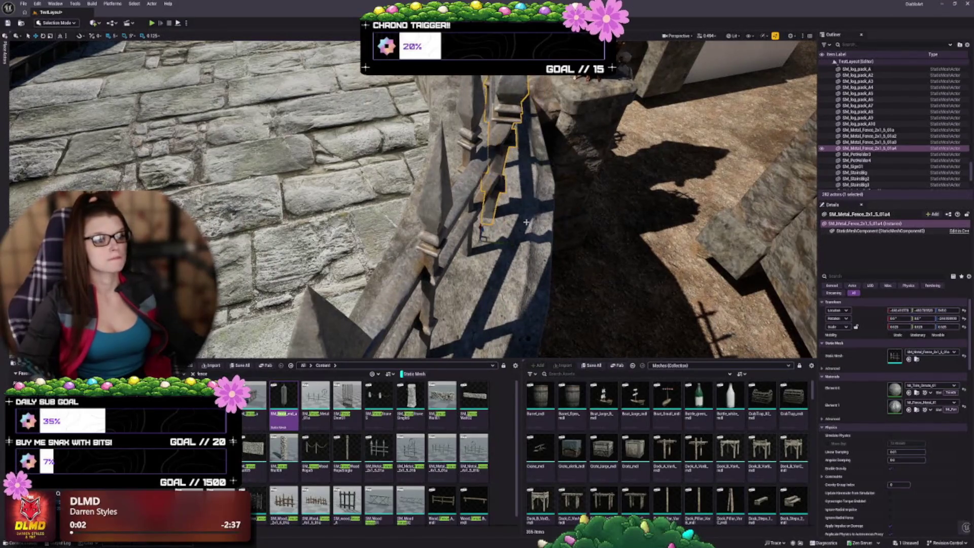
{"action": "left_click_drag", "start_coordinate": [398, 257], "coordinate": [341, 188]}
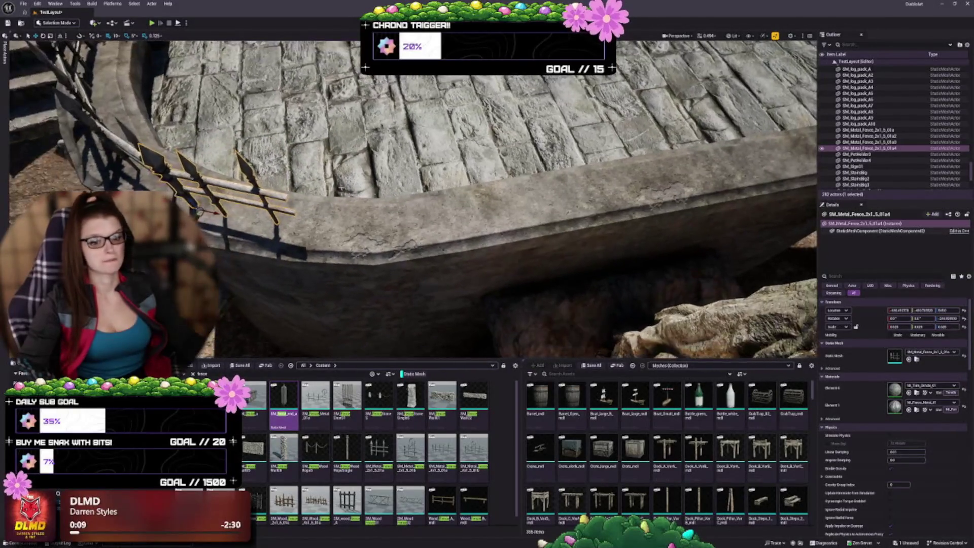
{"action": "scroll", "coordinate": [893, 126], "scroll_direction": "down", "scroll_amount": 1}
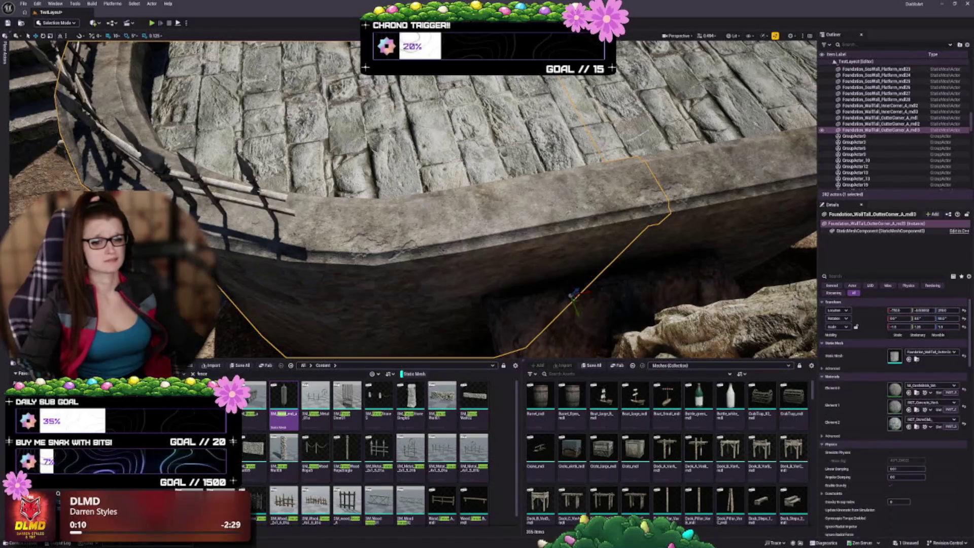
{"action": "left_click_drag", "start_coordinate": [210, 212], "coordinate": [316, 226]}
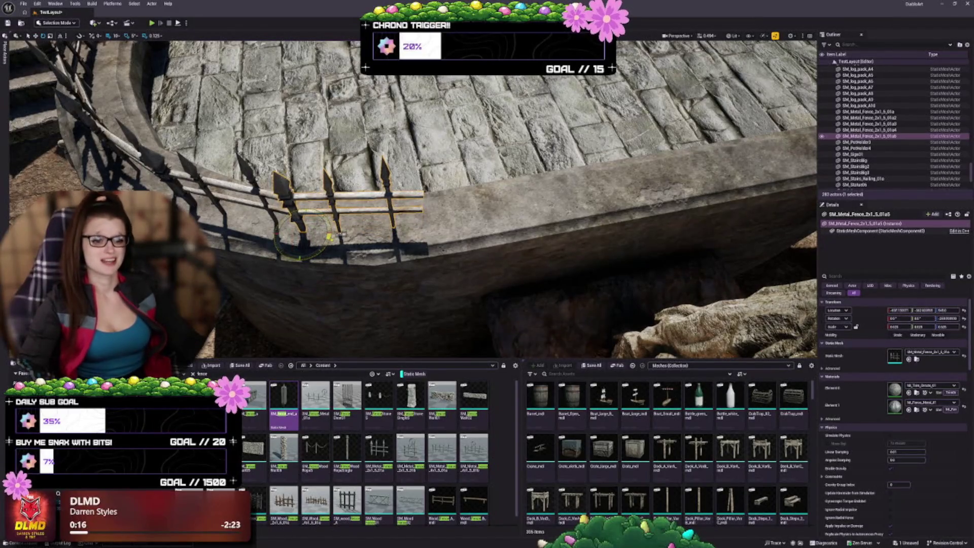
{"action": "left_click_drag", "start_coordinate": [413, 203], "coordinate": [472, 182]}
{"action": "mouse_move", "coordinate": [392, 237]}
{"action": "left_mouse_down"}
{"action": "mouse_move", "coordinate": [393, 259]}
{"action": "mouse_move", "coordinate": [392, 238]}
{"action": "left_mouse_up"}
{"action": "mouse_move", "coordinate": [278, 186]}
{"action": "left_mouse_down"}
{"action": "mouse_move", "coordinate": [393, 220]}
{"action": "mouse_move", "coordinate": [410, 252]}
{"action": "mouse_move", "coordinate": [469, 287]}
{"action": "mouse_move", "coordinate": [467, 264]}
{"action": "mouse_move", "coordinate": [466, 305]}
{"action": "mouse_move", "coordinate": [464, 253]}
{"action": "left_mouse_up"}
{"action": "key", "text": "w"}
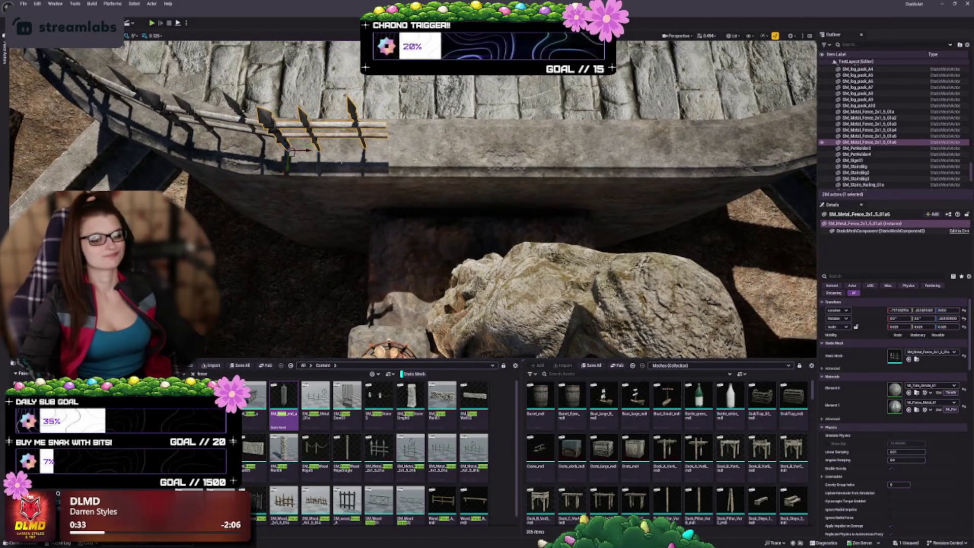
{"action": "left_click_drag", "start_coordinate": [309, 151], "coordinate": [405, 152]}
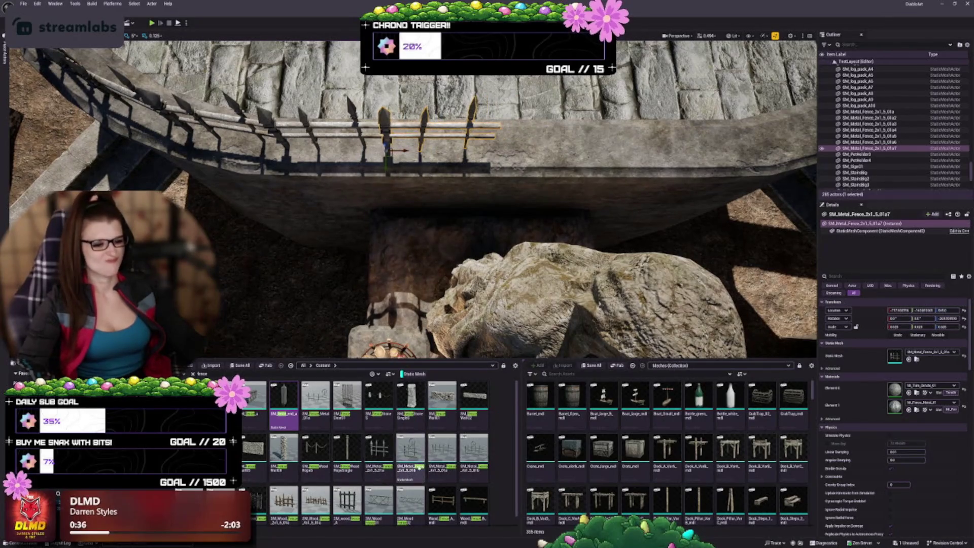
- Swap one fence's mesh to SM_Metal_Fence_4x1 and copy the left fence further right
{"action": "left_click", "coordinate": [443, 456]}
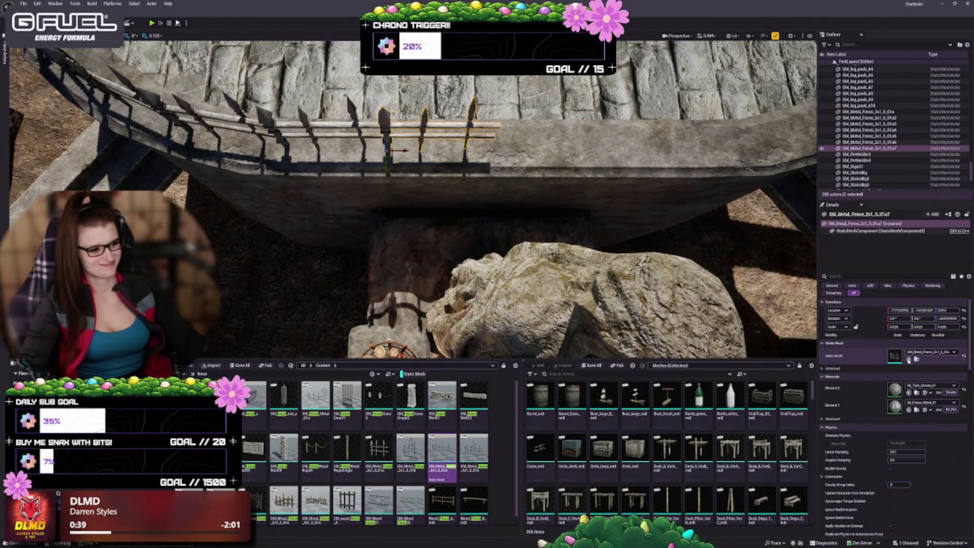
{"action": "left_click", "coordinate": [895, 359]}
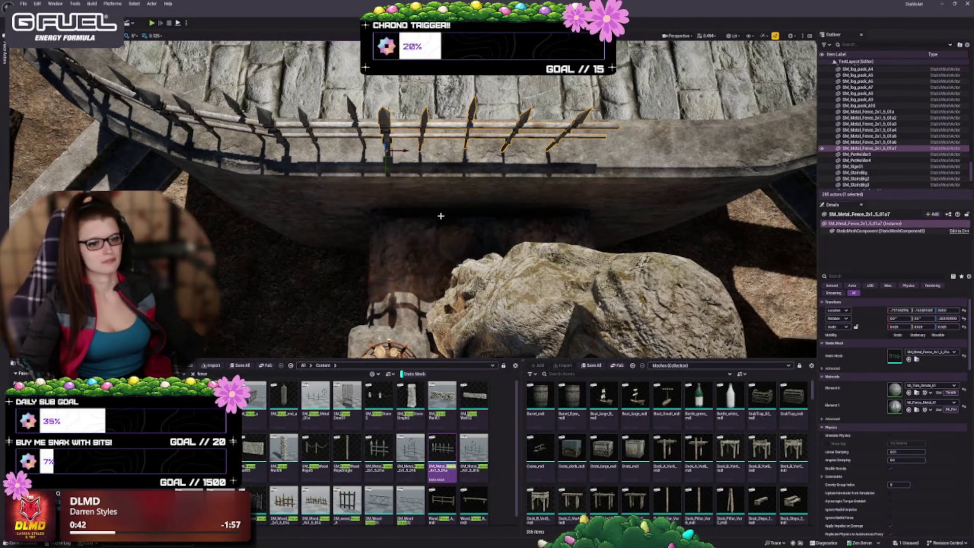
{"action": "key", "text": "d"}
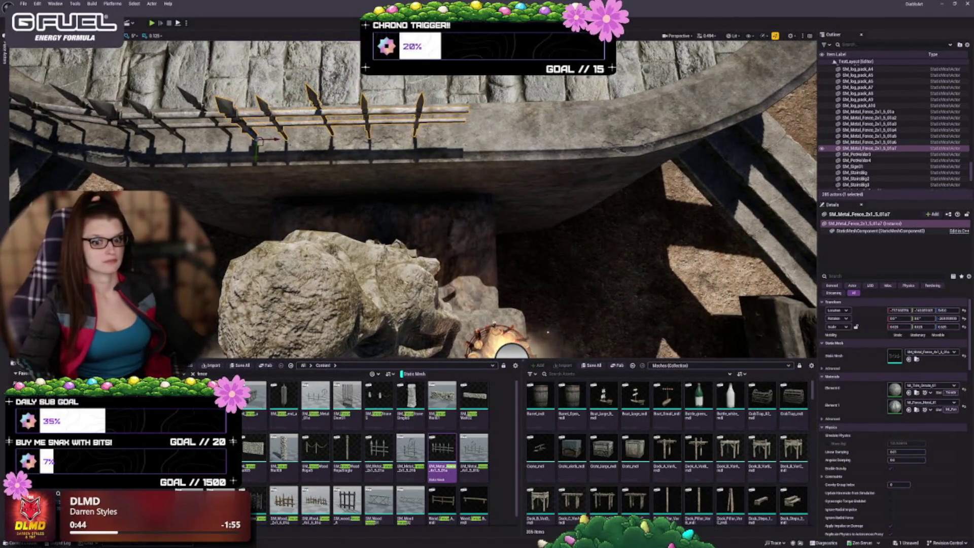
{"action": "left_click", "coordinate": [160, 155]}
{"action": "left_click_drag", "start_coordinate": [174, 142], "coordinate": [480, 151]}
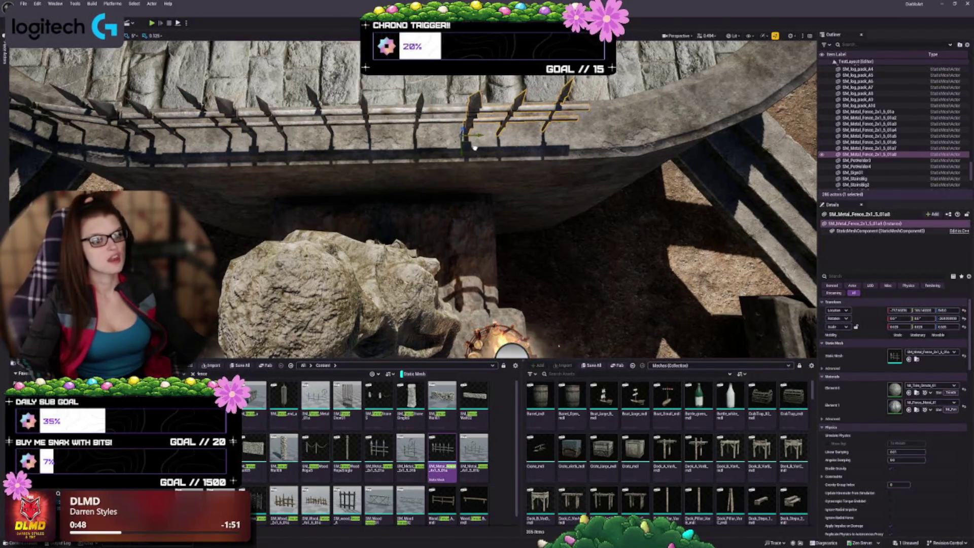
{"action": "key", "text": "Escape"}
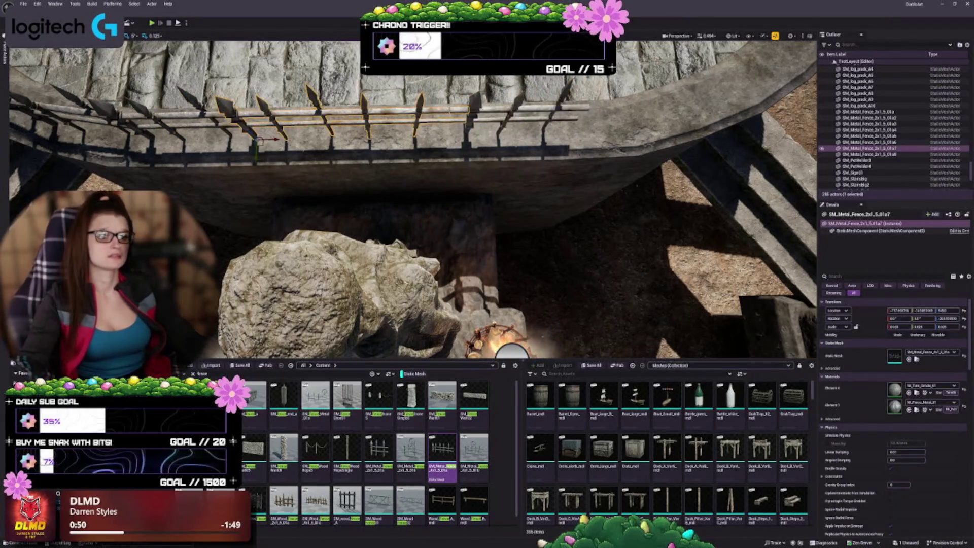
{"action": "scroll", "coordinate": [414, 199], "scroll_direction": "down", "scroll_amount": 5}
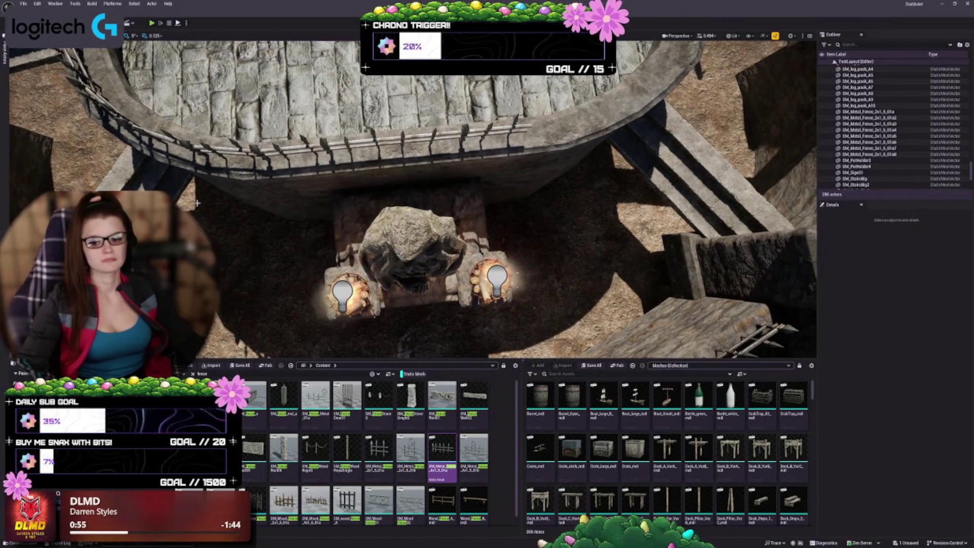
- Alt-drag several more spiked fence copies down the curve of the wall toward the brazier
{"action": "left_click", "coordinate": [208, 150]}
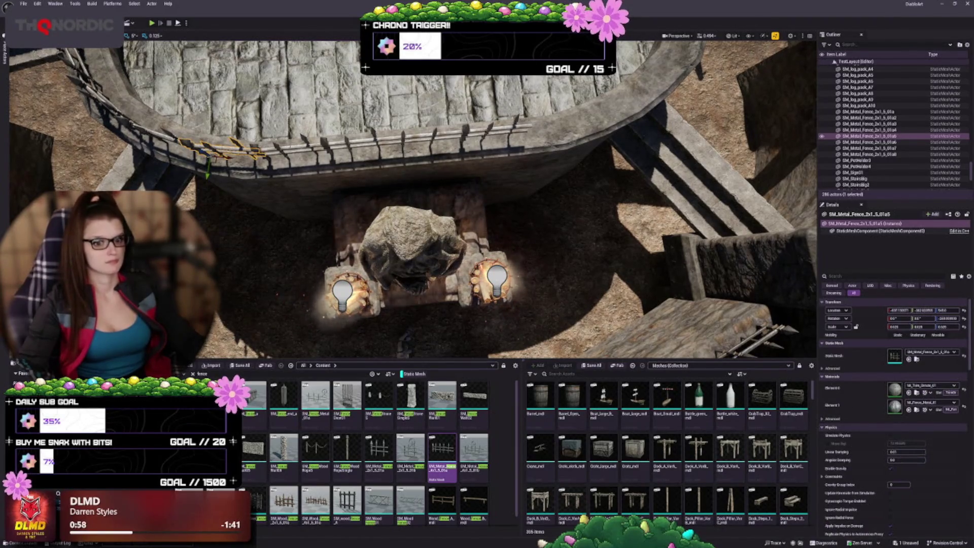
{"action": "left_click_drag", "start_coordinate": [306, 184], "coordinate": [306, 126]}
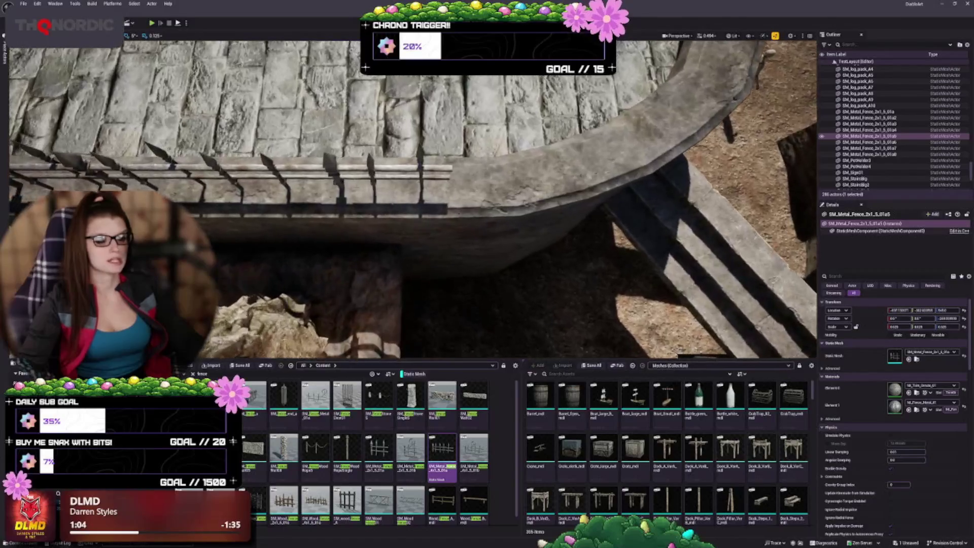
{"action": "left_click", "coordinate": [377, 211]}
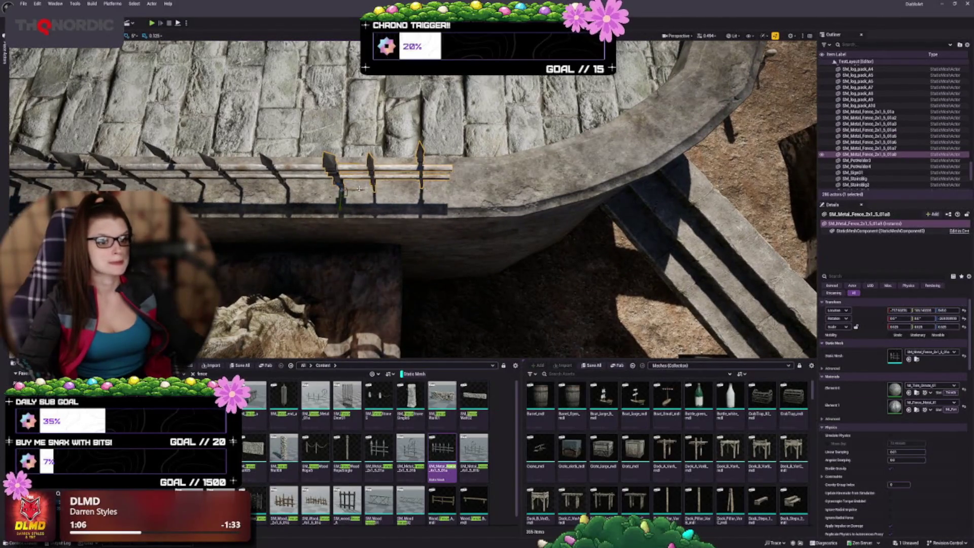
{"action": "left_click_drag", "start_coordinate": [362, 191], "coordinate": [485, 188]}
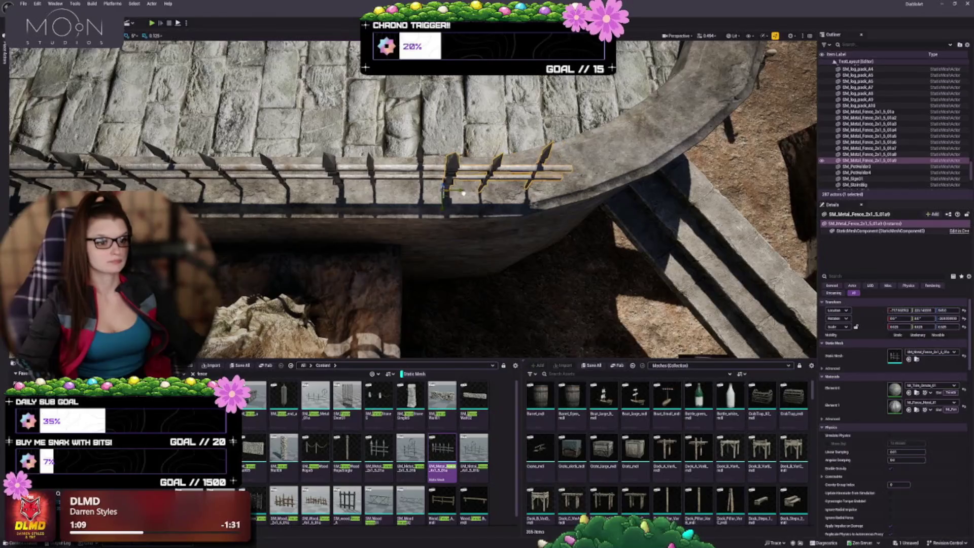
{"action": "scroll", "coordinate": [412, 186], "scroll_direction": "down", "scroll_amount": 3}
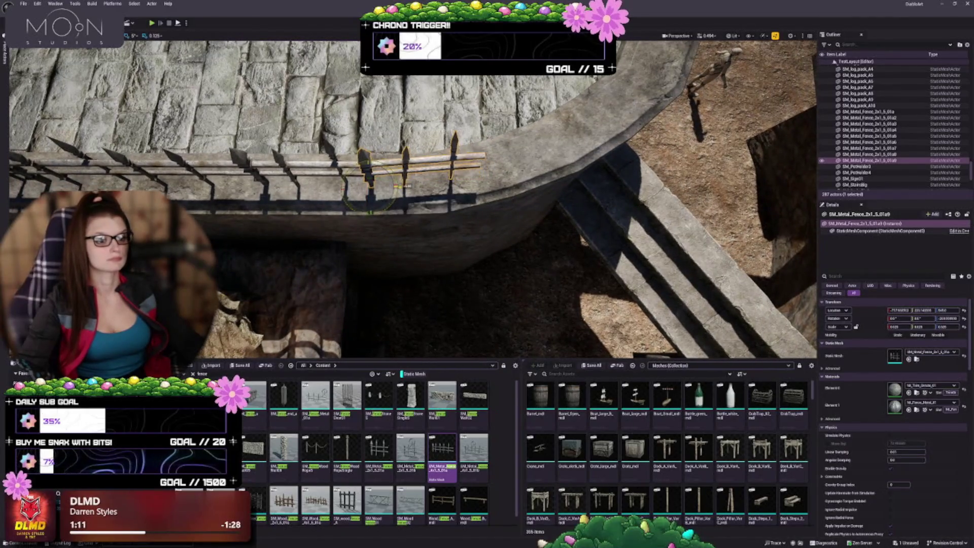
{"action": "left_click_drag", "start_coordinate": [406, 186], "coordinate": [411, 230]}
{"action": "mouse_move", "coordinate": [326, 190]}
{"action": "left_mouse_down"}
{"action": "mouse_move", "coordinate": [427, 213]}
{"action": "mouse_move", "coordinate": [431, 202]}
{"action": "mouse_move", "coordinate": [305, 203]}
{"action": "mouse_move", "coordinate": [419, 178]}
{"action": "left_mouse_up"}
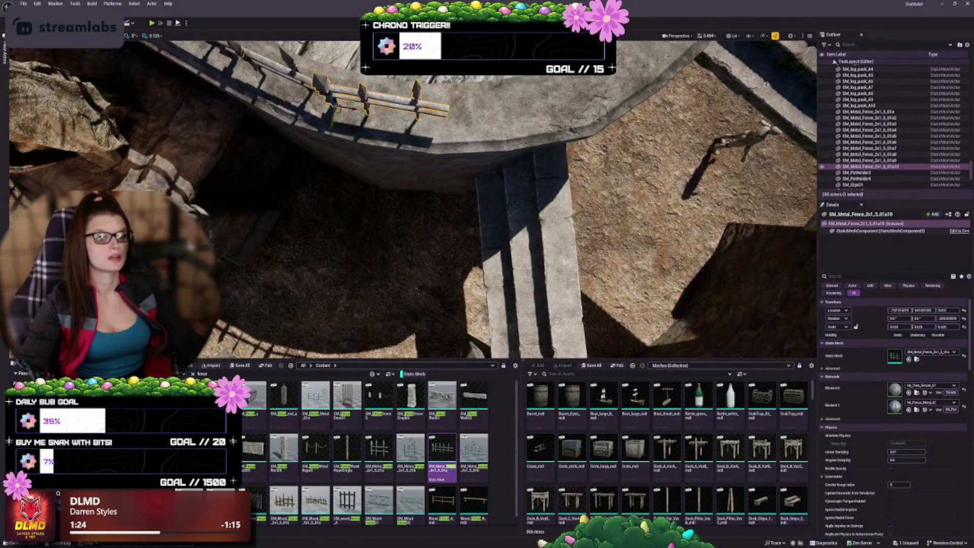
{"action": "left_click_drag", "start_coordinate": [335, 107], "coordinate": [465, 124], "text": "alt"}
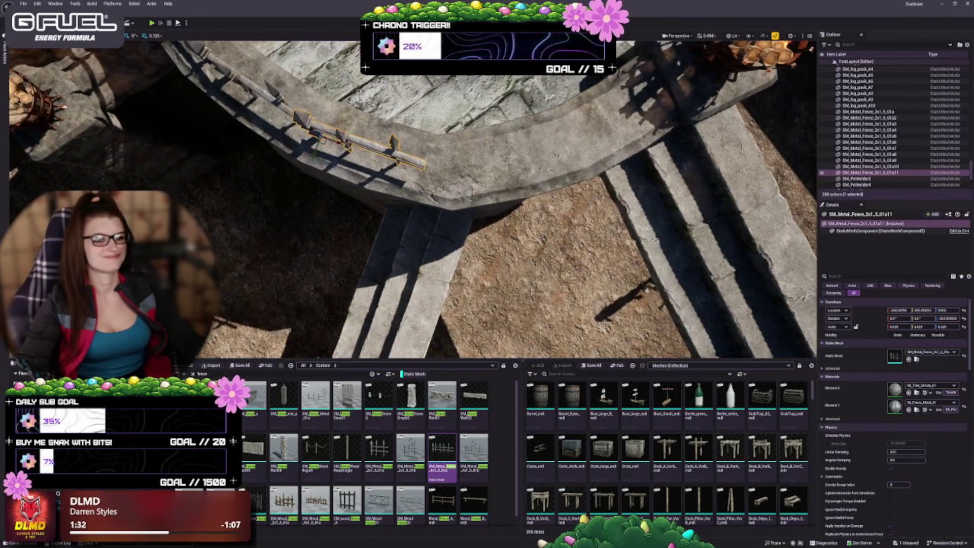
{"action": "left_click_drag", "start_coordinate": [336, 144], "coordinate": [425, 199]}
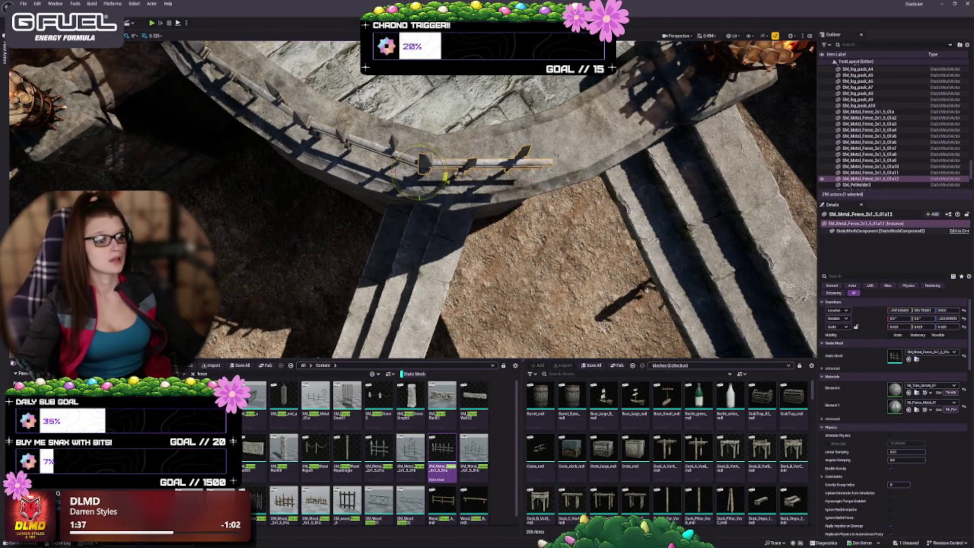
{"action": "left_click_drag", "start_coordinate": [438, 211], "coordinate": [438, 211]}
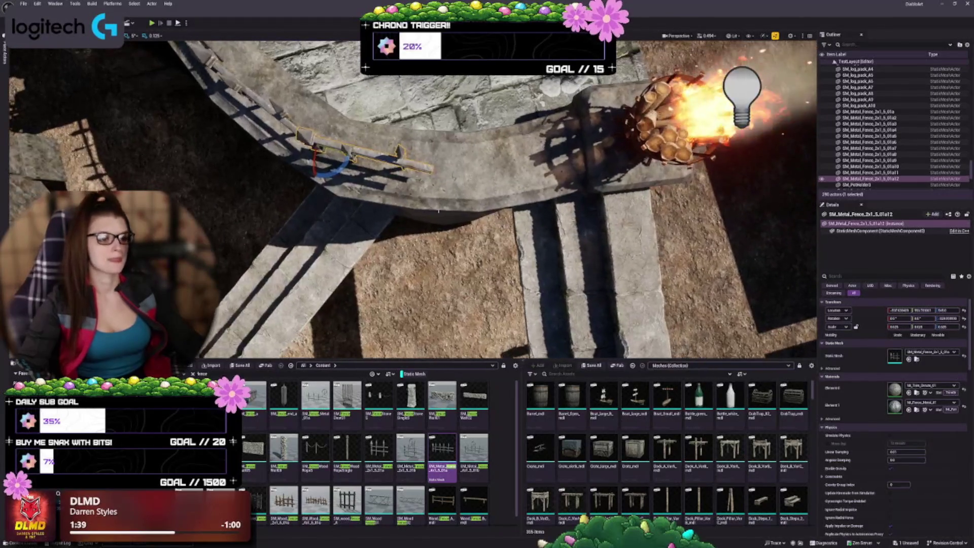
{"action": "mouse_move", "coordinate": [341, 153]}
{"action": "left_mouse_down"}
{"action": "mouse_move", "coordinate": [445, 183]}
{"action": "mouse_move", "coordinate": [463, 173]}
{"action": "left_mouse_up"}
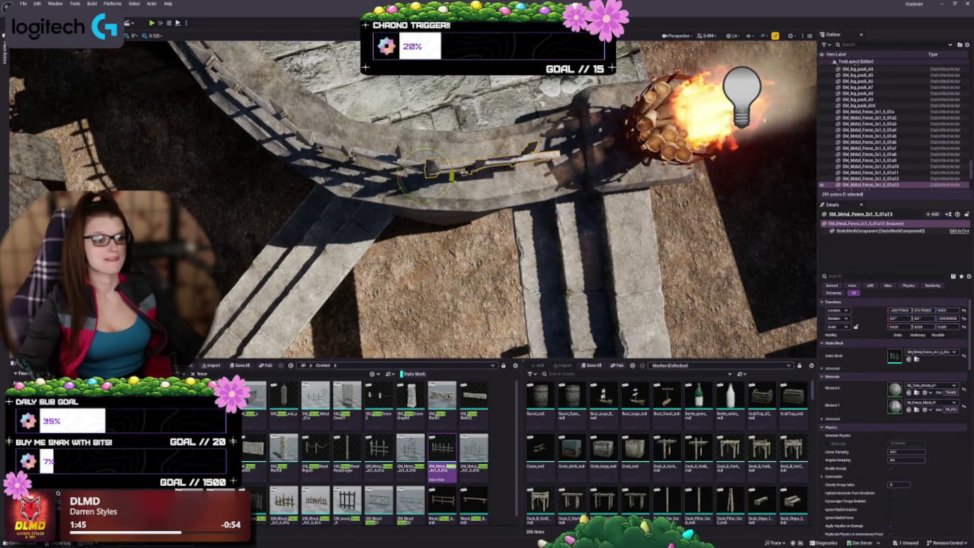
- Place SM_FenceWoodRopeSingle on the ledge beside the brazier, then delete it
{"action": "key", "text": "Right"}
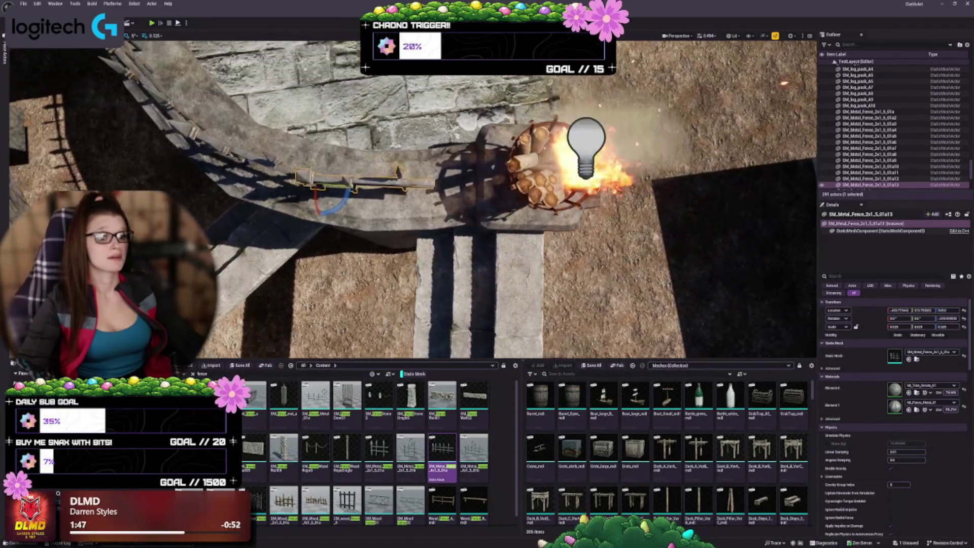
{"action": "key", "text": "Right"}
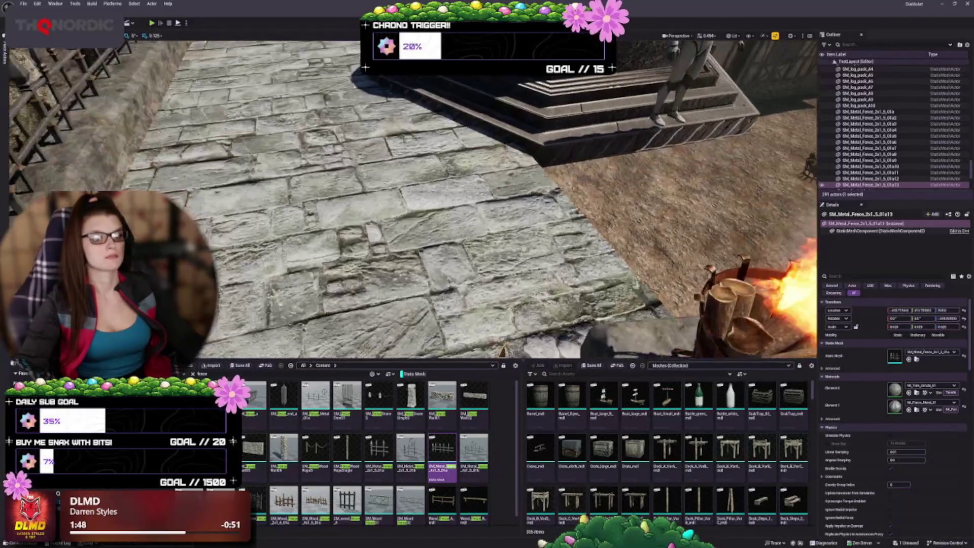
{"action": "key", "text": "Right"}
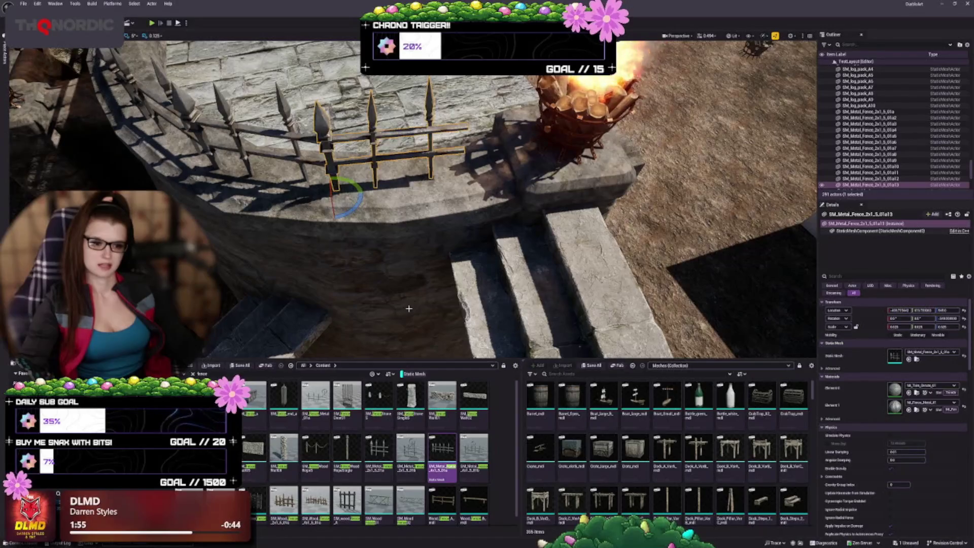
{"action": "scroll", "coordinate": [341, 475], "scroll_direction": "down", "scroll_amount": 1}
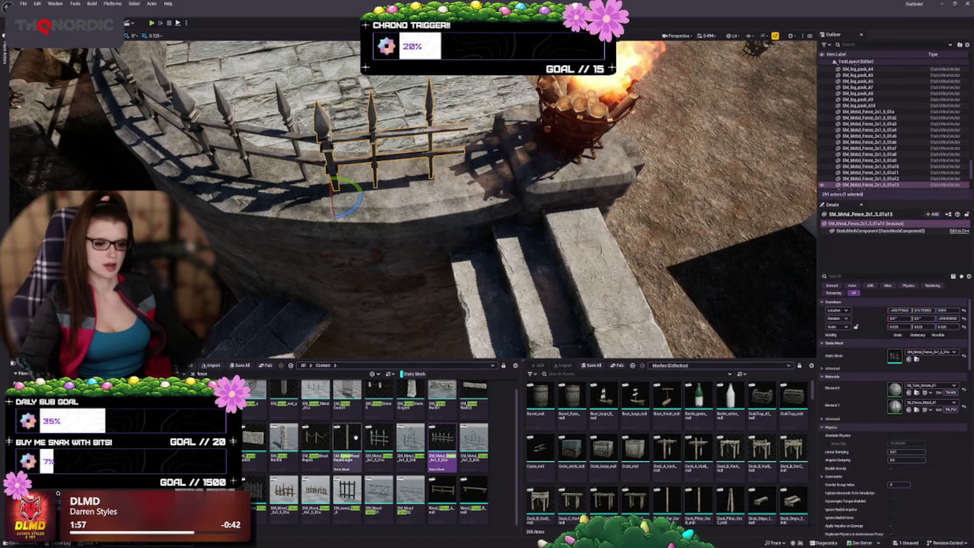
{"action": "scroll", "coordinate": [434, 451], "scroll_direction": "up", "scroll_amount": 1}
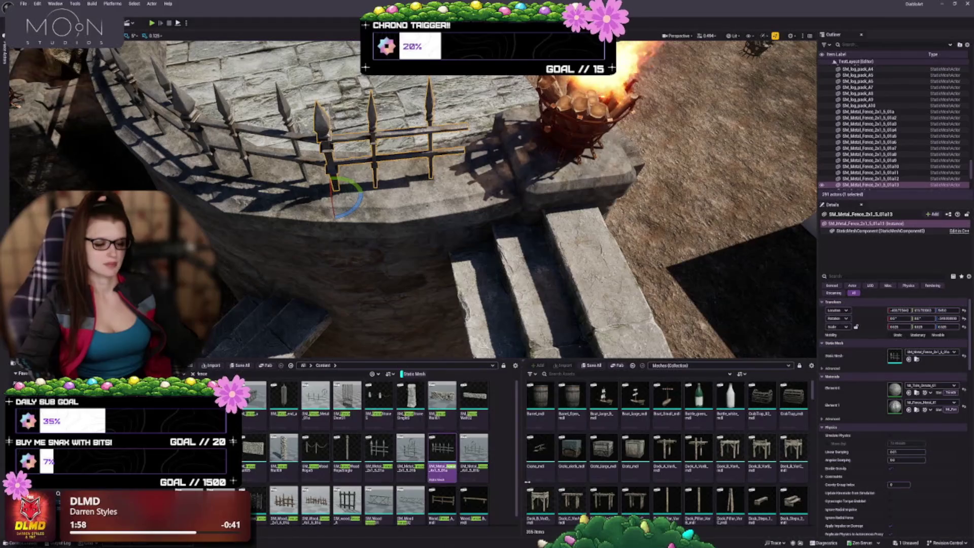
{"action": "mouse_move", "coordinate": [347, 457]}
{"action": "left_mouse_down"}
{"action": "mouse_move", "coordinate": [452, 172]}
{"action": "mouse_move", "coordinate": [466, 180]}
{"action": "left_mouse_up"}
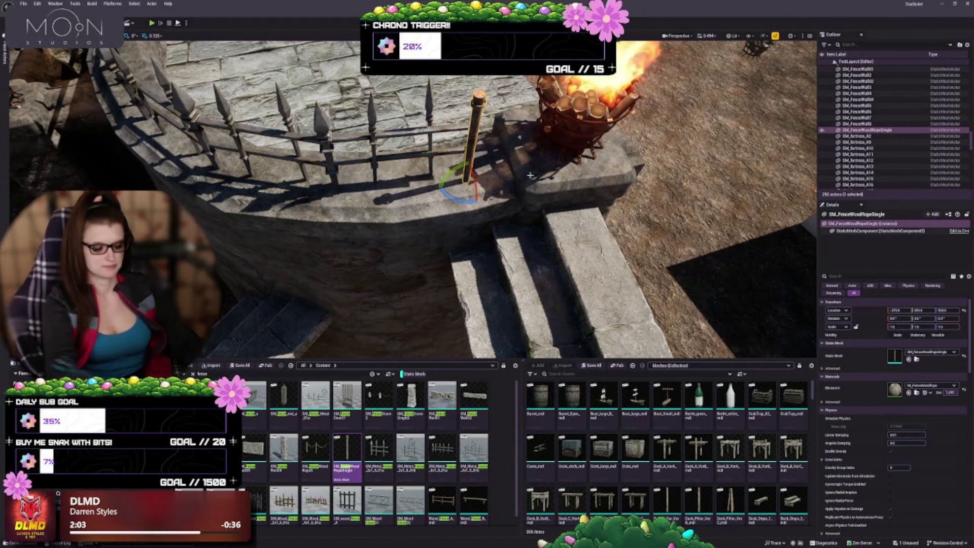
{"action": "key", "text": "Delete"}
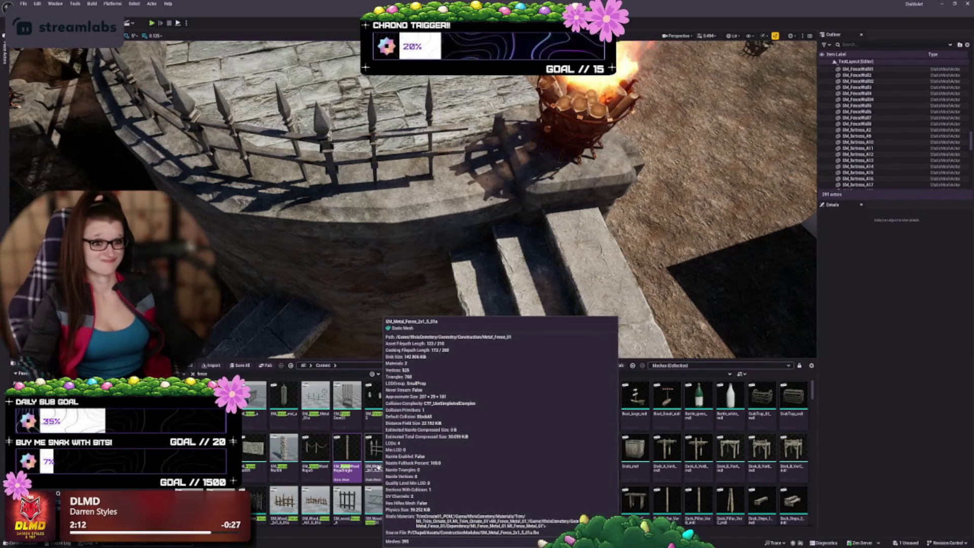
- Select the metal fence piece next to the lit brazier and focus the view on it
{"action": "key", "text": "1"}
{"action": "key", "text": "2"}
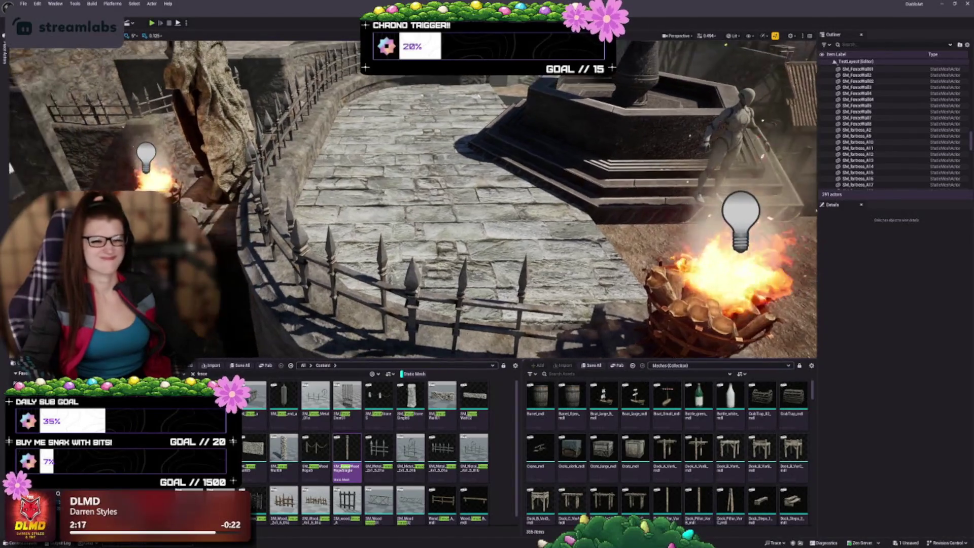
{"action": "key", "text": "3"}
{"action": "key", "text": "4"}
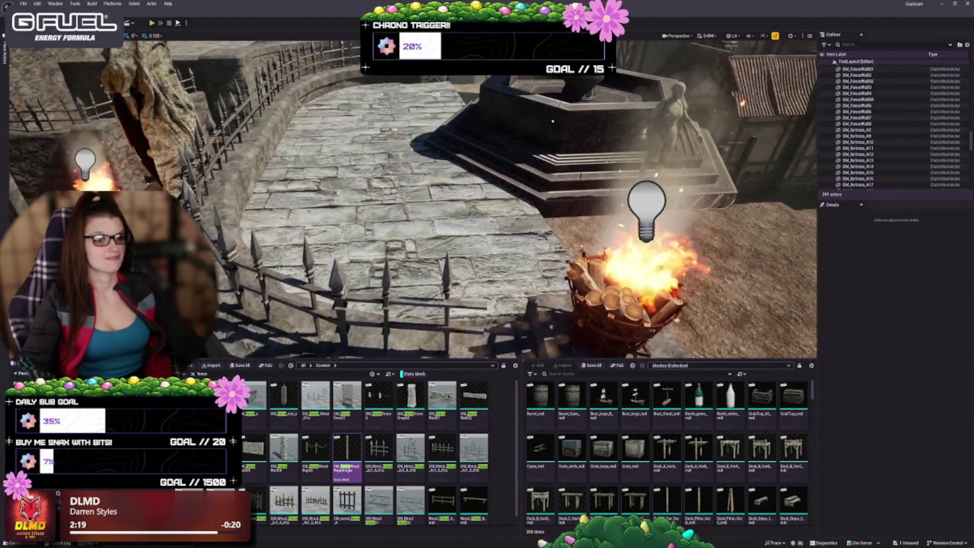
{"action": "left_click", "coordinate": [345, 260]}
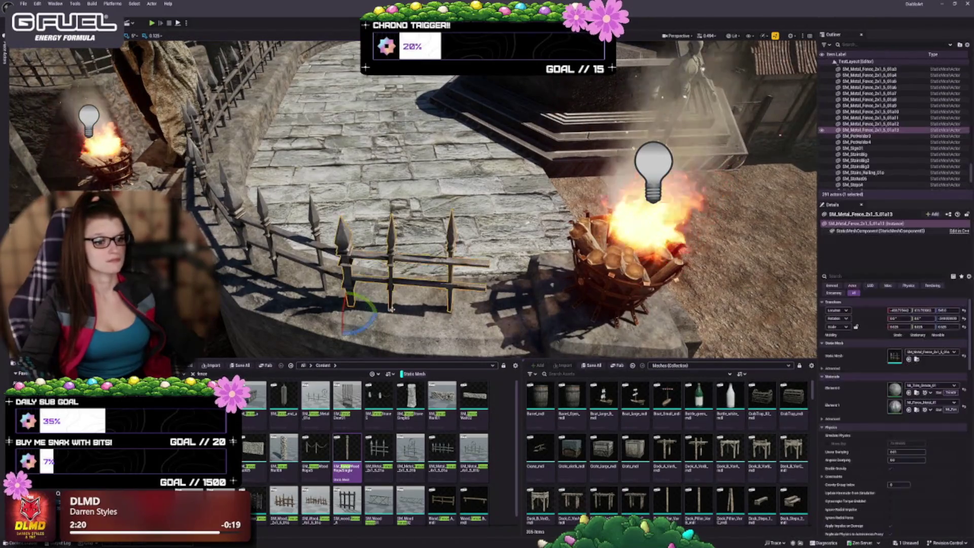
{"action": "key", "text": "f"}
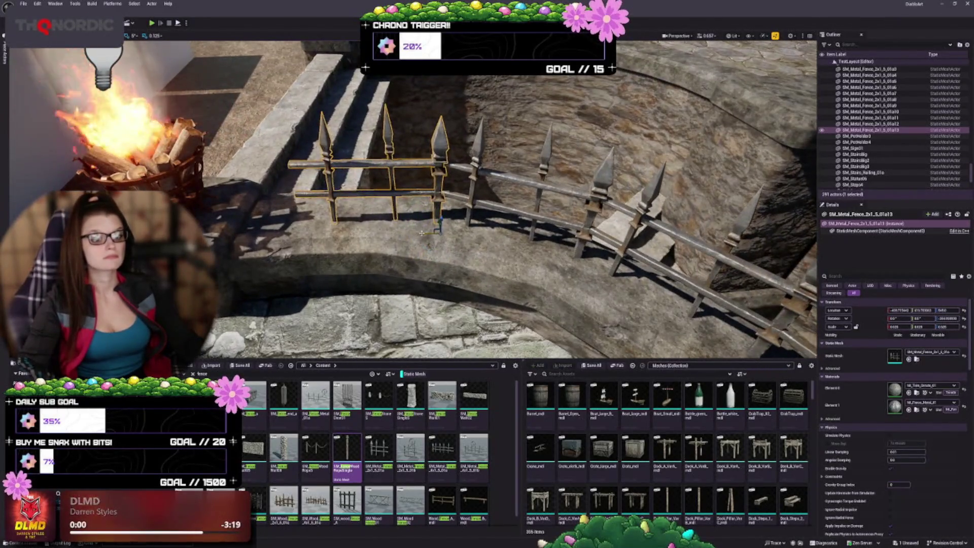
- Slide one fence left, slightly rotate the next section to the curve, and close the gap
{"action": "left_click_drag", "start_coordinate": [422, 233], "coordinate": [381, 232]}
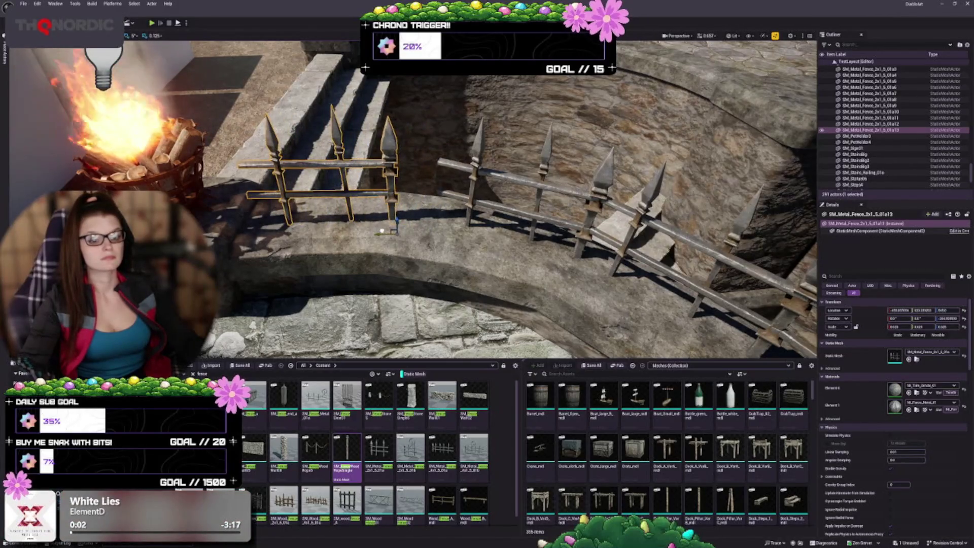
{"action": "left_click", "coordinate": [465, 206]}
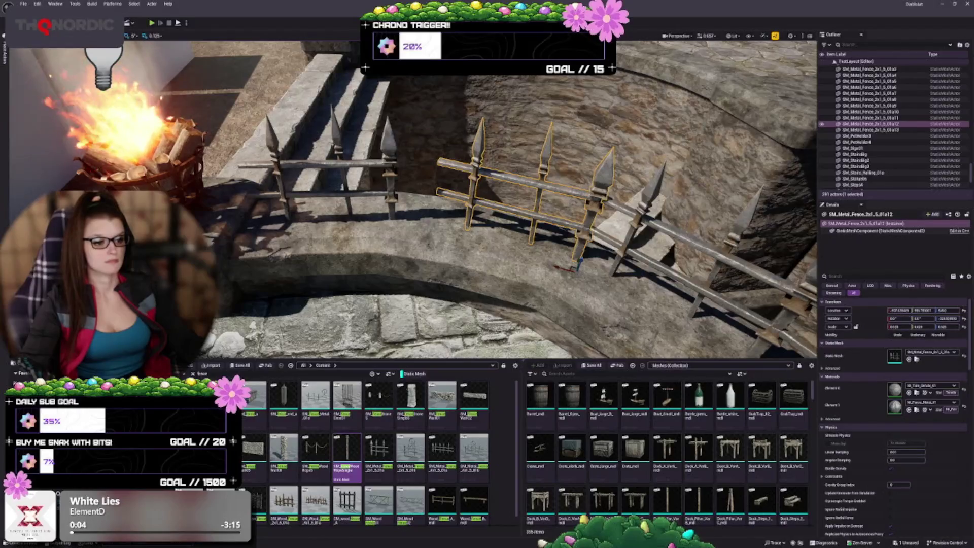
{"action": "key", "text": "d"}
{"action": "left_click_drag", "start_coordinate": [525, 271], "coordinate": [495, 258]}
{"action": "key", "text": "w"}
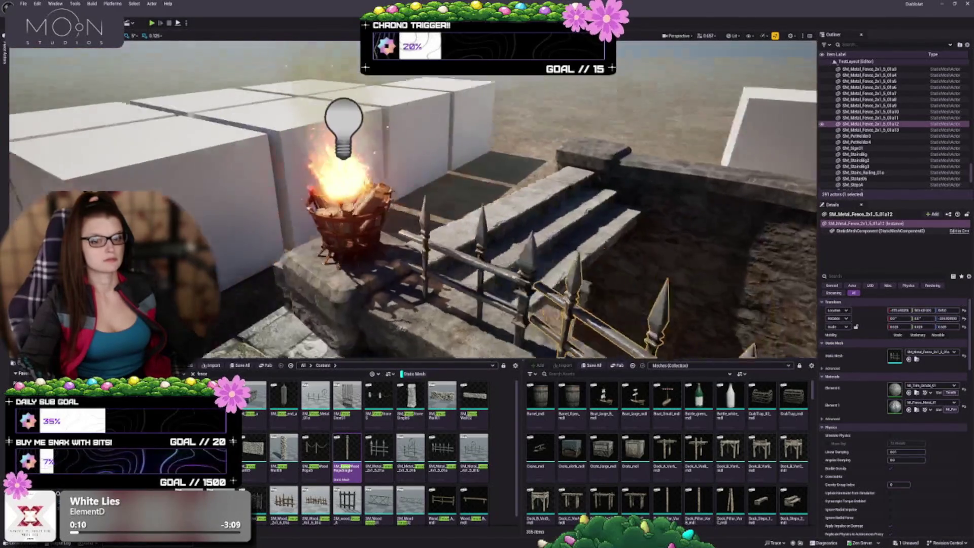
{"action": "key", "text": "f"}
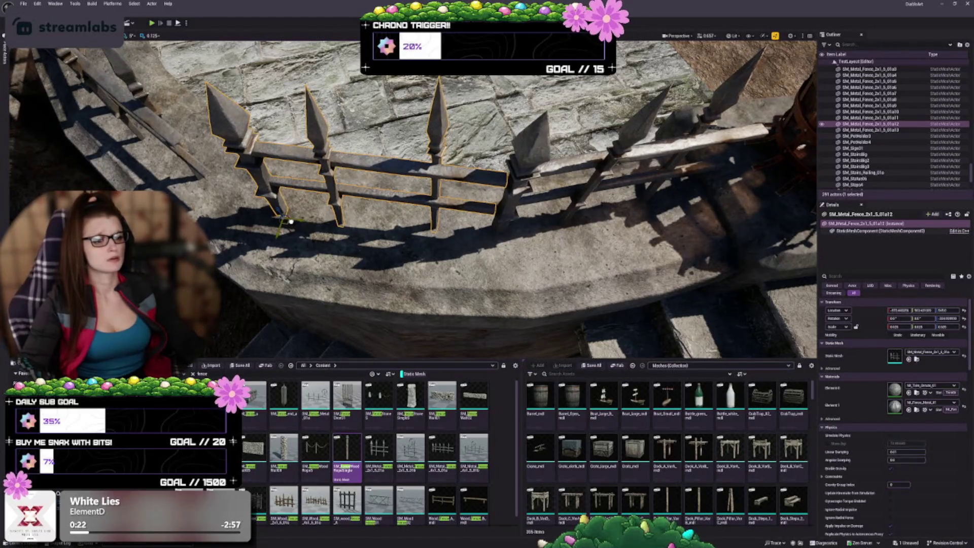
{"action": "left_click_drag", "start_coordinate": [291, 222], "coordinate": [295, 219]}
- Rotate the middle fence section slightly to match the wall's curve
{"action": "left_click_drag", "start_coordinate": [344, 237], "coordinate": [252, 248]}
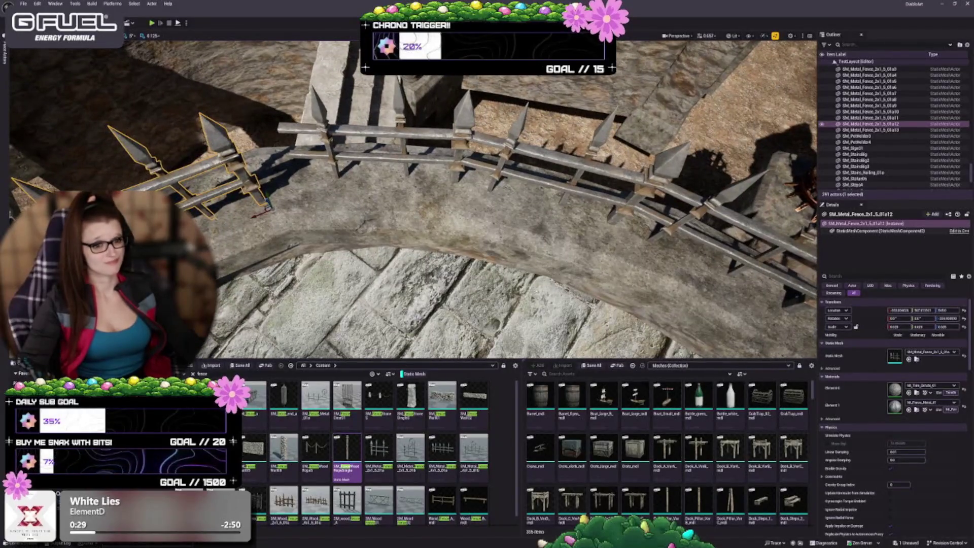
{"action": "left_click", "coordinate": [396, 133]}
{"action": "key", "text": "e"}
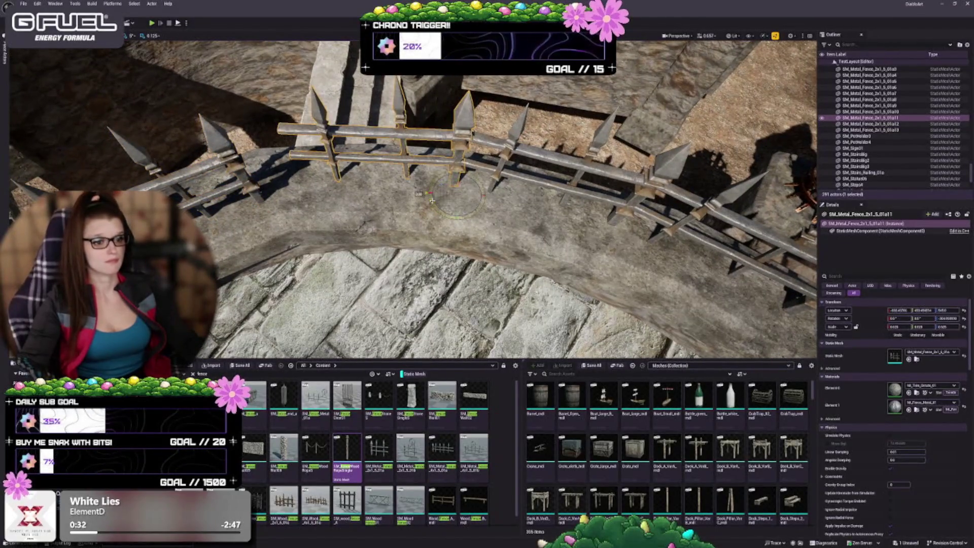
{"action": "left_click_drag", "start_coordinate": [435, 203], "coordinate": [441, 210]}
{"action": "key", "text": "w"}
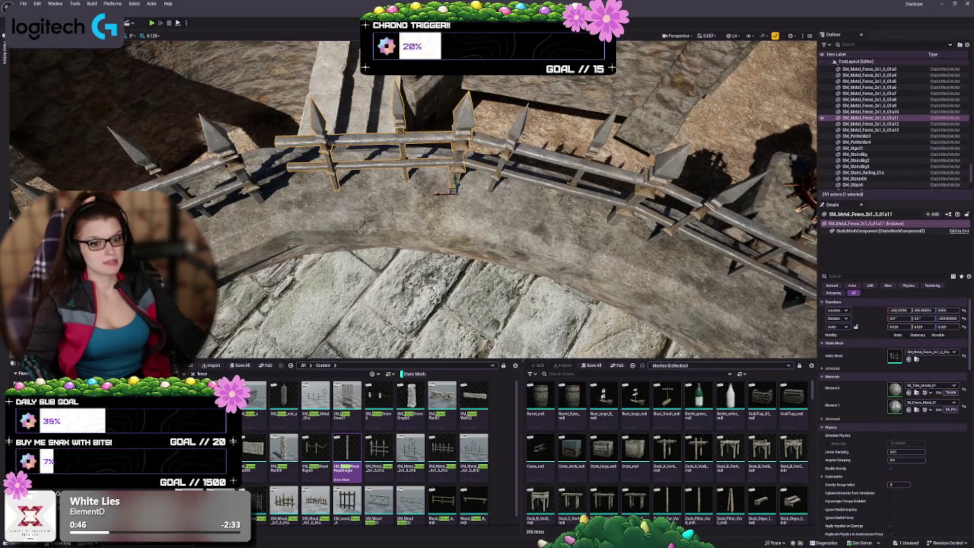
- Slide fence section 01a11 left along the curved wall and fine-tune its position
{"action": "left_click_drag", "start_coordinate": [311, 190], "coordinate": [311, 189]}
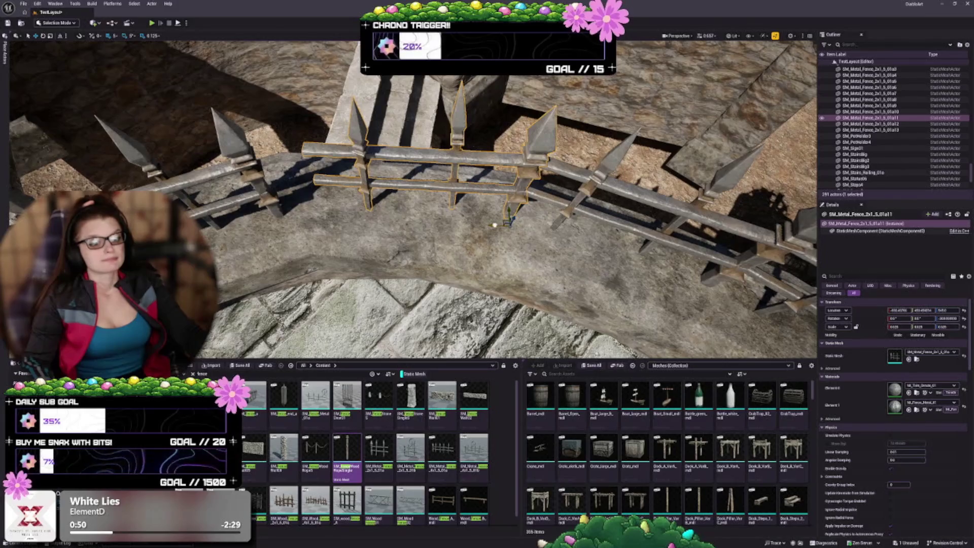
{"action": "mouse_move", "coordinate": [510, 222]}
{"action": "left_mouse_down"}
{"action": "mouse_move", "coordinate": [460, 223]}
{"action": "mouse_move", "coordinate": [460, 236]}
{"action": "left_mouse_up"}
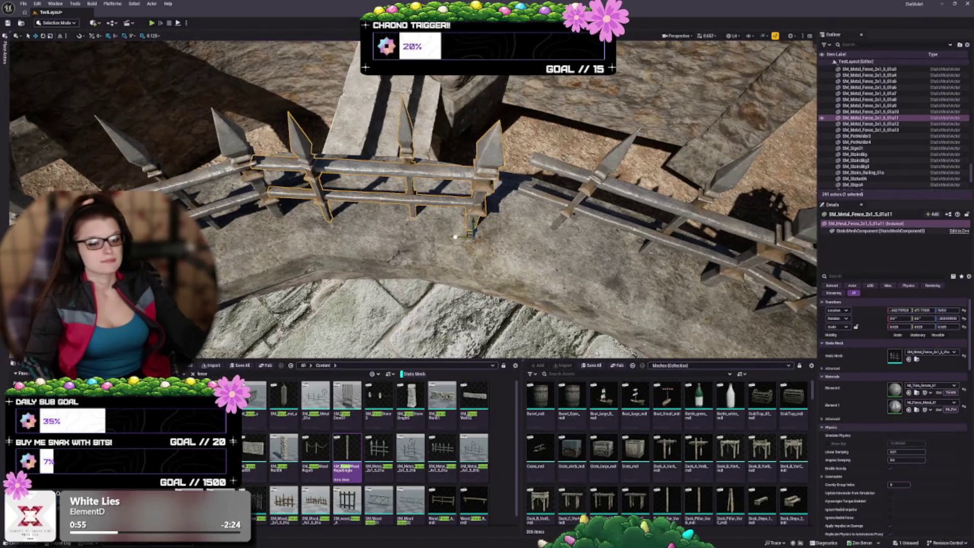
{"action": "left_click_drag", "start_coordinate": [455, 237], "coordinate": [453, 237]}
{"action": "scroll", "coordinate": [454, 237], "scroll_direction": "up", "scroll_amount": 5}
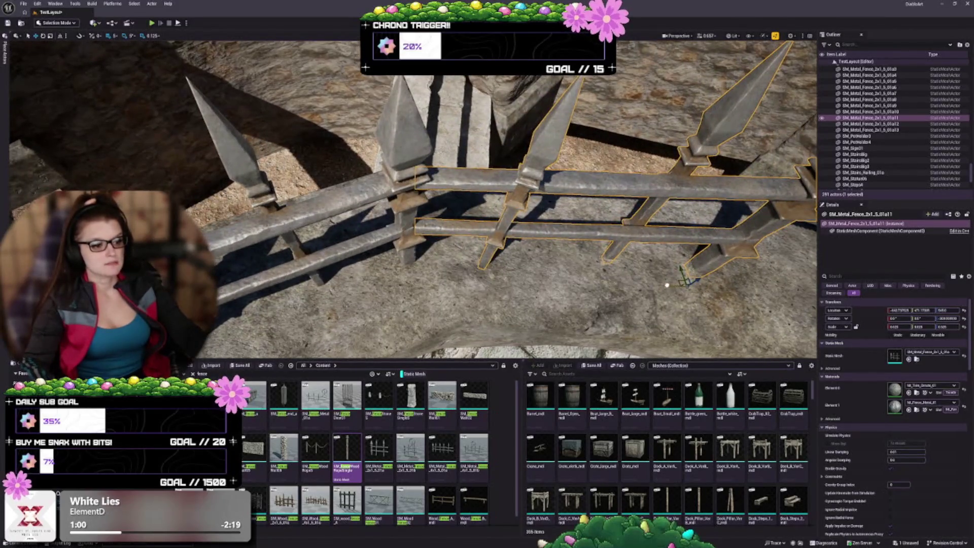
- Move fence section 01a12 up-left so it meets its neighbouring fence
{"action": "key", "text": "Escape"}
{"action": "left_click_drag", "start_coordinate": [667, 286], "coordinate": [396, 272]}
{"action": "left_click", "coordinate": [533, 121]}
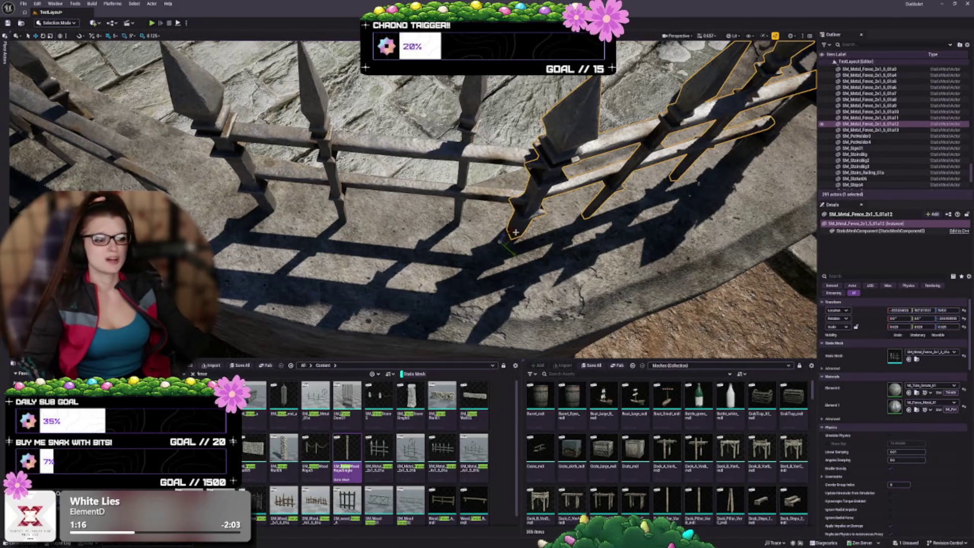
{"action": "left_click", "coordinate": [492, 197]}
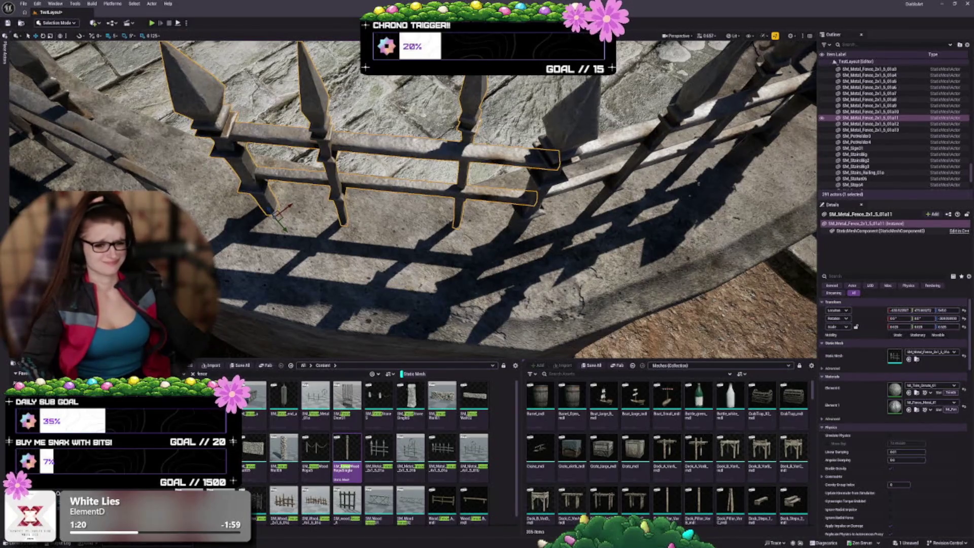
{"action": "mouse_move", "coordinate": [290, 205]}
{"action": "left_mouse_down"}
{"action": "mouse_move", "coordinate": [287, 241]}
{"action": "mouse_move", "coordinate": [288, 195]}
{"action": "left_mouse_up"}
{"action": "key", "text": "Escape"}
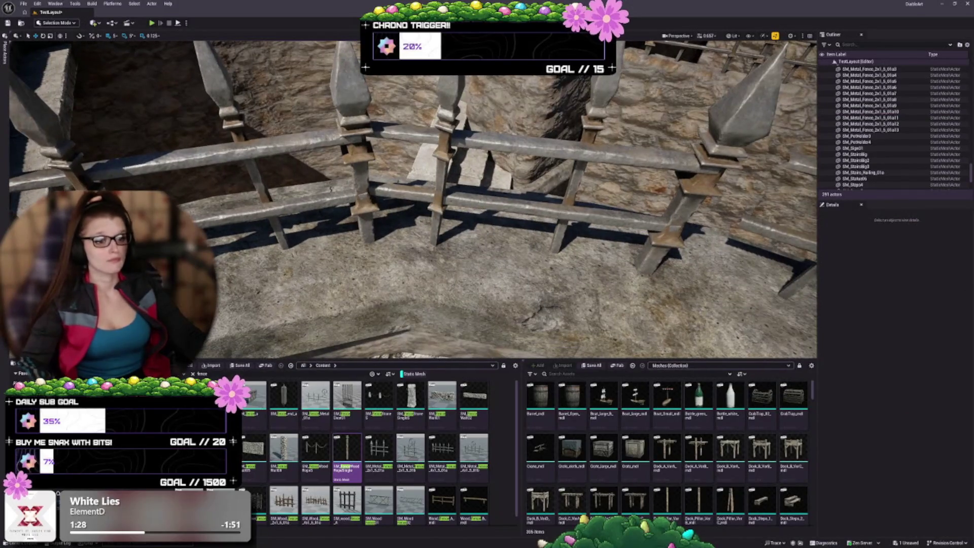
- Frame the fence sections from the Outliner and shift fence 01a10 left to line up the rails
{"action": "left_click", "coordinate": [508, 145]}
{"action": "mouse_move", "coordinate": [508, 145]}
{"action": "left_mouse_down"}
{"action": "mouse_move", "coordinate": [508, 127]}
{"action": "mouse_move", "coordinate": [467, 117]}
{"action": "left_mouse_up"}
{"action": "left_click_drag", "start_coordinate": [358, 193], "coordinate": [358, 176]}
{"action": "double_click", "coordinate": [871, 123]}
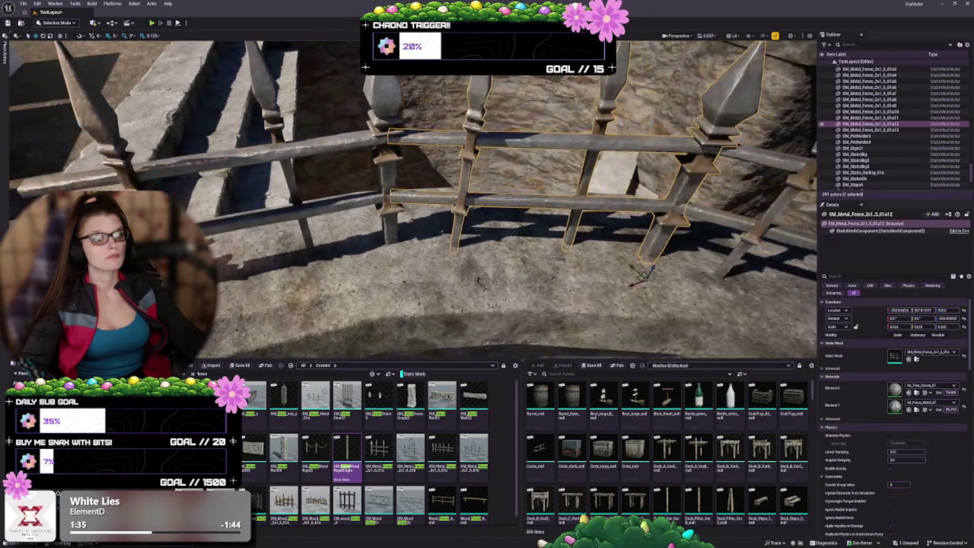
{"action": "double_click", "coordinate": [870, 130]}
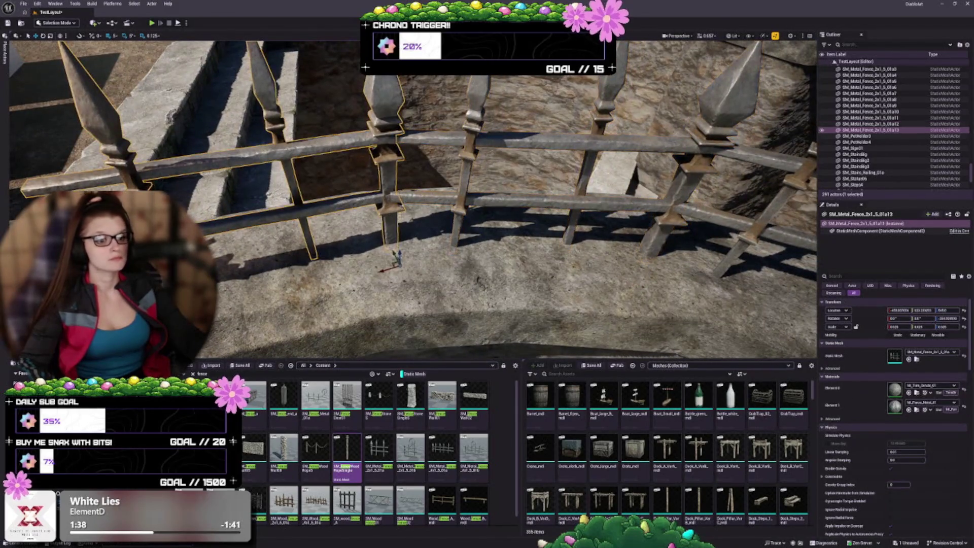
{"action": "double_click", "coordinate": [870, 124]}
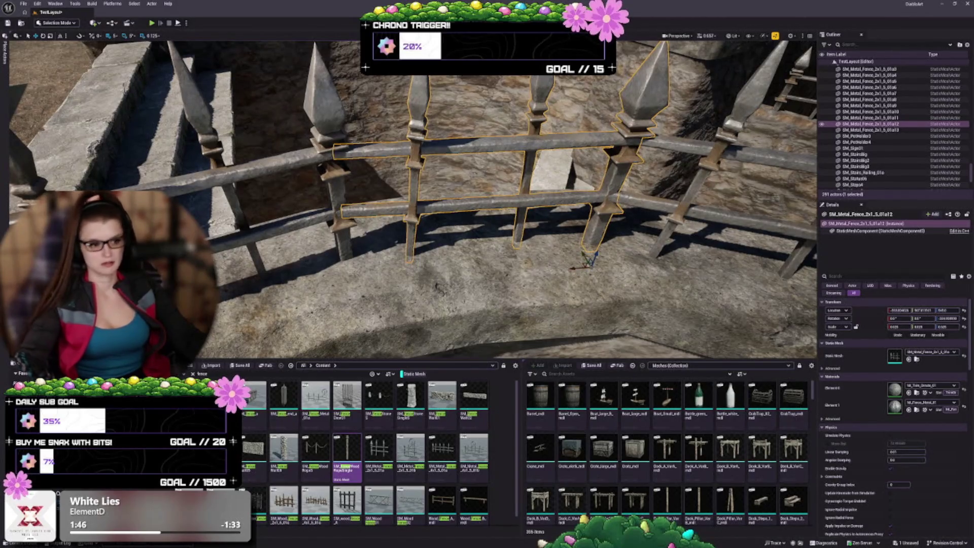
{"action": "left_click_drag", "start_coordinate": [572, 270], "coordinate": [568, 269]}
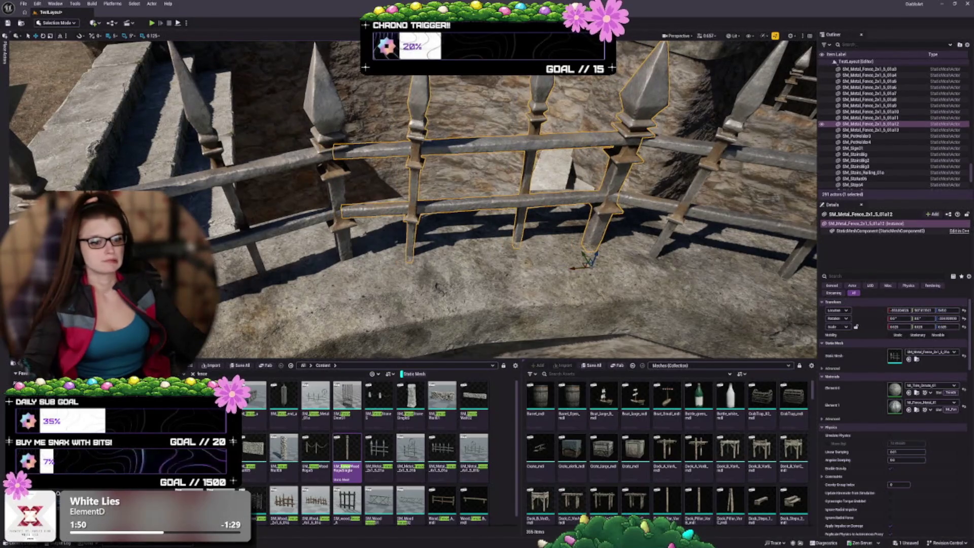
{"action": "left_click_drag", "start_coordinate": [566, 269], "coordinate": [566, 360]}
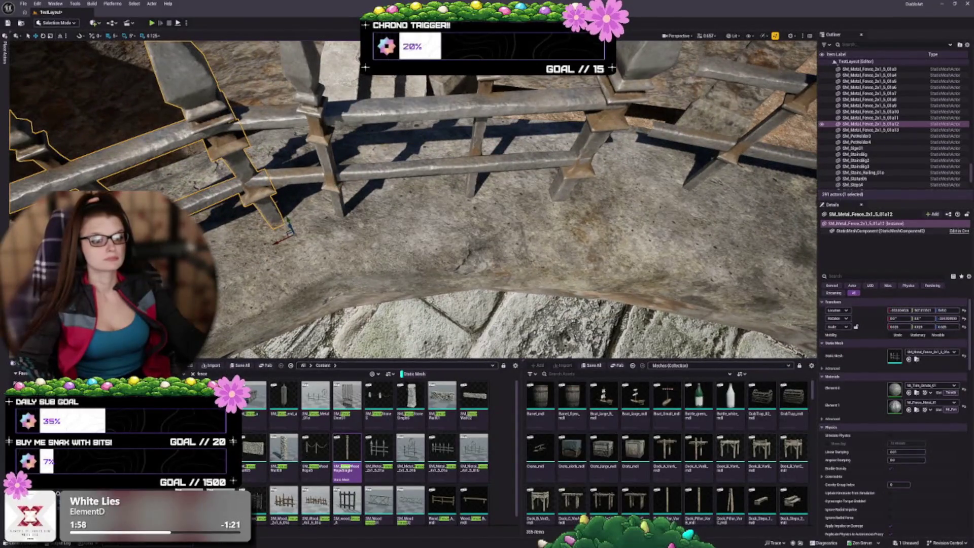
- Slide the centre fence near the fire basket along the rail until it joins its neighbour
{"action": "left_click", "coordinate": [457, 152]}
{"action": "left_click_drag", "start_coordinate": [362, 198], "coordinate": [421, 198]}
{"action": "left_click", "coordinate": [416, 163]}
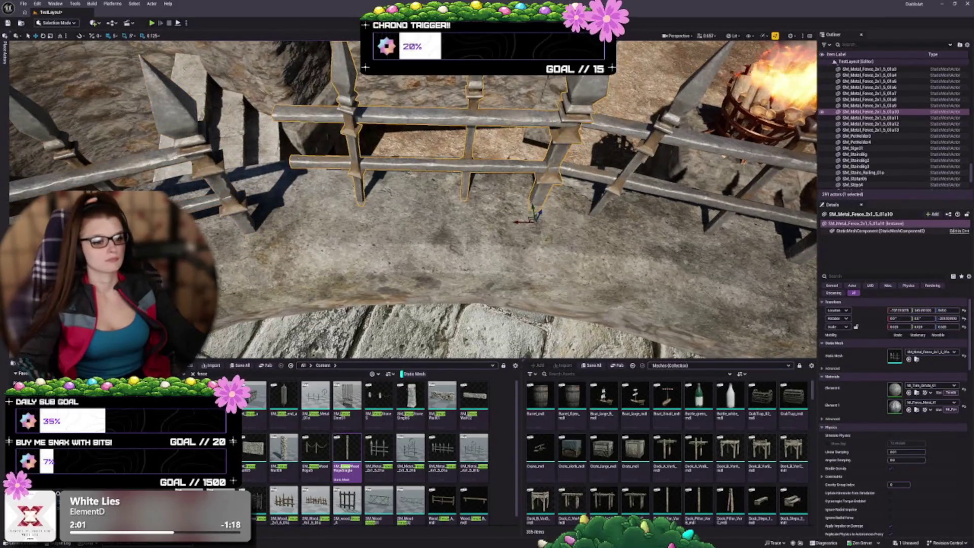
{"action": "left_click_drag", "start_coordinate": [513, 227], "coordinate": [507, 223]}
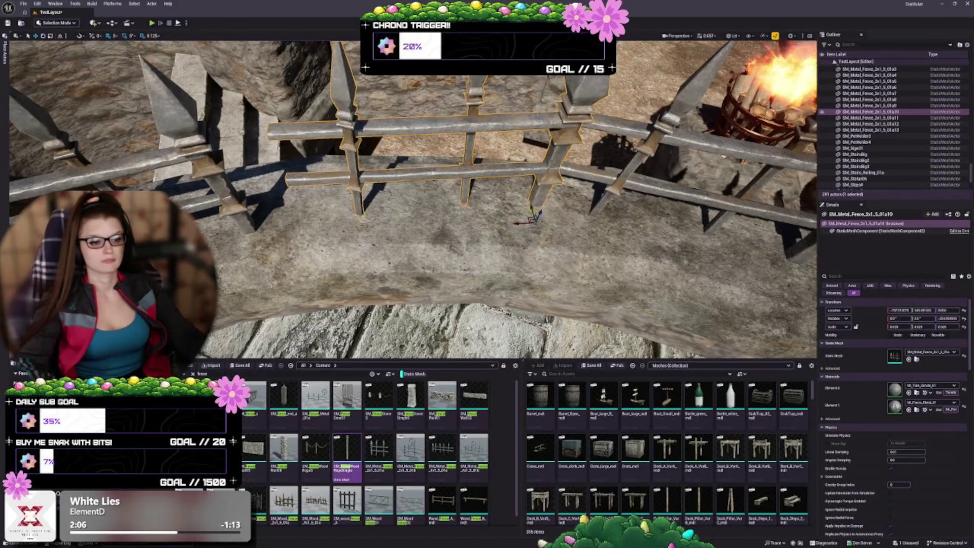
{"action": "left_click_drag", "start_coordinate": [529, 219], "coordinate": [483, 231]}
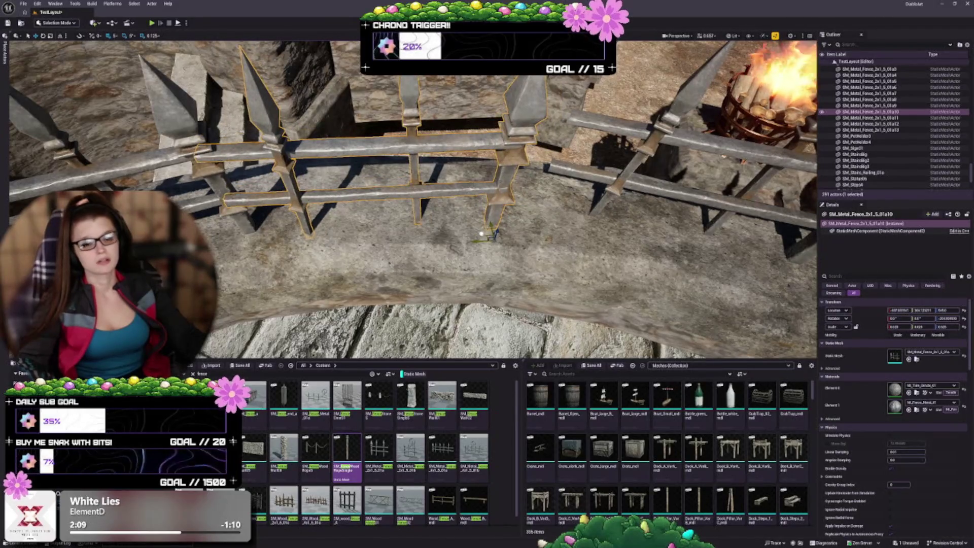
{"action": "left_click_drag", "start_coordinate": [481, 231], "coordinate": [409, 200]}
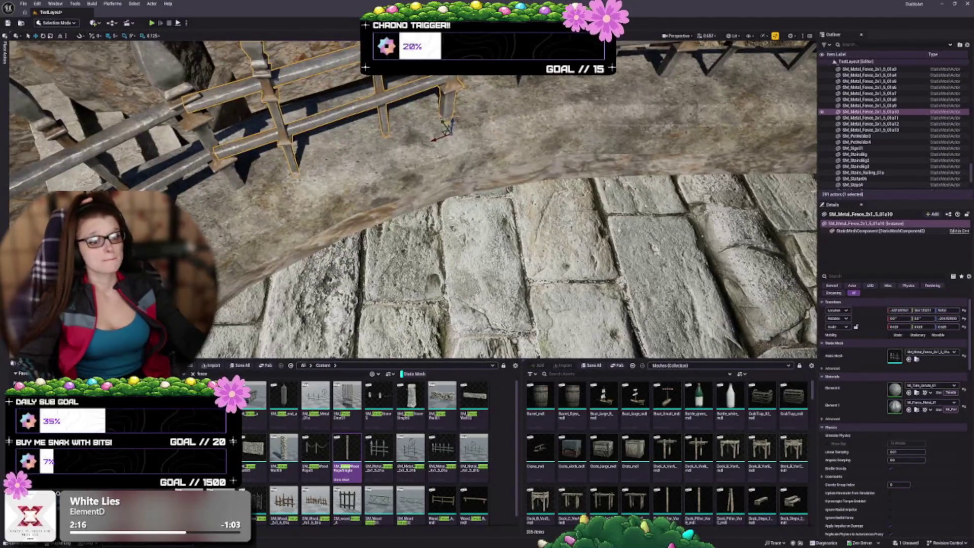
{"action": "left_click_drag", "start_coordinate": [444, 122], "coordinate": [466, 184]}
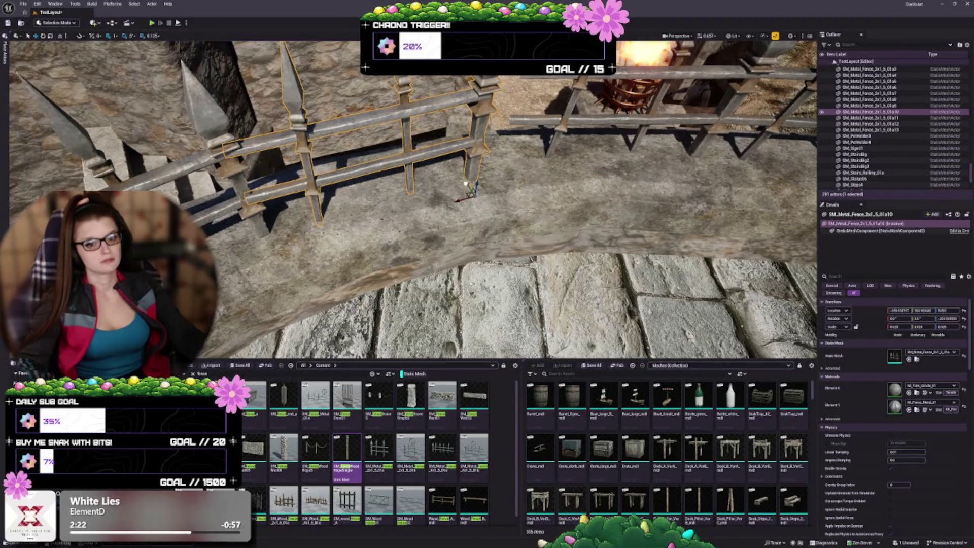
{"action": "key", "text": "Escape"}
{"action": "mouse_move", "coordinate": [339, 233]}
{"action": "left_mouse_down"}
{"action": "mouse_move", "coordinate": [284, 228]}
{"action": "mouse_move", "coordinate": [264, 213]}
{"action": "mouse_move", "coordinate": [254, 238]}
{"action": "left_mouse_up"}
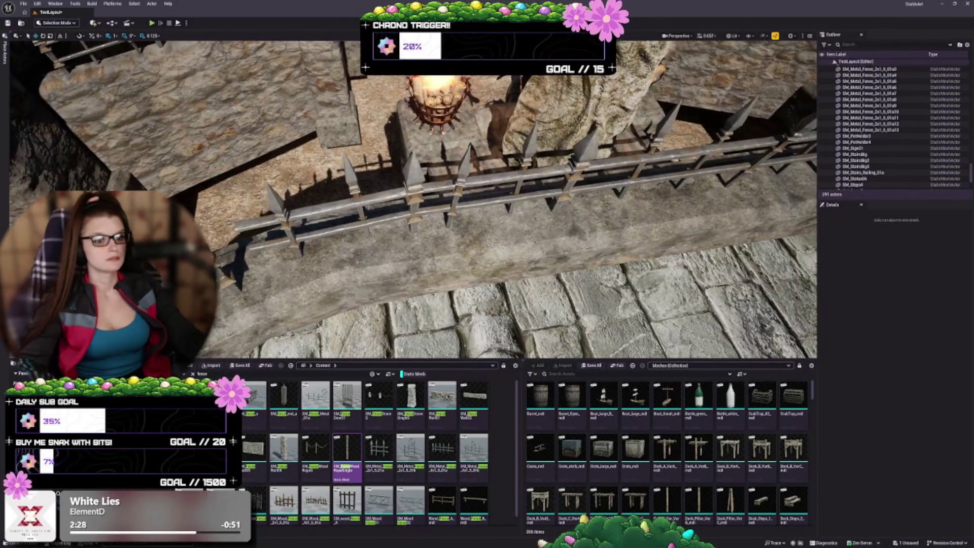
- Scale the adjacent SM_Metal_Fence section longer toward the left to meet its neighbours
{"action": "left_click", "coordinate": [366, 193]}
{"action": "left_click_drag", "start_coordinate": [366, 193], "coordinate": [340, 195]}
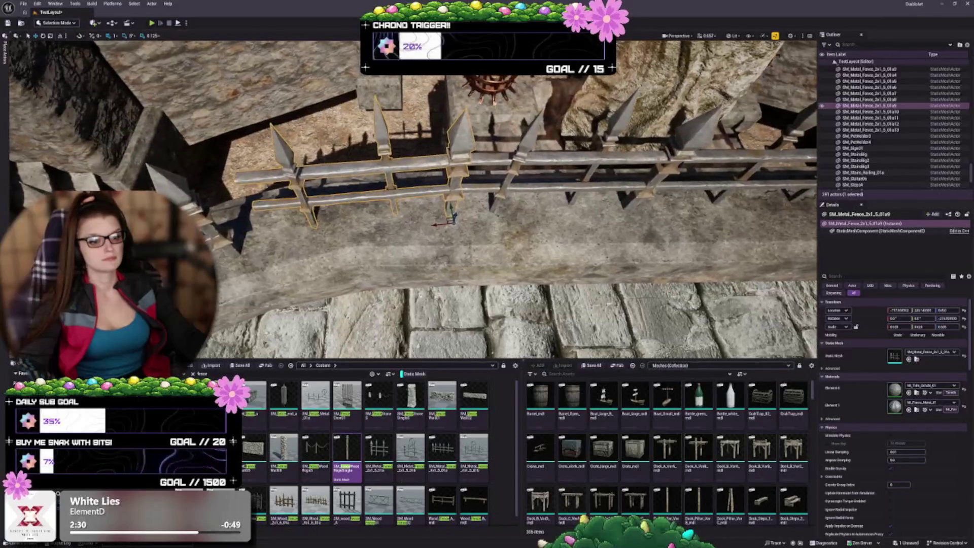
{"action": "left_click_drag", "start_coordinate": [432, 236], "coordinate": [457, 228]}
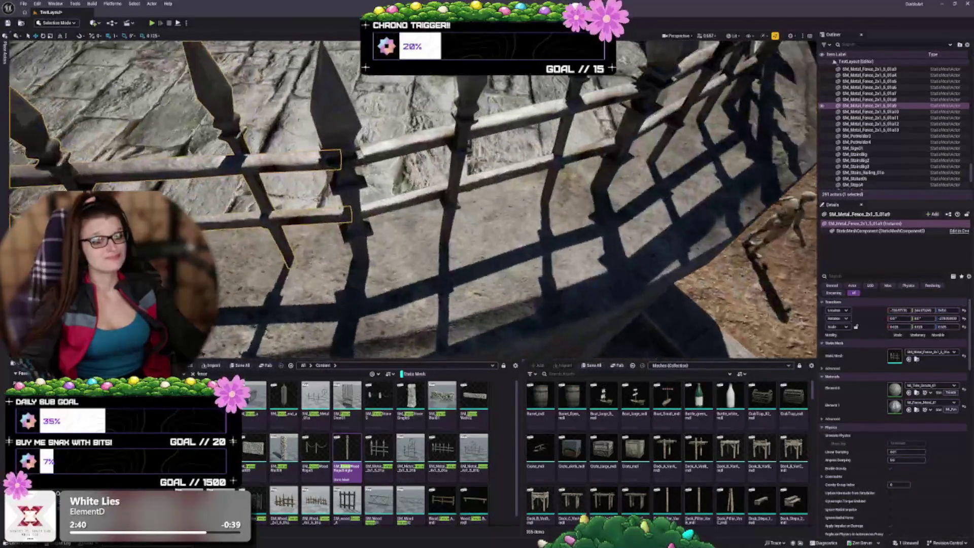
{"action": "left_click_drag", "start_coordinate": [456, 229], "coordinate": [492, 274]}
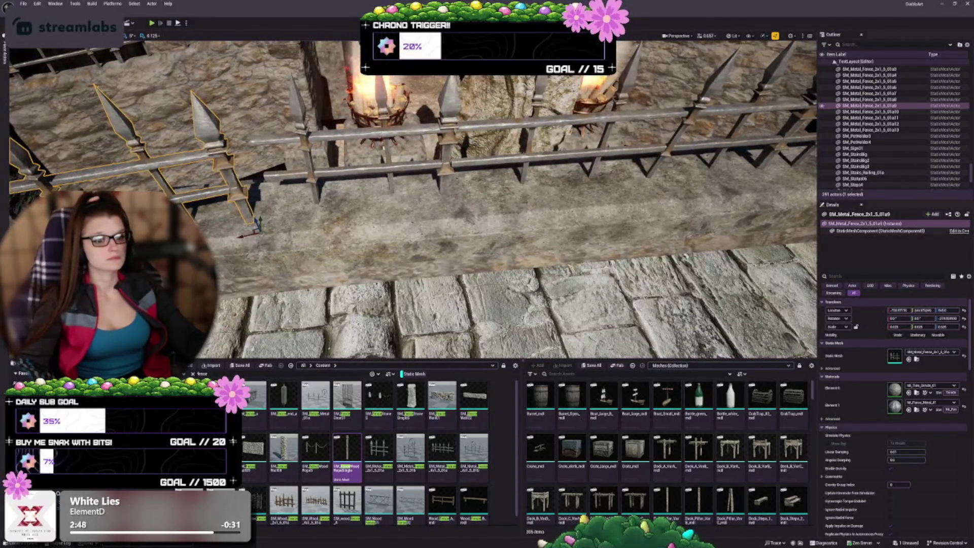
{"action": "left_click", "coordinate": [869, 99]}
{"action": "key", "text": "f"}
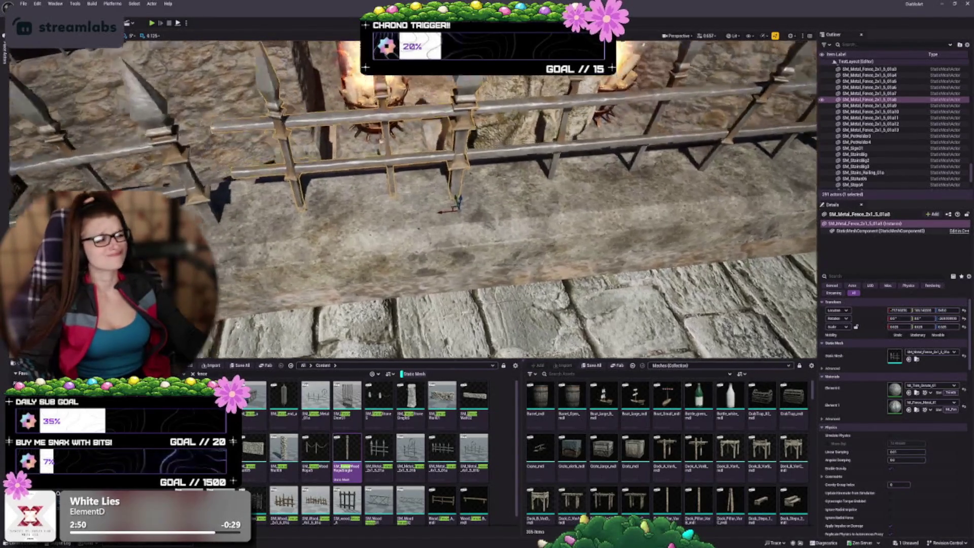
{"action": "left_click_drag", "start_coordinate": [487, 203], "coordinate": [489, 208]}
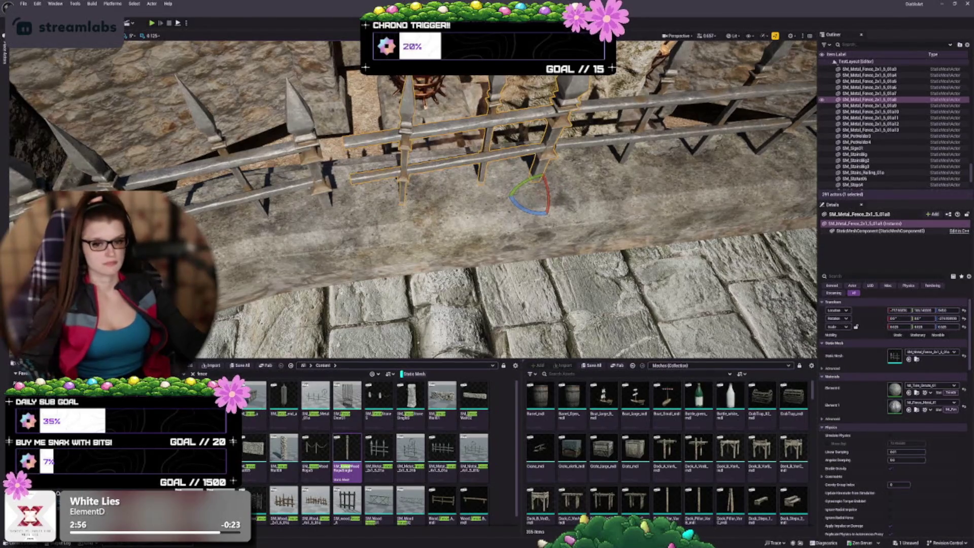
{"action": "left_click_drag", "start_coordinate": [487, 203], "coordinate": [490, 206]}
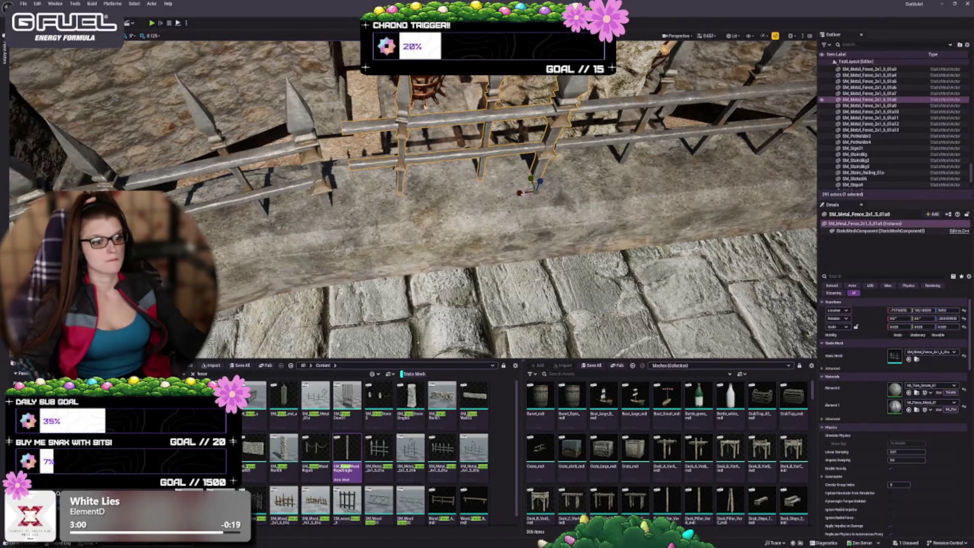
{"action": "mouse_move", "coordinate": [519, 193]}
{"action": "left_mouse_down"}
{"action": "mouse_move", "coordinate": [464, 203]}
{"action": "mouse_move", "coordinate": [480, 231]}
{"action": "mouse_move", "coordinate": [477, 221]}
{"action": "mouse_move", "coordinate": [456, 249]}
{"action": "mouse_move", "coordinate": [452, 228]}
{"action": "left_mouse_up"}
{"action": "double_click", "coordinate": [869, 106]}
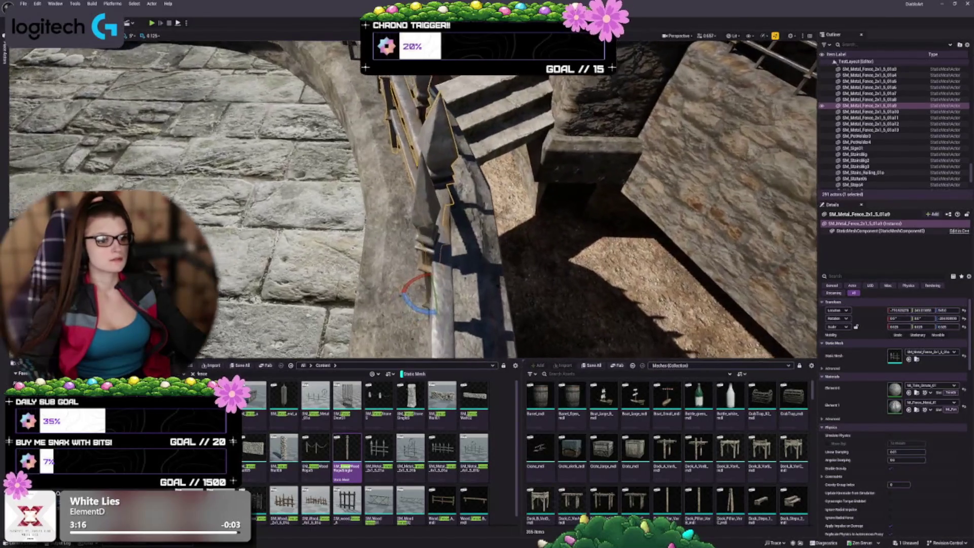
- Nudge the spiked fence section slightly right along the ledge
{"action": "left_click_drag", "start_coordinate": [485, 258], "coordinate": [485, 258]}
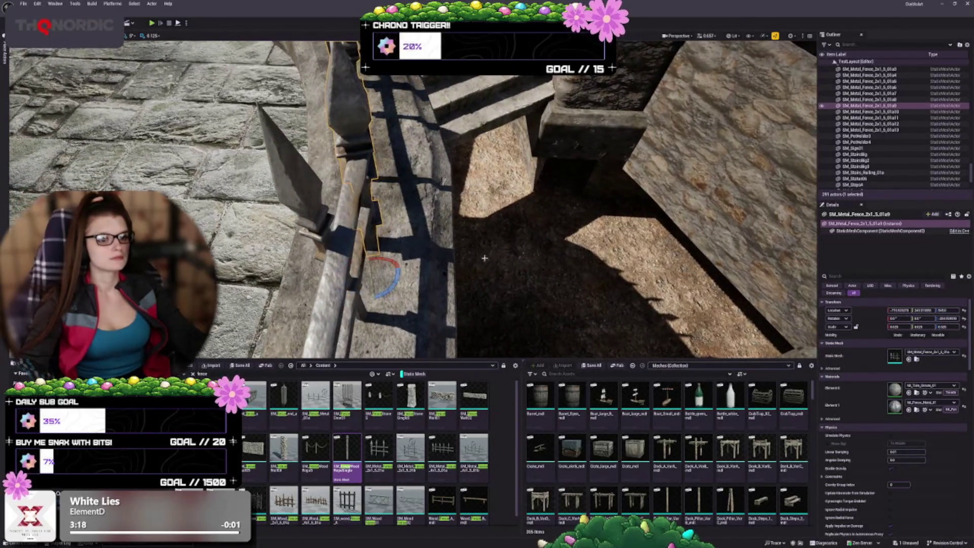
{"action": "left_click_drag", "start_coordinate": [391, 270], "coordinate": [395, 269]}
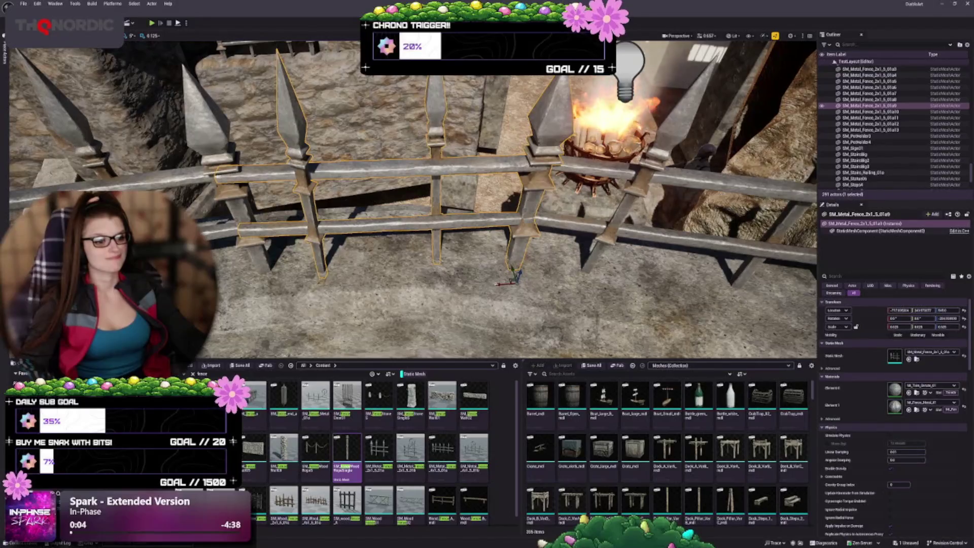
{"action": "left_click_drag", "start_coordinate": [500, 285], "coordinate": [503, 284]}
- Rotate the neighbouring fence section to follow the ledge's curve, then deselect it
{"action": "left_click", "coordinate": [868, 112]}
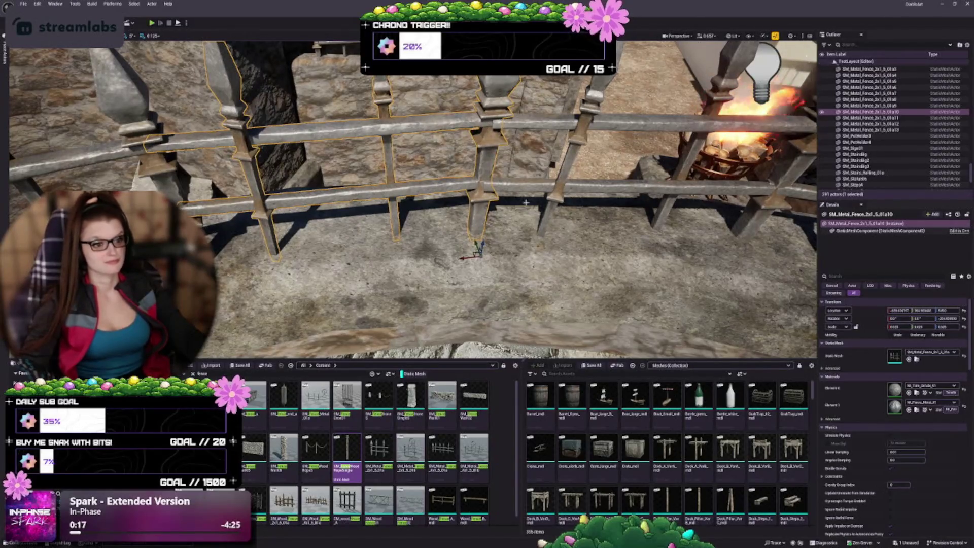
{"action": "left_click", "coordinate": [868, 106]}
{"action": "left_click_drag", "start_coordinate": [503, 284], "coordinate": [509, 253]}
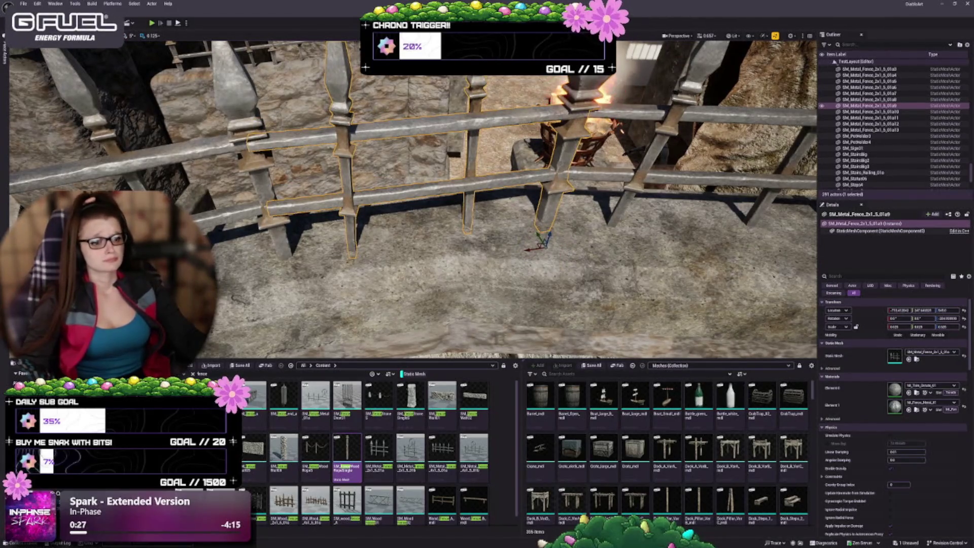
{"action": "key", "text": "e"}
{"action": "left_click_drag", "start_coordinate": [540, 264], "coordinate": [509, 254]}
{"action": "key", "text": "w"}
{"action": "key", "text": "Escape"}
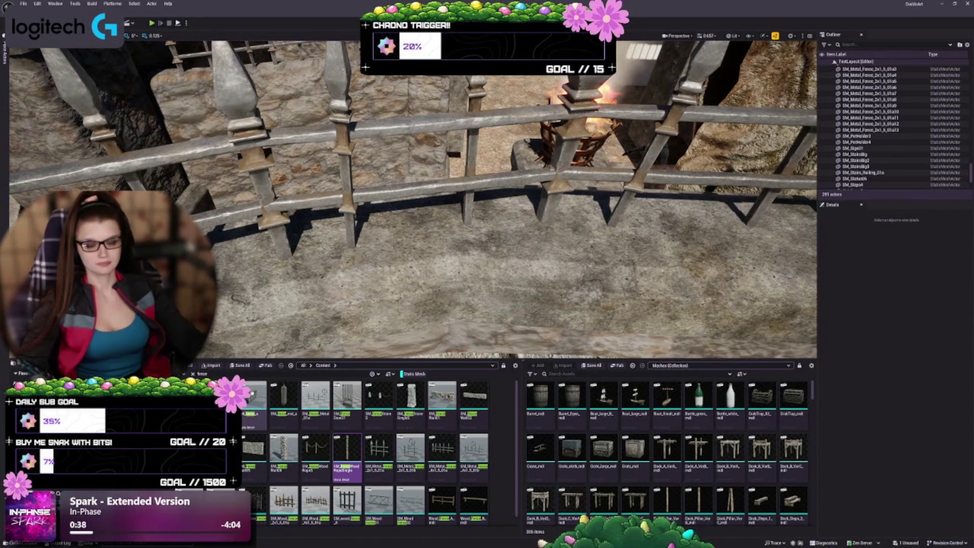
- Save all level changes with Ctrl+S
{"action": "key", "text": "ctrl+s"}
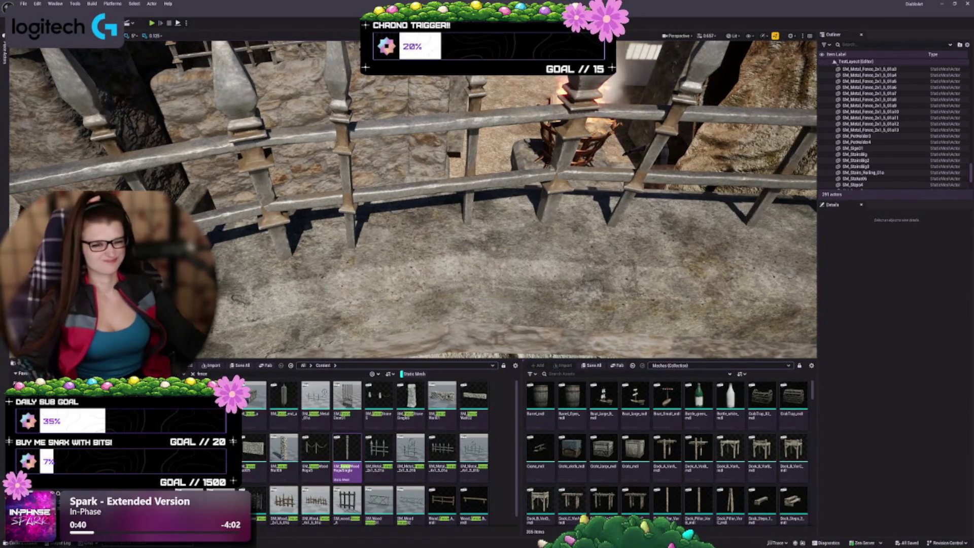
{"action": "scroll", "coordinate": [412, 199], "scroll_direction": "down", "scroll_amount": 10}
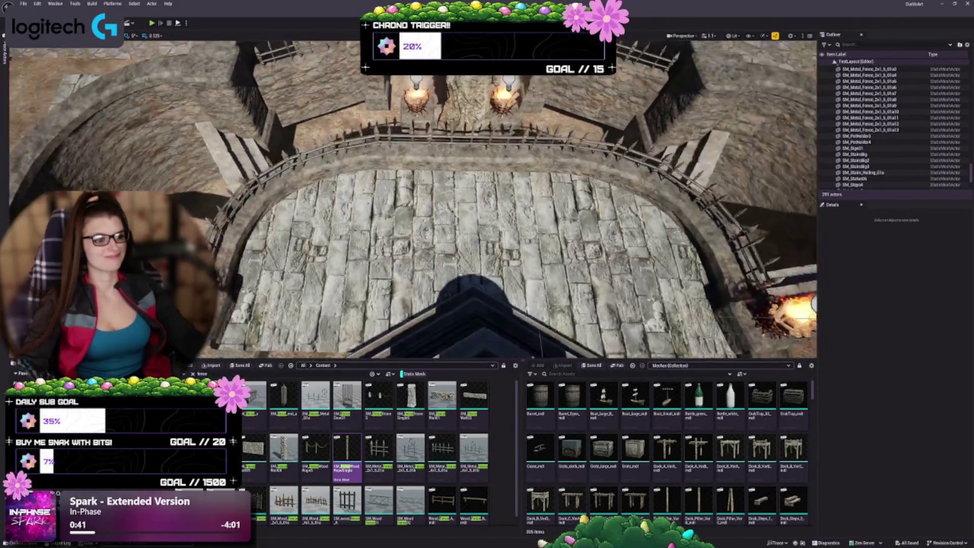
{"action": "scroll", "coordinate": [412, 200], "scroll_direction": "down", "scroll_amount": 5}
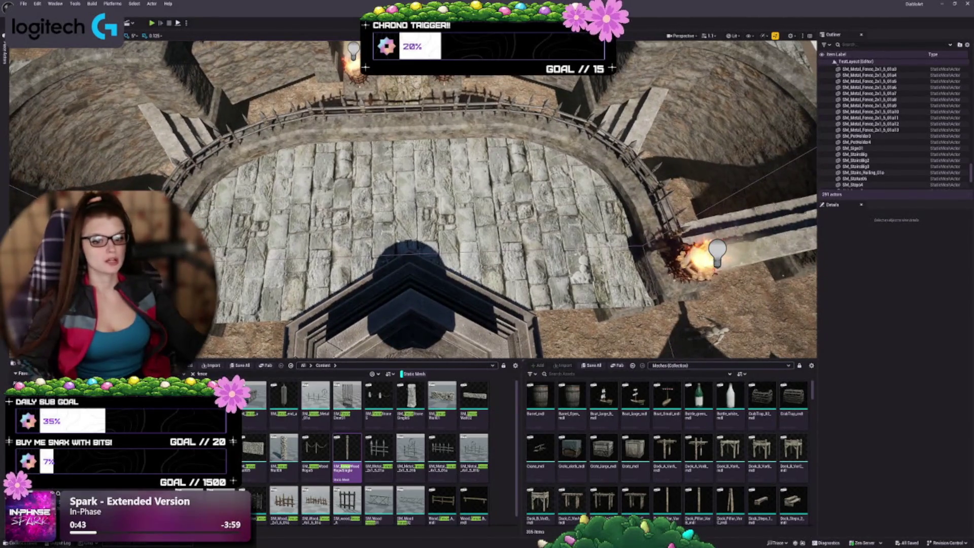
{"action": "scroll", "coordinate": [374, 220], "scroll_direction": "up", "scroll_amount": 8}
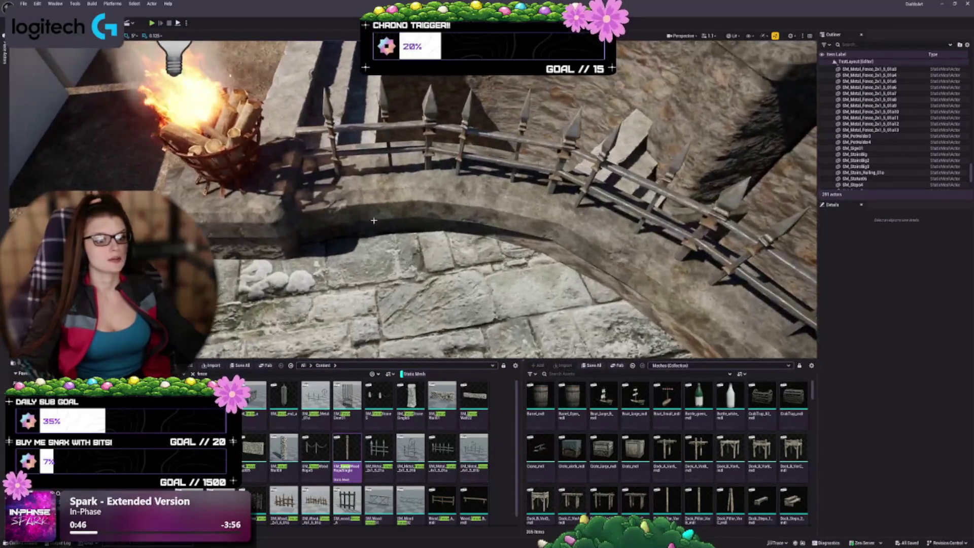
- Search the Content Browser for 'stllar' and 'end', then clear the search box
{"action": "mouse_move", "coordinate": [343, 450]}
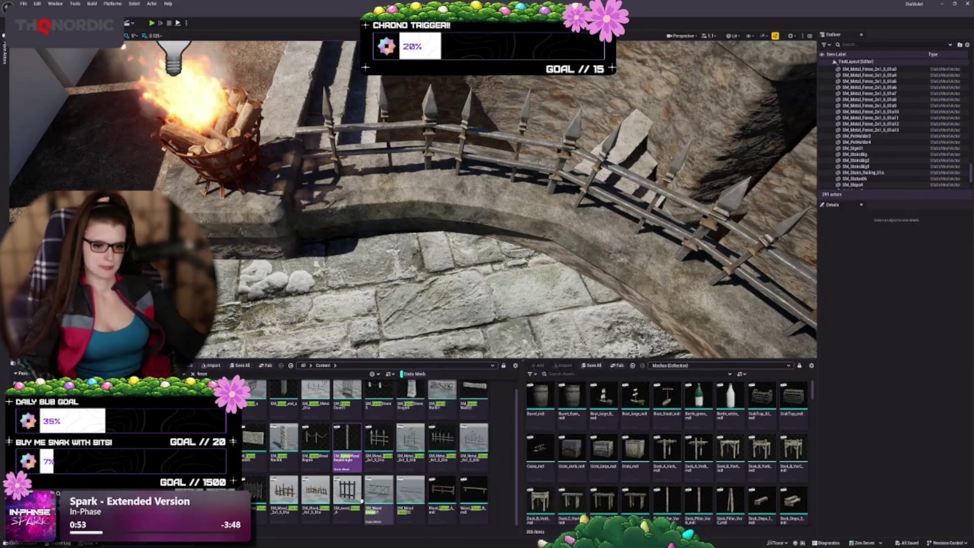
{"action": "mouse_move", "coordinate": [350, 497]}
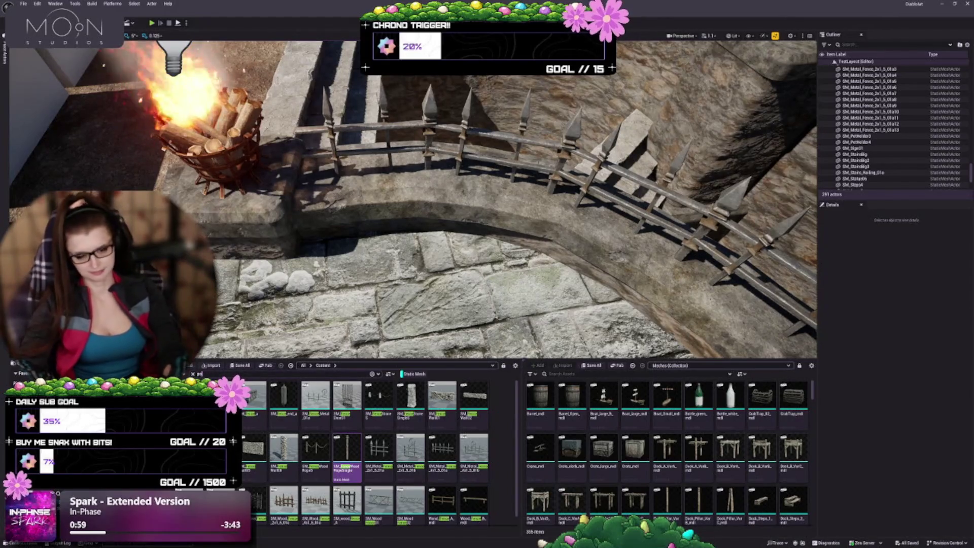
{"action": "type", "text": "st"}
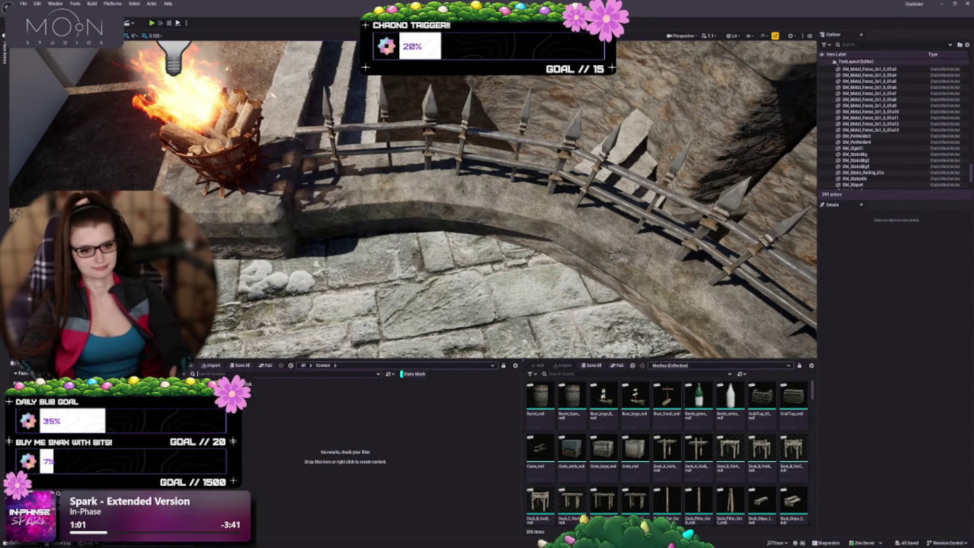
{"action": "type", "text": "llar"}
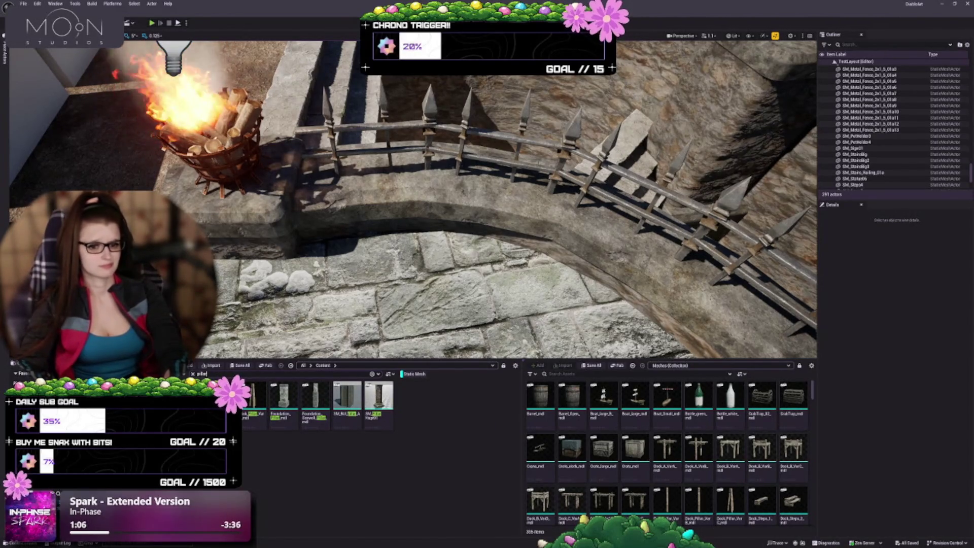
{"action": "key", "text": "ctrl+a"}
{"action": "type", "text": "end"}
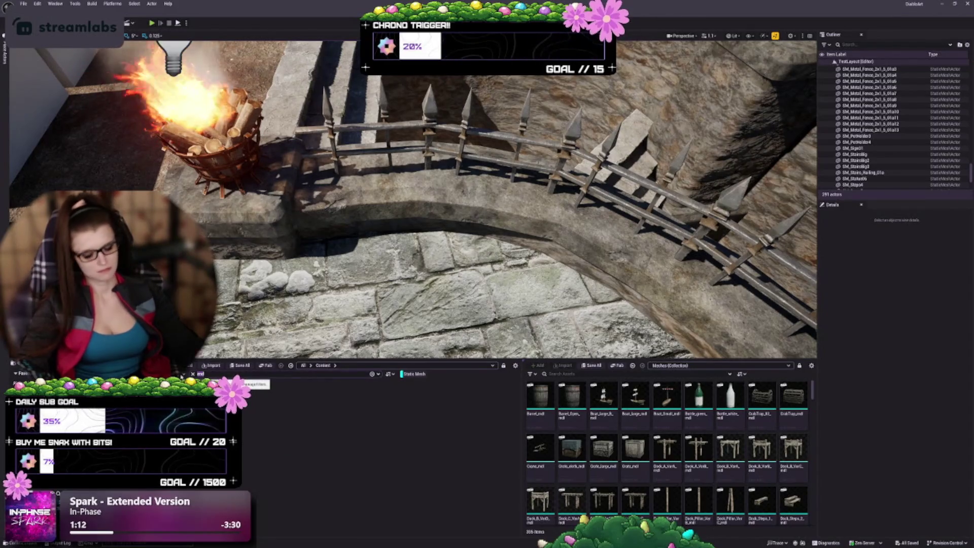
{"action": "key", "text": "BackSpace"}
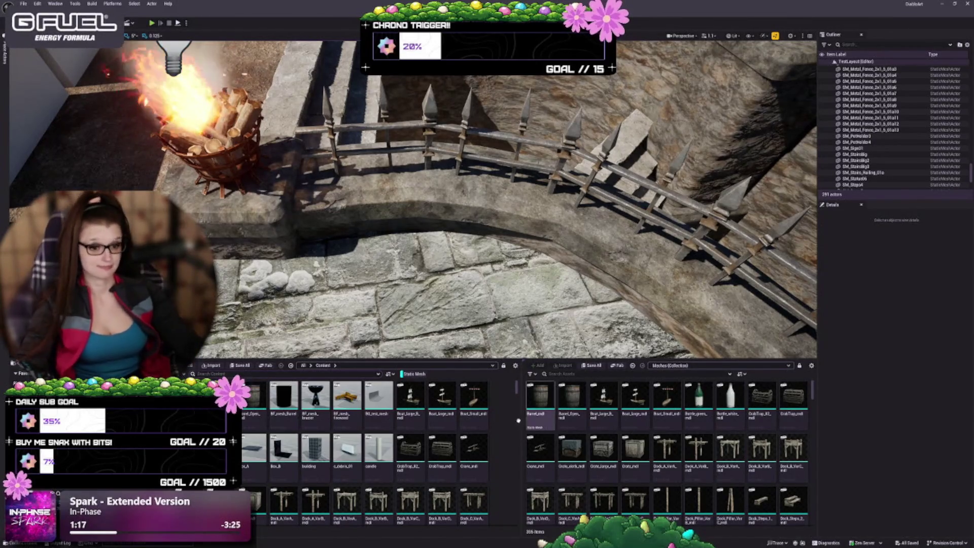
- Scroll down through the unfiltered static mesh asset grid
{"action": "scroll", "coordinate": [349, 447], "scroll_direction": "down", "scroll_amount": 2}
{"action": "scroll", "coordinate": [349, 447], "scroll_direction": "down", "scroll_amount": 5}
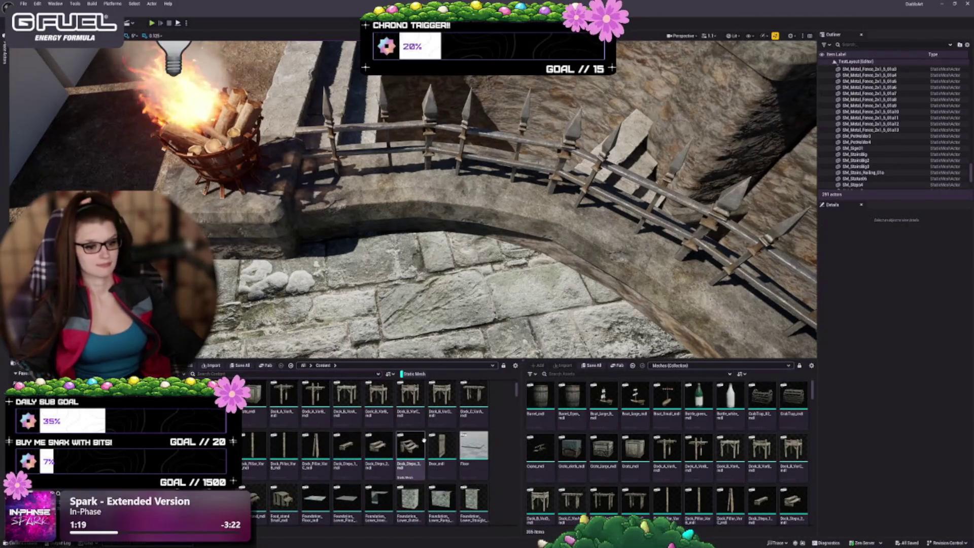
{"action": "scroll", "coordinate": [392, 437], "scroll_direction": "down", "scroll_amount": 5}
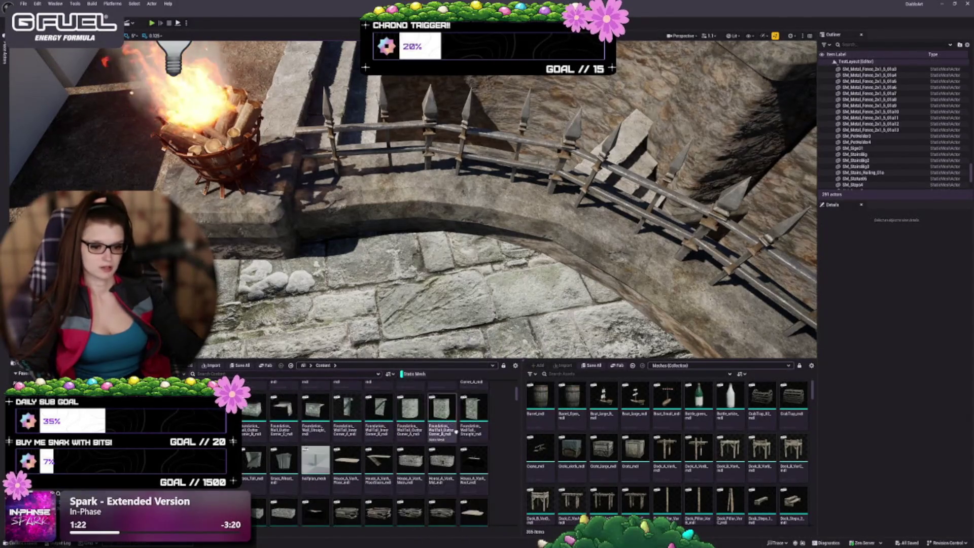
{"action": "scroll", "coordinate": [436, 442], "scroll_direction": "down", "scroll_amount": 5}
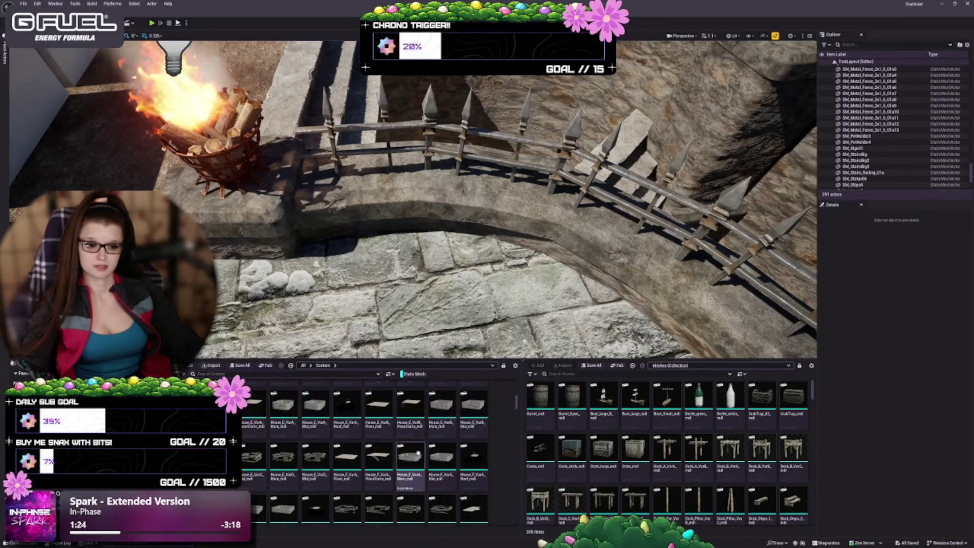
{"action": "scroll", "coordinate": [391, 441], "scroll_direction": "down", "scroll_amount": 5}
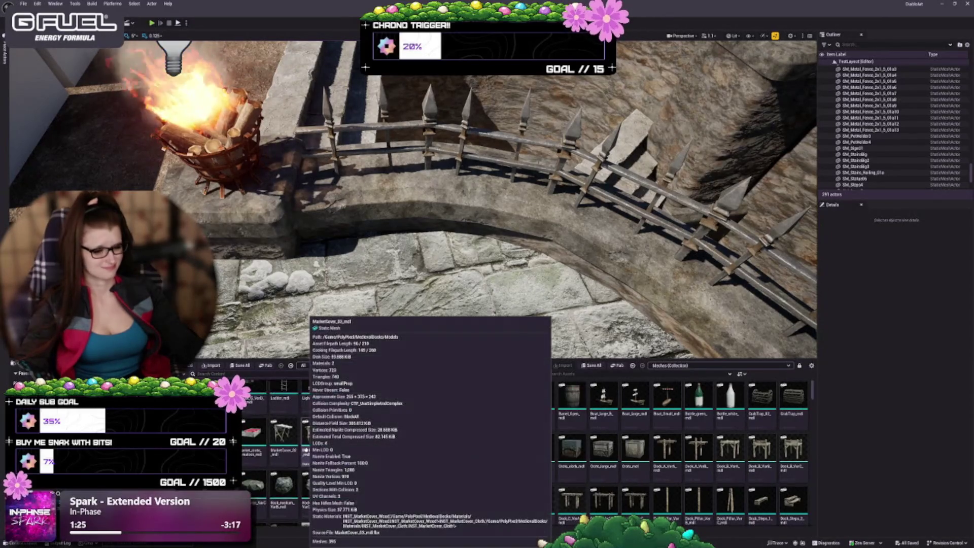
{"action": "scroll", "coordinate": [373, 427], "scroll_direction": "down", "scroll_amount": 4}
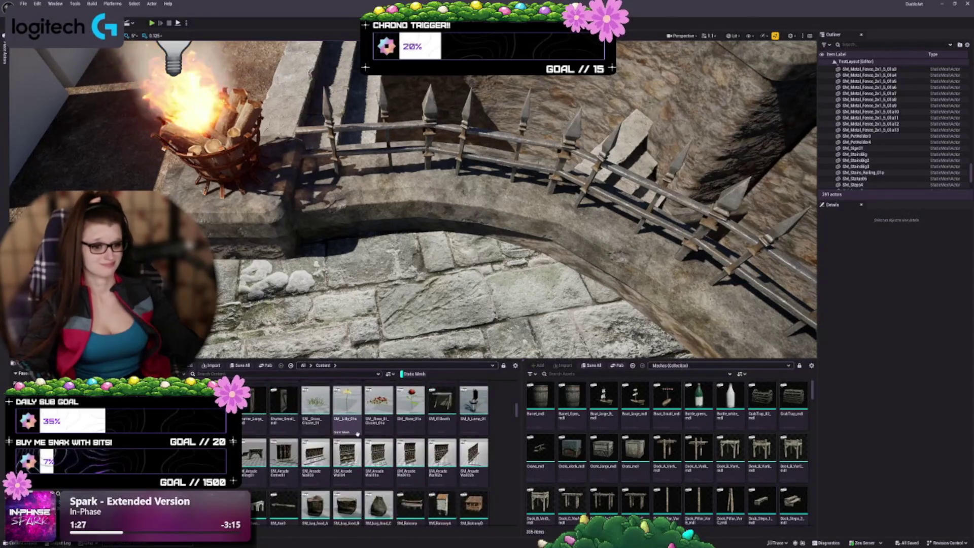
{"action": "scroll", "coordinate": [313, 477], "scroll_direction": "down", "scroll_amount": 4}
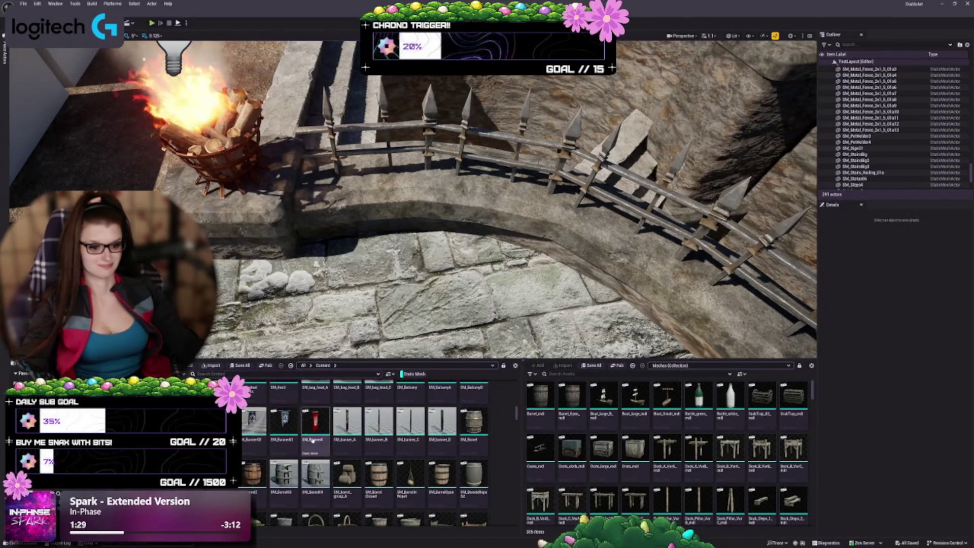
{"action": "scroll", "coordinate": [312, 456], "scroll_direction": "down", "scroll_amount": 5}
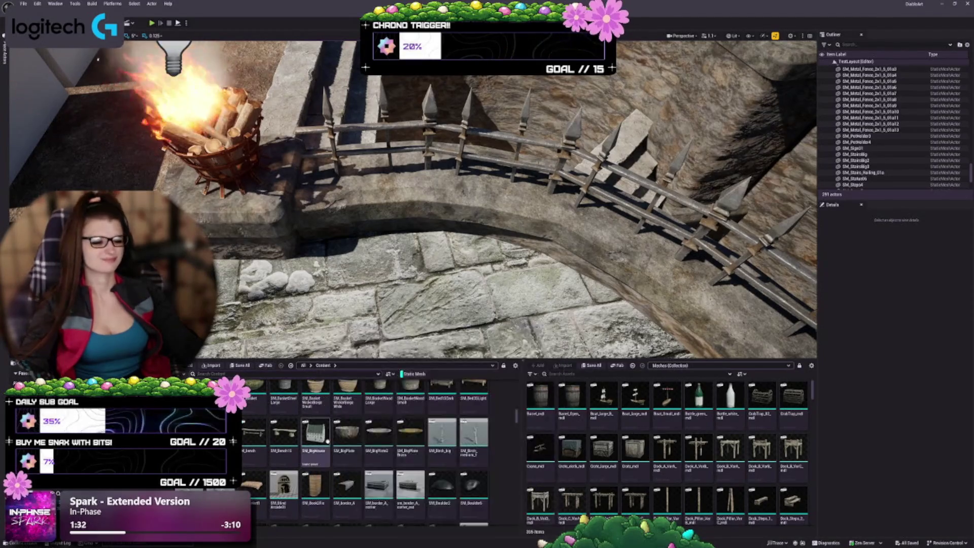
{"action": "scroll", "coordinate": [378, 487], "scroll_direction": "down", "scroll_amount": 4}
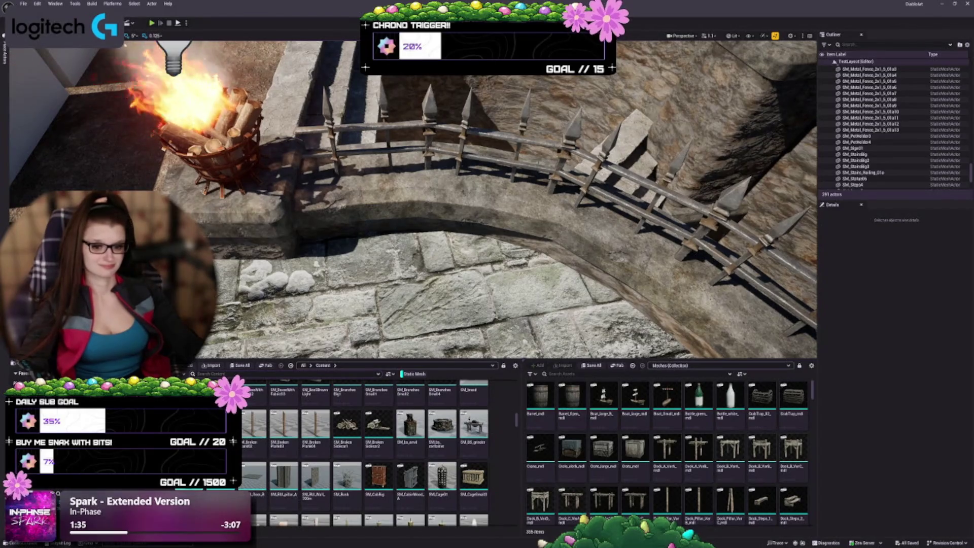
{"action": "scroll", "coordinate": [382, 404], "scroll_direction": "down", "scroll_amount": 2}
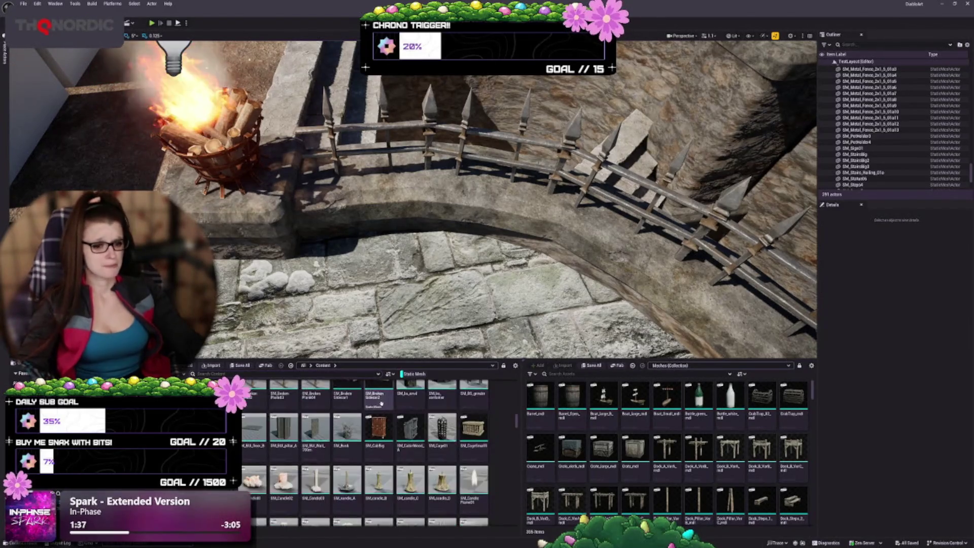
{"action": "mouse_move", "coordinate": [508, 229]}
{"action": "left_mouse_down"}
{"action": "mouse_move", "coordinate": [497, 276]}
{"action": "mouse_move", "coordinate": [533, 246]}
{"action": "mouse_move", "coordinate": [413, 143]}
{"action": "left_mouse_up"}
{"action": "left_click", "coordinate": [339, 237]}
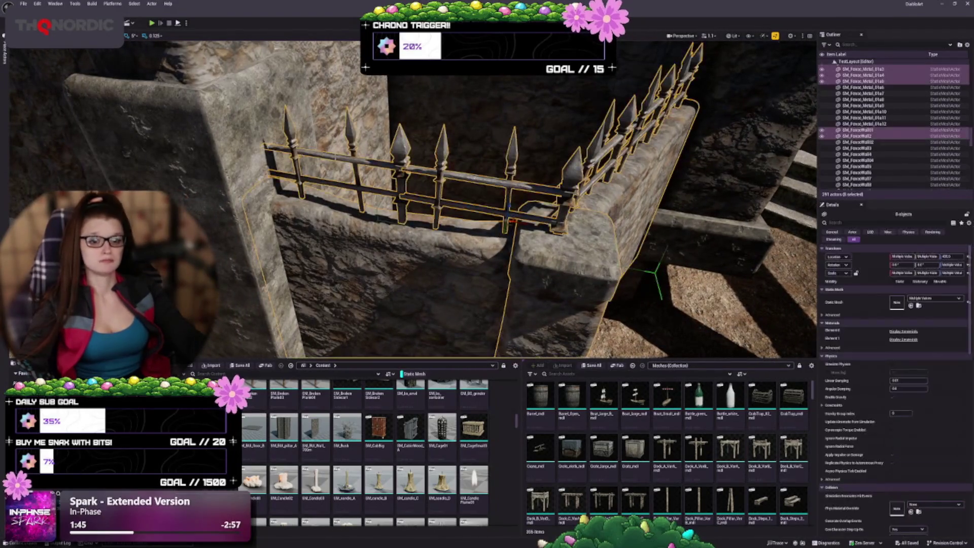
{"action": "mouse_move", "coordinate": [331, 233]}
{"action": "left_mouse_down"}
{"action": "mouse_move", "coordinate": [670, 264]}
{"action": "mouse_move", "coordinate": [527, 223]}
{"action": "mouse_move", "coordinate": [258, 240]}
{"action": "mouse_move", "coordinate": [305, 246]}
{"action": "mouse_move", "coordinate": [233, 319]}
{"action": "left_mouse_up"}
{"action": "key", "text": "Escape"}
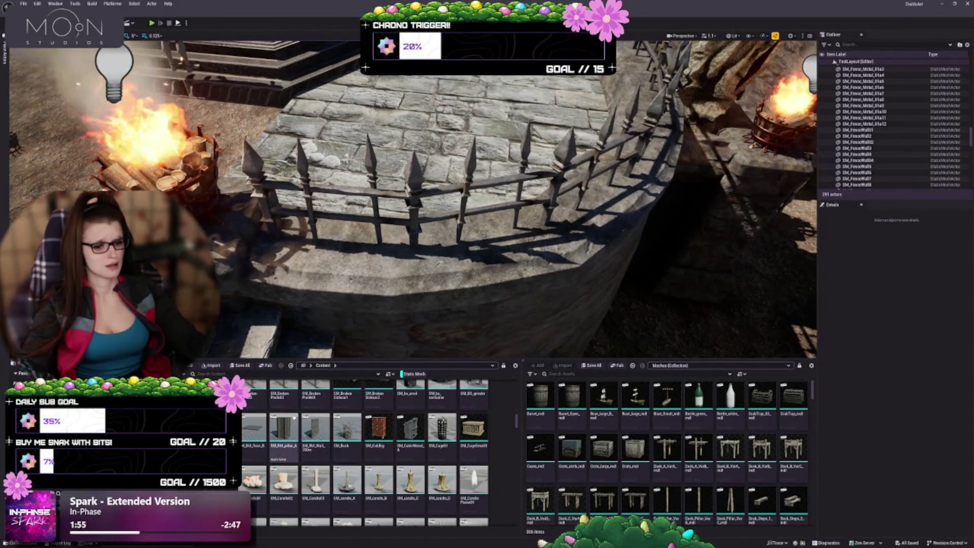
{"action": "scroll", "coordinate": [355, 446], "scroll_direction": "down", "scroll_amount": 3}
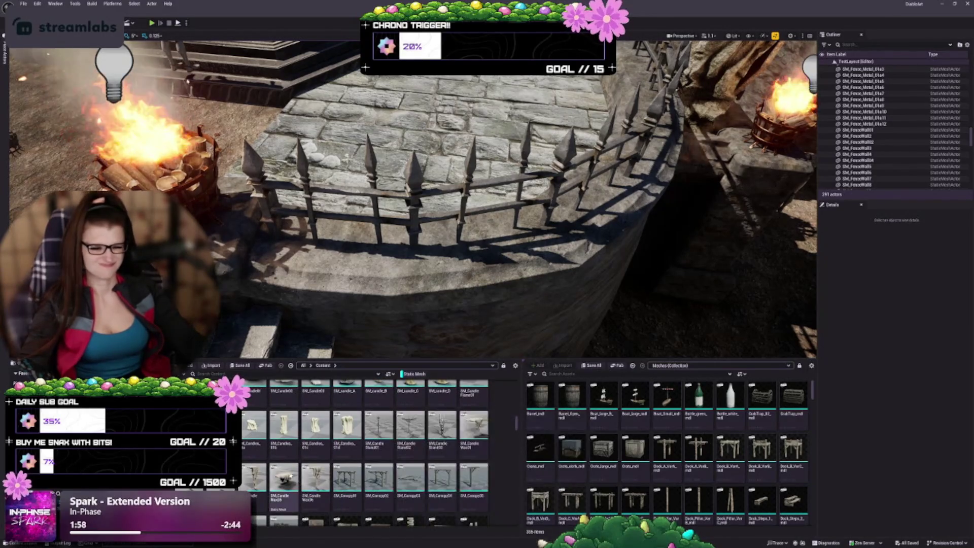
{"action": "scroll", "coordinate": [317, 440], "scroll_direction": "down", "scroll_amount": 2}
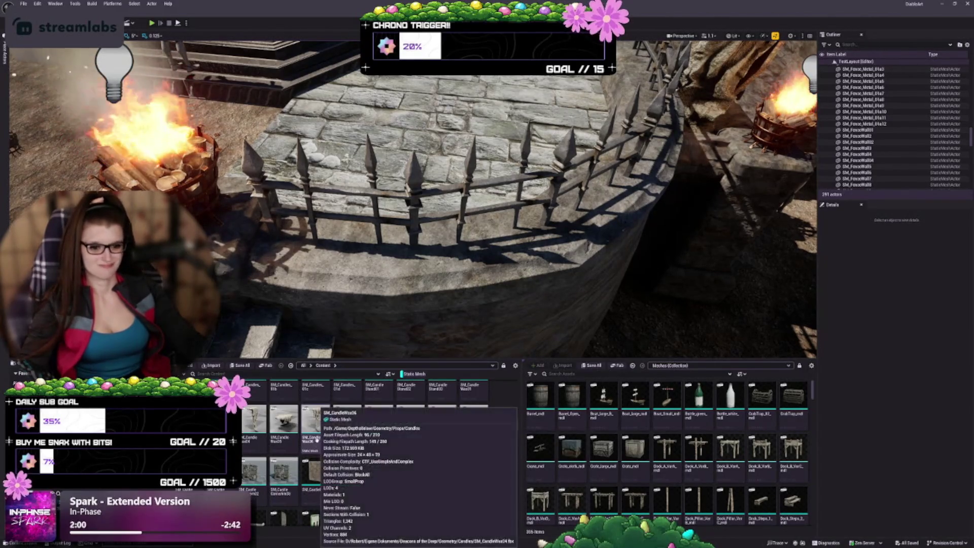
{"action": "scroll", "coordinate": [410, 446], "scroll_direction": "down", "scroll_amount": 3}
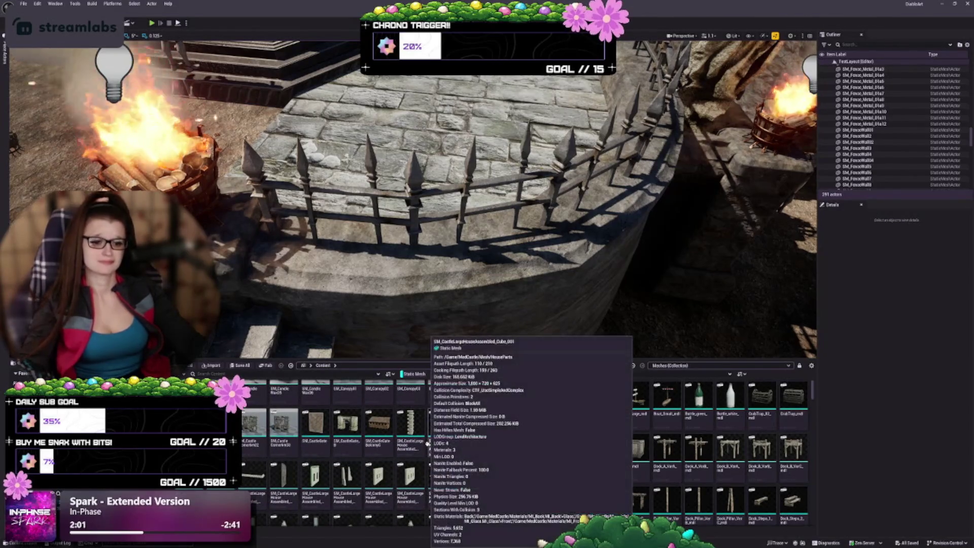
{"action": "scroll", "coordinate": [391, 441], "scroll_direction": "down", "scroll_amount": 2}
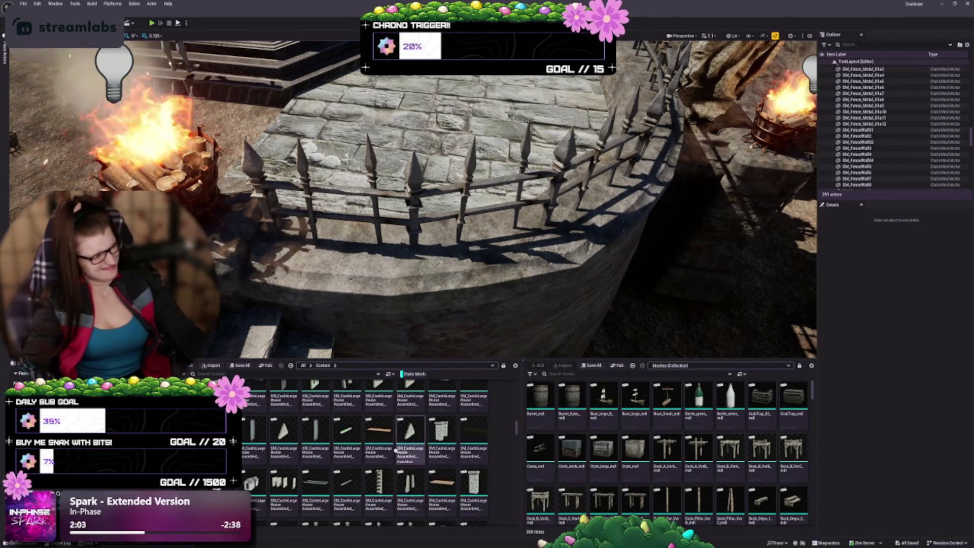
{"action": "scroll", "coordinate": [381, 434], "scroll_direction": "down", "scroll_amount": 3}
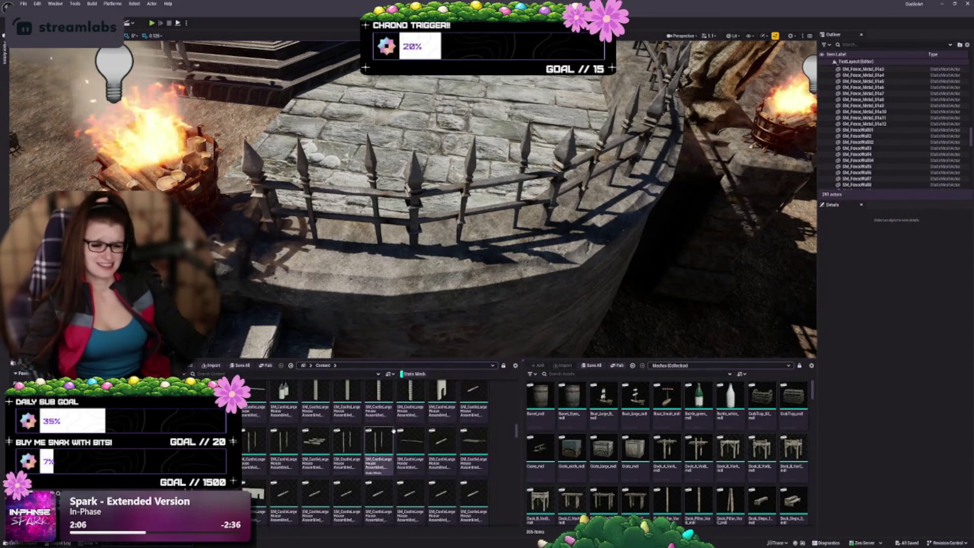
{"action": "scroll", "coordinate": [358, 422], "scroll_direction": "down", "scroll_amount": 3}
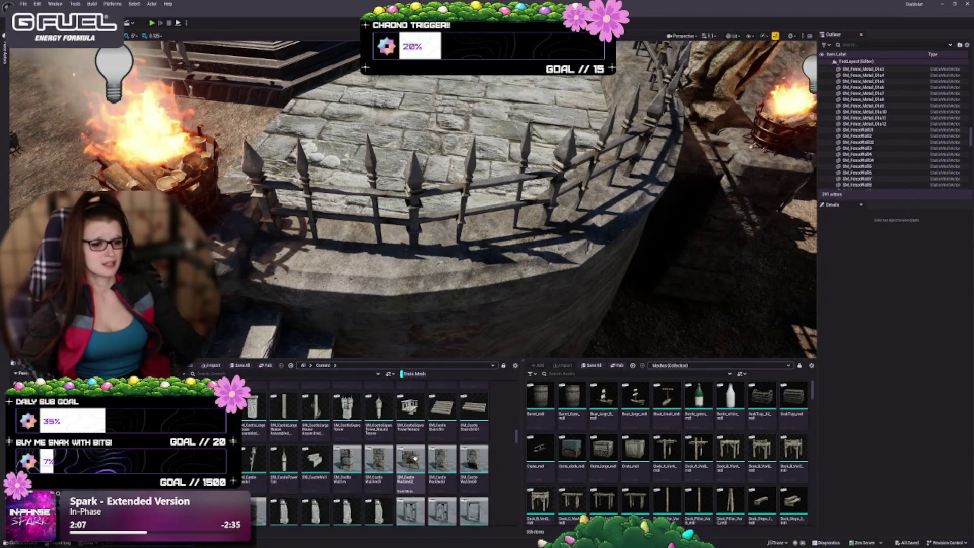
{"action": "scroll", "coordinate": [375, 477], "scroll_direction": "down", "scroll_amount": 1}
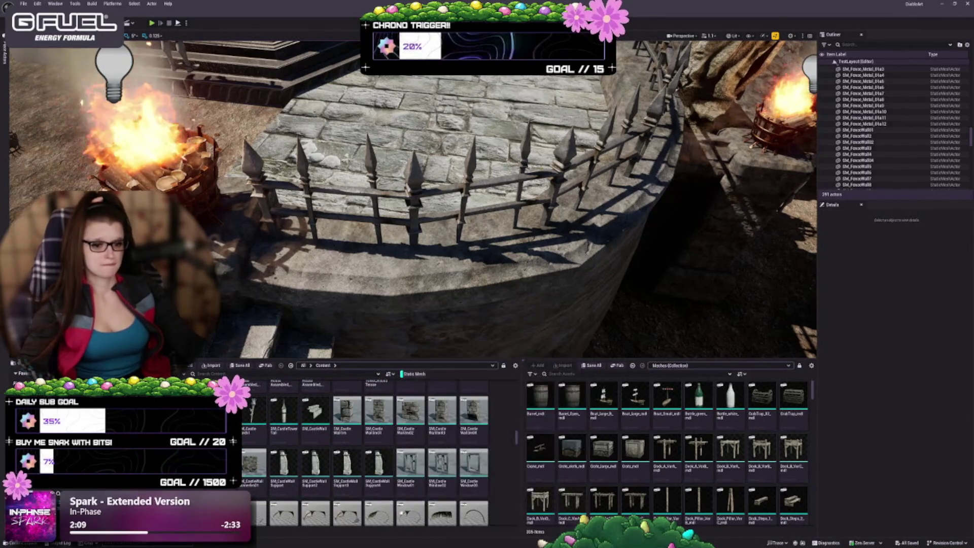
{"action": "scroll", "coordinate": [444, 464], "scroll_direction": "down", "scroll_amount": 5}
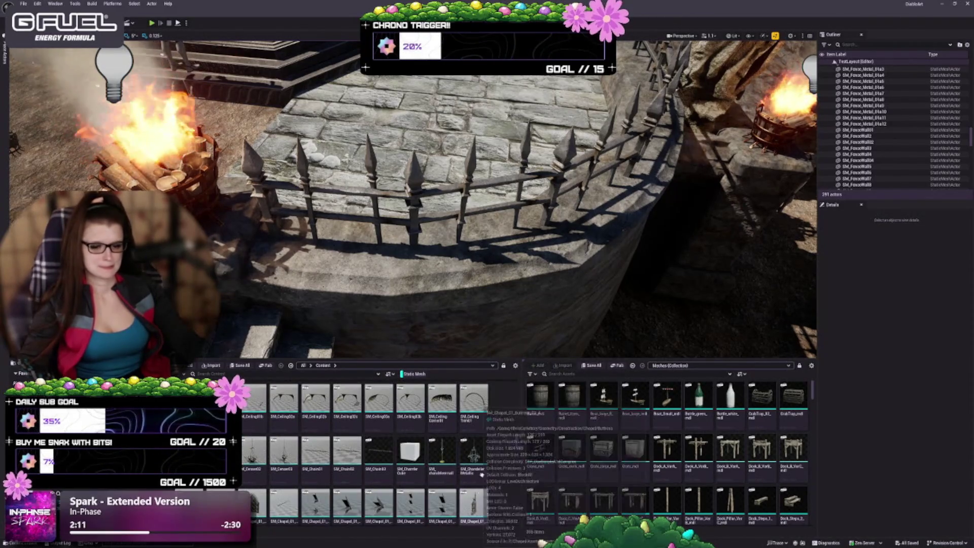
{"action": "scroll", "coordinate": [480, 461], "scroll_direction": "down", "scroll_amount": 1}
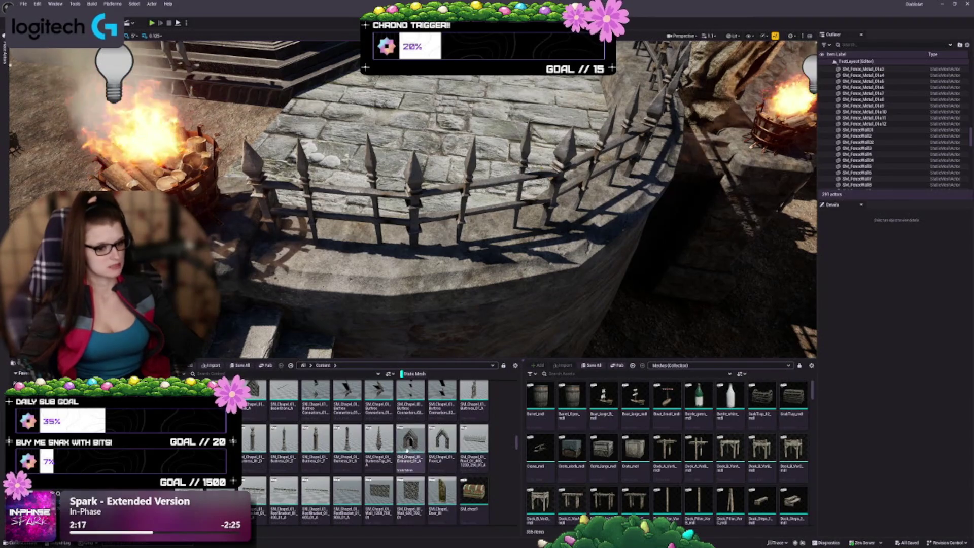
- Place SM_Chapel_01_Buttress_01_F in the level and set its scale to 0.125
{"action": "left_click", "coordinate": [322, 446]}
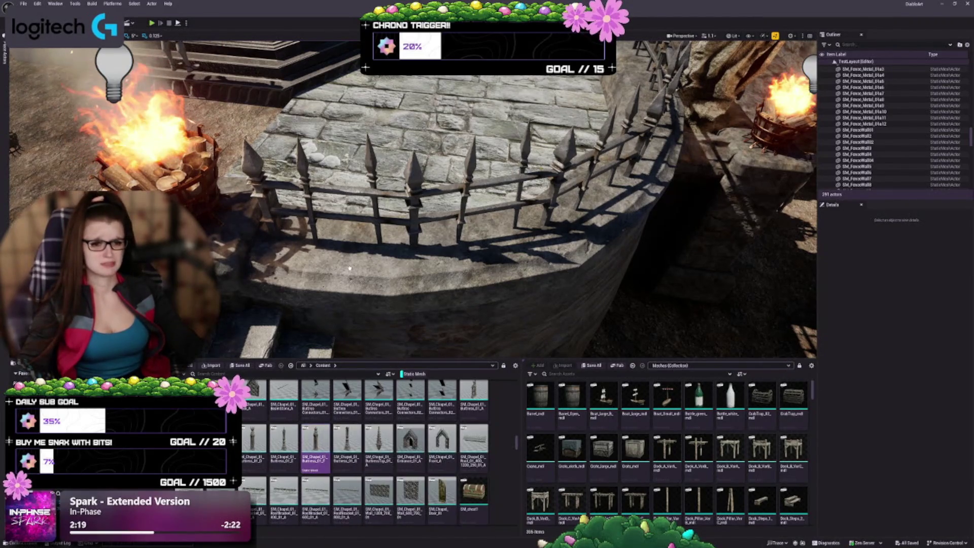
{"action": "left_click_drag", "start_coordinate": [350, 268], "coordinate": [348, 261]}
{"action": "key", "text": "f"}
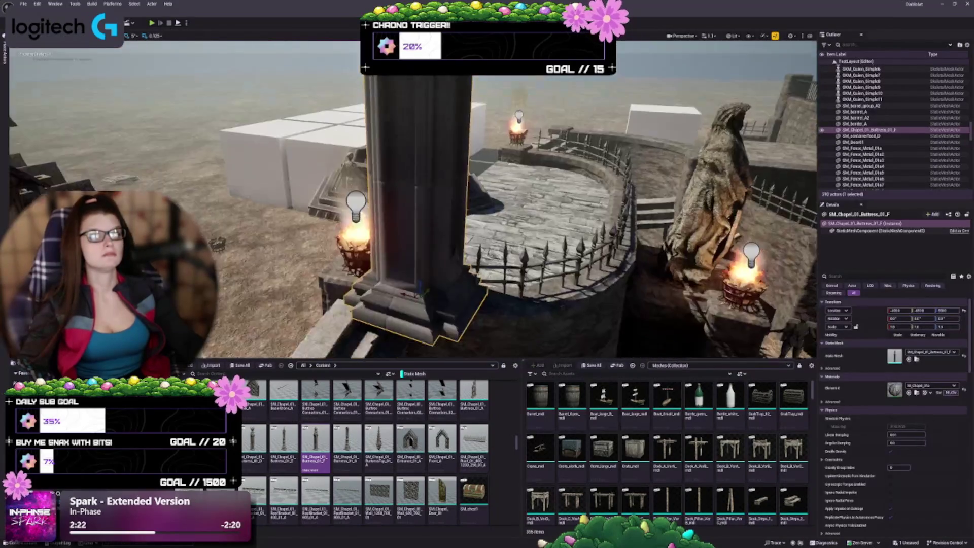
{"action": "type", "text": "0.625"}
{"action": "key", "text": "Return"}
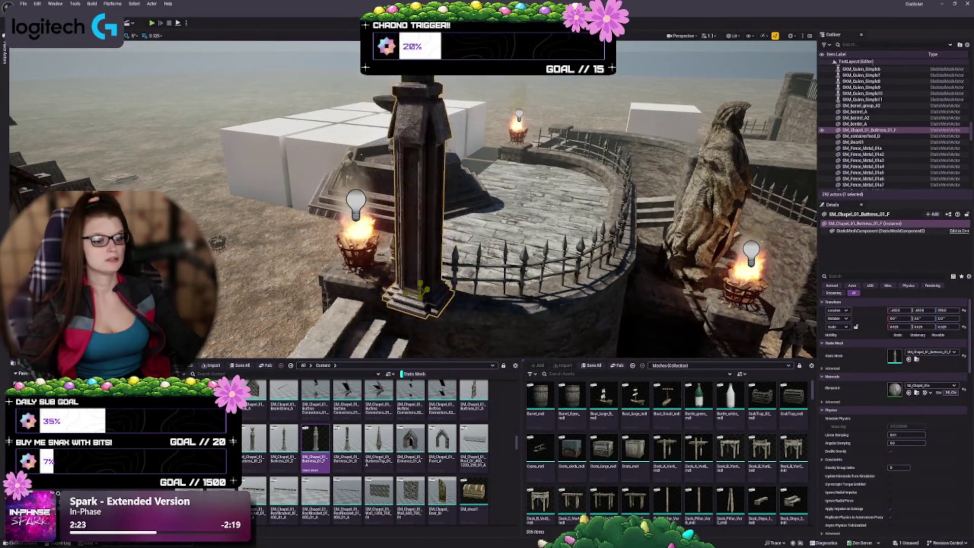
{"action": "type", "text": "0.125"}
{"action": "key", "text": "Return"}
{"action": "key", "text": "f"}
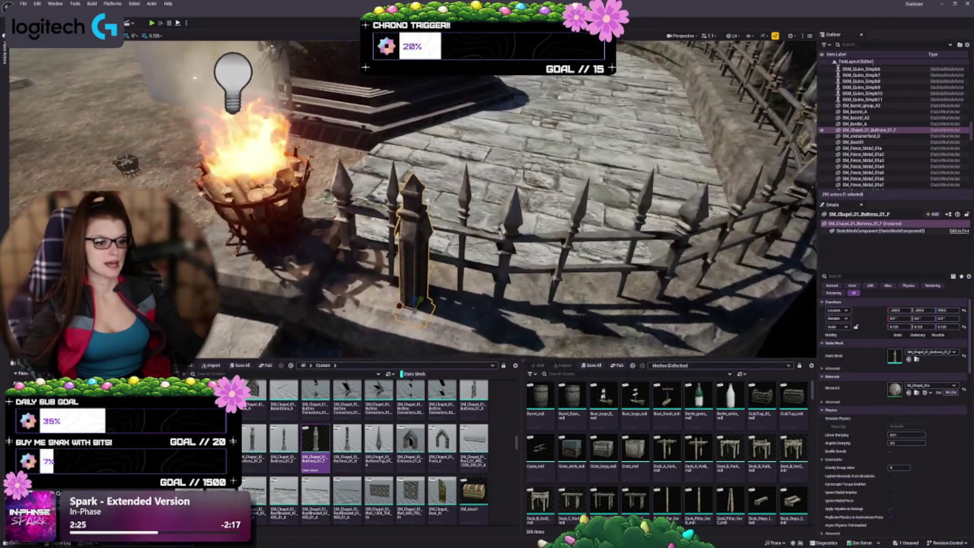
- Raise the buttress onto the ground and move it along the wall toward the brazier
{"action": "scroll", "coordinate": [414, 198], "scroll_direction": "up", "scroll_amount": 5}
{"action": "scroll", "coordinate": [413, 198], "scroll_direction": "down", "scroll_amount": 3}
{"action": "scroll", "coordinate": [414, 197], "scroll_direction": "up", "scroll_amount": 1}
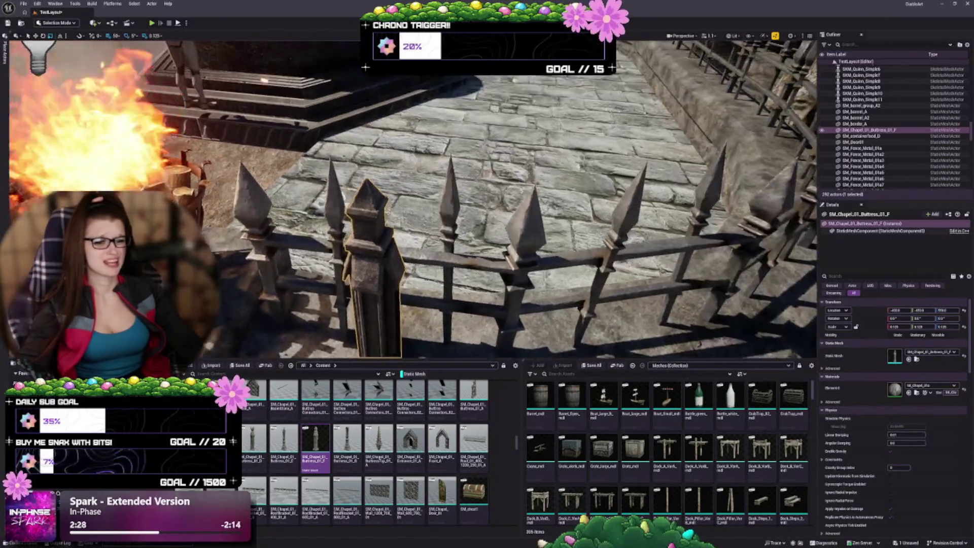
{"action": "scroll", "coordinate": [421, 203], "scroll_direction": "up", "scroll_amount": 5}
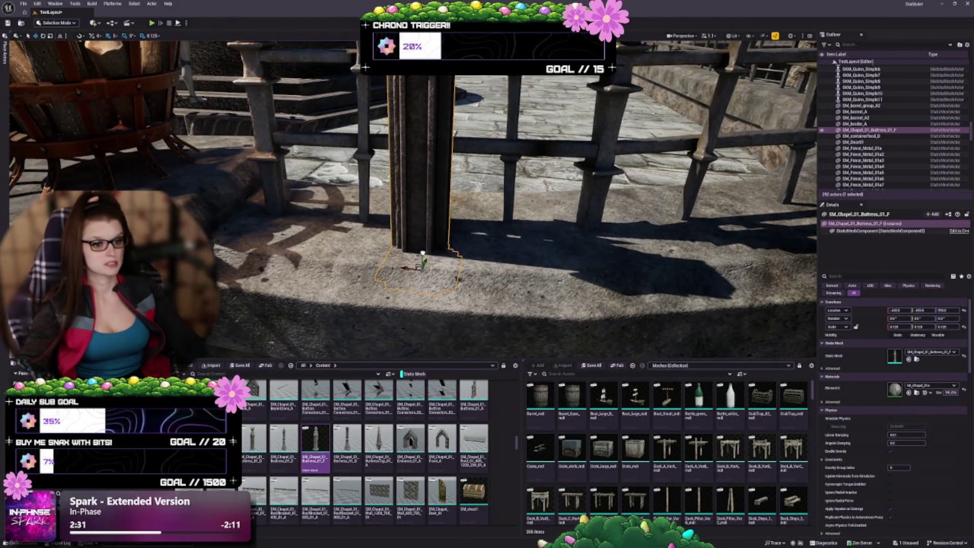
{"action": "left_click_drag", "start_coordinate": [423, 252], "coordinate": [414, 215]}
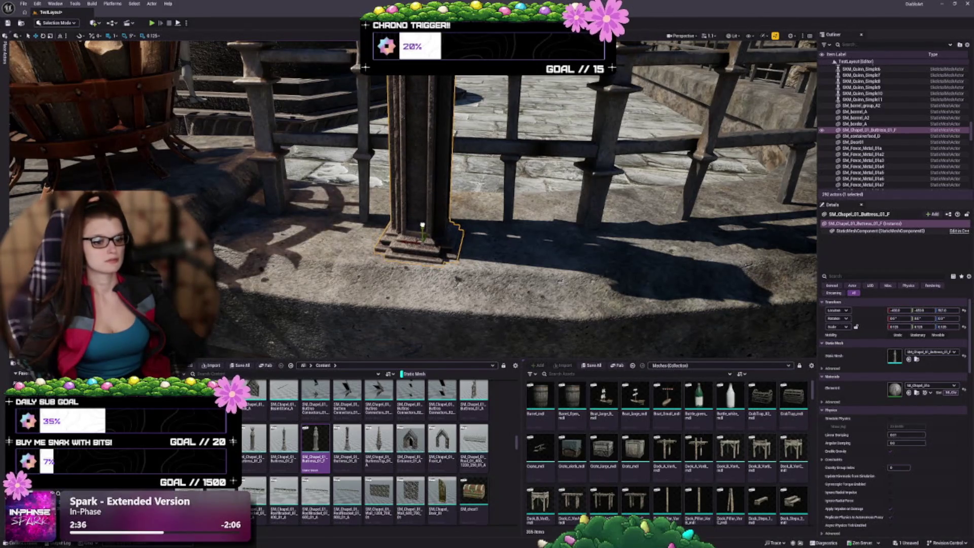
{"action": "mouse_move", "coordinate": [421, 225]}
{"action": "left_mouse_down"}
{"action": "mouse_move", "coordinate": [353, 236]}
{"action": "mouse_move", "coordinate": [493, 262]}
{"action": "left_mouse_up"}
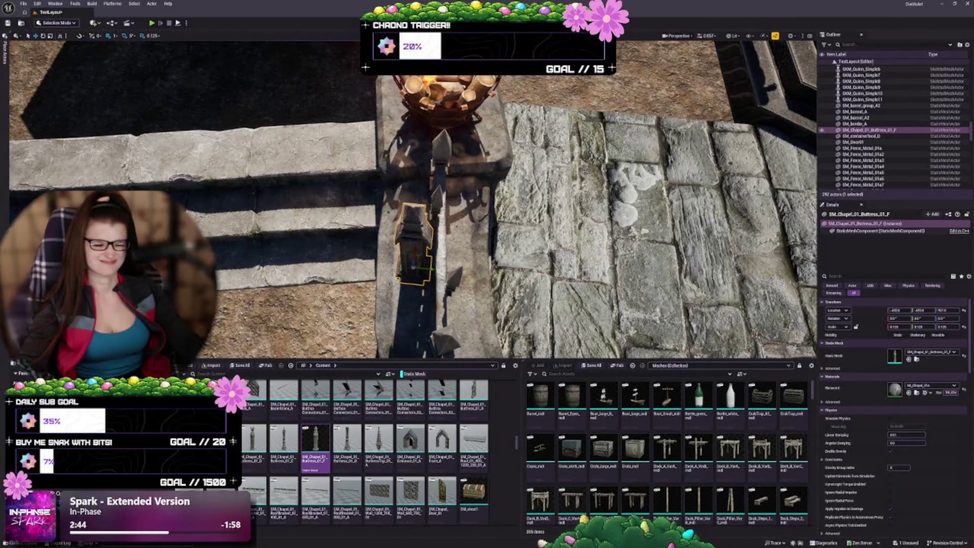
{"action": "left_click_drag", "start_coordinate": [421, 262], "coordinate": [439, 224]}
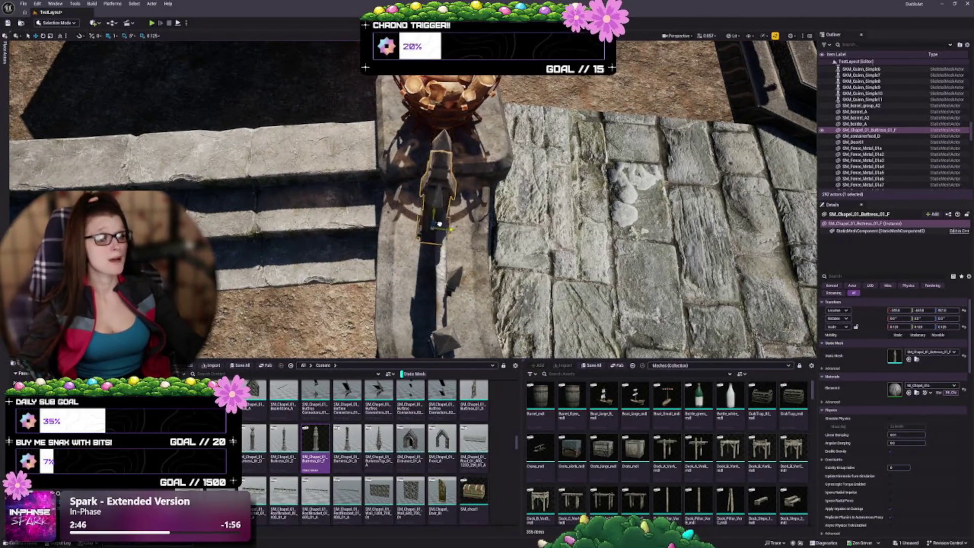
{"action": "scroll", "coordinate": [442, 203], "scroll_direction": "up", "scroll_amount": 5}
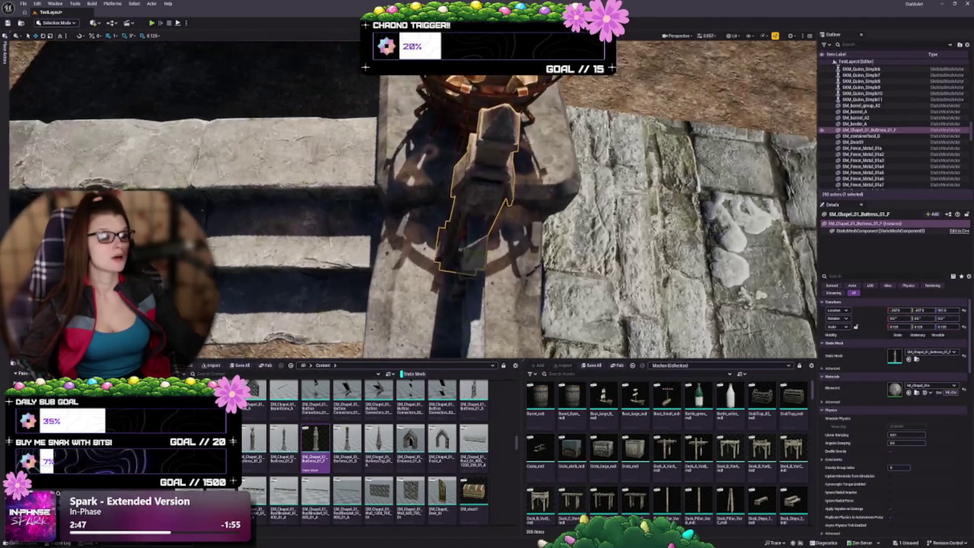
{"action": "left_click_drag", "start_coordinate": [441, 229], "coordinate": [456, 234]}
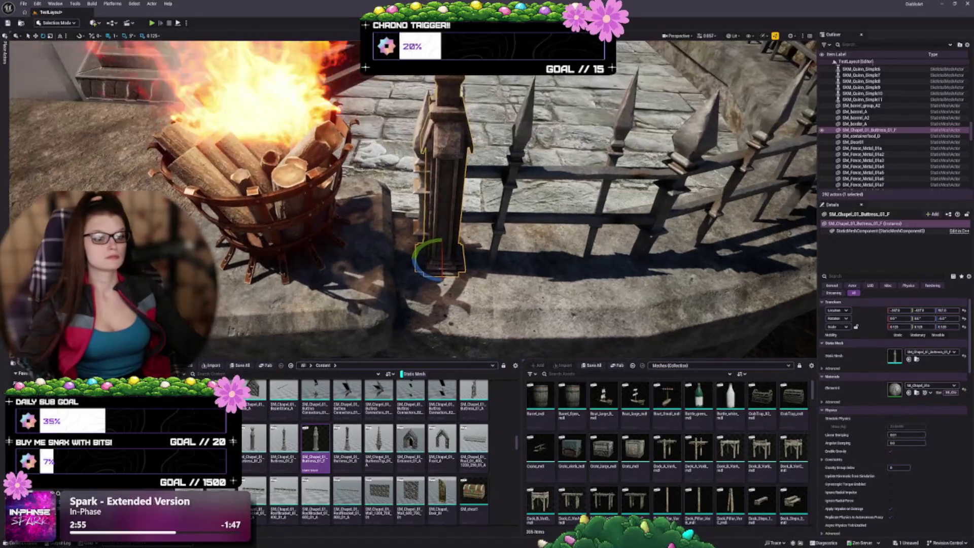
{"action": "key", "text": "Escape"}
- Slide the buttress post to the fence end and widen it on X/Y
{"action": "left_click", "coordinate": [440, 213]}
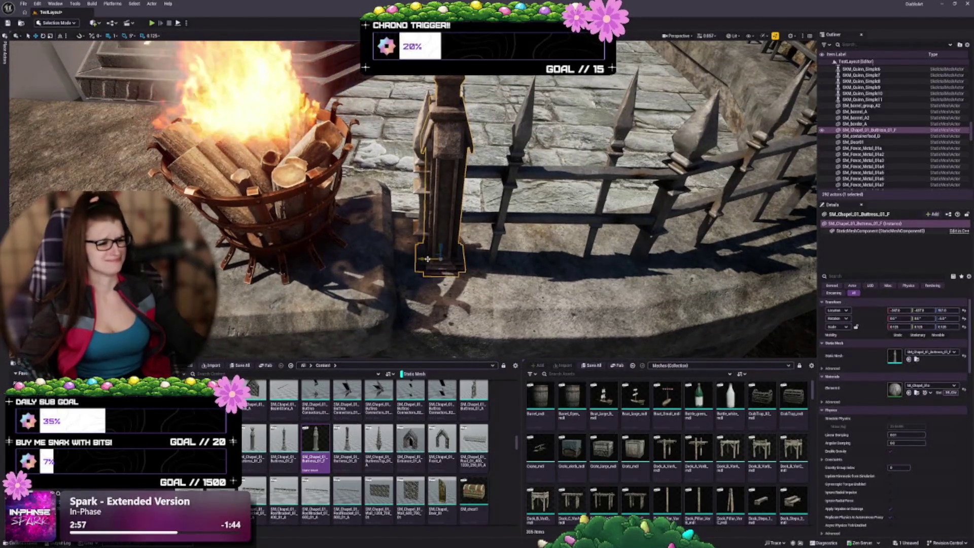
{"action": "mouse_move", "coordinate": [422, 260]}
{"action": "left_mouse_down"}
{"action": "mouse_move", "coordinate": [325, 249]}
{"action": "mouse_move", "coordinate": [340, 215]}
{"action": "mouse_move", "coordinate": [430, 303]}
{"action": "left_mouse_up"}
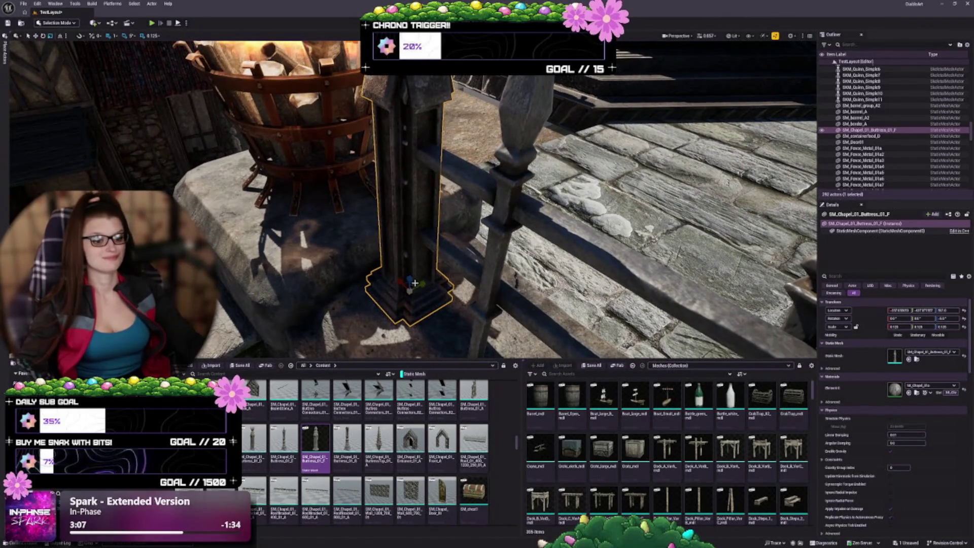
{"action": "scroll", "coordinate": [415, 283], "scroll_direction": "up", "scroll_amount": 3}
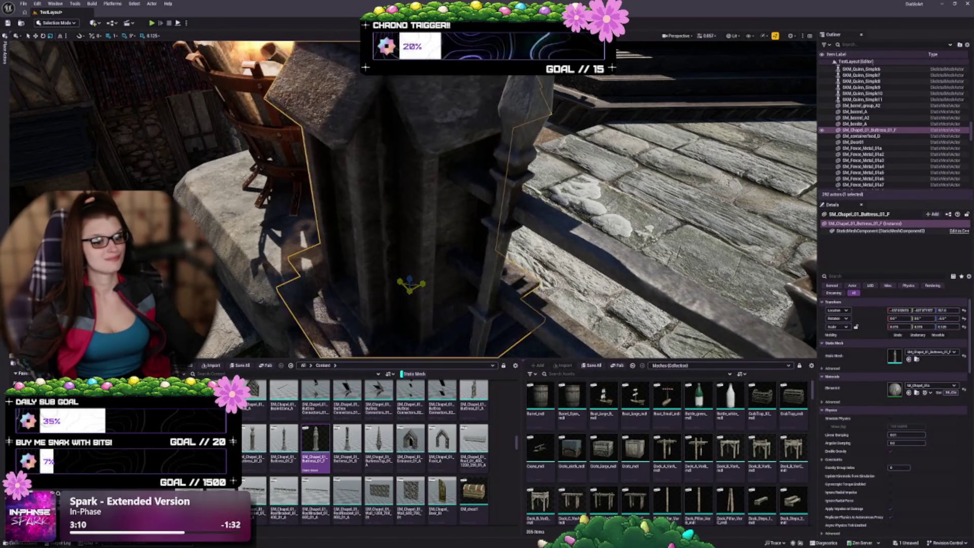
{"action": "scroll", "coordinate": [415, 283], "scroll_direction": "down", "scroll_amount": 2}
{"action": "scroll", "coordinate": [415, 283], "scroll_direction": "down", "scroll_amount": 1}
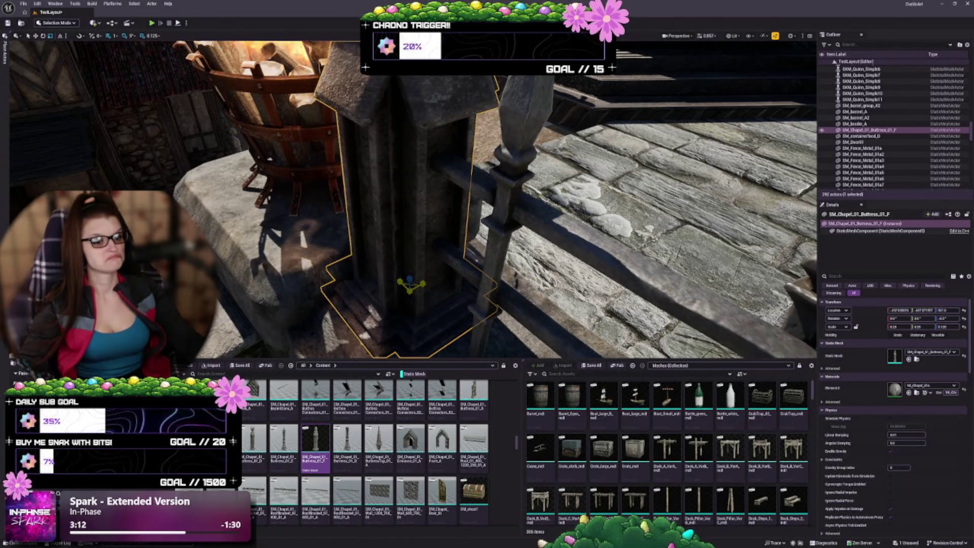
{"action": "scroll", "coordinate": [411, 284], "scroll_direction": "down", "scroll_amount": 1}
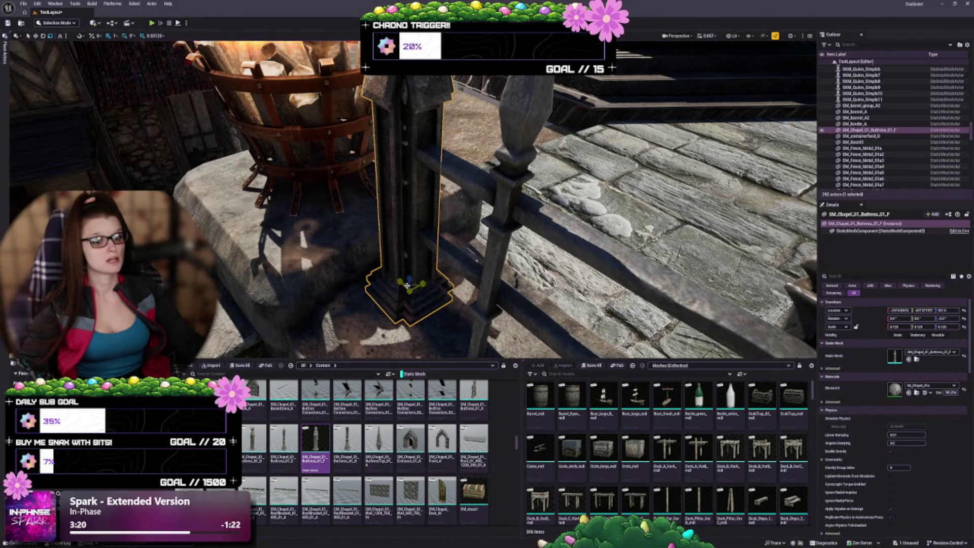
{"action": "mouse_move", "coordinate": [407, 286]}
{"action": "left_mouse_down"}
{"action": "mouse_move", "coordinate": [416, 274]}
{"action": "mouse_move", "coordinate": [477, 304]}
{"action": "left_mouse_up"}
- Scale the buttress post down on Z so it matches the fence height
{"action": "right_click", "coordinate": [488, 311]}
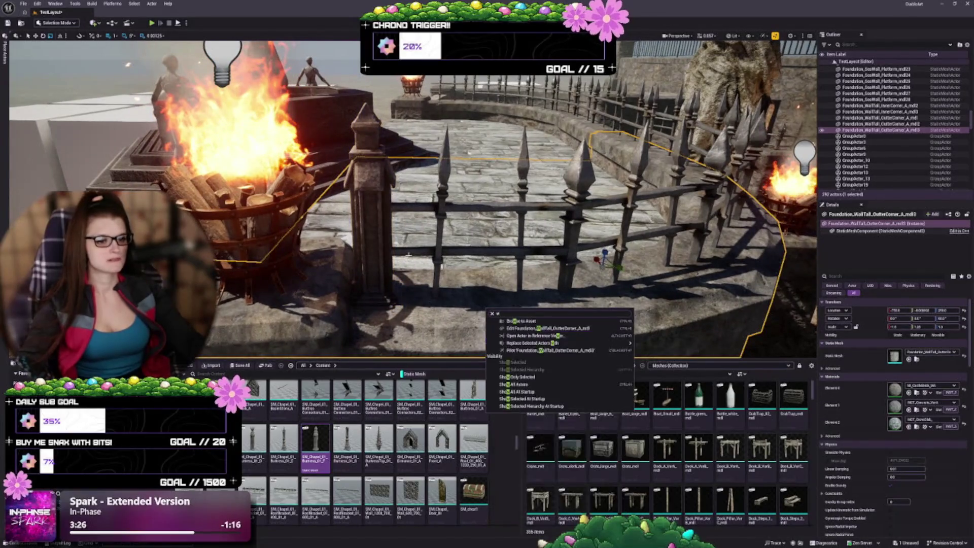
{"action": "key", "text": "Escape"}
{"action": "mouse_move", "coordinate": [409, 254]}
{"action": "left_mouse_down"}
{"action": "mouse_move", "coordinate": [401, 249]}
{"action": "mouse_move", "coordinate": [398, 274]}
{"action": "mouse_move", "coordinate": [395, 261]}
{"action": "mouse_move", "coordinate": [366, 320]}
{"action": "mouse_move", "coordinate": [353, 310]}
{"action": "left_mouse_up"}
{"action": "left_click", "coordinate": [355, 264]}
{"action": "left_click_drag", "start_coordinate": [355, 346], "coordinate": [359, 350]}
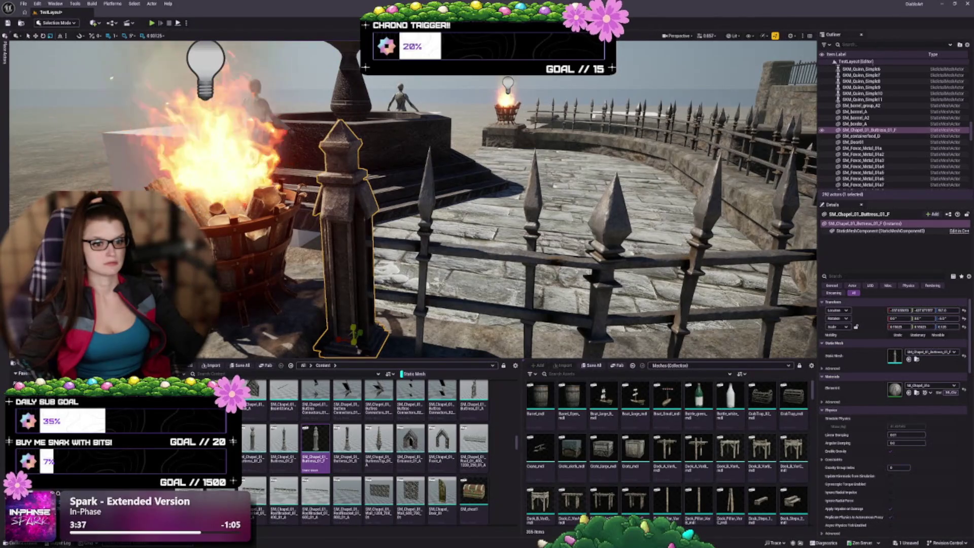
{"action": "mouse_move", "coordinate": [359, 350]}
{"action": "left_mouse_down"}
{"action": "mouse_move", "coordinate": [358, 337]}
{"action": "mouse_move", "coordinate": [358, 351]}
{"action": "left_mouse_up"}
- Save the level with Ctrl+S
{"action": "scroll", "coordinate": [355, 297], "scroll_direction": "up", "scroll_amount": 3}
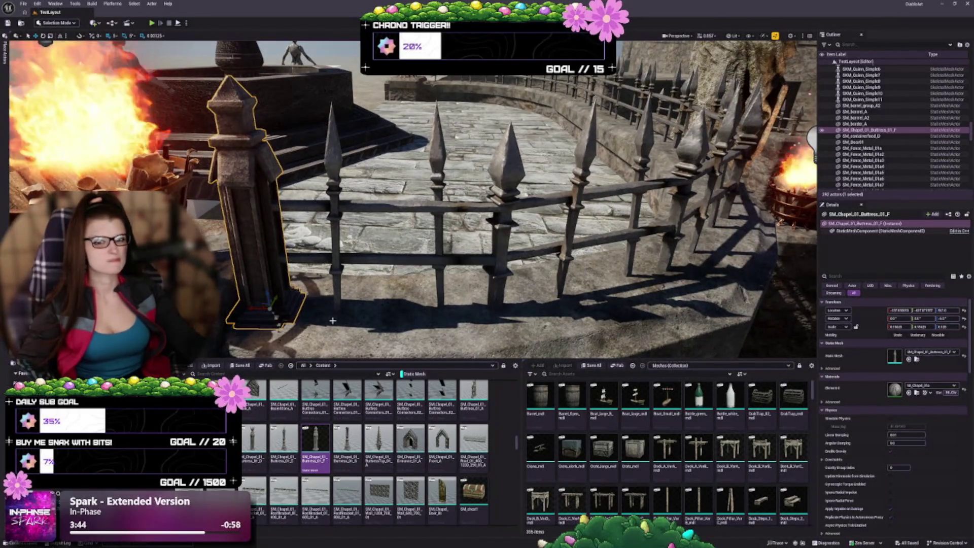
{"action": "key", "text": "ctrl+s"}
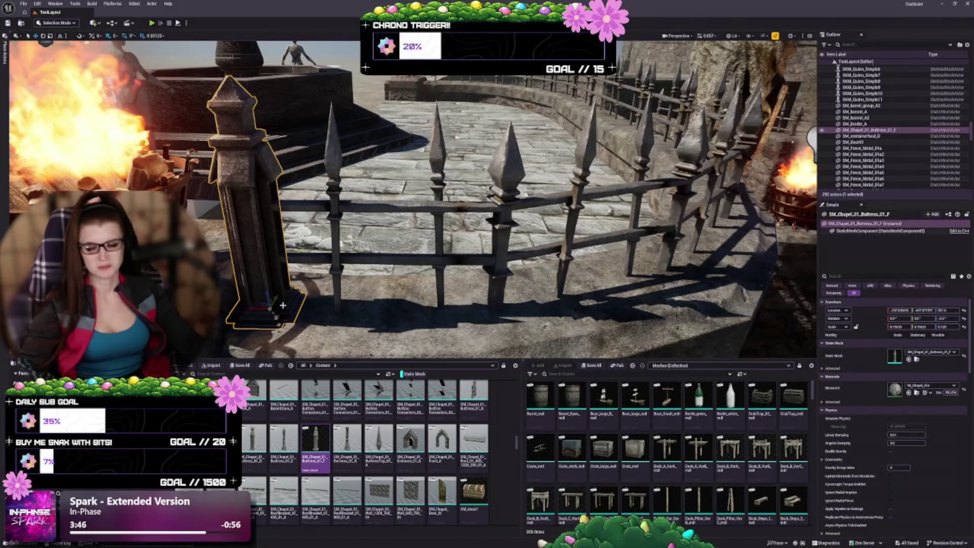
{"action": "mouse_move", "coordinate": [294, 293]}
{"action": "left_mouse_down"}
{"action": "mouse_move", "coordinate": [385, 280]}
{"action": "mouse_move", "coordinate": [388, 238]}
{"action": "mouse_move", "coordinate": [355, 247]}
{"action": "left_mouse_up"}
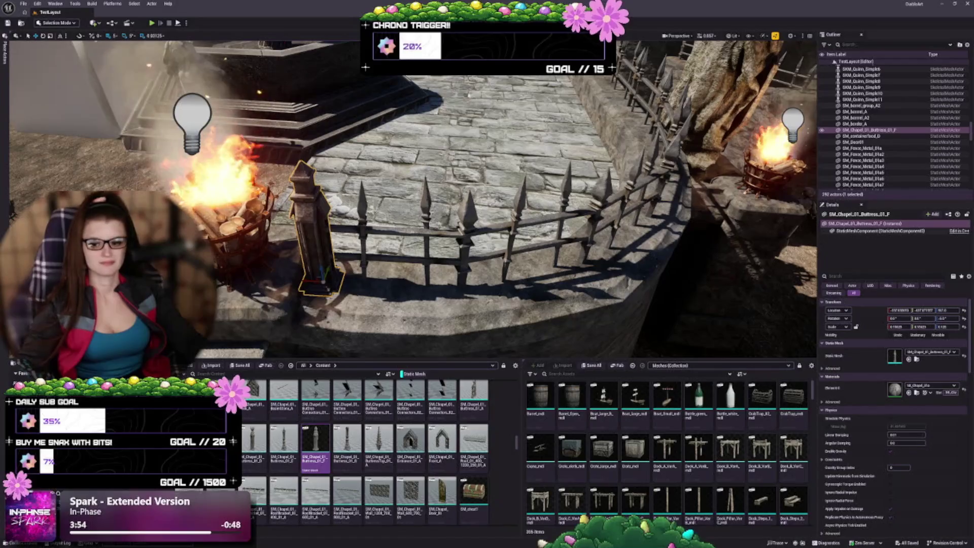
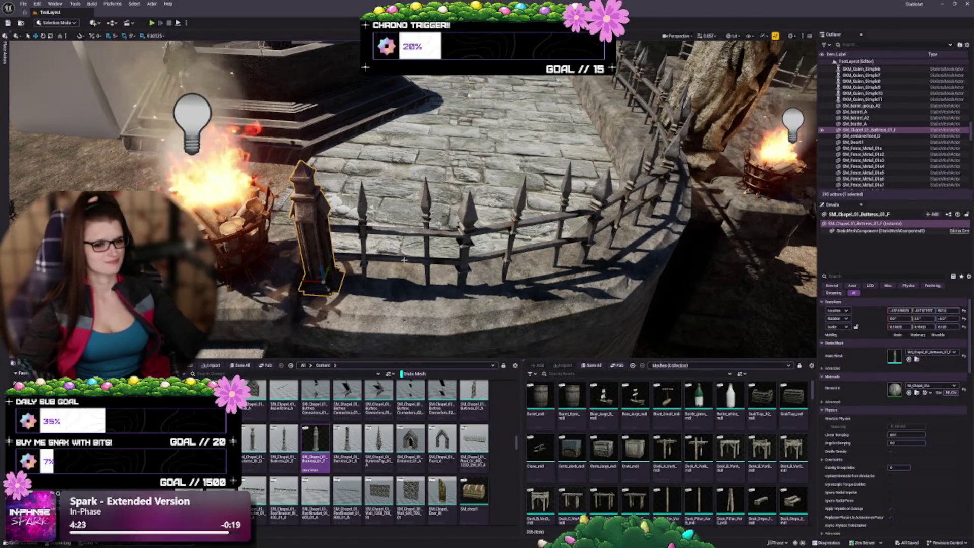
- Alt-drag a copy of the buttress beside the iron fence as SM_Chapel_01_Buttress_01_F2
{"action": "scroll", "coordinate": [395, 262], "scroll_direction": "up", "scroll_amount": 3}
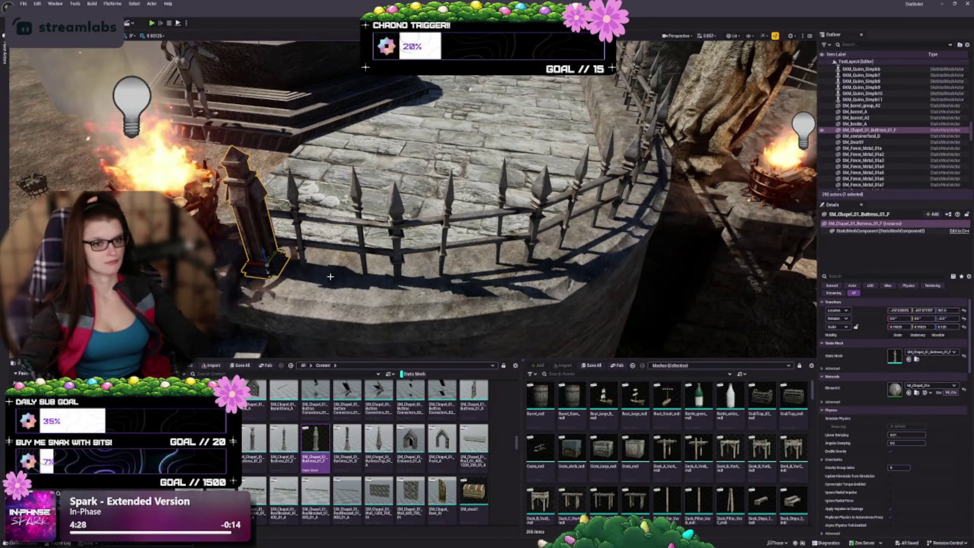
{"action": "left_click_drag", "start_coordinate": [325, 274], "coordinate": [357, 273]}
{"action": "mouse_move", "coordinate": [315, 442]}
{"action": "left_mouse_down"}
{"action": "mouse_move", "coordinate": [253, 276]}
{"action": "mouse_move", "coordinate": [303, 246]}
{"action": "mouse_move", "coordinate": [417, 262]}
{"action": "left_mouse_up"}
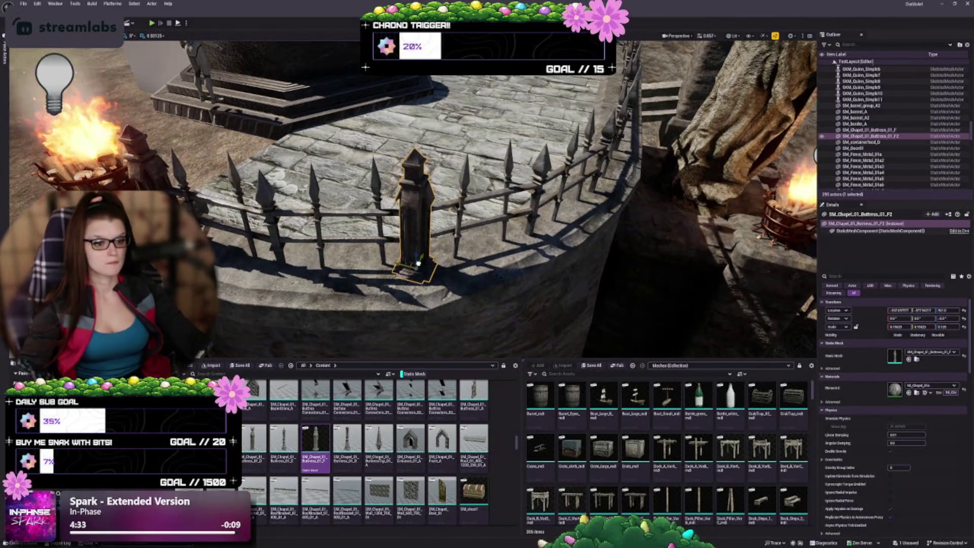
{"action": "scroll", "coordinate": [497, 270], "scroll_direction": "up", "scroll_amount": 4}
- Rotate the F2 buttress to line up with the fence, then deselect it
{"action": "key", "text": "e"}
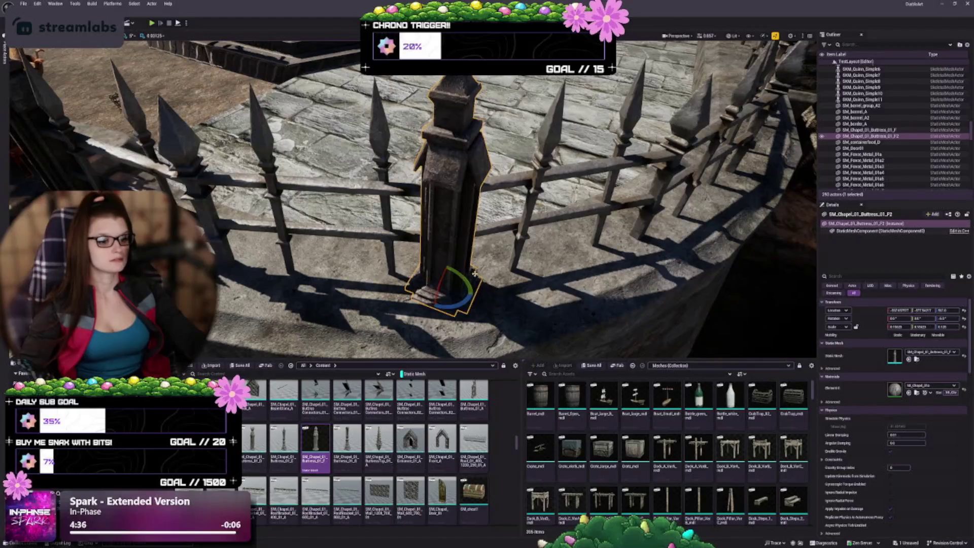
{"action": "scroll", "coordinate": [498, 270], "scroll_direction": "up", "scroll_amount": 3}
{"action": "scroll", "coordinate": [355, 244], "scroll_direction": "up", "scroll_amount": 3}
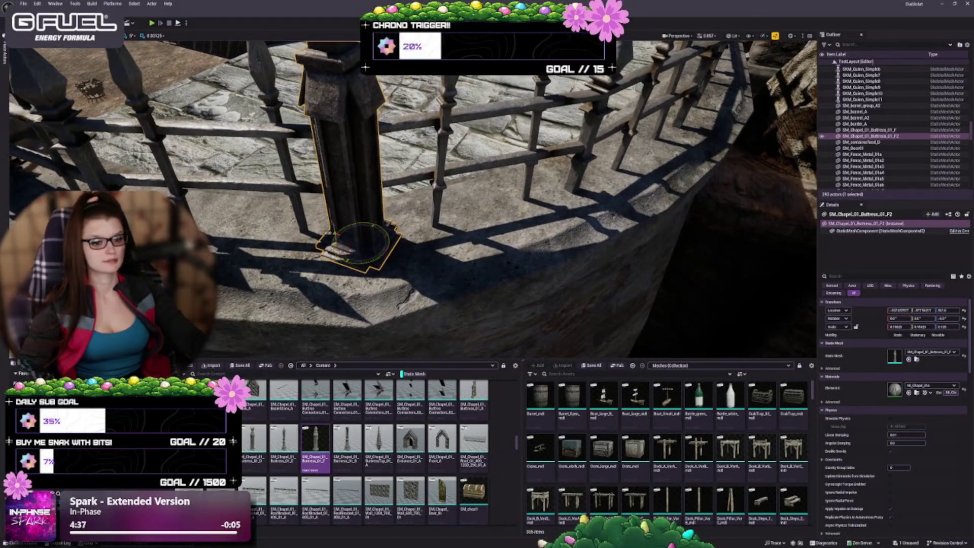
{"action": "mouse_move", "coordinate": [336, 237]}
{"action": "left_mouse_down"}
{"action": "mouse_move", "coordinate": [325, 250]}
{"action": "mouse_move", "coordinate": [365, 225]}
{"action": "mouse_move", "coordinate": [429, 218]}
{"action": "mouse_move", "coordinate": [404, 275]}
{"action": "mouse_move", "coordinate": [386, 288]}
{"action": "mouse_move", "coordinate": [284, 238]}
{"action": "left_mouse_up"}
{"action": "key", "text": "Escape"}
{"action": "mouse_move", "coordinate": [462, 284]}
{"action": "left_mouse_down"}
{"action": "mouse_move", "coordinate": [447, 279]}
{"action": "mouse_move", "coordinate": [462, 284]}
{"action": "mouse_move", "coordinate": [457, 315]}
{"action": "mouse_move", "coordinate": [451, 294]}
{"action": "left_mouse_up"}
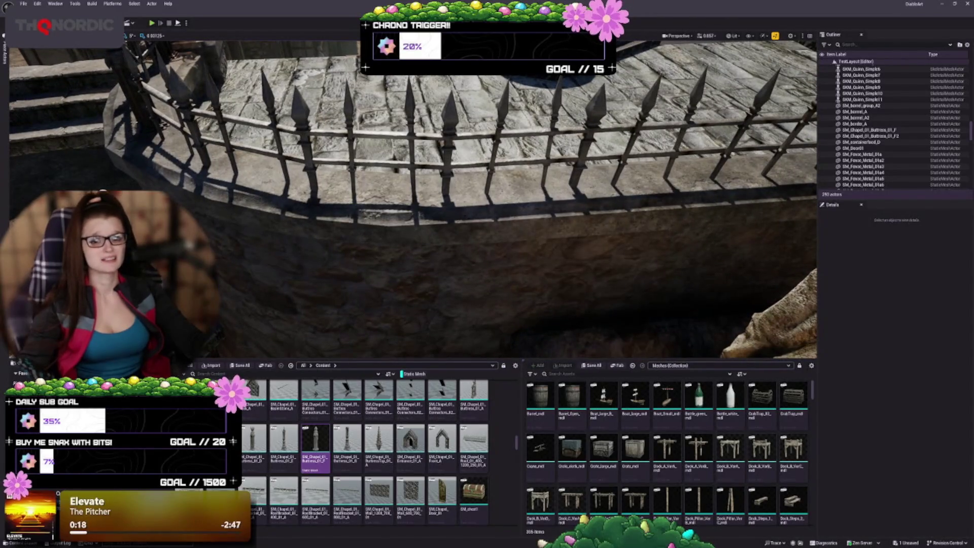
- Alt-drag a copy of the F2 buttress to the fence centre as F3 and rotate it to match
{"action": "left_click", "coordinate": [158, 127]}
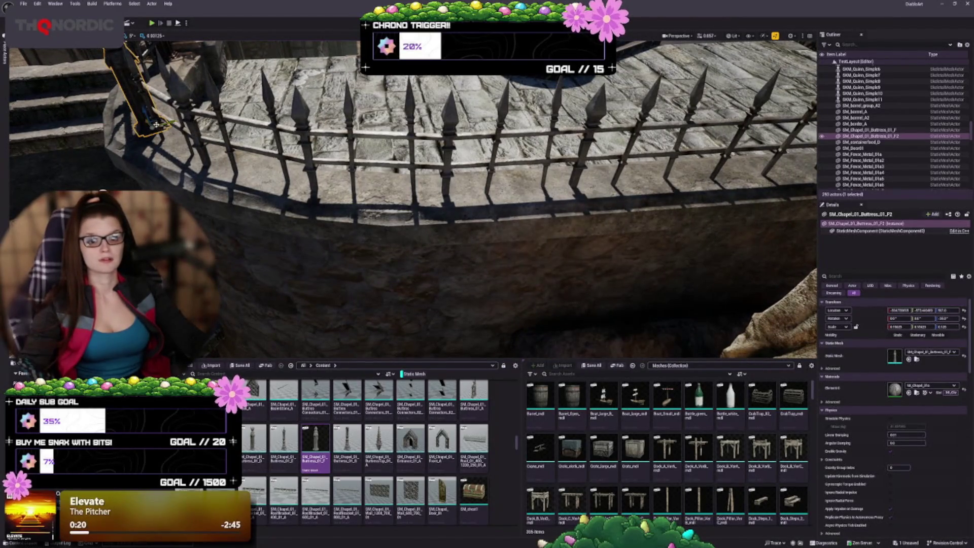
{"action": "mouse_move", "coordinate": [156, 124]}
{"action": "left_mouse_down"}
{"action": "mouse_move", "coordinate": [439, 163]}
{"action": "mouse_move", "coordinate": [446, 193]}
{"action": "left_mouse_up"}
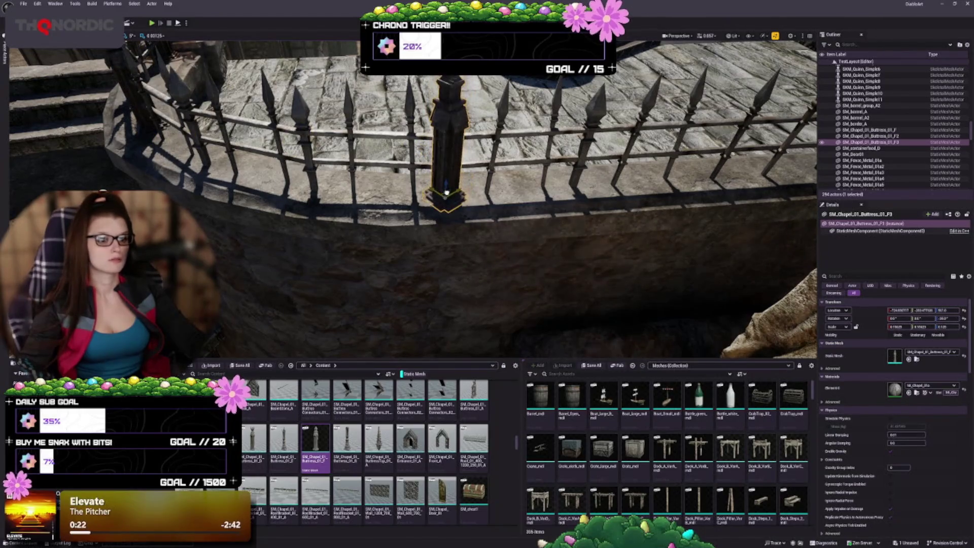
{"action": "scroll", "coordinate": [447, 188], "scroll_direction": "up", "scroll_amount": 8}
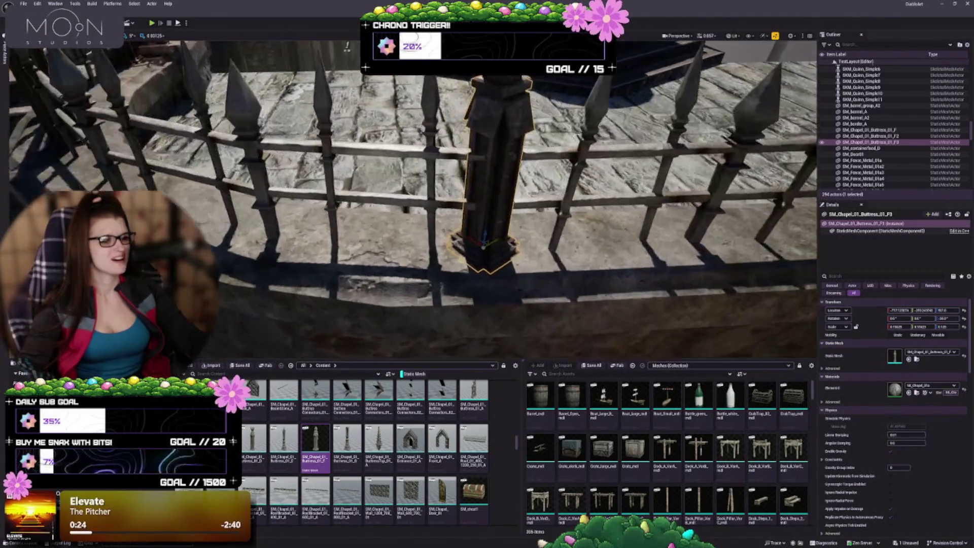
{"action": "key", "text": "e"}
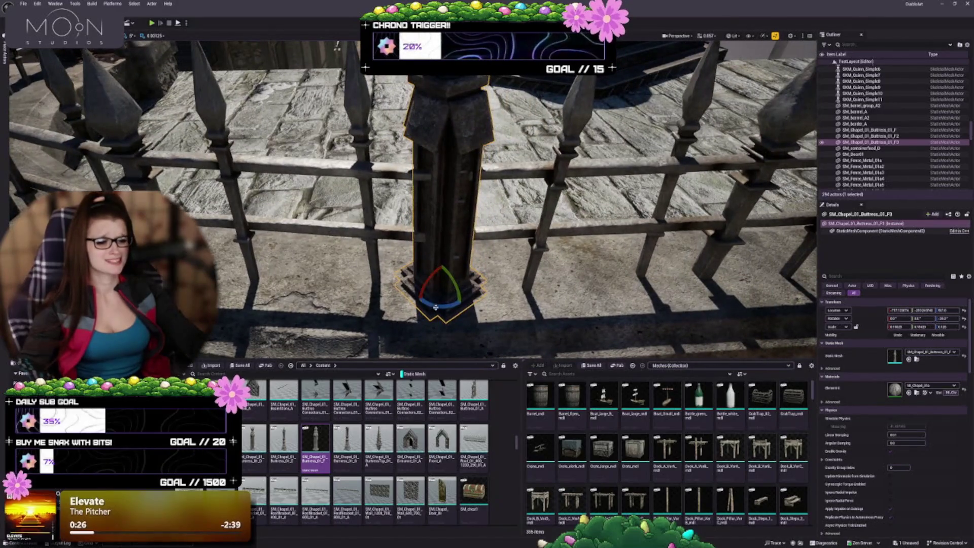
{"action": "left_click_drag", "start_coordinate": [422, 277], "coordinate": [403, 286]}
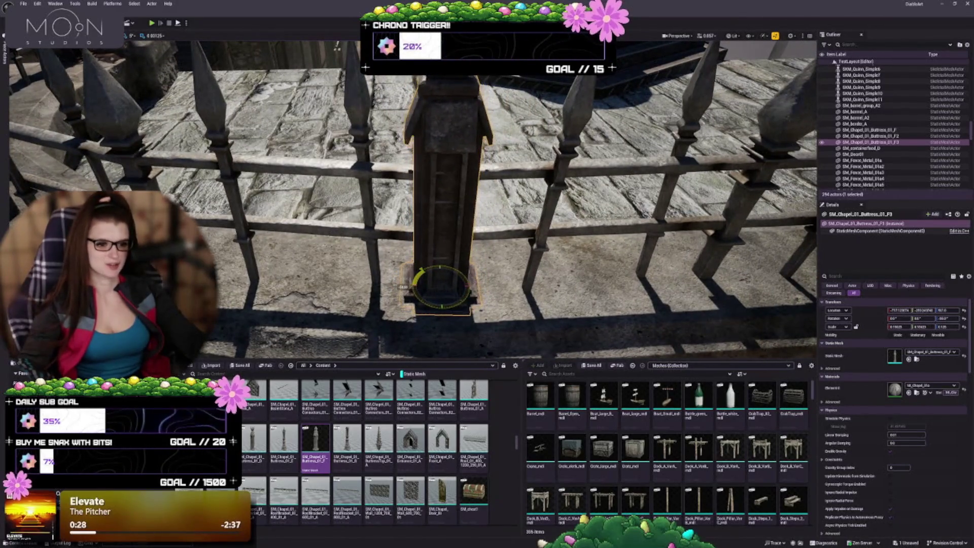
- Lower and nudge F3 along the fence and turn it to follow the curve
{"action": "key", "text": "f"}
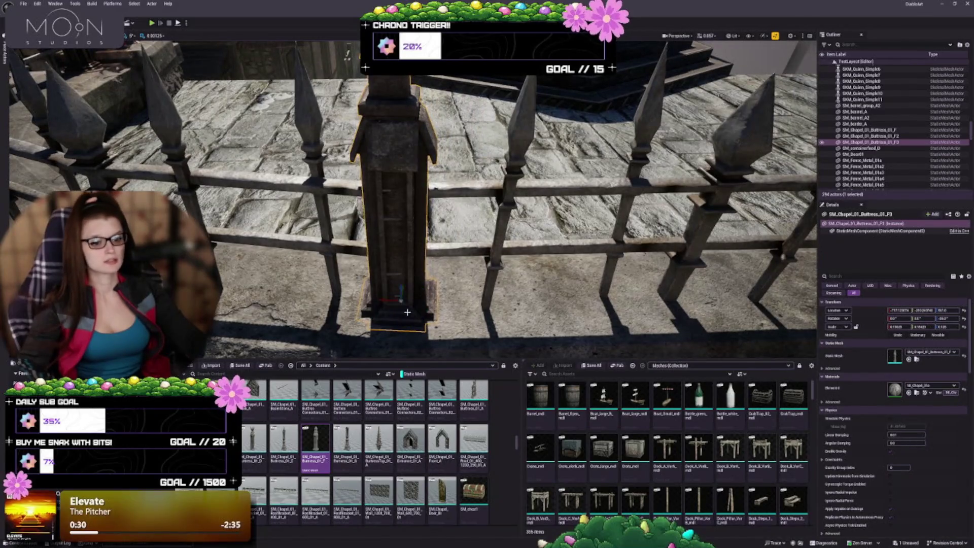
{"action": "mouse_move", "coordinate": [404, 288]}
{"action": "left_mouse_down"}
{"action": "mouse_move", "coordinate": [386, 310]}
{"action": "mouse_move", "coordinate": [264, 317]}
{"action": "left_mouse_up"}
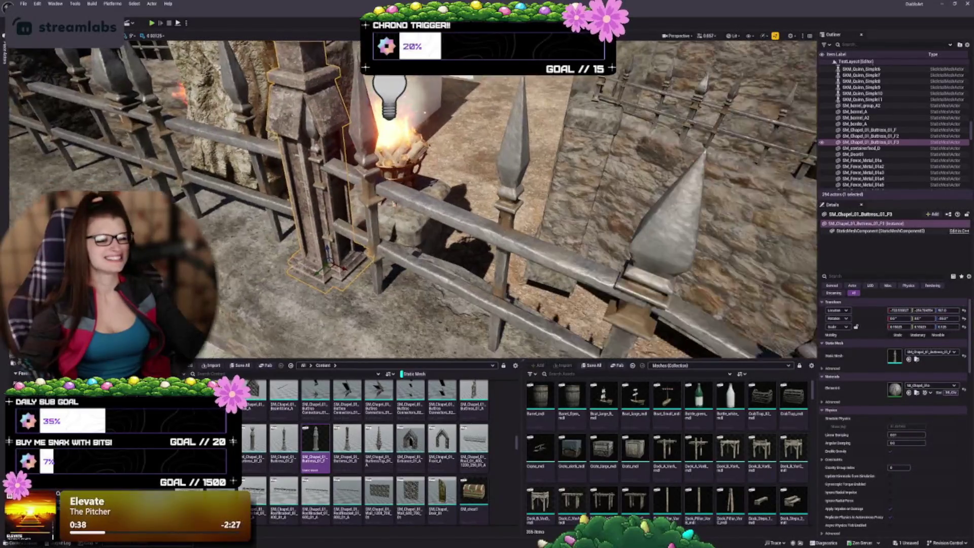
{"action": "left_click_drag", "start_coordinate": [393, 204], "coordinate": [439, 210]}
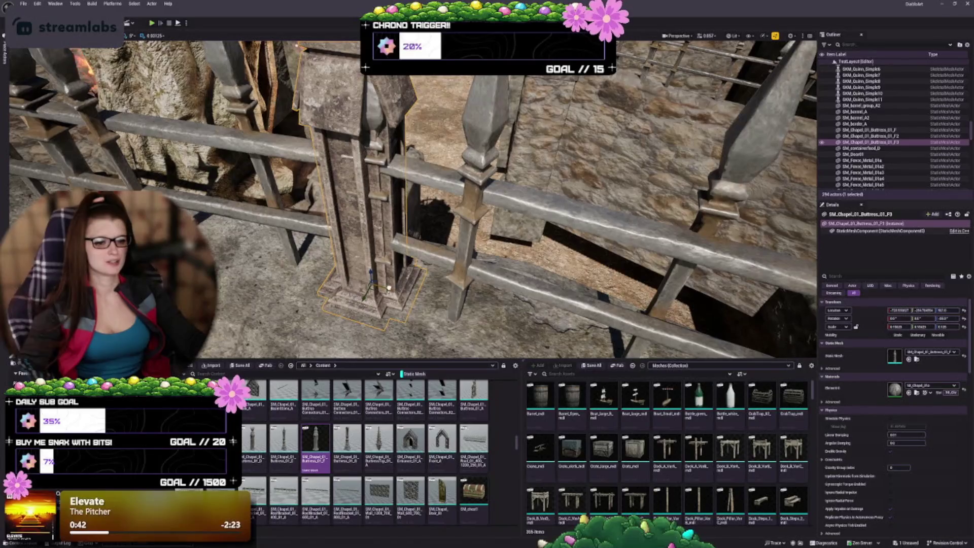
{"action": "left_click_drag", "start_coordinate": [390, 288], "coordinate": [364, 305]}
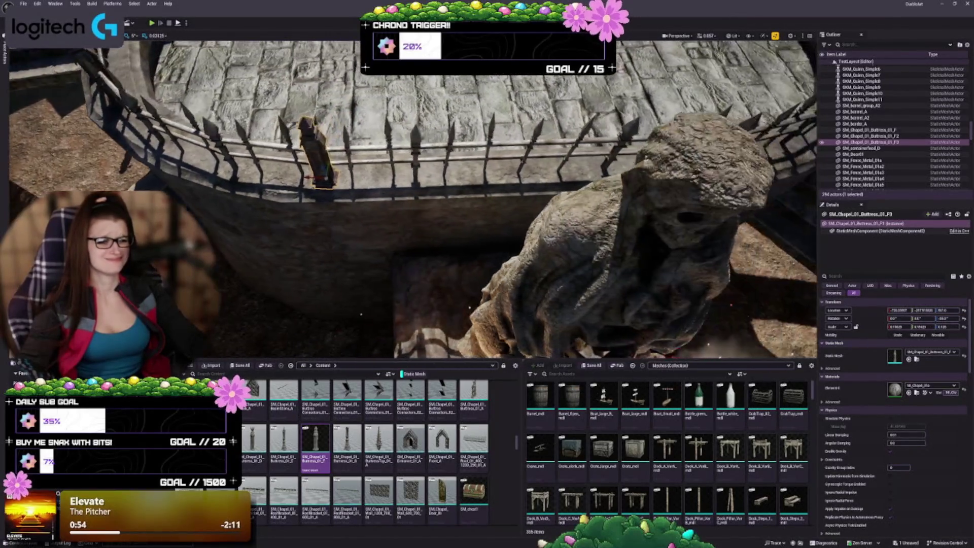
{"action": "key", "text": "s"}
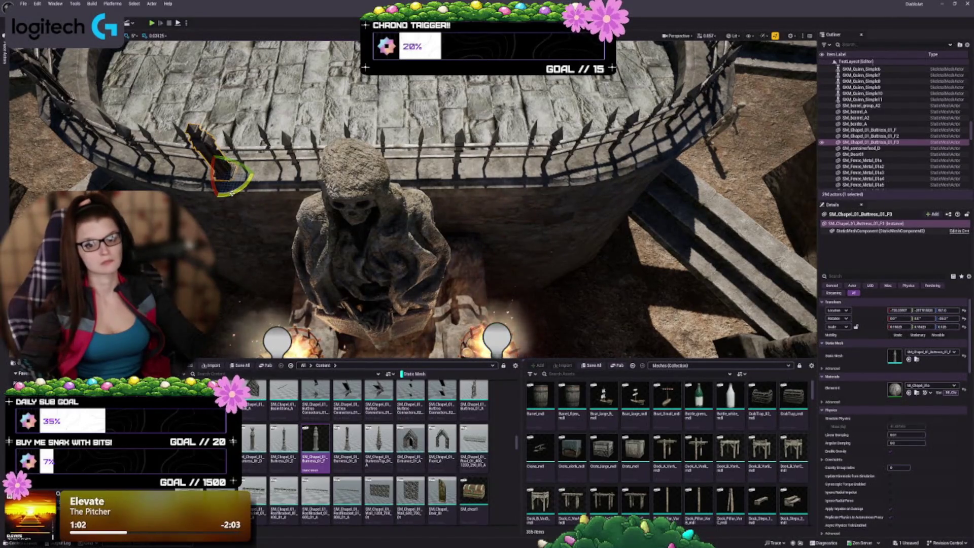
{"action": "left_click_drag", "start_coordinate": [231, 194], "coordinate": [231, 194]}
{"action": "key", "text": "w"}
{"action": "key", "text": "f"}
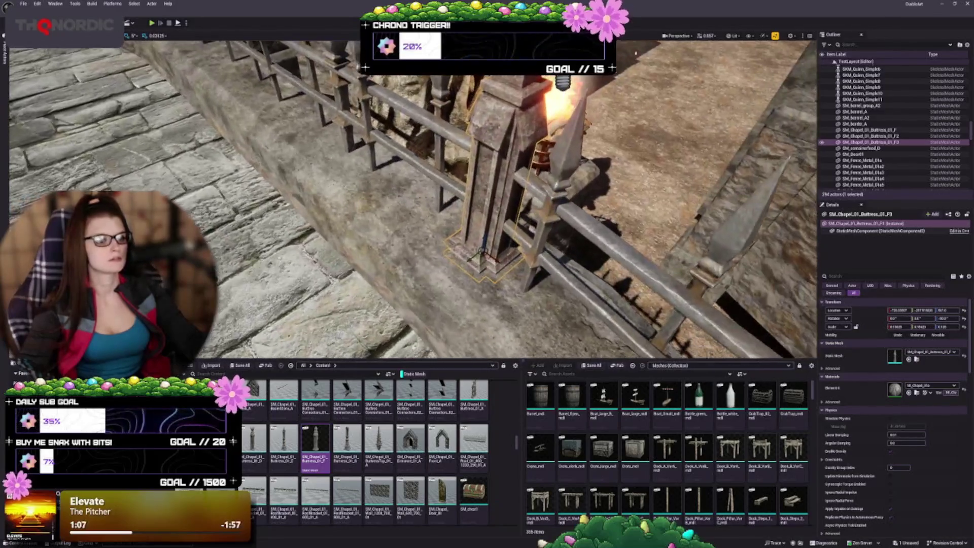
{"action": "mouse_move", "coordinate": [406, 203]}
{"action": "left_mouse_down"}
{"action": "mouse_move", "coordinate": [274, 213]}
{"action": "mouse_move", "coordinate": [274, 239]}
{"action": "mouse_move", "coordinate": [294, 274]}
{"action": "left_mouse_up"}
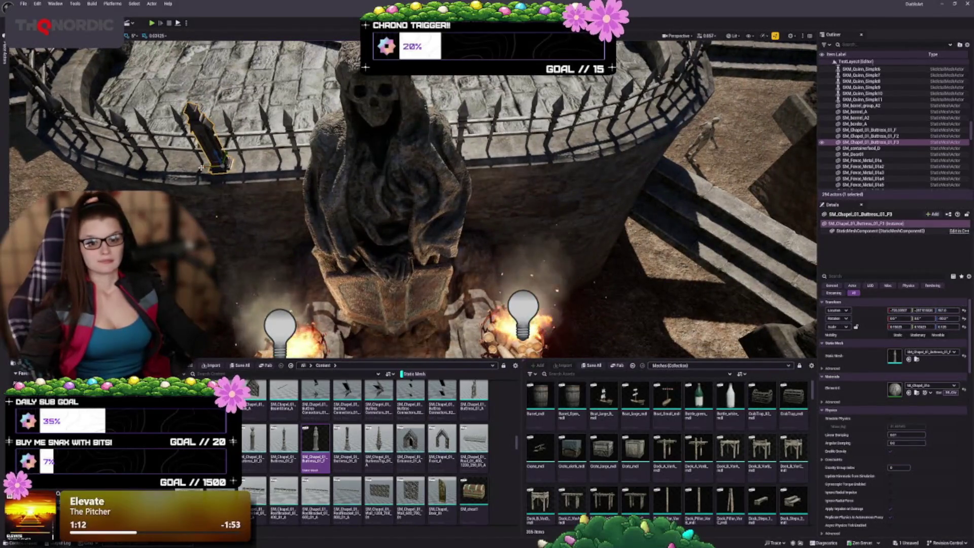
- Alt-drag another buttress copy, F4, further right along the curved fence
{"action": "left_click_drag", "start_coordinate": [203, 168], "coordinate": [485, 165]}
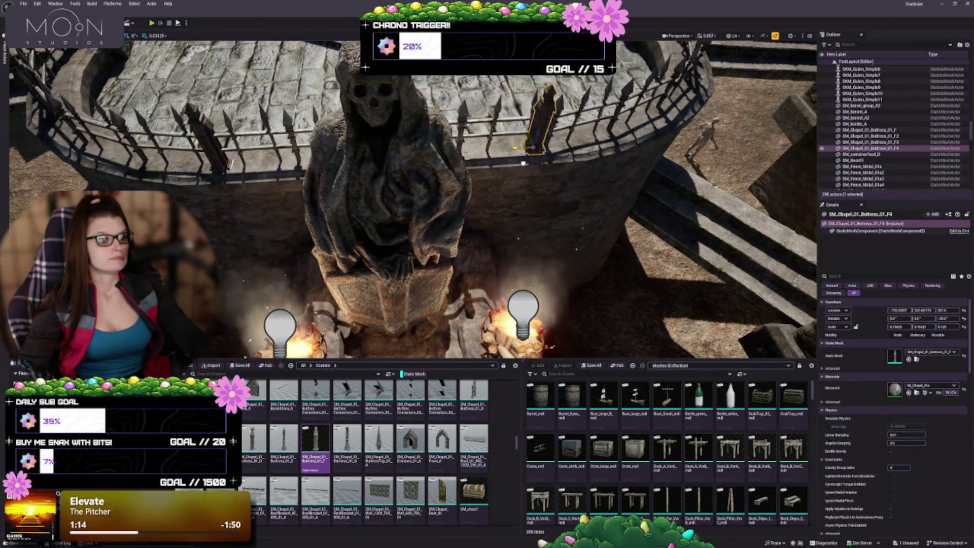
{"action": "mouse_move", "coordinate": [487, 203]}
{"action": "left_mouse_down"}
{"action": "mouse_move", "coordinate": [507, 208]}
{"action": "mouse_move", "coordinate": [482, 218]}
{"action": "left_mouse_up"}
{"action": "left_click_drag", "start_coordinate": [565, 207], "coordinate": [578, 211]}
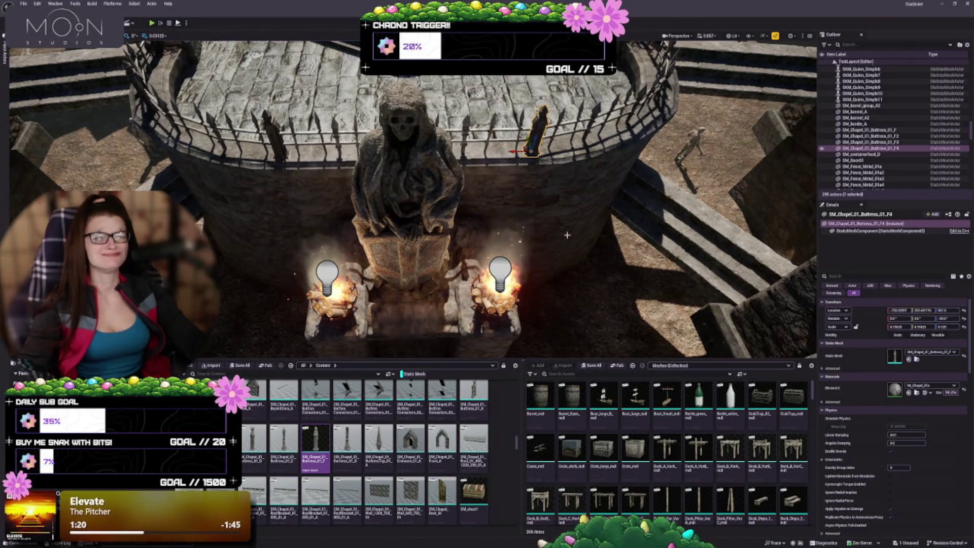
{"action": "mouse_move", "coordinate": [487, 213]}
{"action": "left_mouse_down"}
{"action": "mouse_move", "coordinate": [492, 175]}
{"action": "mouse_move", "coordinate": [487, 208]}
{"action": "mouse_move", "coordinate": [480, 195]}
{"action": "mouse_move", "coordinate": [499, 218]}
{"action": "mouse_move", "coordinate": [487, 224]}
{"action": "mouse_move", "coordinate": [487, 188]}
{"action": "left_mouse_up"}
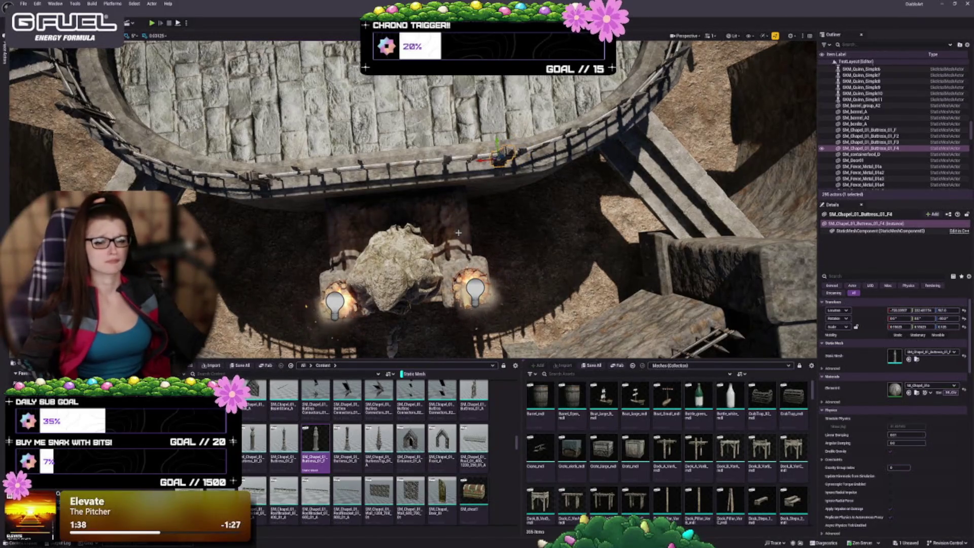
{"action": "left_click_drag", "start_coordinate": [487, 188], "coordinate": [487, 167]}
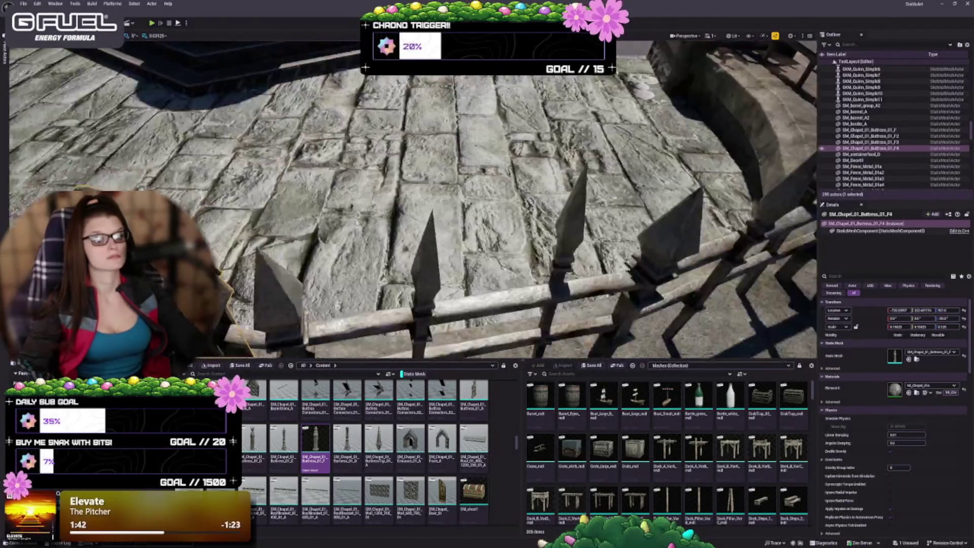
{"action": "scroll", "coordinate": [411, 198], "scroll_direction": "down", "scroll_amount": 3}
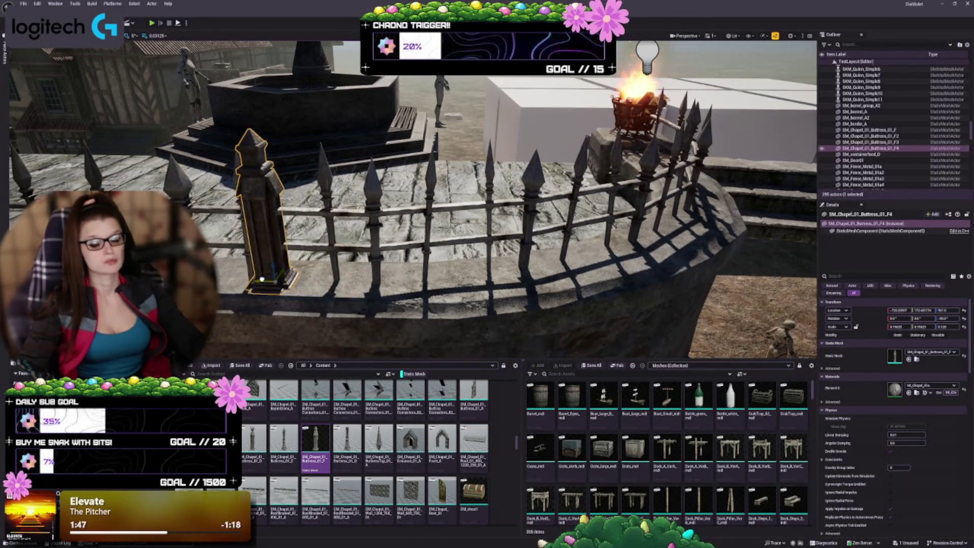
- Add buttress F5 by sliding a further copy right along the fence
{"action": "mouse_move", "coordinate": [487, 203]}
{"action": "left_mouse_down"}
{"action": "mouse_move", "coordinate": [487, 157]}
{"action": "mouse_move", "coordinate": [446, 203]}
{"action": "mouse_move", "coordinate": [432, 203]}
{"action": "mouse_move", "coordinate": [431, 173]}
{"action": "left_mouse_up"}
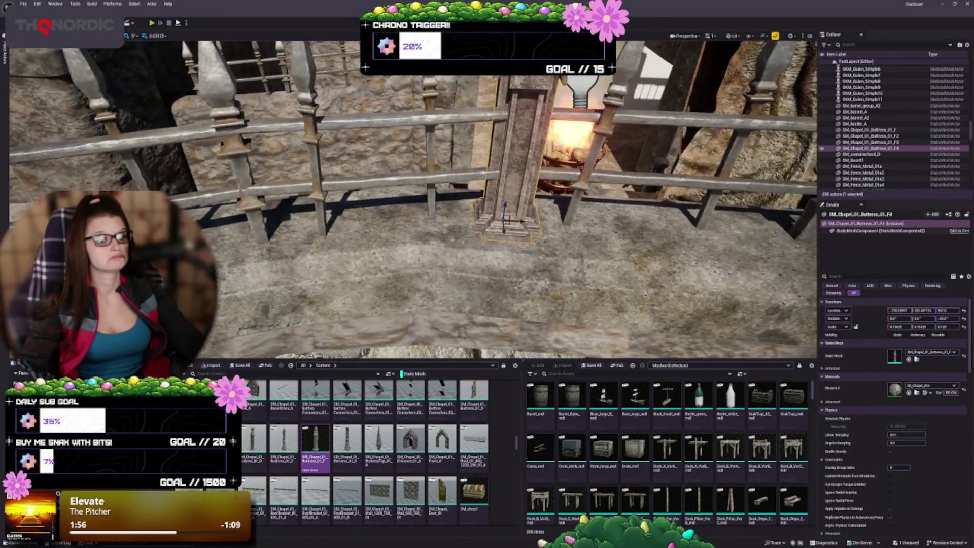
{"action": "mouse_move", "coordinate": [431, 172]}
{"action": "left_mouse_down"}
{"action": "mouse_move", "coordinate": [431, 214]}
{"action": "mouse_move", "coordinate": [385, 233]}
{"action": "mouse_move", "coordinate": [370, 218]}
{"action": "left_mouse_up"}
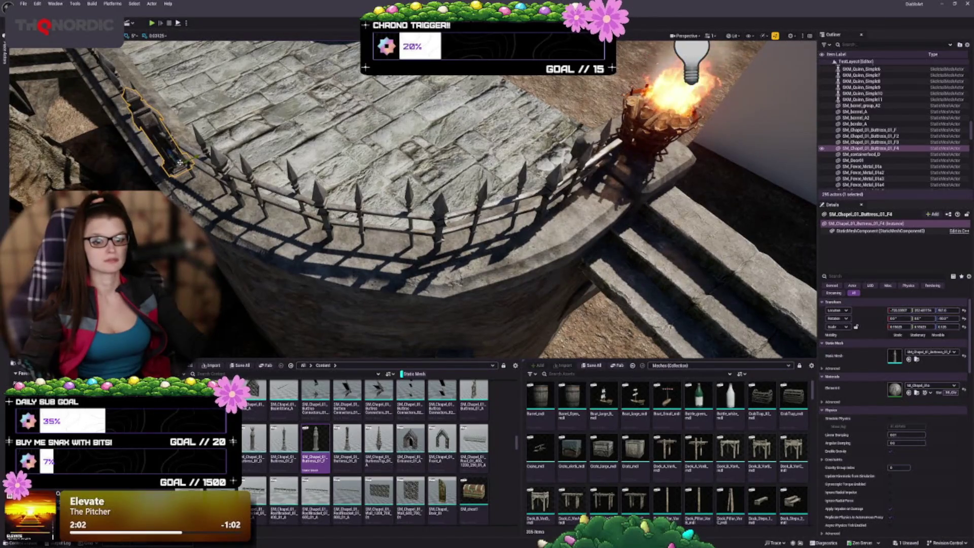
{"action": "left_click_drag", "start_coordinate": [180, 162], "coordinate": [184, 166], "text": "alt"}
{"action": "left_click_drag", "start_coordinate": [378, 205], "coordinate": [464, 240]}
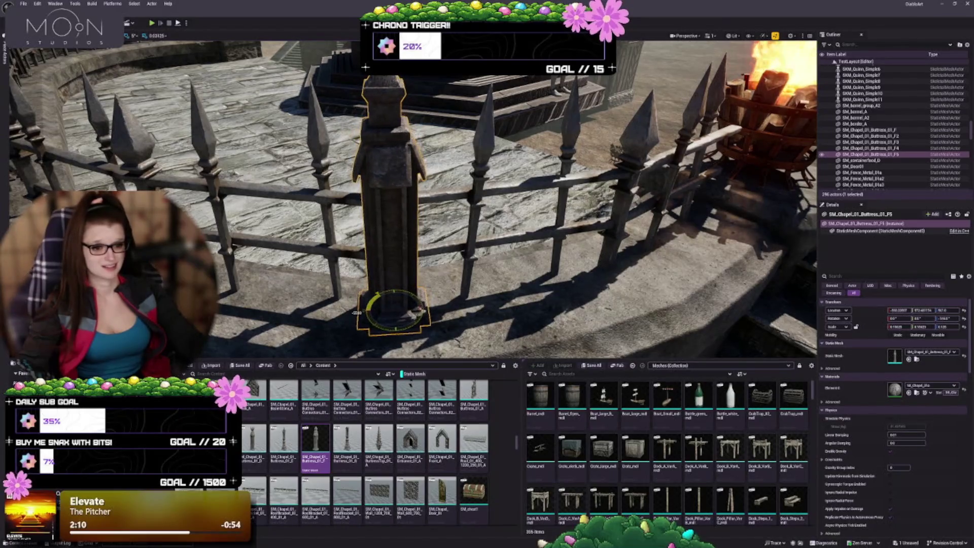
- Rotate and nudge F5 into the fence line, then place a sixth copy by the brazier
{"action": "mouse_move", "coordinate": [369, 304]}
{"action": "left_mouse_down"}
{"action": "mouse_move", "coordinate": [517, 305]}
{"action": "mouse_move", "coordinate": [680, 322]}
{"action": "left_mouse_up"}
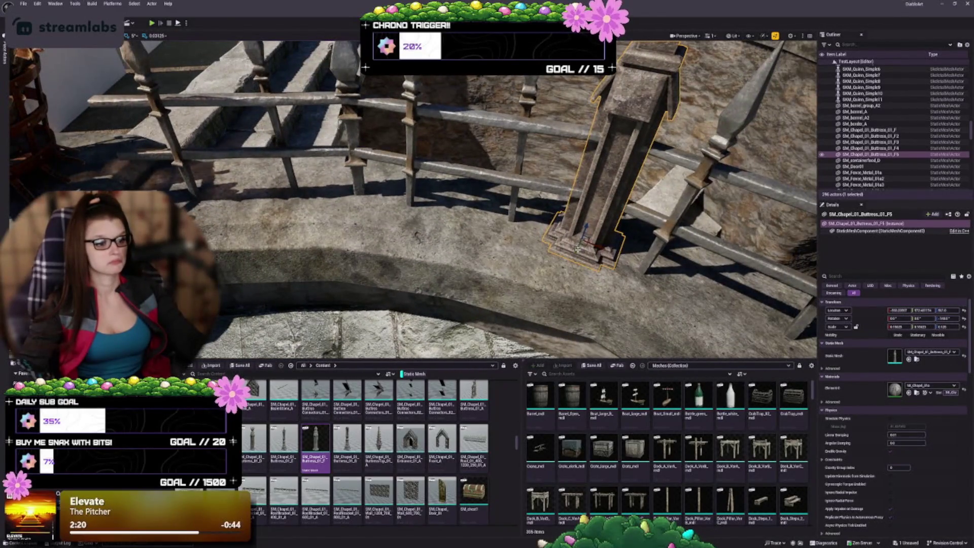
{"action": "left_click_drag", "start_coordinate": [574, 255], "coordinate": [574, 258]}
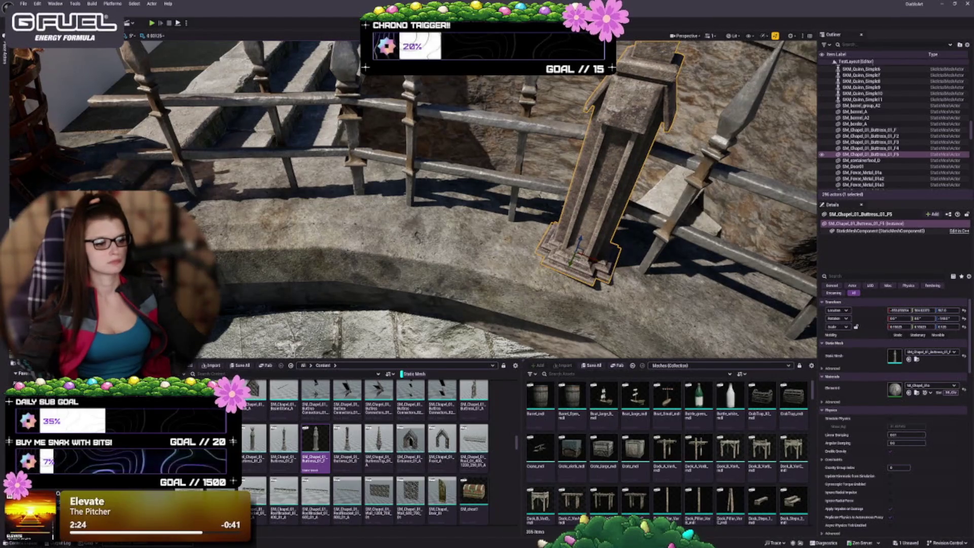
{"action": "key", "text": "f"}
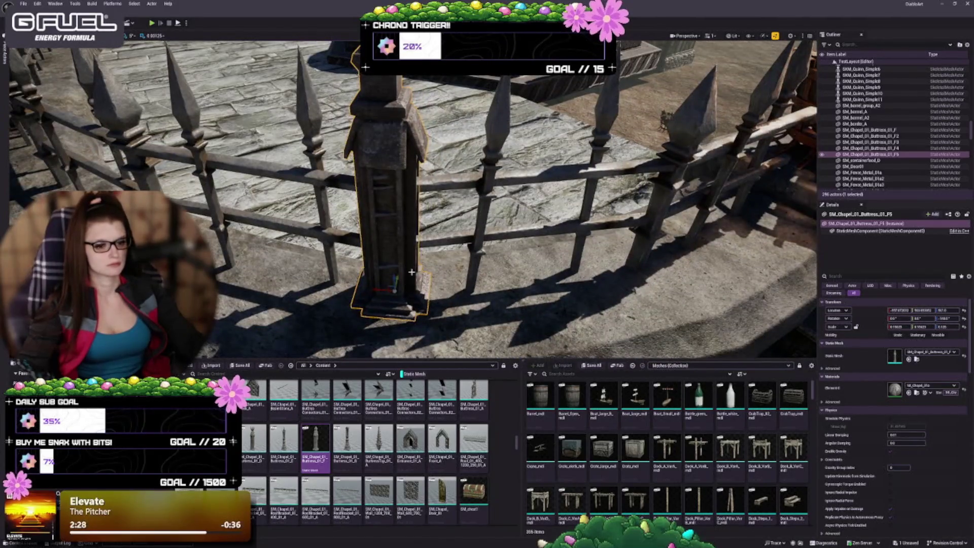
{"action": "left_click_drag", "start_coordinate": [399, 276], "coordinate": [370, 272]}
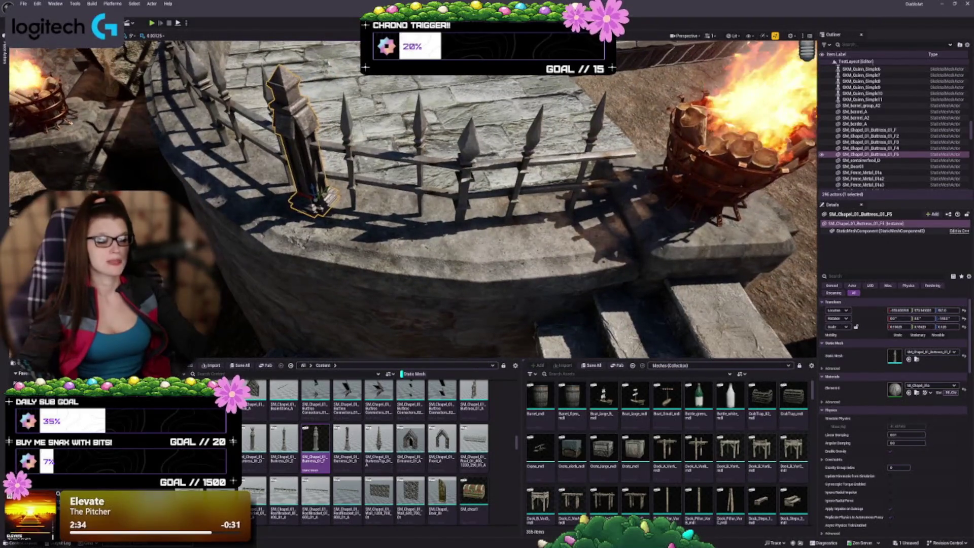
{"action": "mouse_move", "coordinate": [191, 164]}
{"action": "left_mouse_down"}
{"action": "mouse_move", "coordinate": [203, 152]}
{"action": "mouse_move", "coordinate": [192, 164]}
{"action": "mouse_move", "coordinate": [238, 187]}
{"action": "mouse_move", "coordinate": [470, 212]}
{"action": "left_mouse_up"}
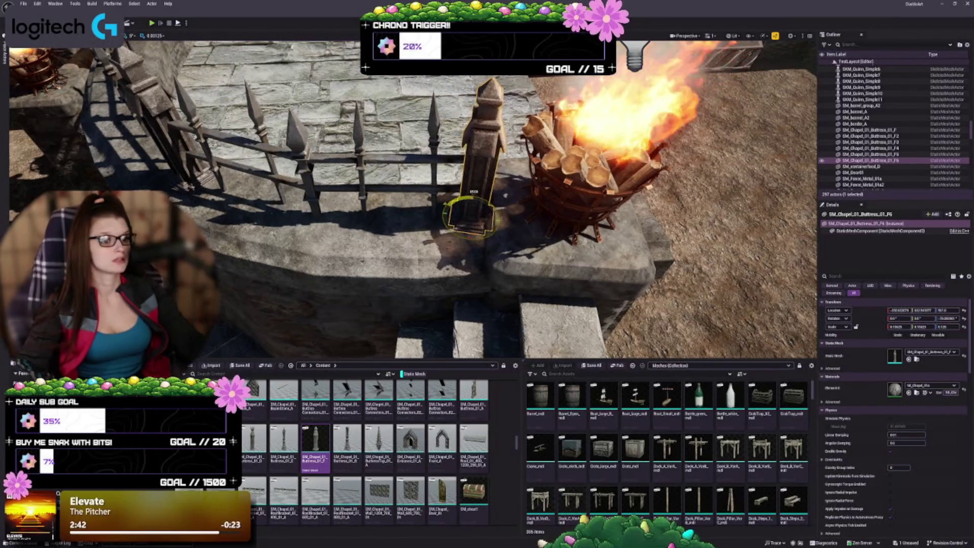
- Nudge the F6 buttress into the fence end beside the brazier and deselect it
{"action": "mouse_move", "coordinate": [470, 212]}
{"action": "left_mouse_down"}
{"action": "mouse_move", "coordinate": [538, 230]}
{"action": "mouse_move", "coordinate": [640, 233]}
{"action": "mouse_move", "coordinate": [609, 236]}
{"action": "left_mouse_up"}
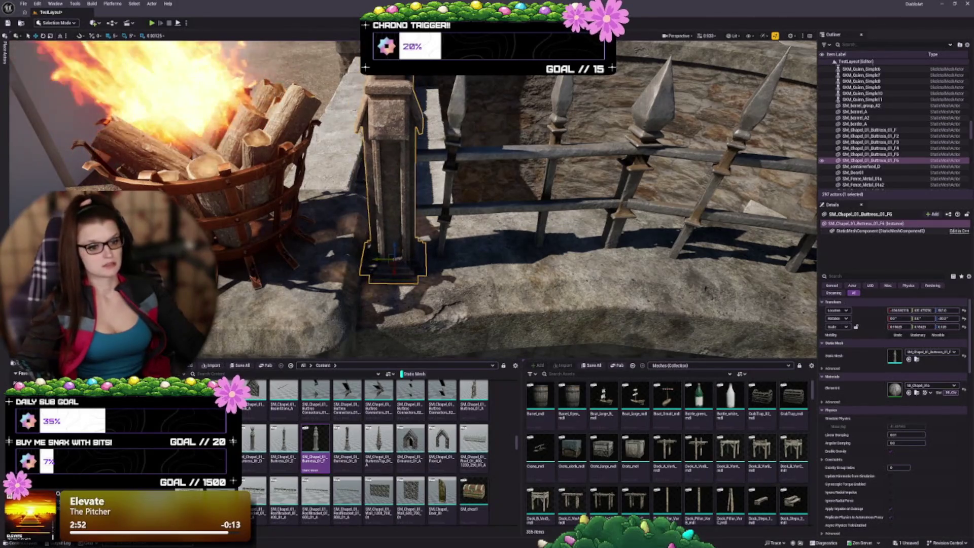
{"action": "mouse_move", "coordinate": [609, 236]}
{"action": "left_mouse_down"}
{"action": "mouse_move", "coordinate": [797, 240]}
{"action": "mouse_move", "coordinate": [504, 247]}
{"action": "mouse_move", "coordinate": [523, 168]}
{"action": "mouse_move", "coordinate": [507, 198]}
{"action": "mouse_move", "coordinate": [487, 203]}
{"action": "mouse_move", "coordinate": [502, 205]}
{"action": "mouse_move", "coordinate": [479, 199]}
{"action": "left_mouse_up"}
{"action": "key", "text": "Escape"}
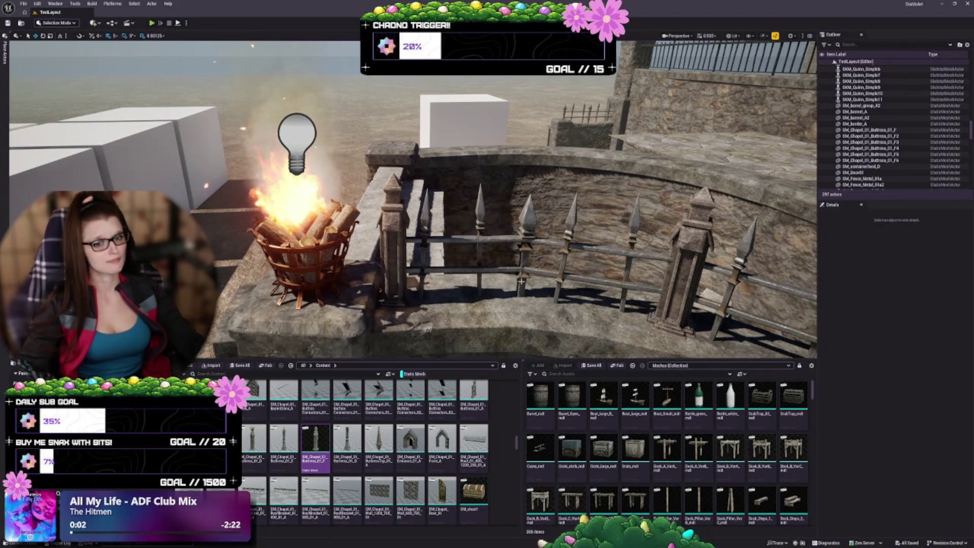
- Set the grid snap size to 0.125
{"action": "left_click_drag", "start_coordinate": [521, 280], "coordinate": [522, 259]}
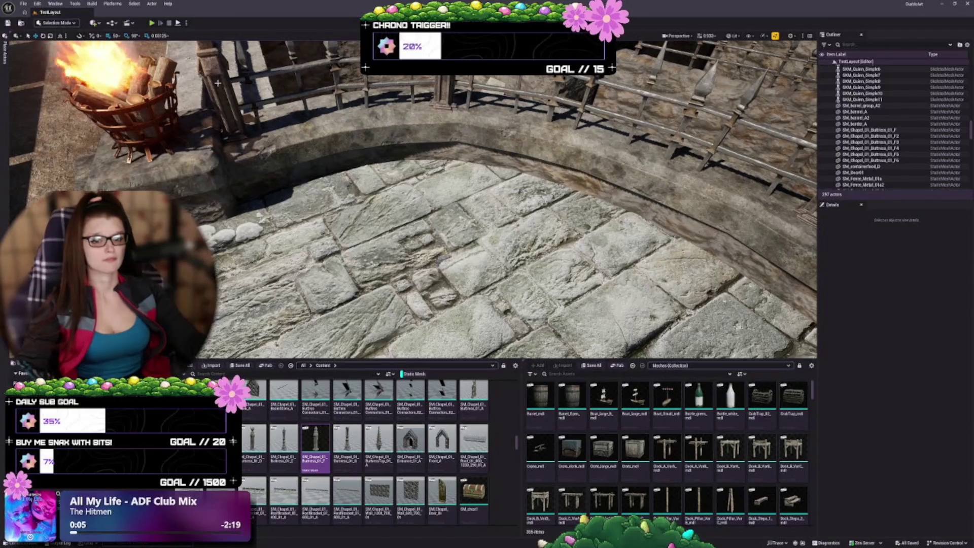
{"action": "left_click", "coordinate": [164, 35]}
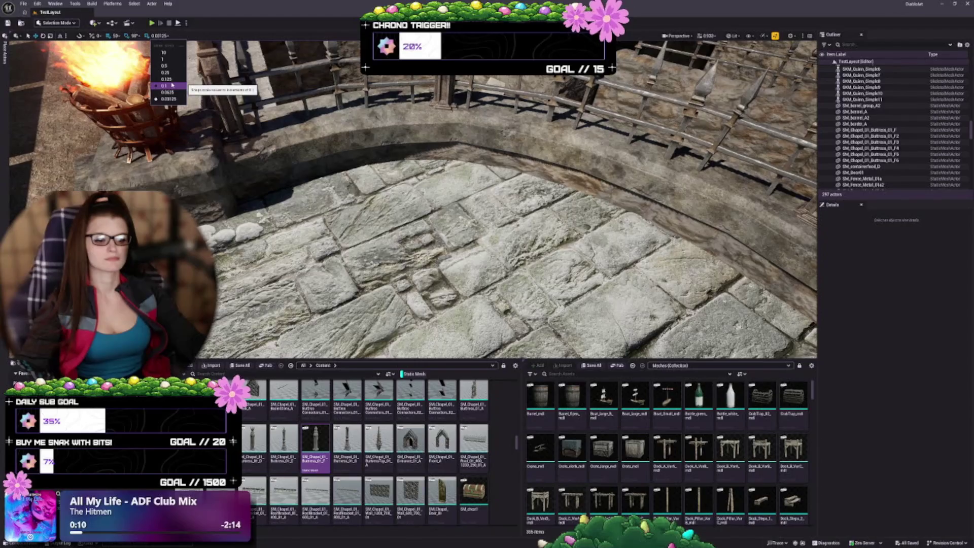
{"action": "left_click", "coordinate": [166, 79]}
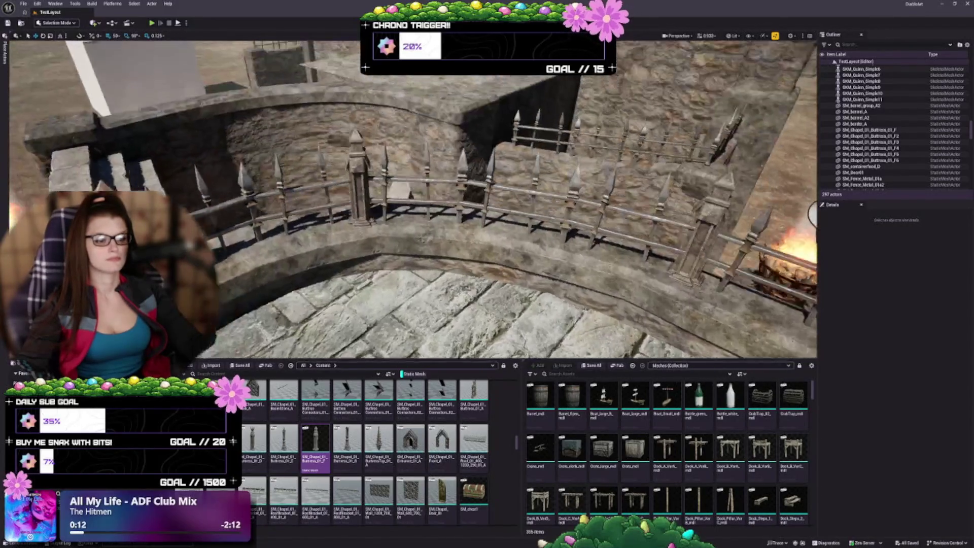
- Start selecting buttress and fence pieces beside the statue, undoing the unwanted extra pick
{"action": "scroll", "coordinate": [412, 198], "scroll_direction": "down", "scroll_amount": 10}
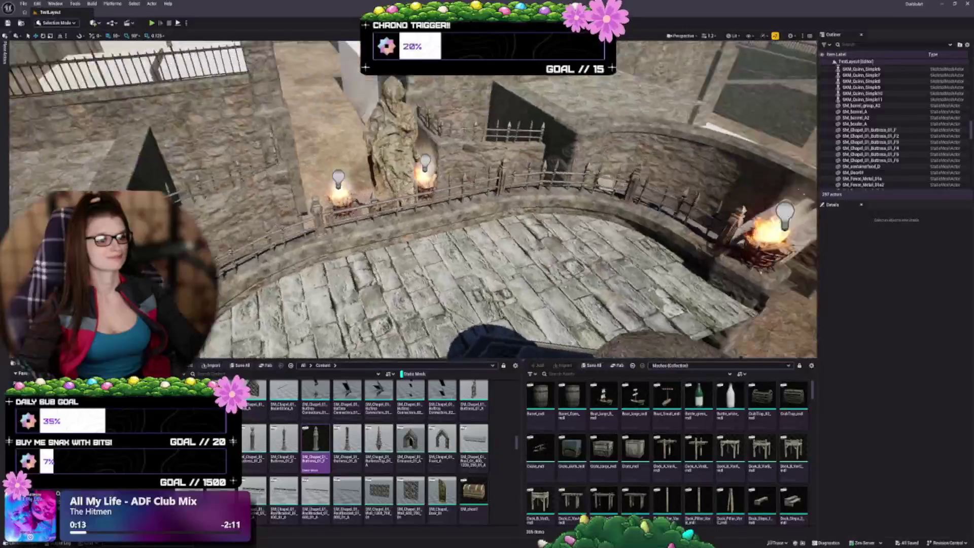
{"action": "key", "text": "1"}
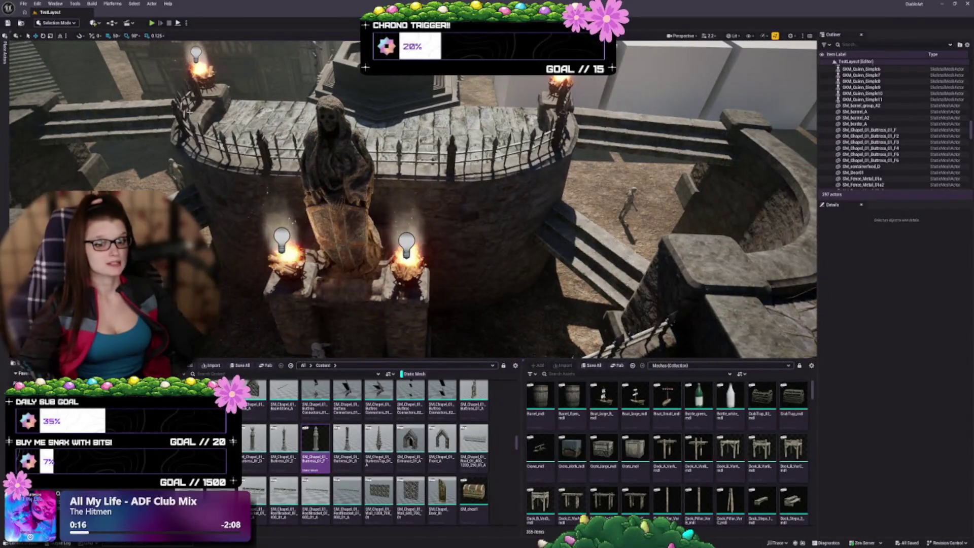
{"action": "left_click", "coordinate": [193, 87]}
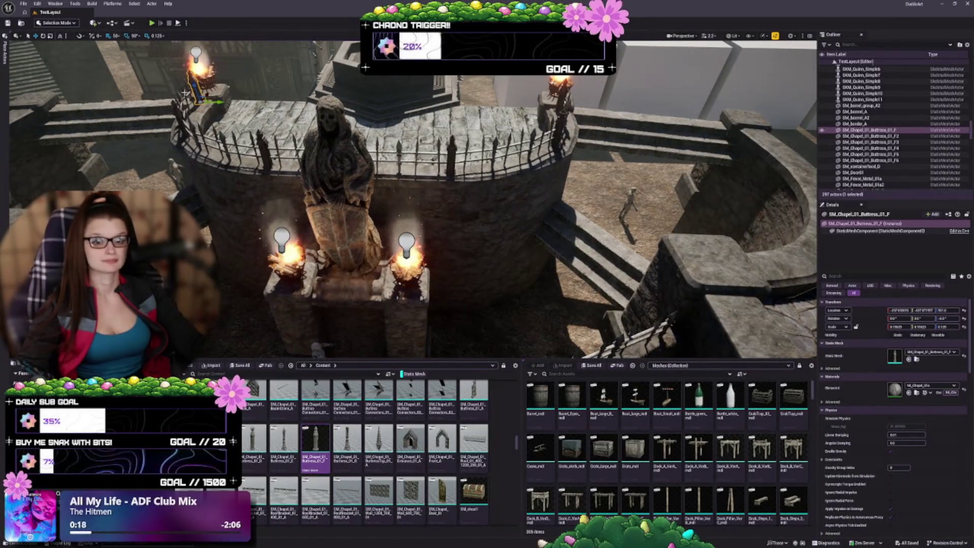
{"action": "left_click", "coordinate": [188, 108], "text": "ctrl"}
{"action": "left_click", "coordinate": [192, 127], "text": "ctrl"}
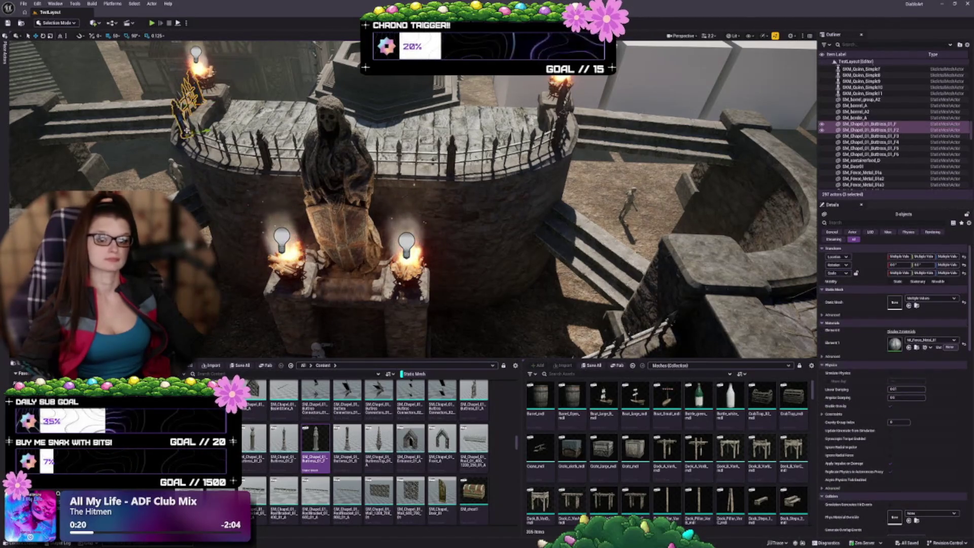
{"action": "left_click", "coordinate": [203, 136], "text": "ctrl"}
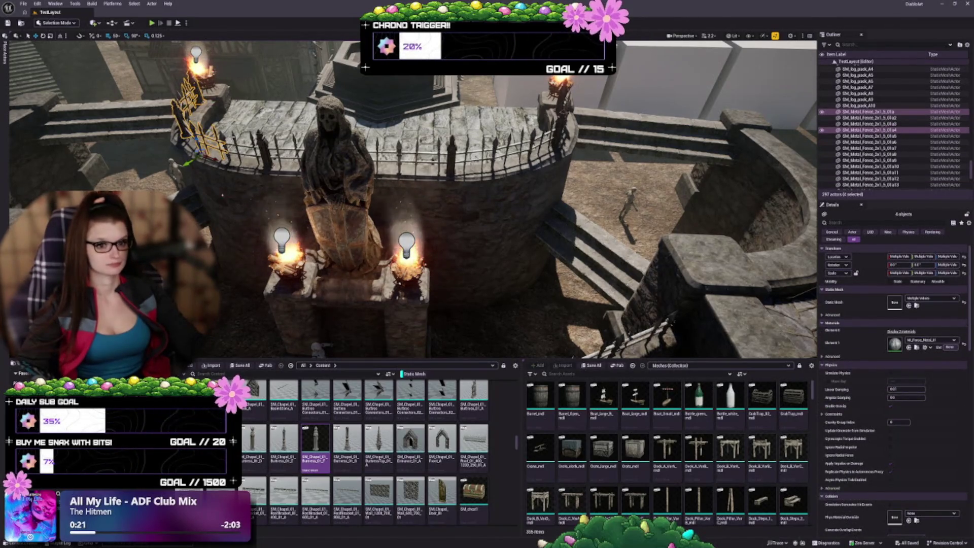
{"action": "left_click", "coordinate": [334, 203], "text": "ctrl"}
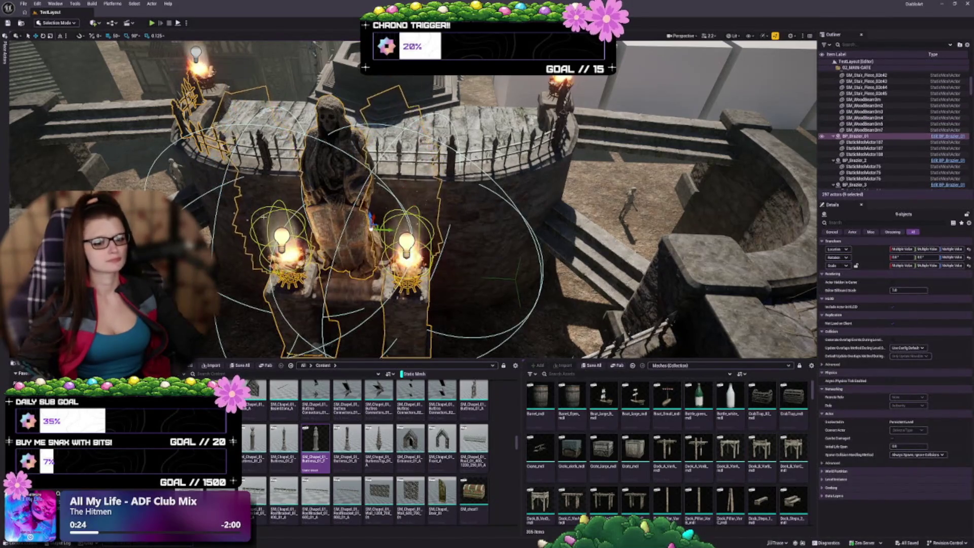
{"action": "left_click_drag", "start_coordinate": [373, 228], "coordinate": [428, 250]}
{"action": "key", "text": "ctrl+z"}
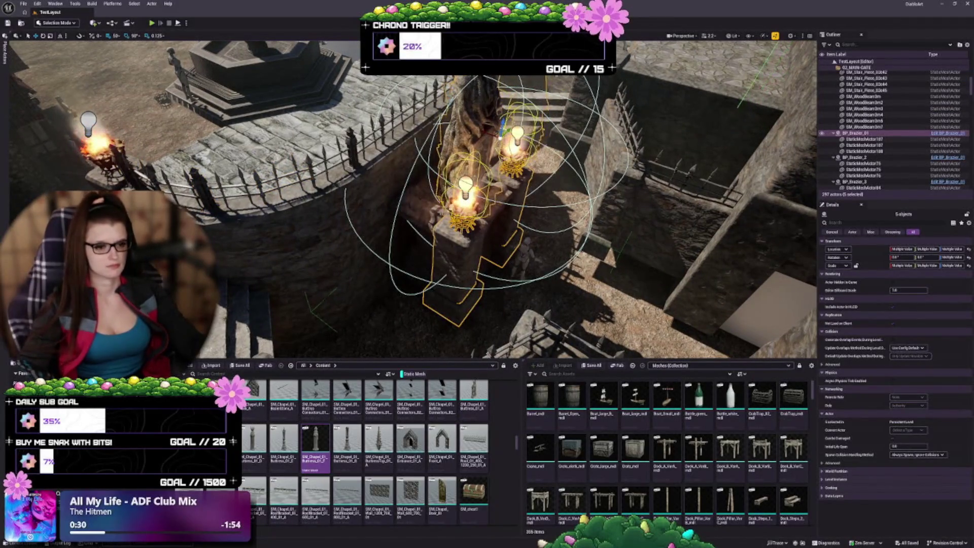
- Restart the selection with a buttress, adding the metal fence, stone wall and fence sections
{"action": "left_click", "coordinate": [149, 178]}
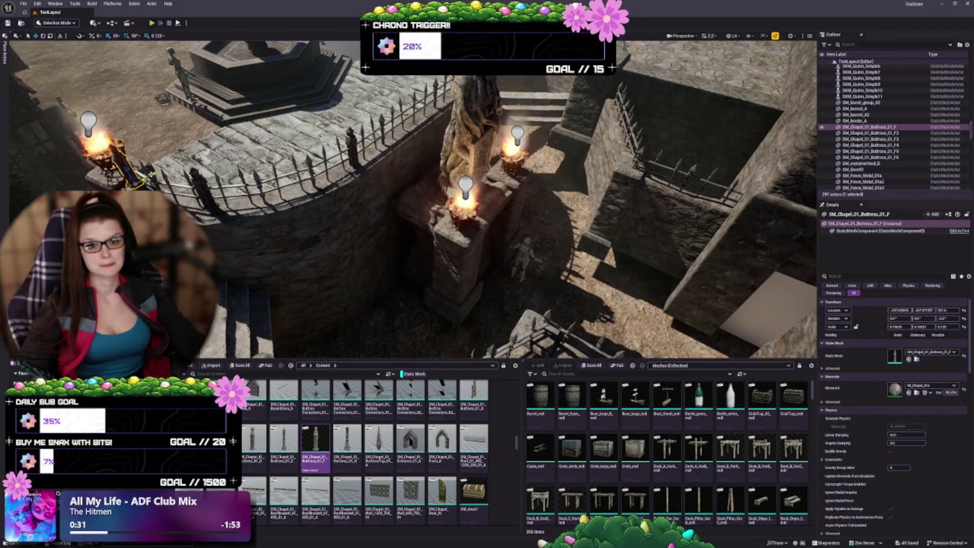
{"action": "left_click", "coordinate": [187, 209], "text": "ctrl"}
{"action": "left_click", "coordinate": [420, 201], "text": "ctrl"}
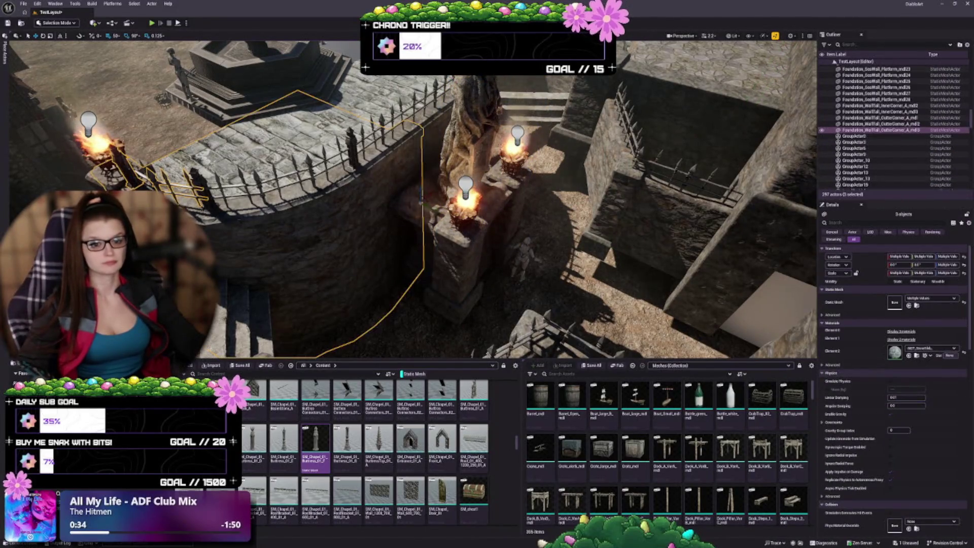
{"action": "left_click", "coordinate": [202, 187], "text": "ctrl"}
{"action": "left_click", "coordinate": [241, 175], "text": "ctrl"}
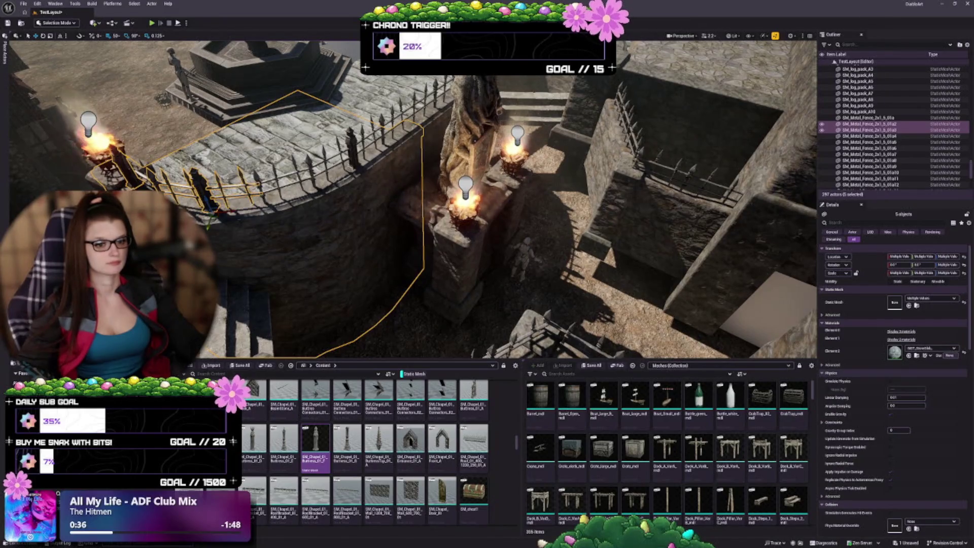
{"action": "left_click", "coordinate": [284, 170], "text": "ctrl"}
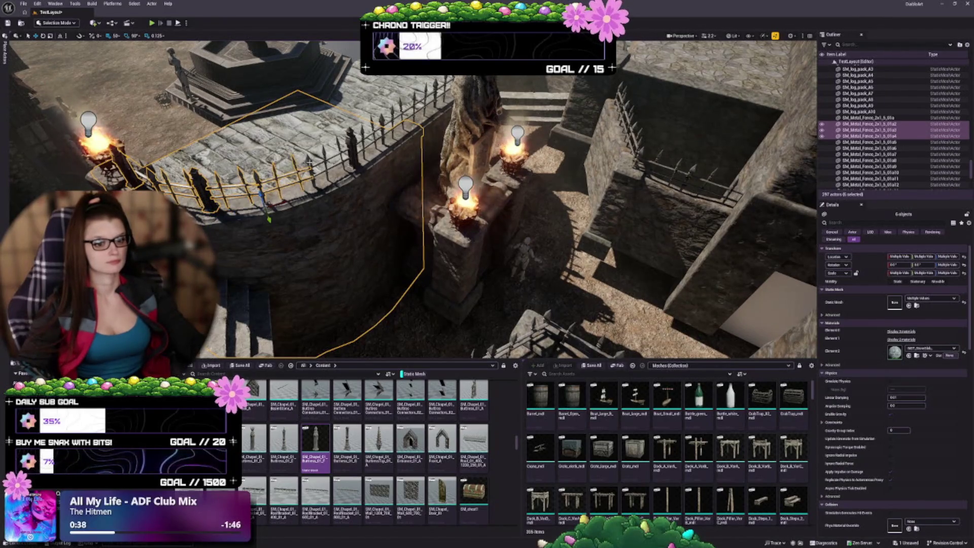
{"action": "left_click", "coordinate": [330, 157], "text": "ctrl"}
{"action": "left_click", "coordinate": [350, 150], "text": "ctrl"}
{"action": "mouse_move", "coordinate": [366, 194]}
{"action": "left_mouse_down"}
{"action": "mouse_move", "coordinate": [386, 203]}
{"action": "mouse_move", "coordinate": [378, 225]}
{"action": "left_mouse_up"}
- Add the upper and far-left fence sections to the selection
{"action": "left_click", "coordinate": [482, 94], "text": "ctrl"}
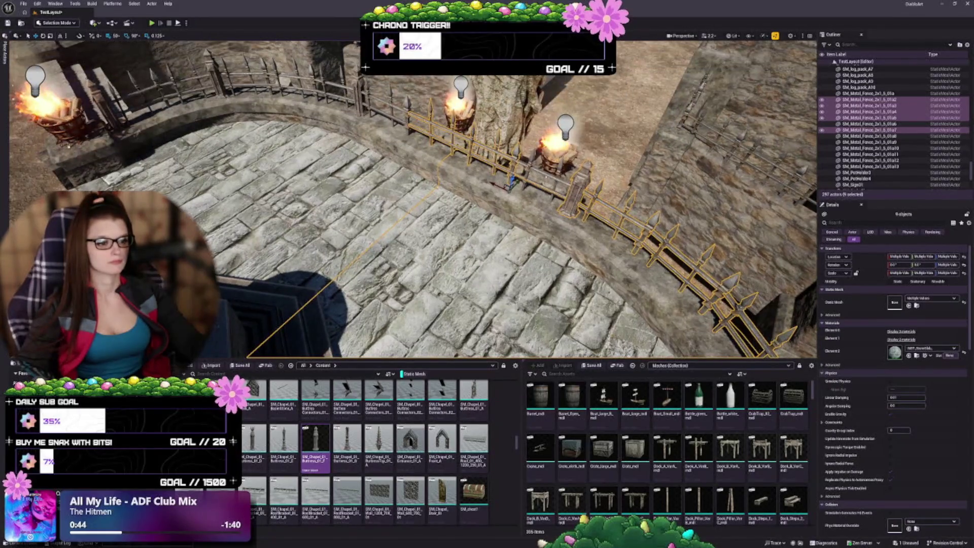
{"action": "left_click", "coordinate": [579, 197], "text": "ctrl"}
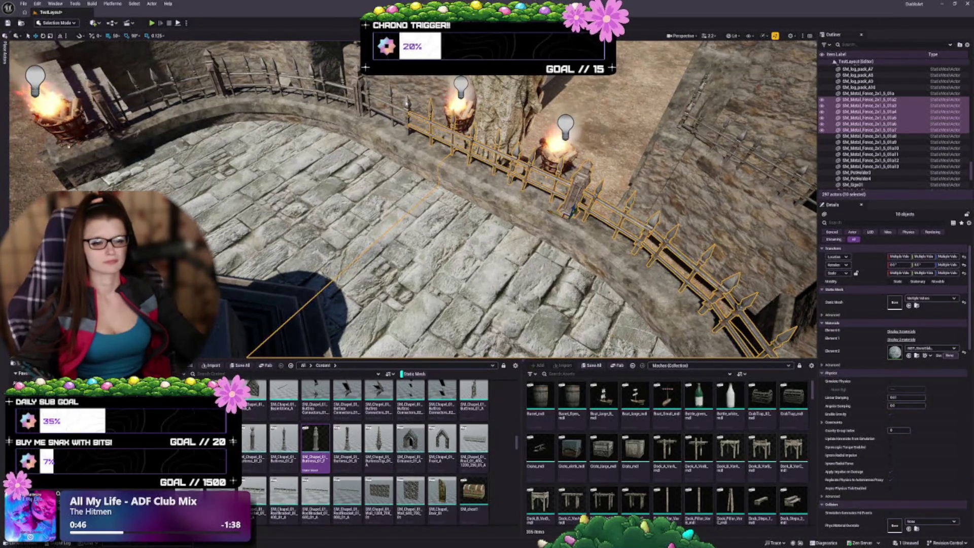
{"action": "left_click", "coordinate": [358, 84], "text": "ctrl"}
{"action": "left_click", "coordinate": [345, 86], "text": "ctrl"}
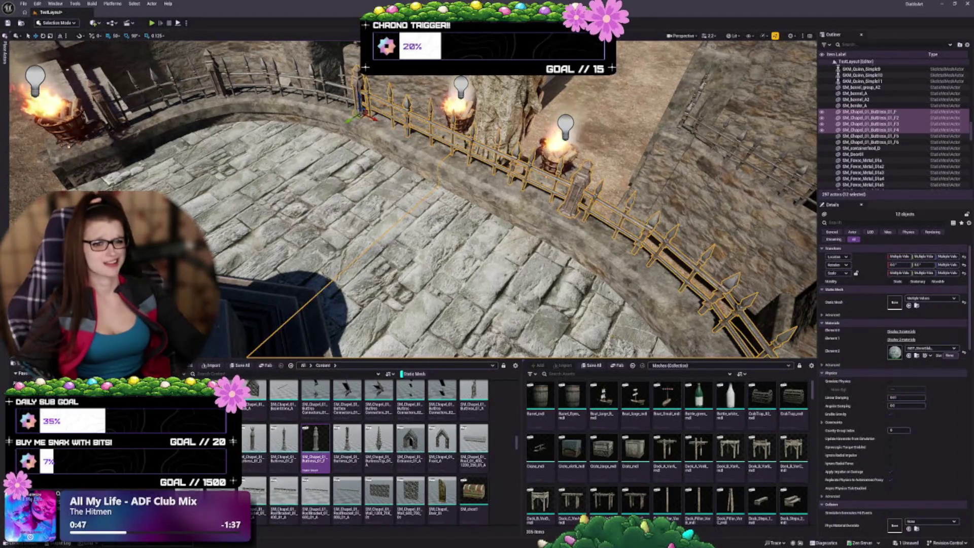
{"action": "left_click", "coordinate": [325, 81], "text": "ctrl"}
{"action": "left_click", "coordinate": [317, 94], "text": "ctrl"}
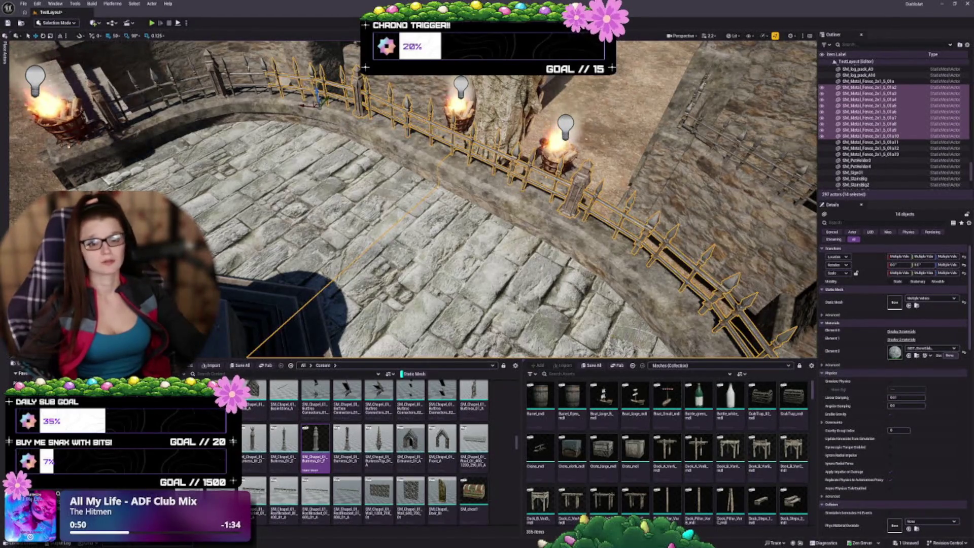
{"action": "left_click", "coordinate": [217, 67], "text": "ctrl"}
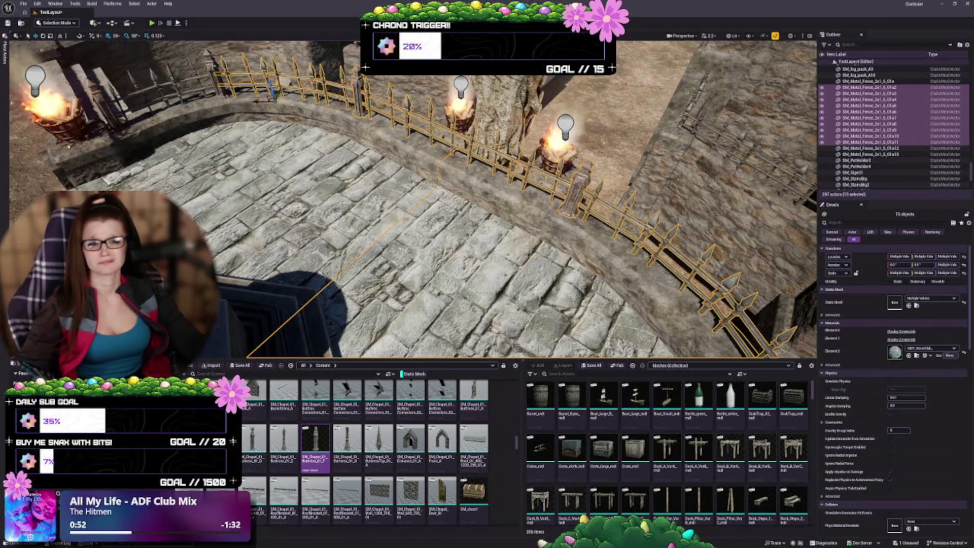
{"action": "key", "text": "f"}
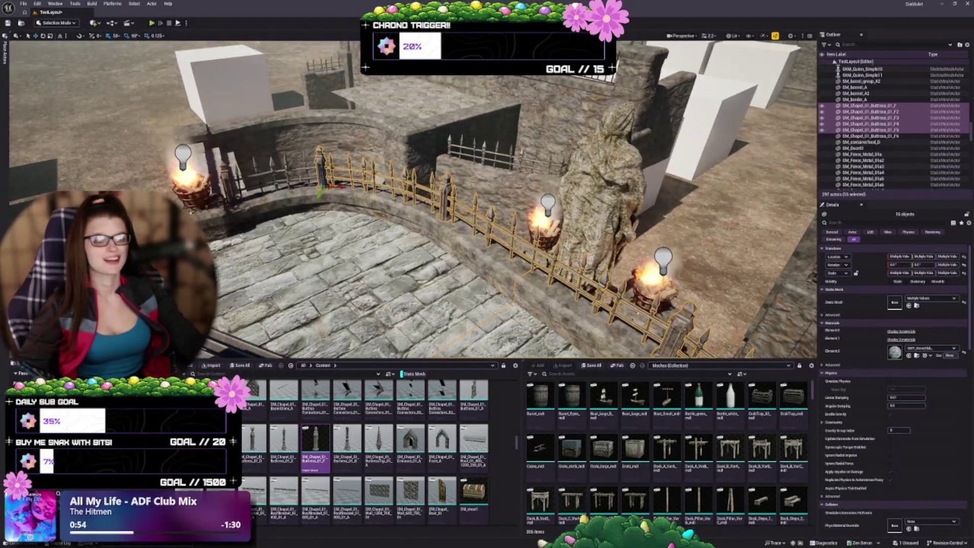
- Add two more upper-left fence sections, another buttress and a corner wall piece
{"action": "left_click", "coordinate": [304, 160], "text": "ctrl"}
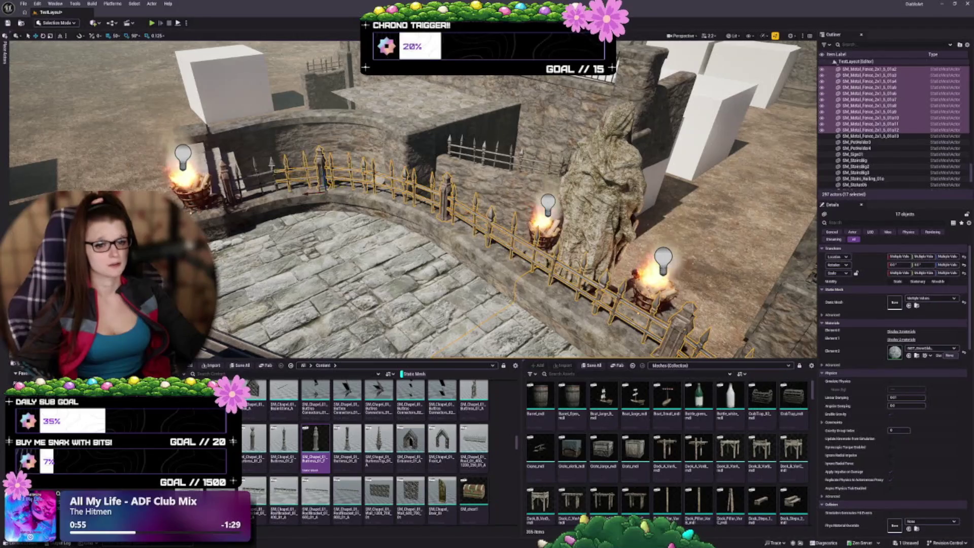
{"action": "left_click", "coordinate": [256, 175], "text": "ctrl"}
{"action": "left_click", "coordinate": [233, 205], "text": "ctrl"}
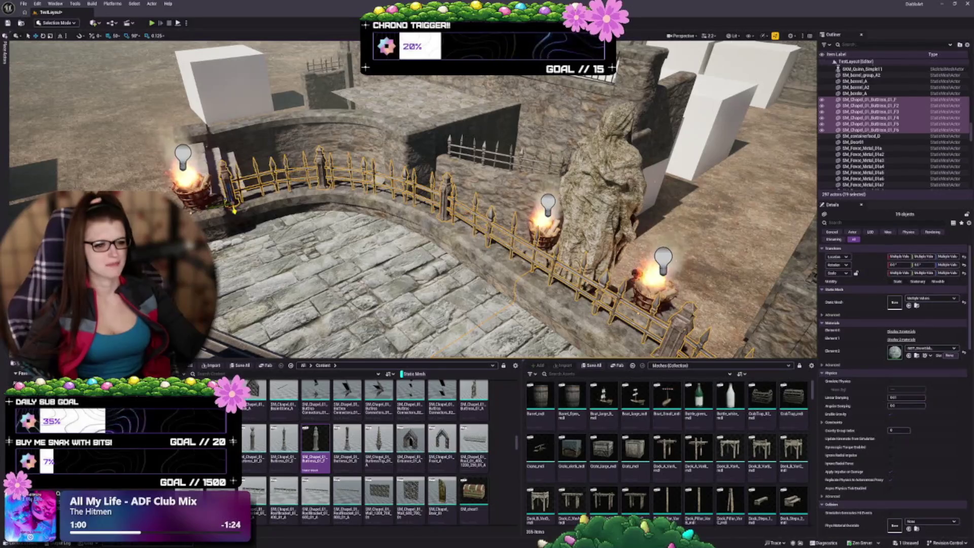
{"action": "left_click", "coordinate": [223, 340], "text": "ctrl"}
{"action": "left_click_drag", "start_coordinate": [406, 203], "coordinate": [386, 228]}
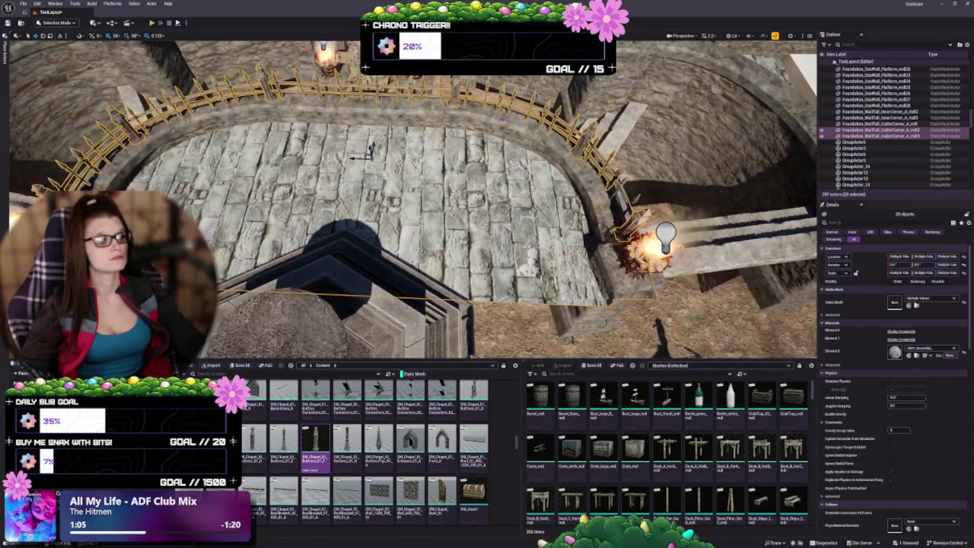
- Add the last fence piece, two platform pieces, BP_Brazier_2 and BP_Brazier_3 to the selection
{"action": "left_click", "coordinate": [635, 199], "text": "ctrl"}
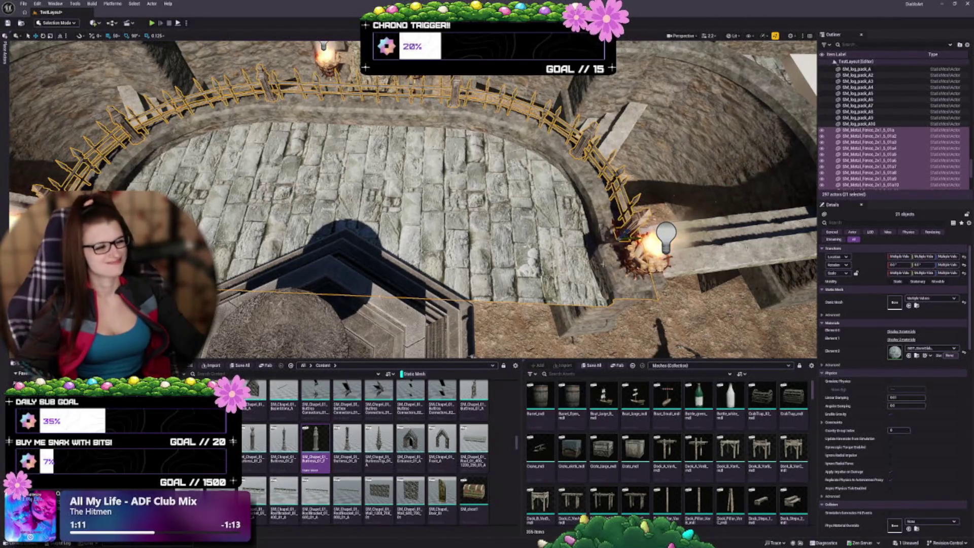
{"action": "left_click", "coordinate": [571, 301], "text": "ctrl"}
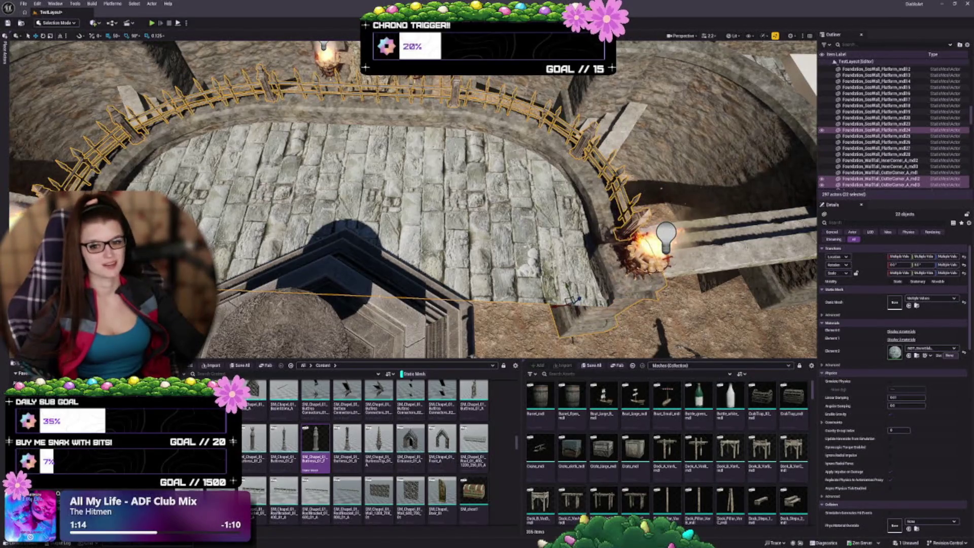
{"action": "left_click", "coordinate": [568, 302], "text": "ctrl"}
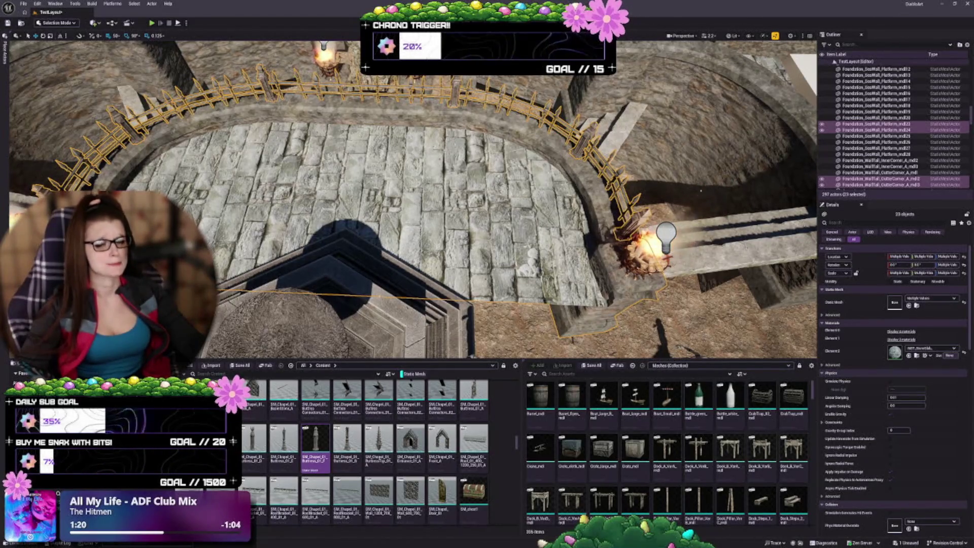
{"action": "left_click", "coordinate": [646, 253], "text": "ctrl"}
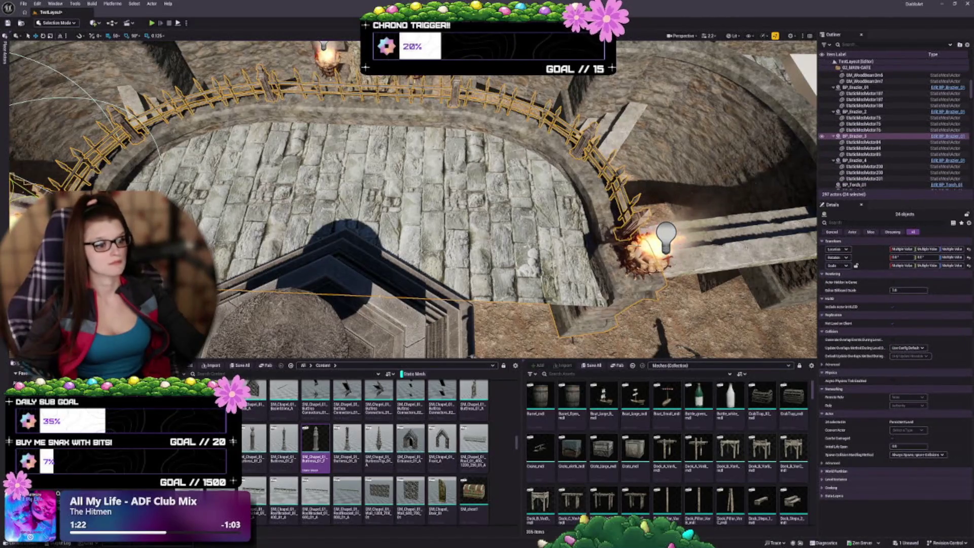
{"action": "left_click", "coordinate": [647, 251], "text": "ctrl"}
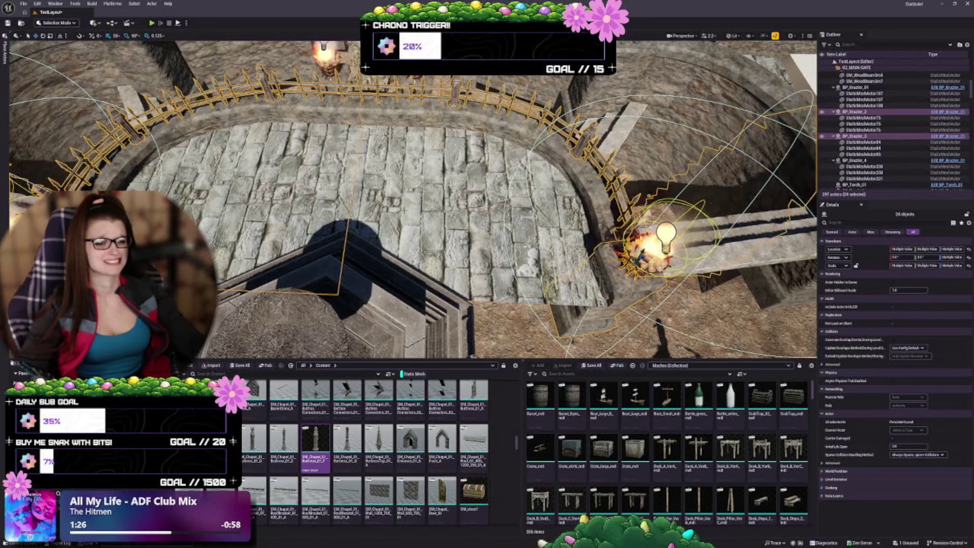
{"action": "mouse_move", "coordinate": [356, 252]}
{"action": "left_mouse_down"}
{"action": "mouse_move", "coordinate": [416, 238]}
{"action": "mouse_move", "coordinate": [416, 299]}
{"action": "left_mouse_up"}
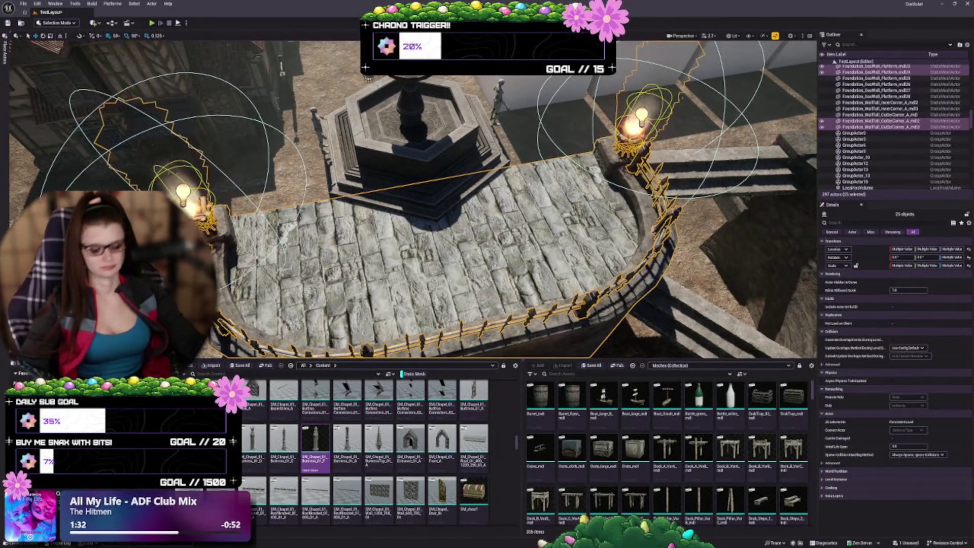
{"action": "left_click_drag", "start_coordinate": [416, 300], "coordinate": [416, 315]}
- Focus on the brazier pedestals, deselect them, and look down over the fountain courtyard
{"action": "key", "text": "f"}
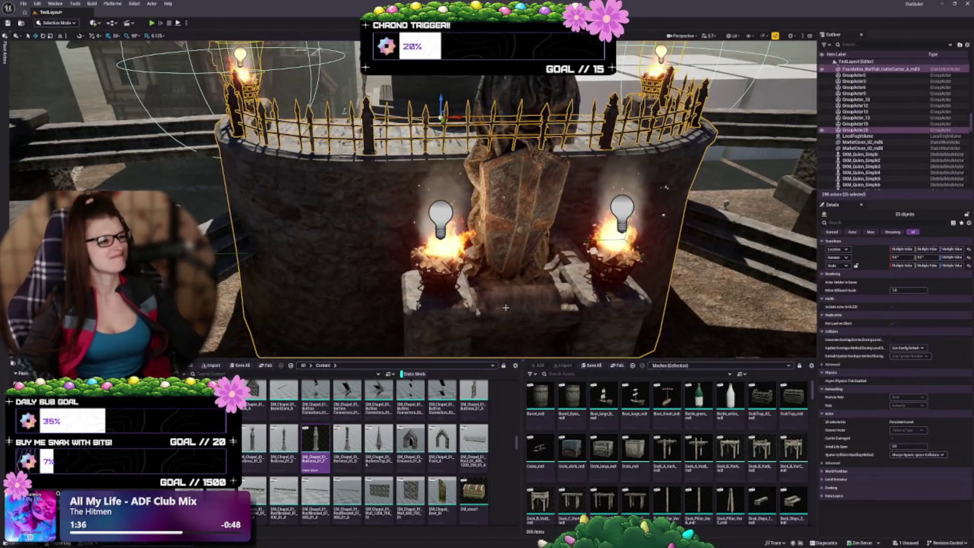
{"action": "left_click_drag", "start_coordinate": [498, 297], "coordinate": [316, 305]}
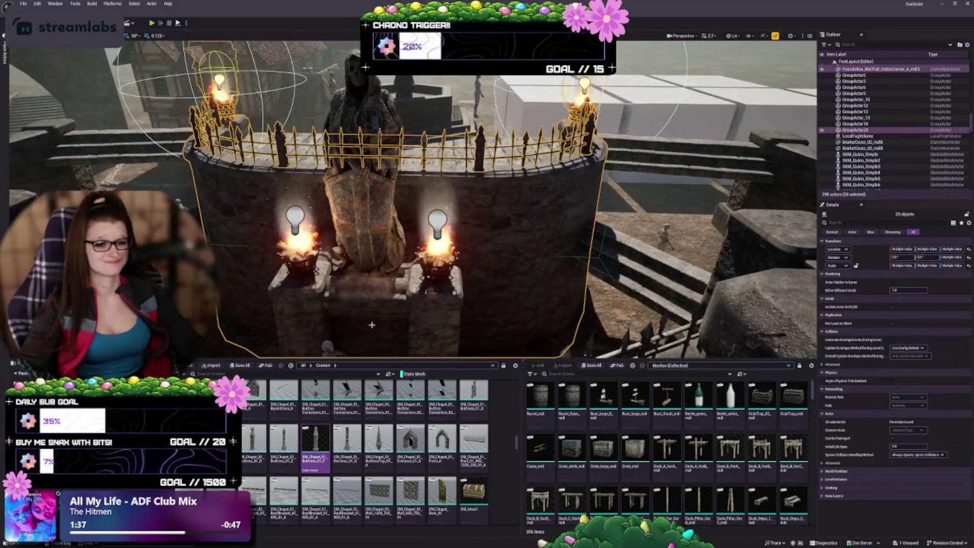
{"action": "left_click", "coordinate": [317, 305]}
{"action": "key", "text": "f"}
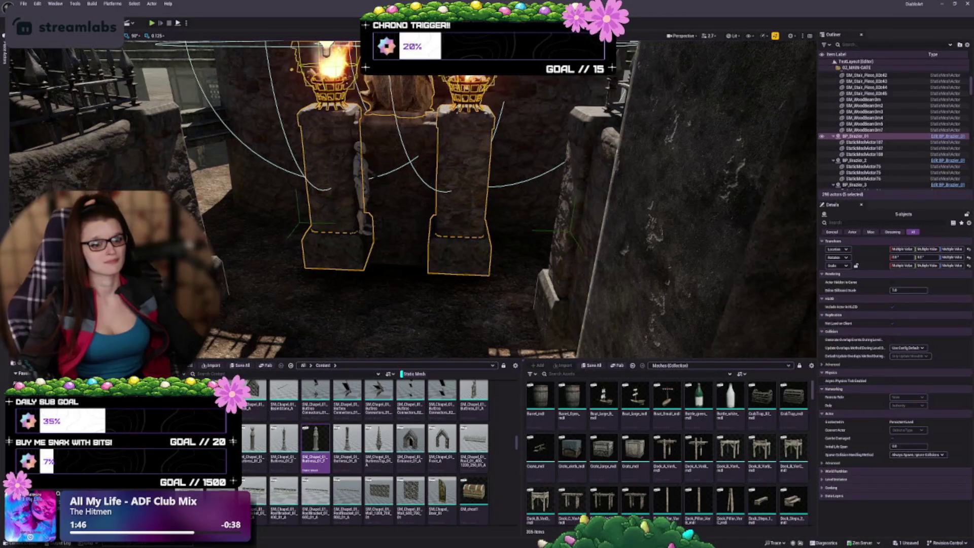
{"action": "key", "text": "f"}
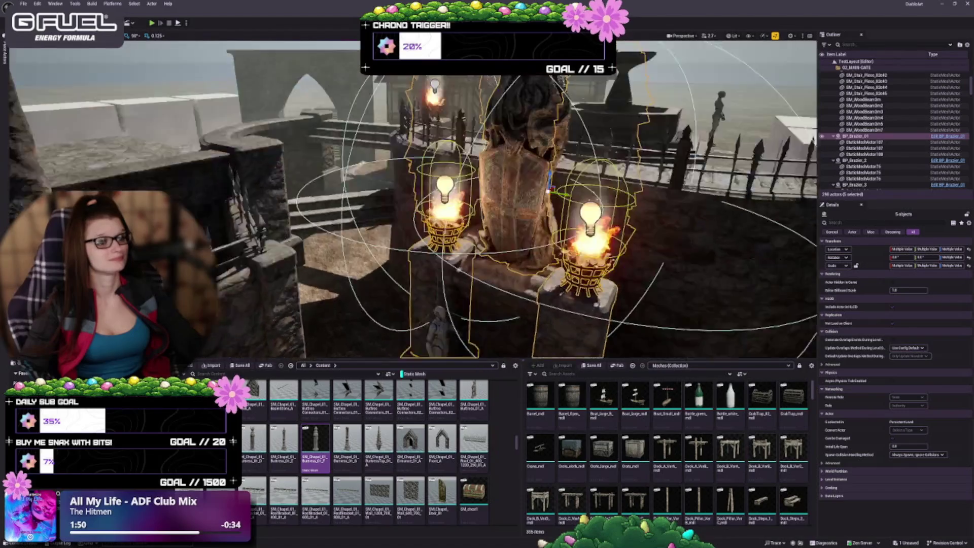
{"action": "key", "text": "Escape"}
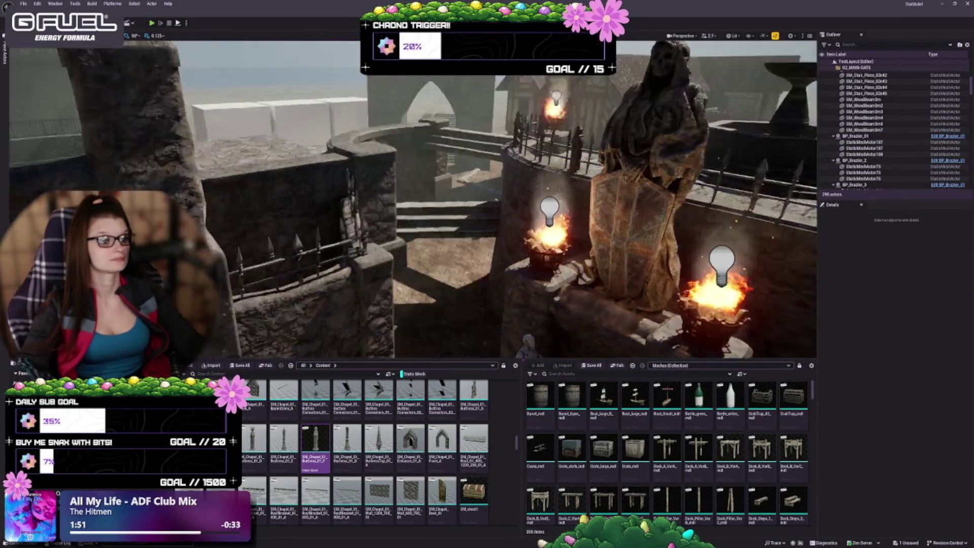
{"action": "left_click_drag", "start_coordinate": [487, 284], "coordinate": [468, 296]}
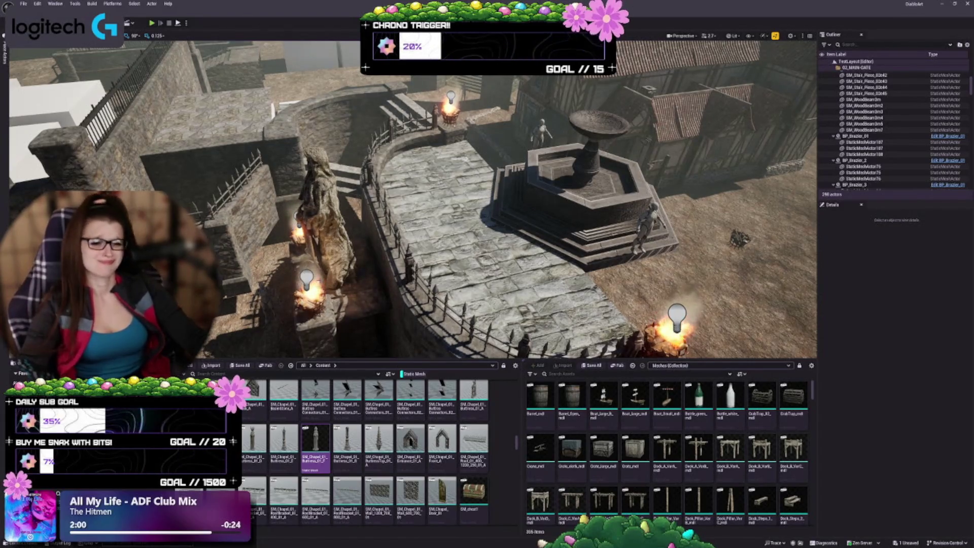
- Fly down to ground level and select the fence wall meshes along the stone wall
{"action": "left_click_drag", "start_coordinate": [468, 296], "coordinate": [449, 269]}
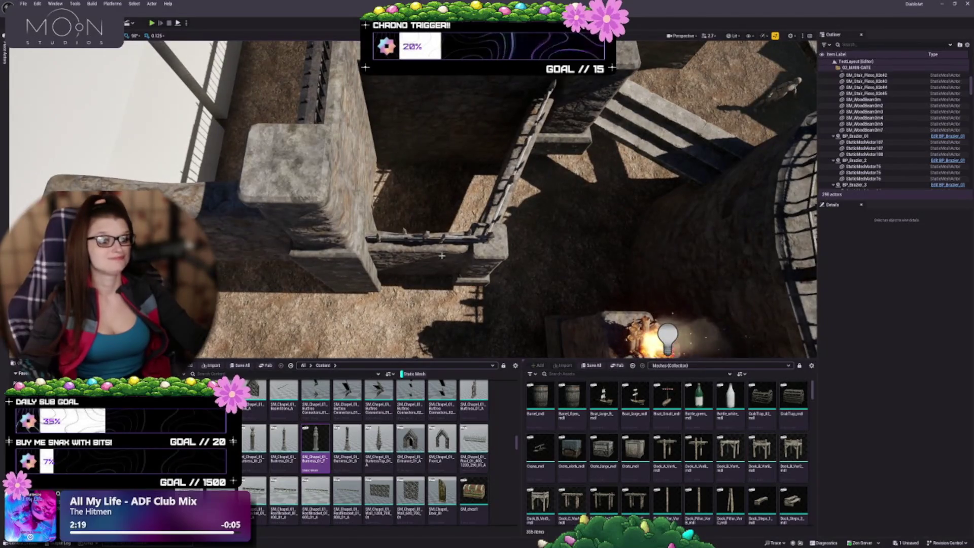
{"action": "left_click", "coordinate": [406, 236]}
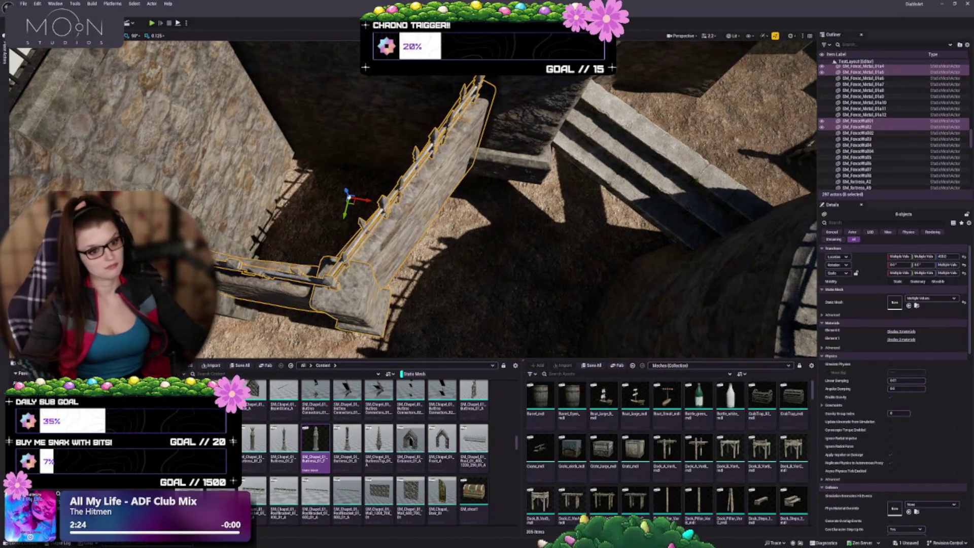
- Select only SM_FenceWall2, orbit around it and the courtyard to inspect, then deselect it
{"action": "left_click", "coordinate": [421, 192]}
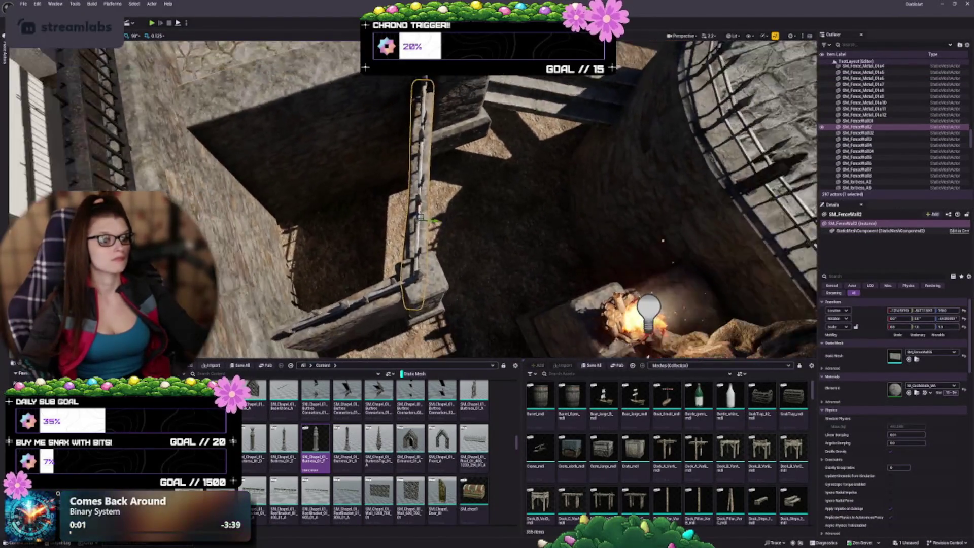
{"action": "left_click_drag", "start_coordinate": [547, 231], "coordinate": [547, 231]}
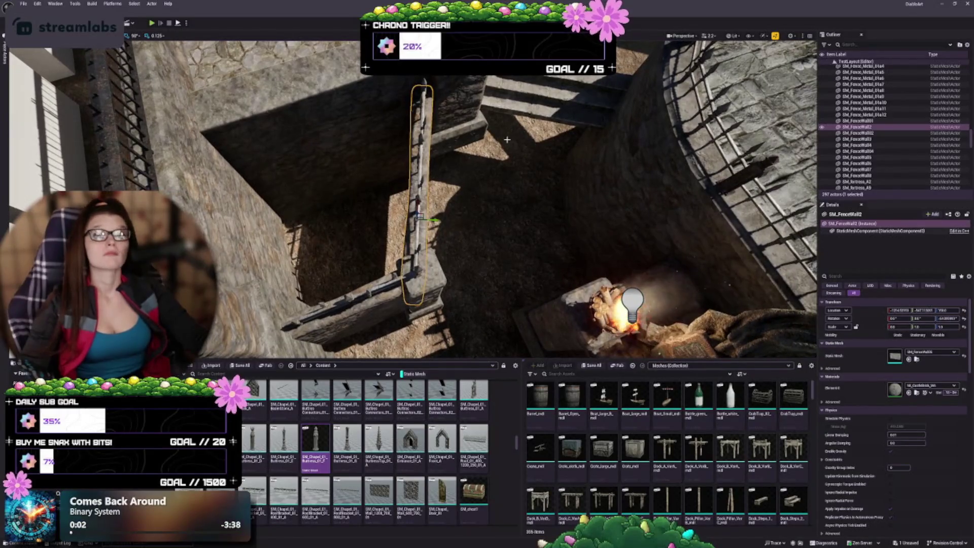
{"action": "left_click_drag", "start_coordinate": [507, 139], "coordinate": [507, 139]}
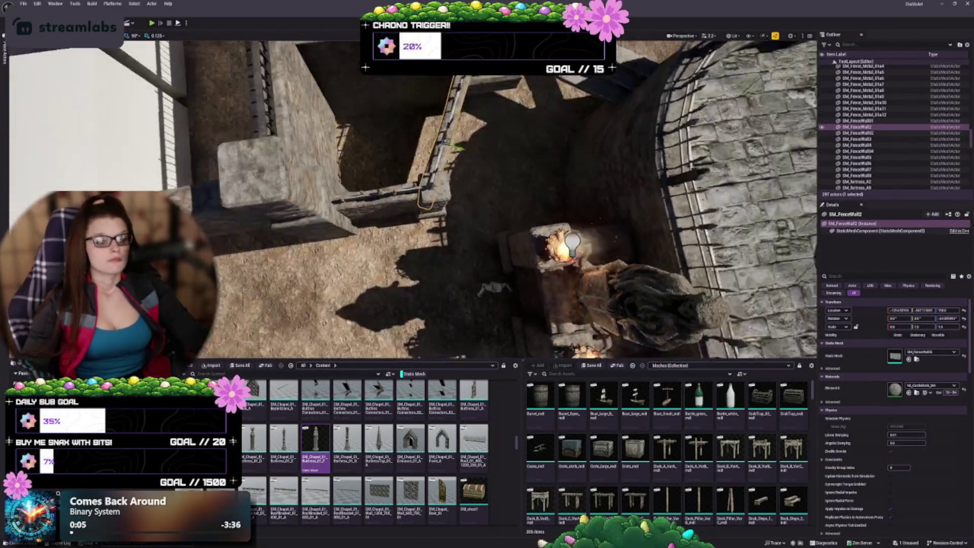
{"action": "left_click_drag", "start_coordinate": [536, 207], "coordinate": [536, 206]}
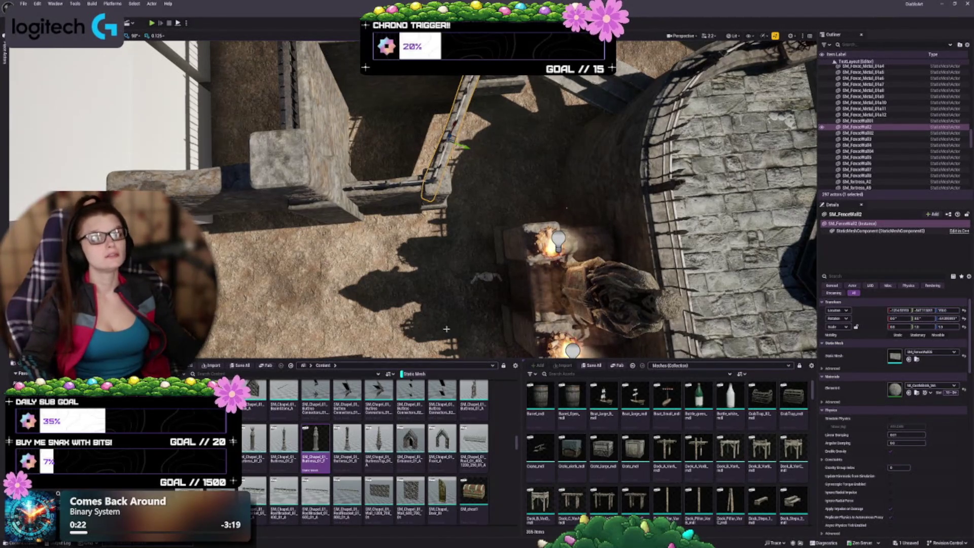
{"action": "left_click_drag", "start_coordinate": [455, 314], "coordinate": [458, 228]}
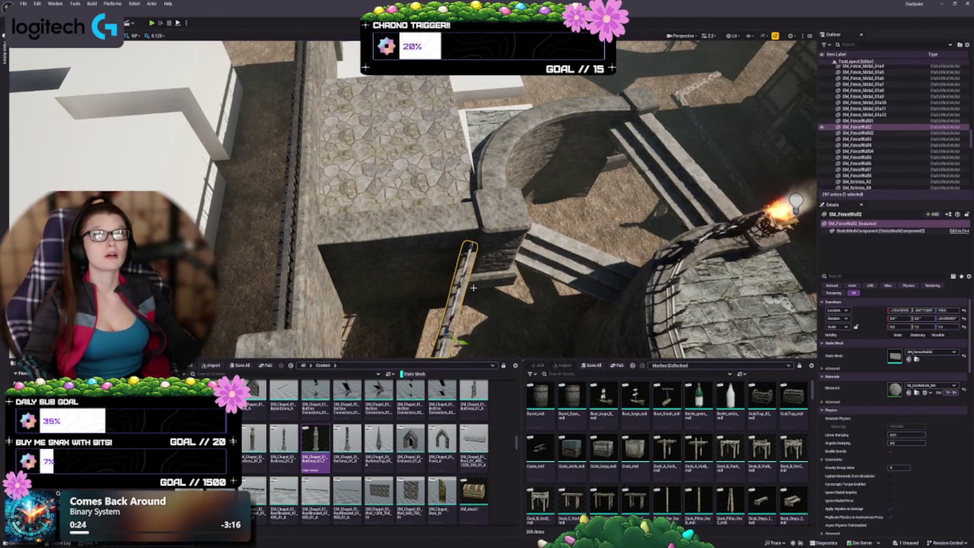
{"action": "mouse_move", "coordinate": [480, 284]}
{"action": "left_mouse_down"}
{"action": "mouse_move", "coordinate": [479, 305]}
{"action": "mouse_move", "coordinate": [478, 284]}
{"action": "left_mouse_up"}
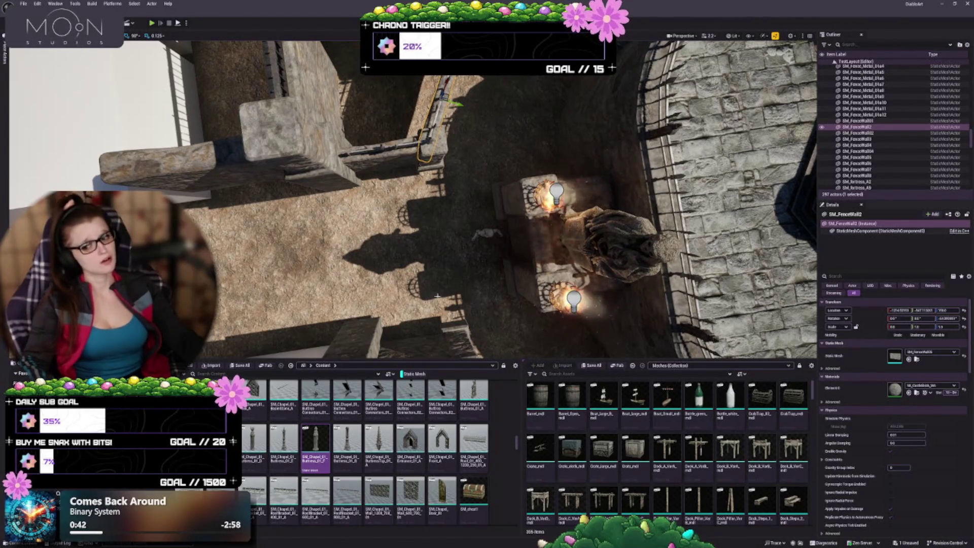
{"action": "left_click_drag", "start_coordinate": [437, 296], "coordinate": [455, 278]}
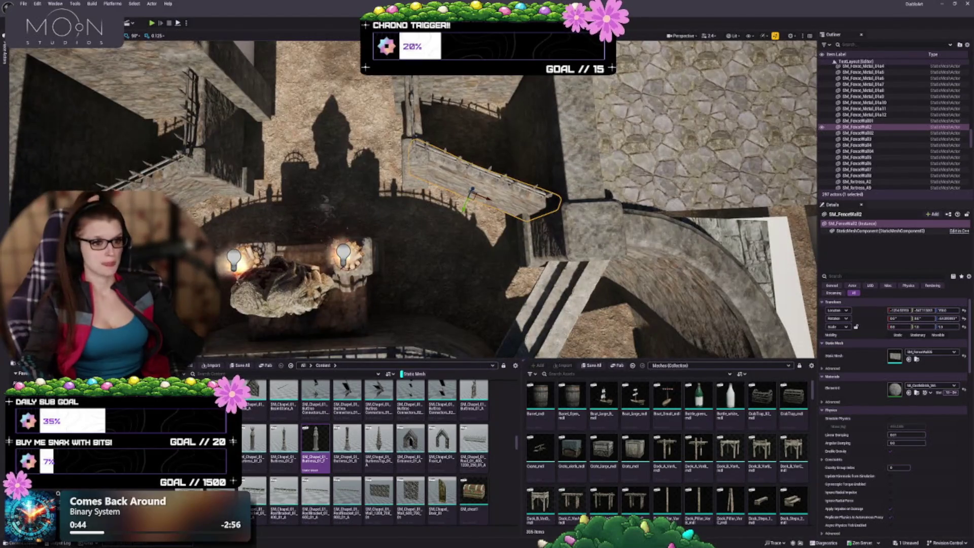
{"action": "key", "text": "Escape"}
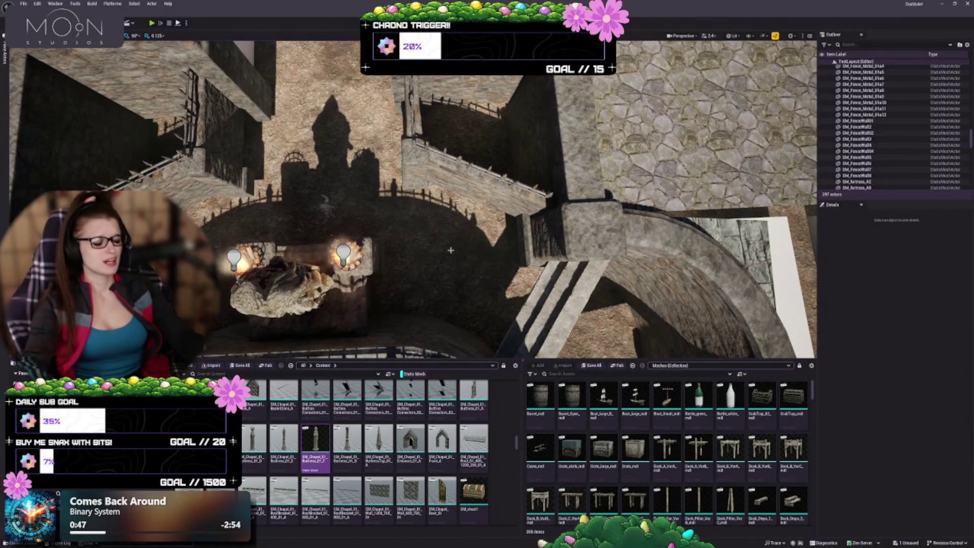
- Select the SKM_Quinn_Simple7 mannequin and frame it in the viewport
{"action": "left_click_drag", "start_coordinate": [460, 265], "coordinate": [454, 239]}
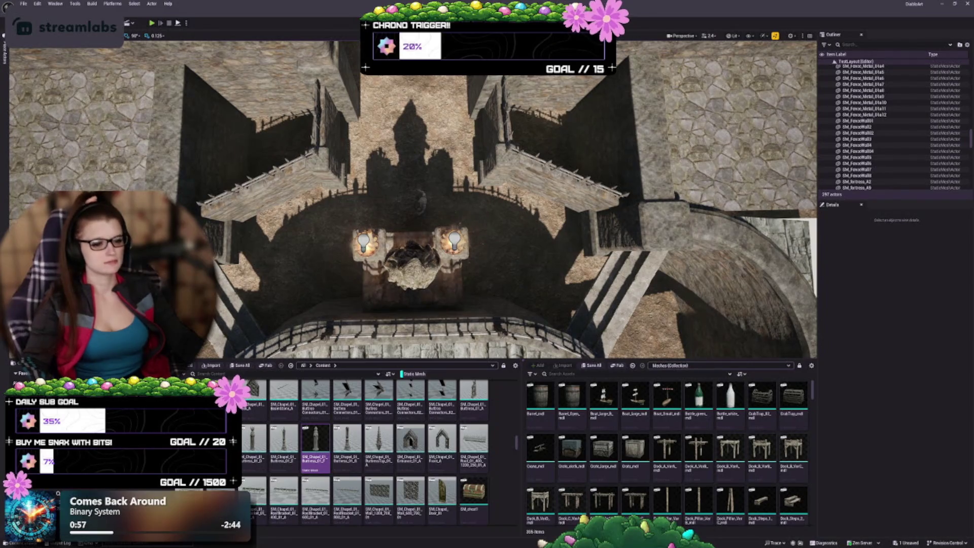
{"action": "left_click", "coordinate": [418, 200]}
{"action": "key", "text": "f"}
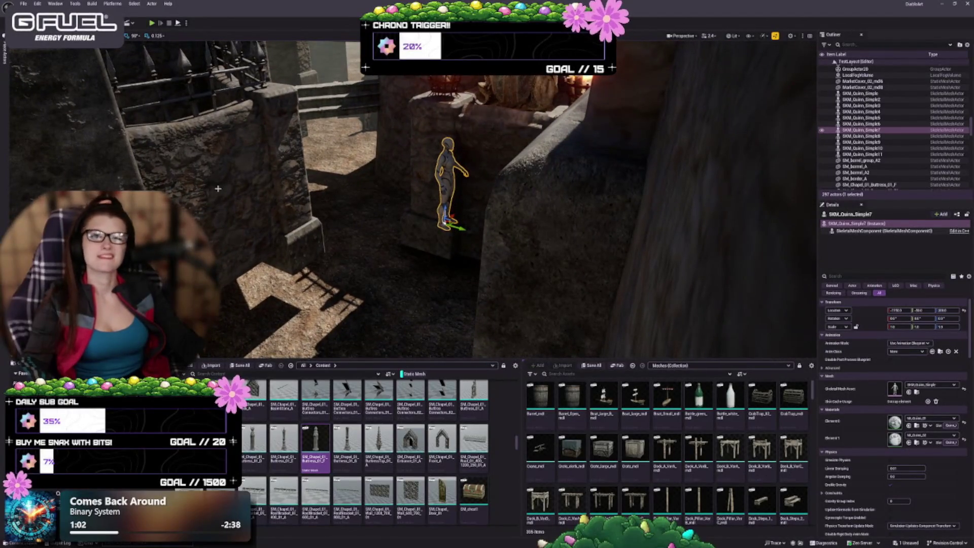
- Fly the viewport camera toward the right torch brazier
{"action": "scroll", "coordinate": [328, 464], "scroll_direction": "down", "scroll_amount": 3}
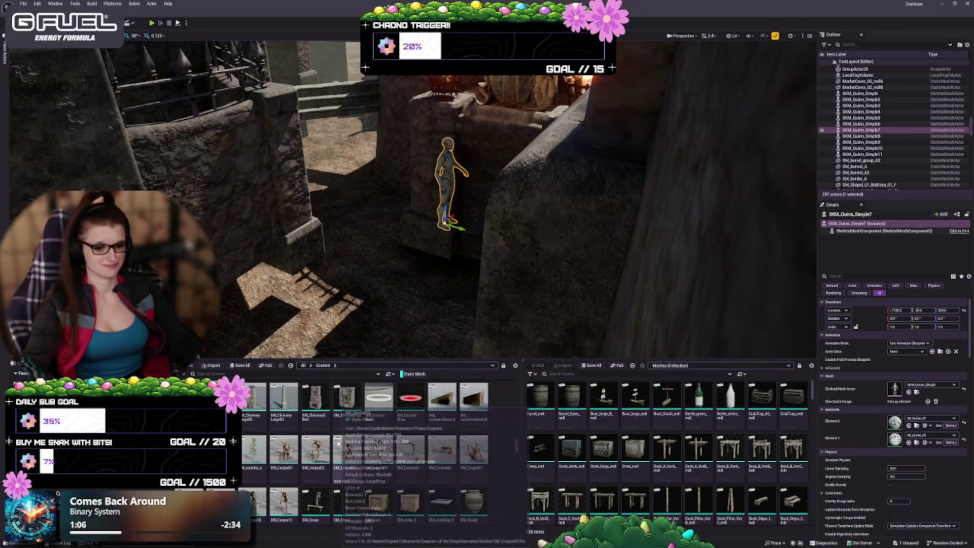
{"action": "scroll", "coordinate": [377, 421], "scroll_direction": "down", "scroll_amount": 3}
{"action": "scroll", "coordinate": [376, 422], "scroll_direction": "down", "scroll_amount": 2}
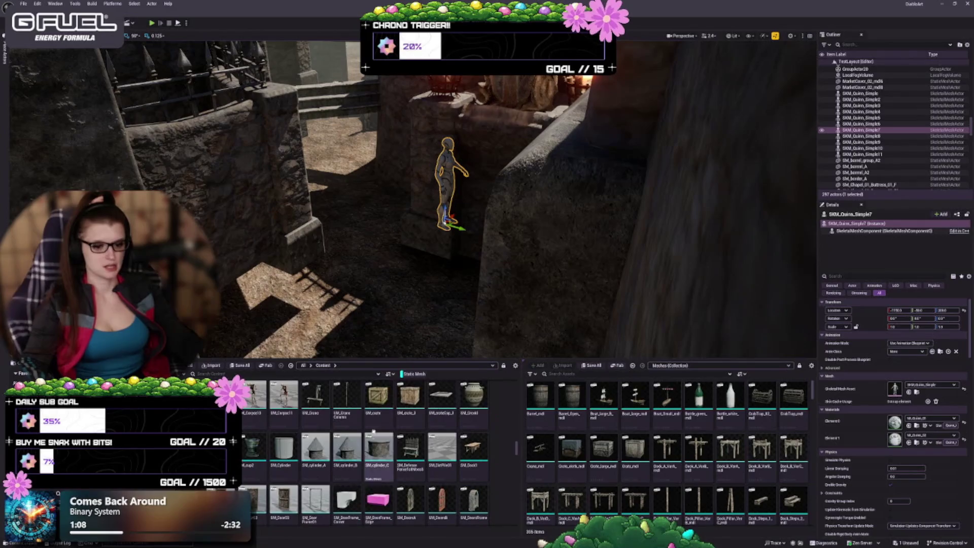
{"action": "left_click_drag", "start_coordinate": [432, 287], "coordinate": [432, 288]}
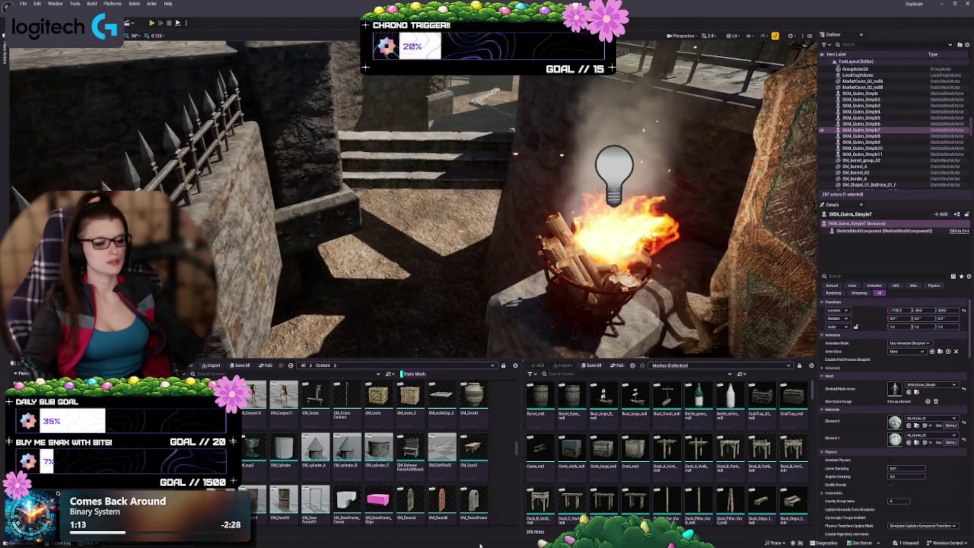
{"action": "scroll", "coordinate": [418, 491], "scroll_direction": "down", "scroll_amount": 2}
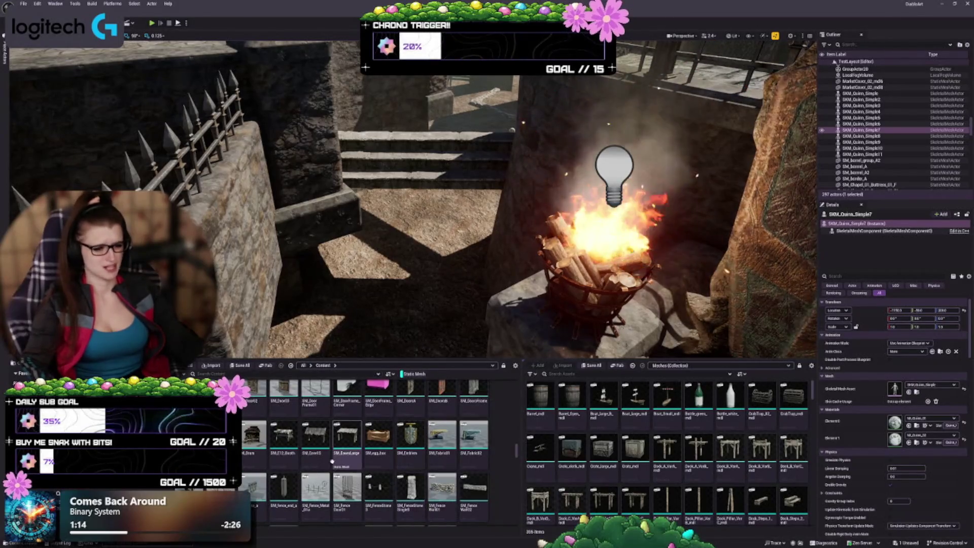
{"action": "scroll", "coordinate": [418, 490], "scroll_direction": "down", "scroll_amount": 3}
- Return the view to the mannequin and select the stone step SM_Steps5
{"action": "key", "text": "f"}
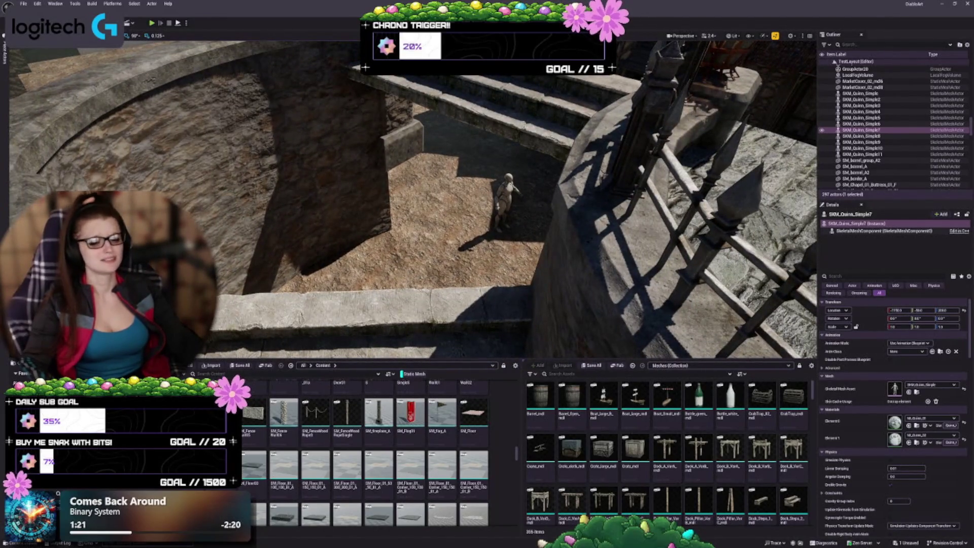
{"action": "scroll", "coordinate": [370, 440], "scroll_direction": "down", "scroll_amount": 2}
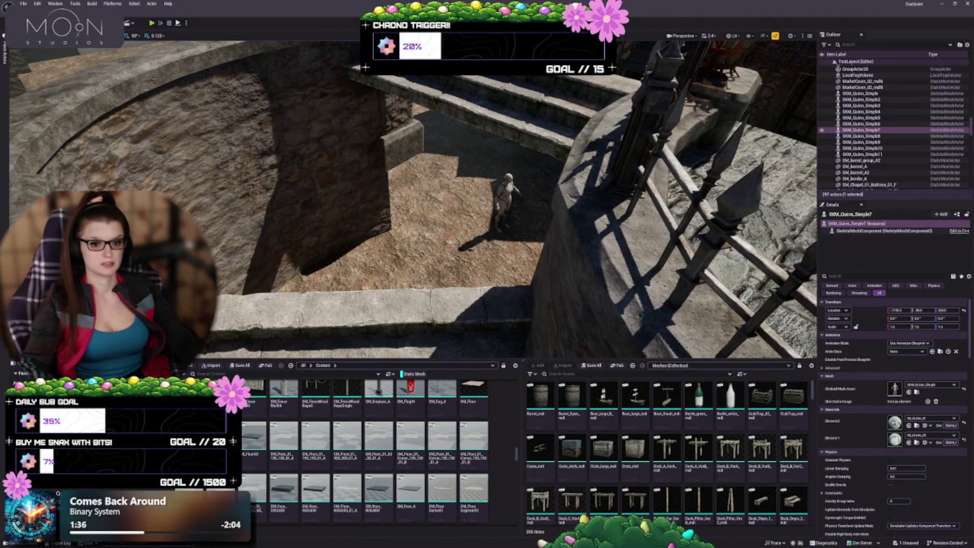
{"action": "left_click", "coordinate": [266, 303]}
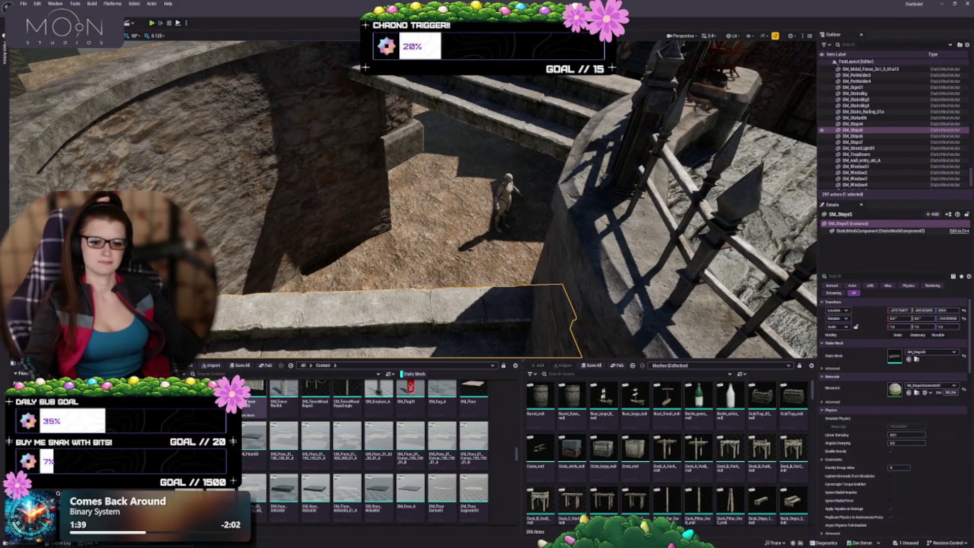
- Place a wooden plank floor platform from the Content Browser into the courtyard
{"action": "mouse_move", "coordinate": [284, 436]}
{"action": "left_mouse_down"}
{"action": "mouse_move", "coordinate": [264, 284]}
{"action": "mouse_move", "coordinate": [297, 281]}
{"action": "mouse_move", "coordinate": [283, 284]}
{"action": "left_mouse_up"}
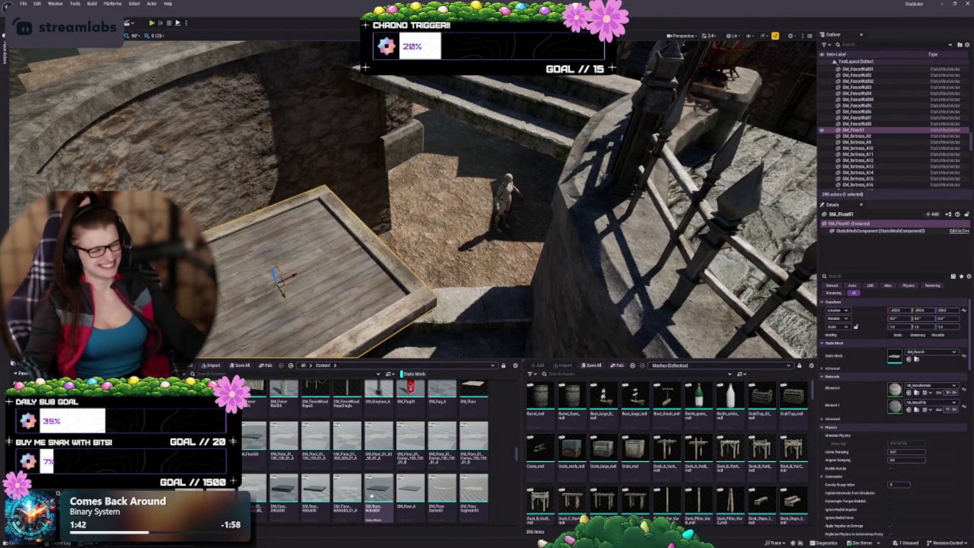
{"action": "scroll", "coordinate": [390, 497], "scroll_direction": "down", "scroll_amount": 1}
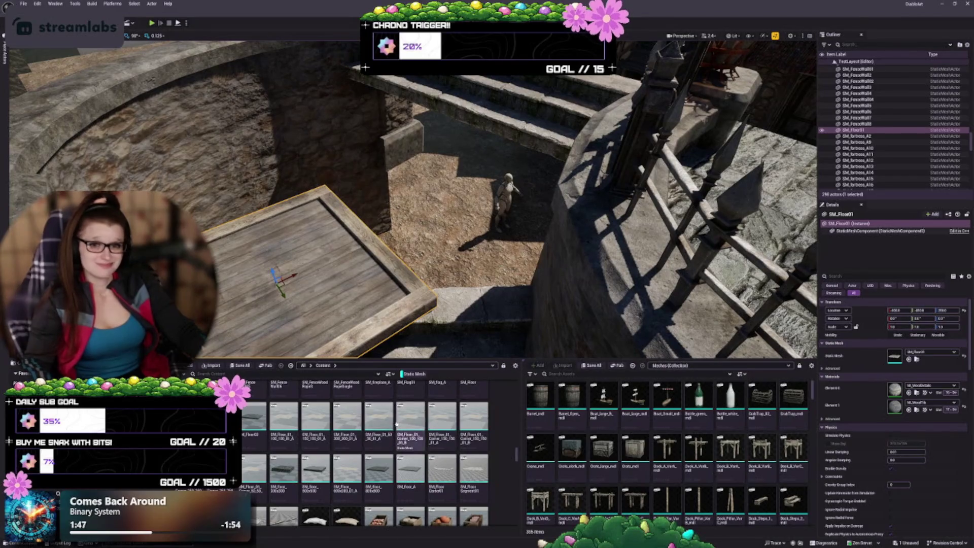
{"action": "scroll", "coordinate": [391, 434], "scroll_direction": "down", "scroll_amount": 2}
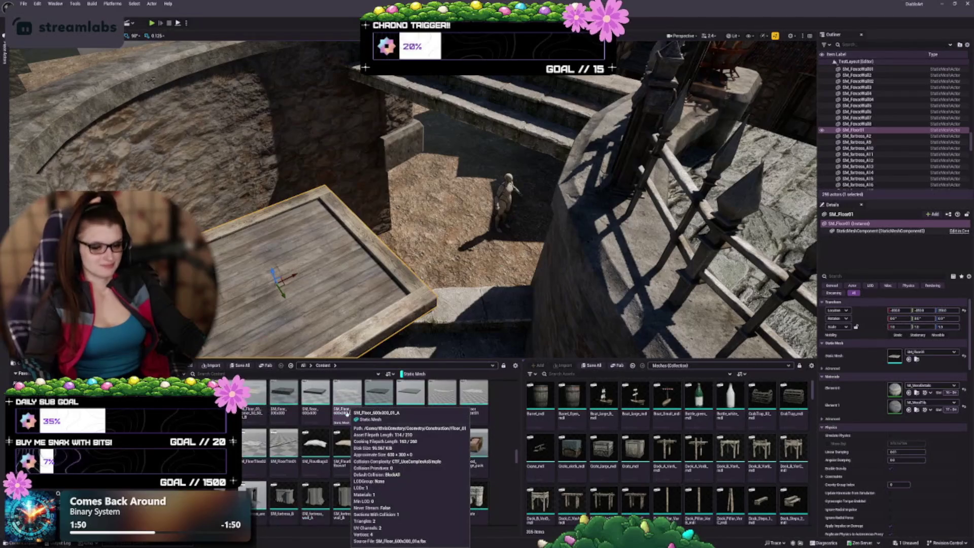
{"action": "scroll", "coordinate": [254, 438], "scroll_direction": "down", "scroll_amount": 1}
{"action": "scroll", "coordinate": [346, 460], "scroll_direction": "down", "scroll_amount": 1}
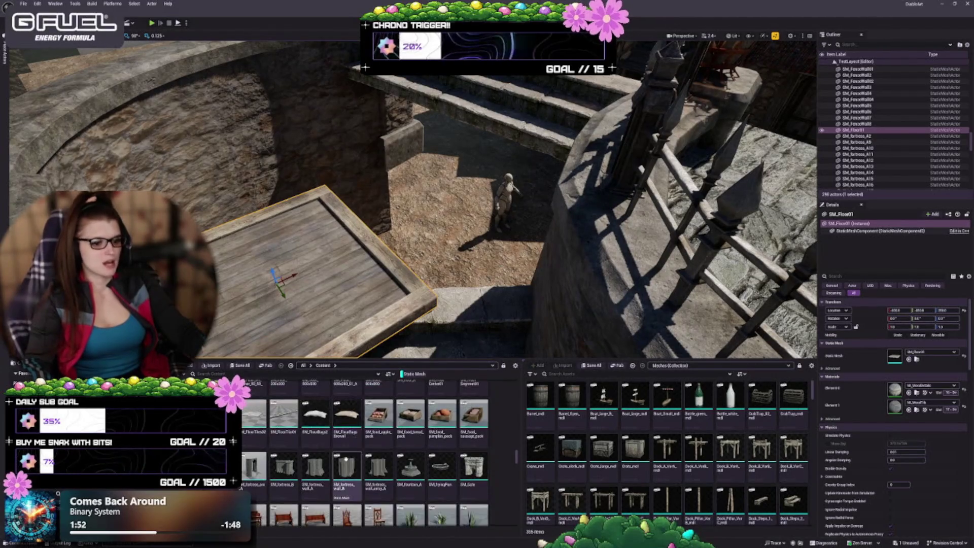
{"action": "scroll", "coordinate": [350, 461], "scroll_direction": "down", "scroll_amount": 4}
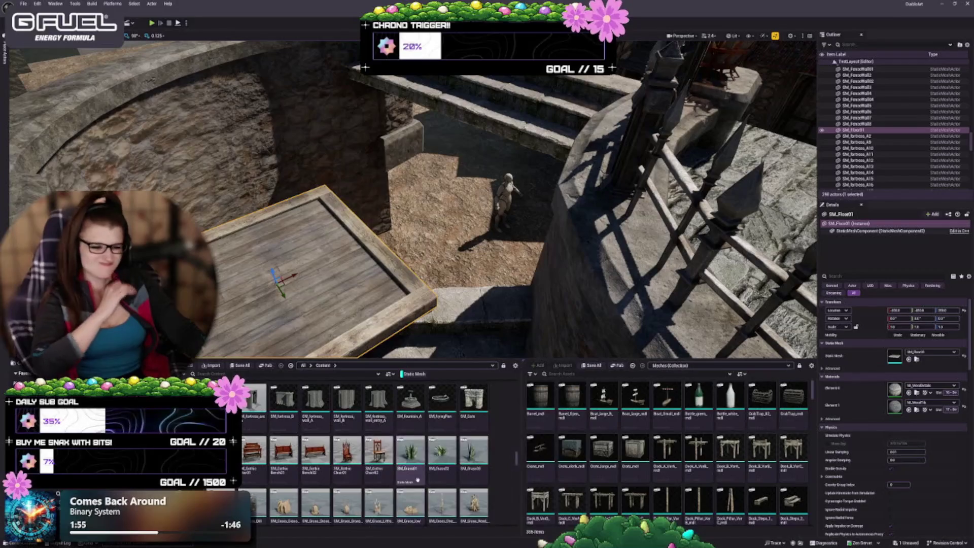
{"action": "scroll", "coordinate": [386, 454], "scroll_direction": "down", "scroll_amount": 4}
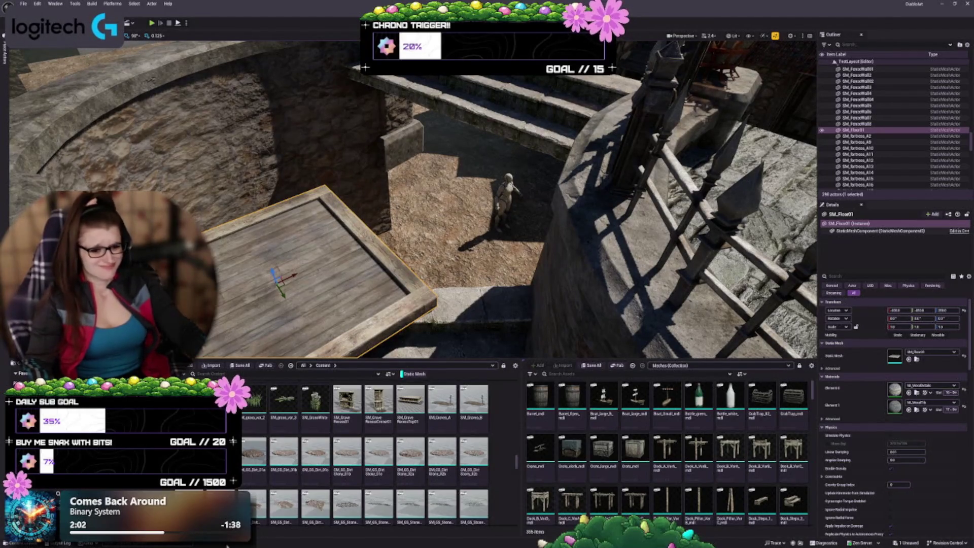
{"action": "scroll", "coordinate": [386, 457], "scroll_direction": "down", "scroll_amount": 3}
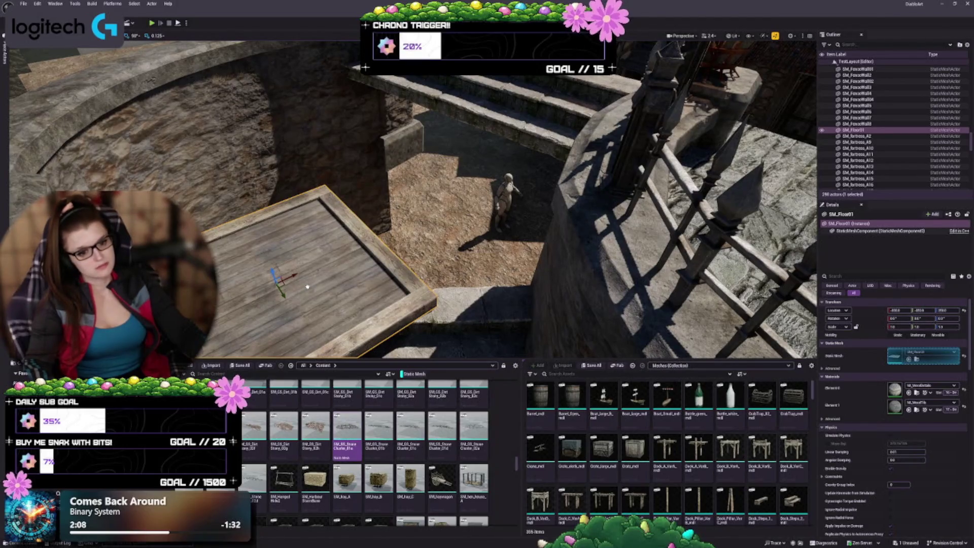
- Drop SM_GS_StoneCluster_01a onto the wooden platform and frame it
{"action": "left_click_drag", "start_coordinate": [308, 287], "coordinate": [308, 287]}
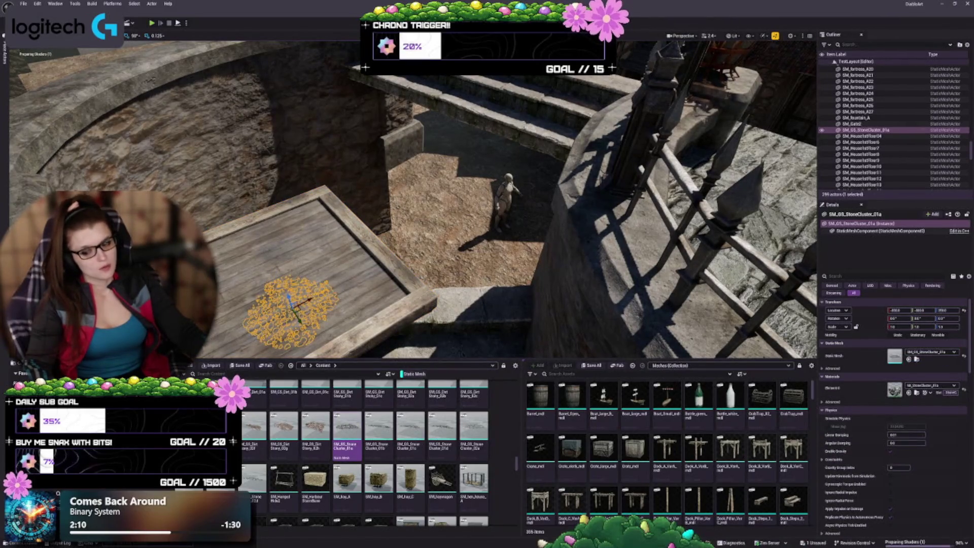
{"action": "key", "text": "f"}
{"action": "scroll", "coordinate": [386, 198], "scroll_direction": "up", "scroll_amount": 5}
- Delete the stone cluster and fly the view down to the TAVERN building
{"action": "scroll", "coordinate": [386, 197], "scroll_direction": "down", "scroll_amount": 5}
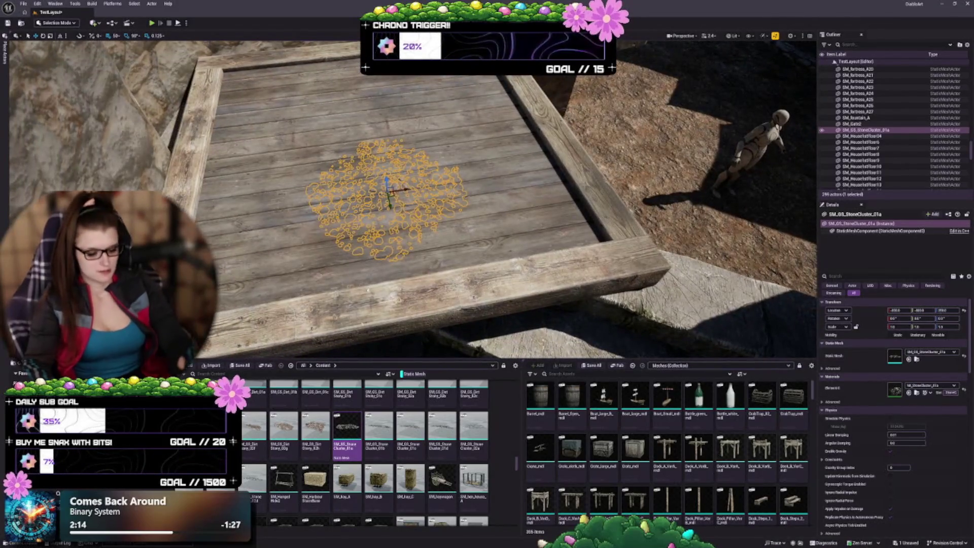
{"action": "key", "text": "Delete"}
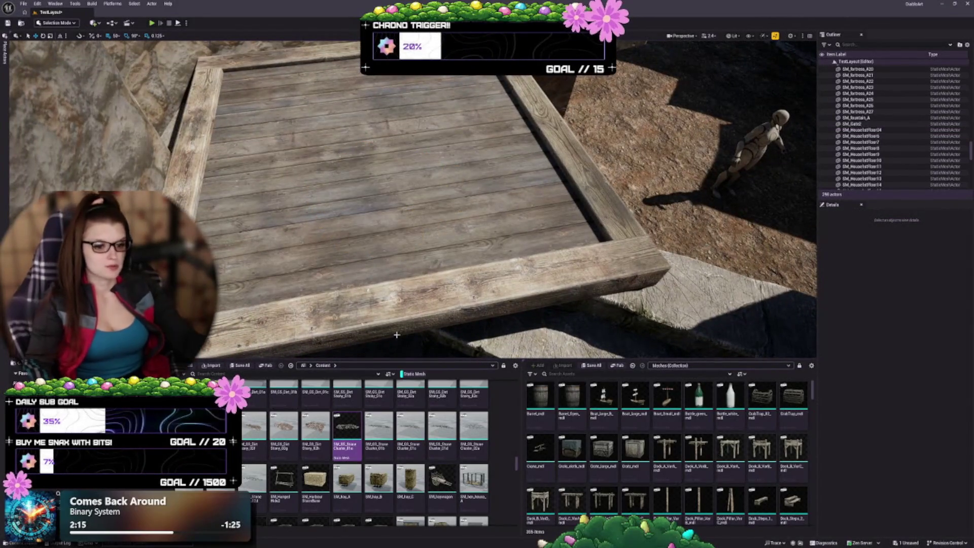
{"action": "scroll", "coordinate": [390, 465], "scroll_direction": "down", "scroll_amount": 1}
{"action": "scroll", "coordinate": [390, 465], "scroll_direction": "down", "scroll_amount": 1}
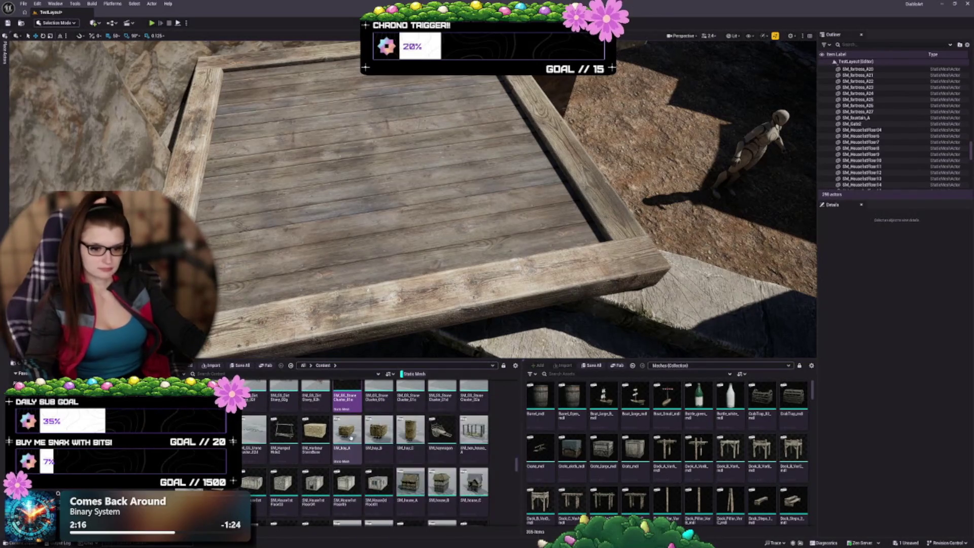
{"action": "scroll", "coordinate": [457, 508], "scroll_direction": "down", "scroll_amount": 4}
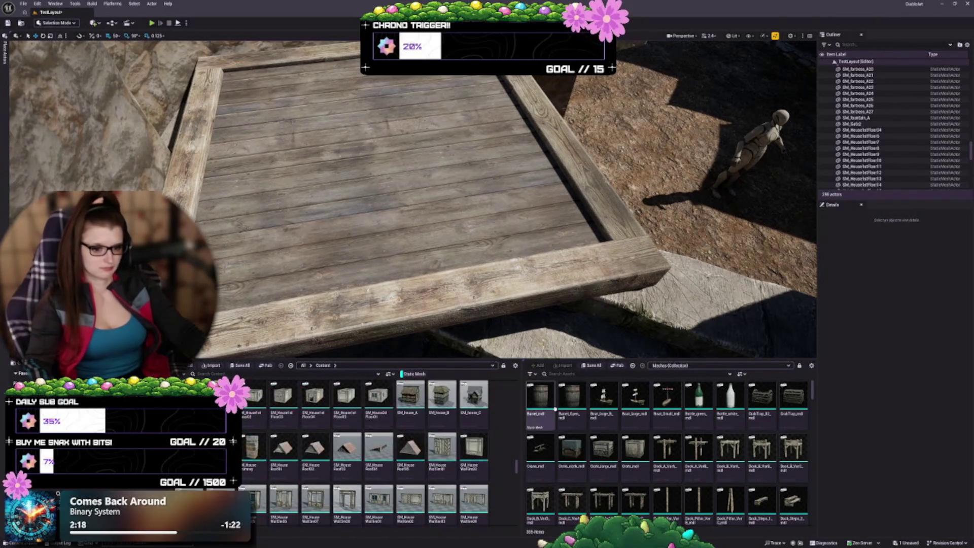
{"action": "scroll", "coordinate": [482, 466], "scroll_direction": "down", "scroll_amount": 5}
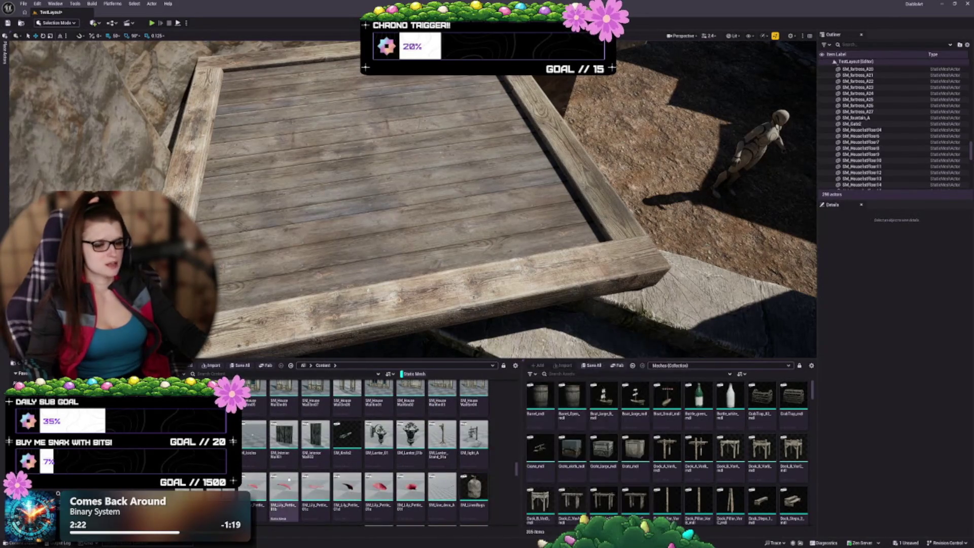
{"action": "left_click_drag", "start_coordinate": [405, 203], "coordinate": [317, 177]}
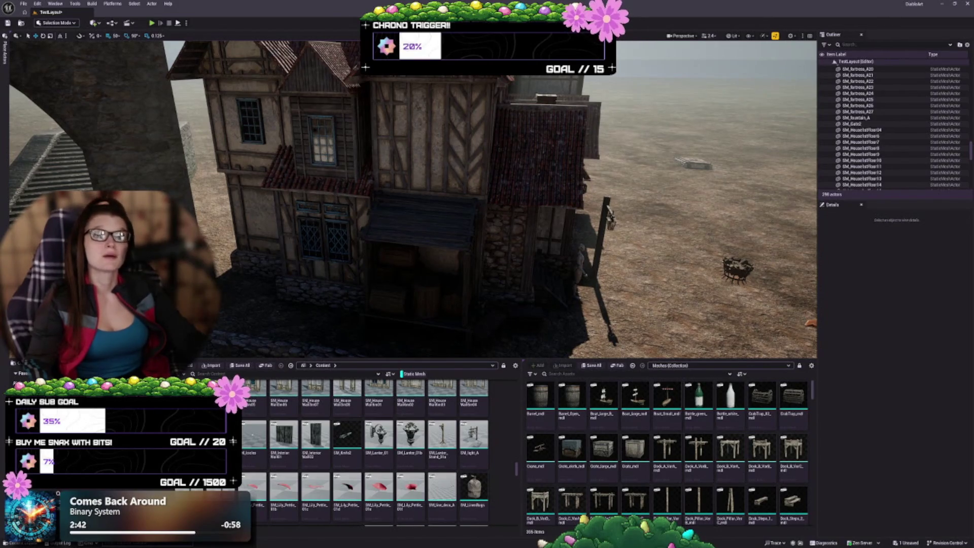
{"action": "left_click_drag", "start_coordinate": [302, 180], "coordinate": [406, 186]}
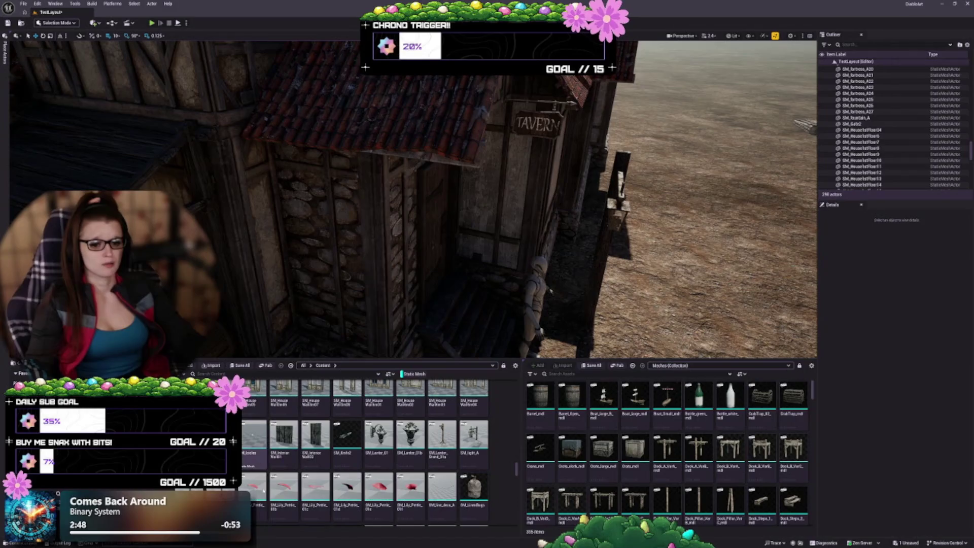
- Select SM_Icicles under the tavern eave and frame it in the view
{"action": "left_click", "coordinate": [331, 143]}
{"action": "mouse_move", "coordinate": [331, 143]}
{"action": "left_mouse_down"}
{"action": "mouse_move", "coordinate": [400, 142]}
{"action": "mouse_move", "coordinate": [321, 161]}
{"action": "left_mouse_up"}
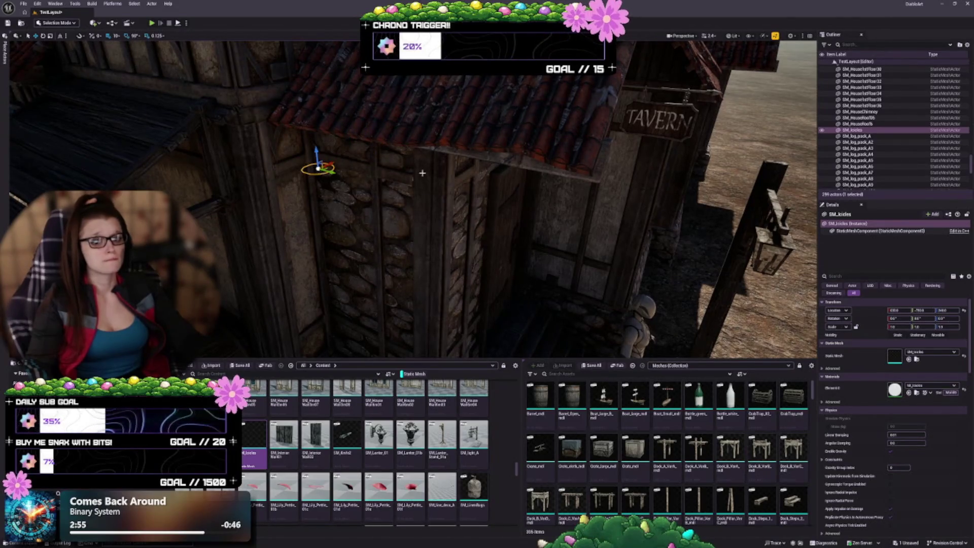
{"action": "key", "text": "f"}
{"action": "mouse_move", "coordinate": [487, 203]}
{"action": "left_mouse_down"}
{"action": "mouse_move", "coordinate": [624, 167]}
{"action": "mouse_move", "coordinate": [639, 148]}
{"action": "mouse_move", "coordinate": [635, 167]}
{"action": "mouse_move", "coordinate": [588, 214]}
{"action": "mouse_move", "coordinate": [548, 178]}
{"action": "mouse_move", "coordinate": [481, 153]}
{"action": "left_mouse_up"}
{"action": "scroll", "coordinate": [477, 201], "scroll_direction": "up", "scroll_amount": 4}
{"action": "mouse_move", "coordinate": [499, 200]}
{"action": "left_mouse_down"}
{"action": "mouse_move", "coordinate": [492, 163]}
{"action": "mouse_move", "coordinate": [500, 193]}
{"action": "mouse_move", "coordinate": [514, 202]}
{"action": "left_mouse_up"}
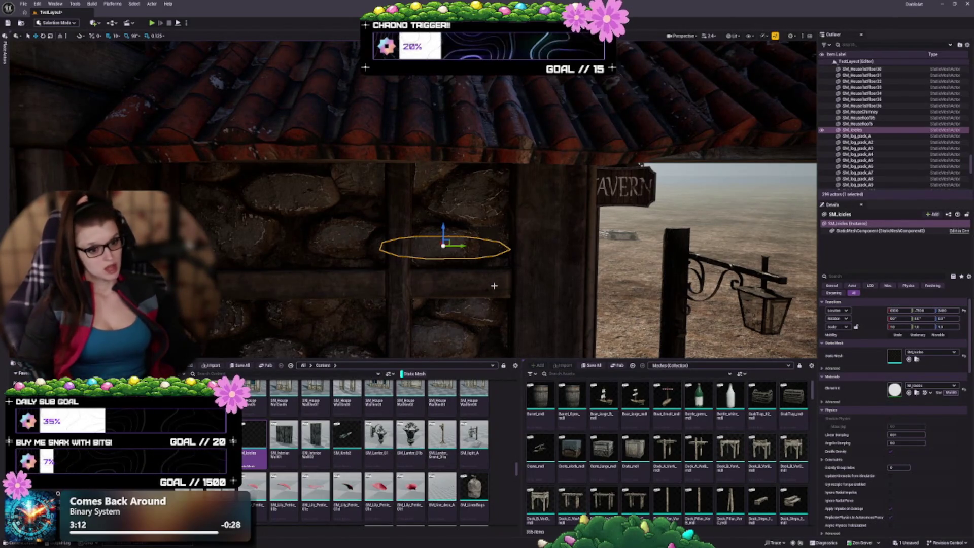
{"action": "mouse_move", "coordinate": [496, 282]}
{"action": "left_mouse_down"}
{"action": "mouse_move", "coordinate": [507, 305]}
{"action": "mouse_move", "coordinate": [534, 276]}
{"action": "mouse_move", "coordinate": [492, 279]}
{"action": "mouse_move", "coordinate": [517, 267]}
{"action": "left_mouse_up"}
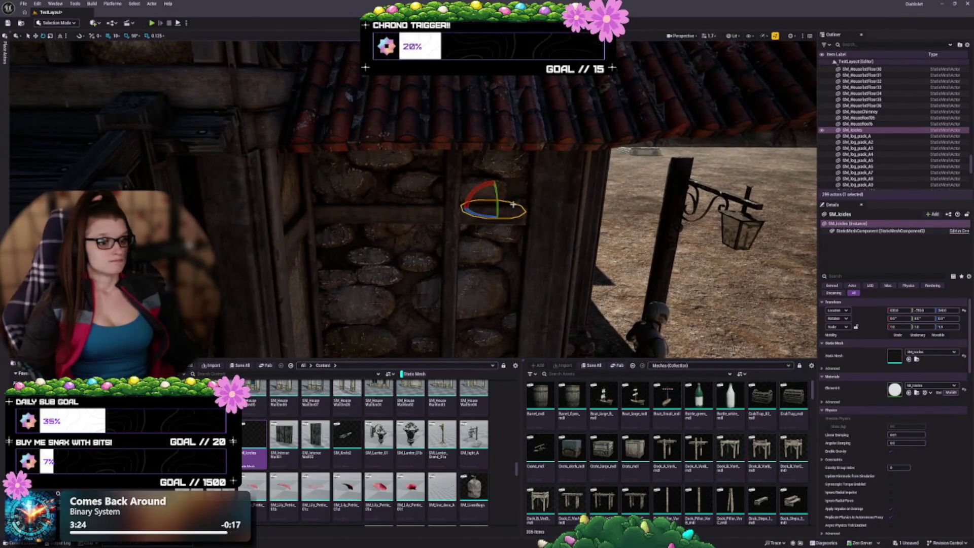
- Rotate the icicles mesh by -90 degrees with the rotate gizmo
{"action": "left_click_drag", "start_coordinate": [487, 200], "coordinate": [490, 218]}
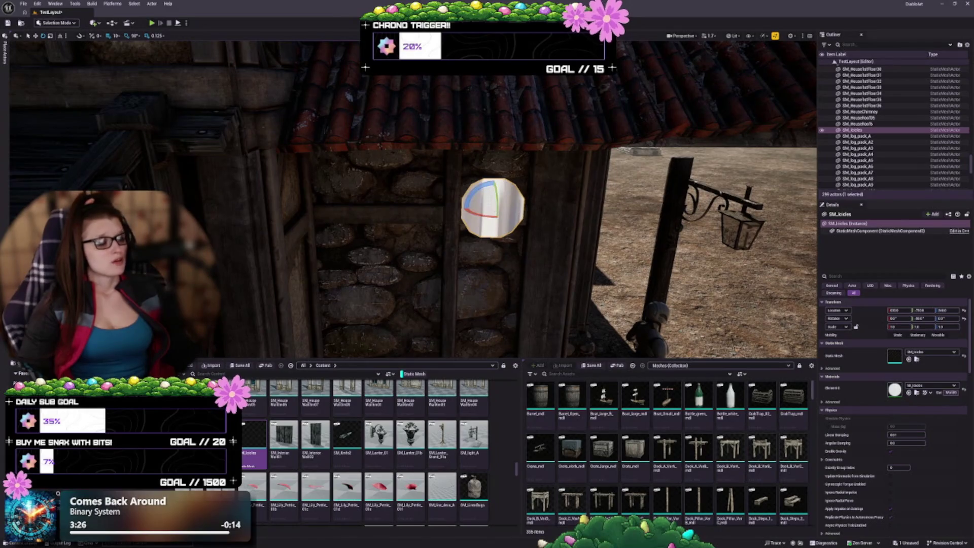
{"action": "mouse_move", "coordinate": [514, 264]}
{"action": "left_mouse_down"}
{"action": "mouse_move", "coordinate": [495, 277]}
{"action": "mouse_move", "coordinate": [473, 203]}
{"action": "left_mouse_up"}
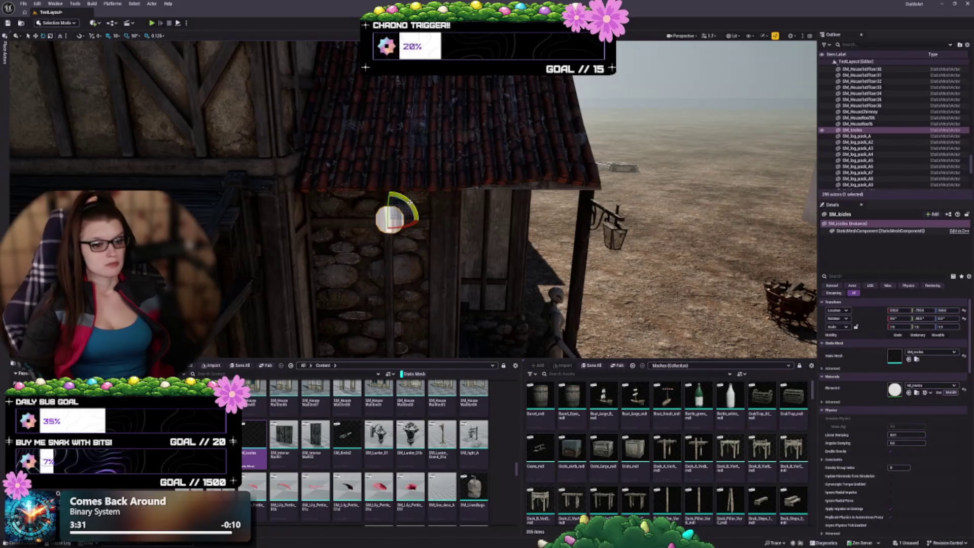
{"action": "left_click_drag", "start_coordinate": [410, 202], "coordinate": [398, 224]}
{"action": "scroll", "coordinate": [398, 223], "scroll_direction": "up", "scroll_amount": 3}
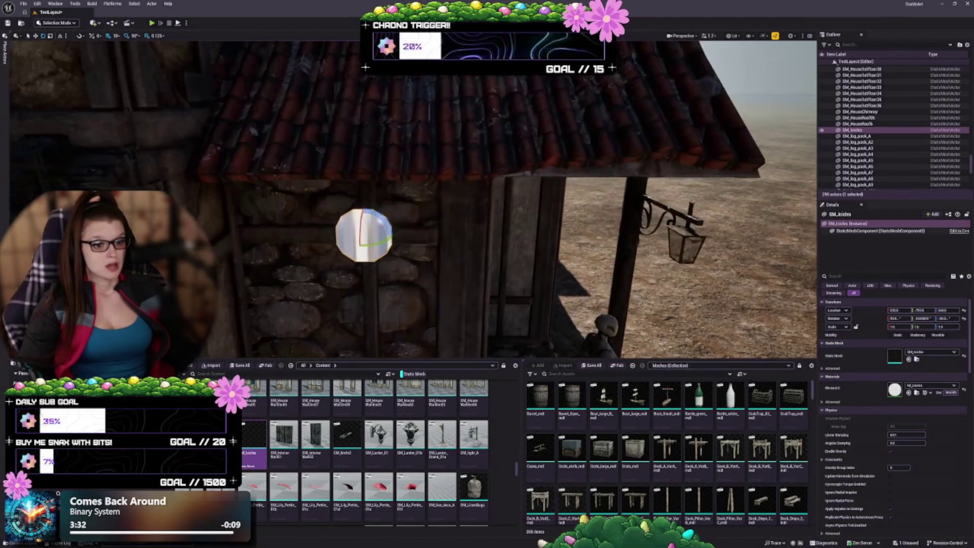
- Scale the icicles mesh up uniformly to about 4
{"action": "key", "text": "w"}
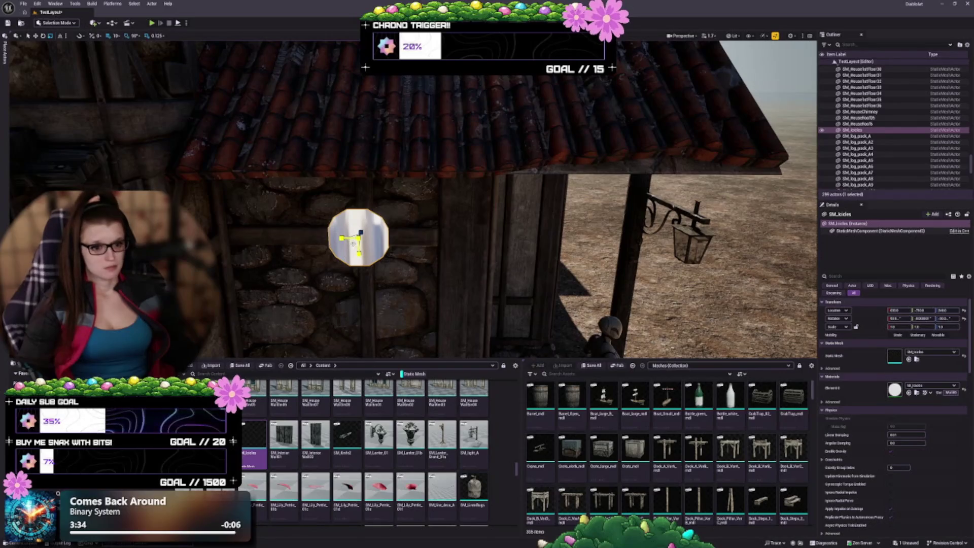
{"action": "mouse_move", "coordinate": [359, 235]}
{"action": "left_mouse_down"}
{"action": "mouse_move", "coordinate": [372, 201]}
{"action": "mouse_move", "coordinate": [386, 223]}
{"action": "left_mouse_up"}
{"action": "scroll", "coordinate": [475, 225], "scroll_direction": "down", "scroll_amount": 3}
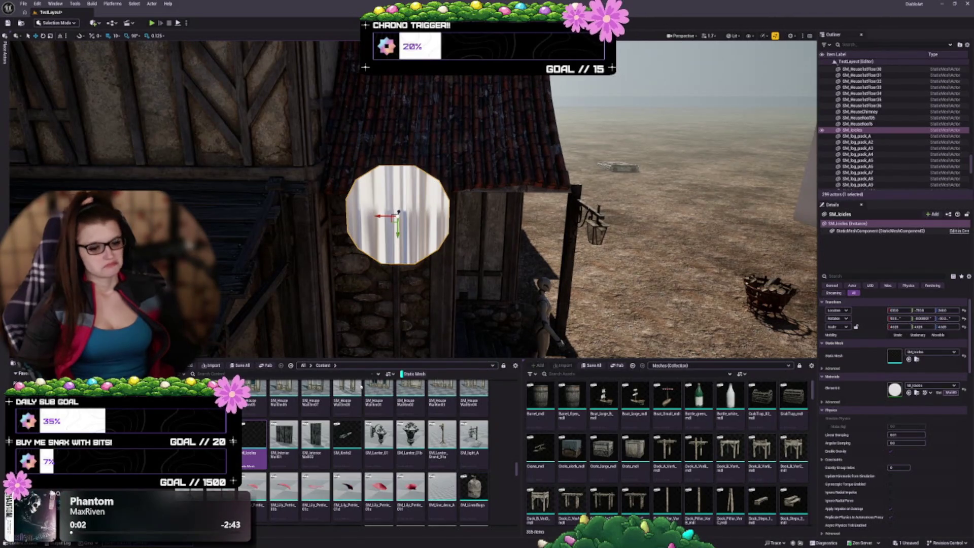
{"action": "mouse_move", "coordinate": [254, 448]}
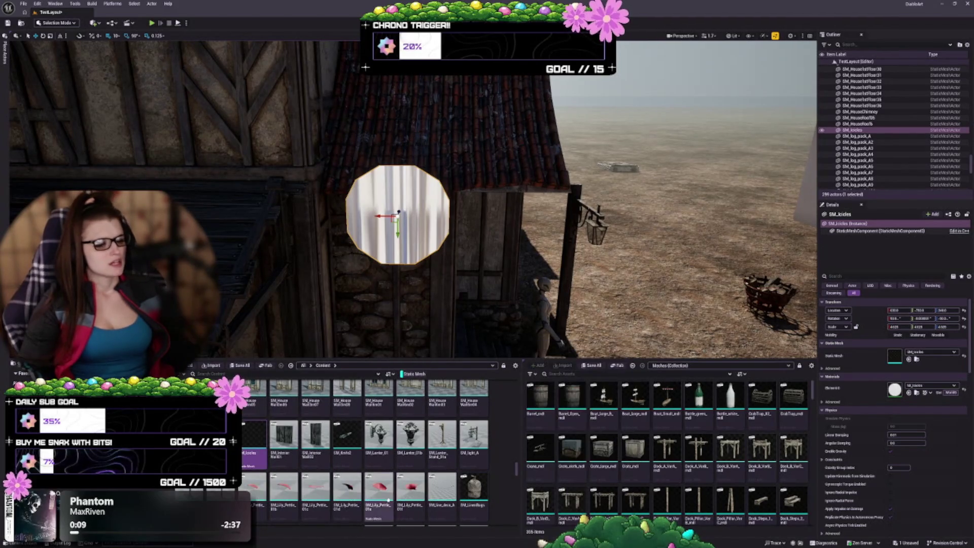
{"action": "mouse_move", "coordinate": [385, 492]}
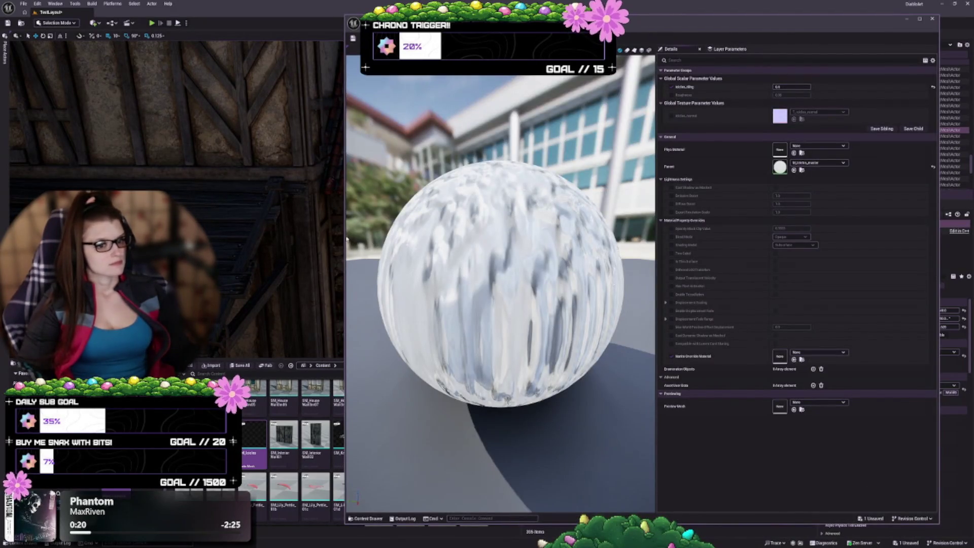
- Try Icicles_tiling at about 0.5, undo it, and close the material instance editor
{"action": "left_click_drag", "start_coordinate": [344, 235], "coordinate": [465, 235]}
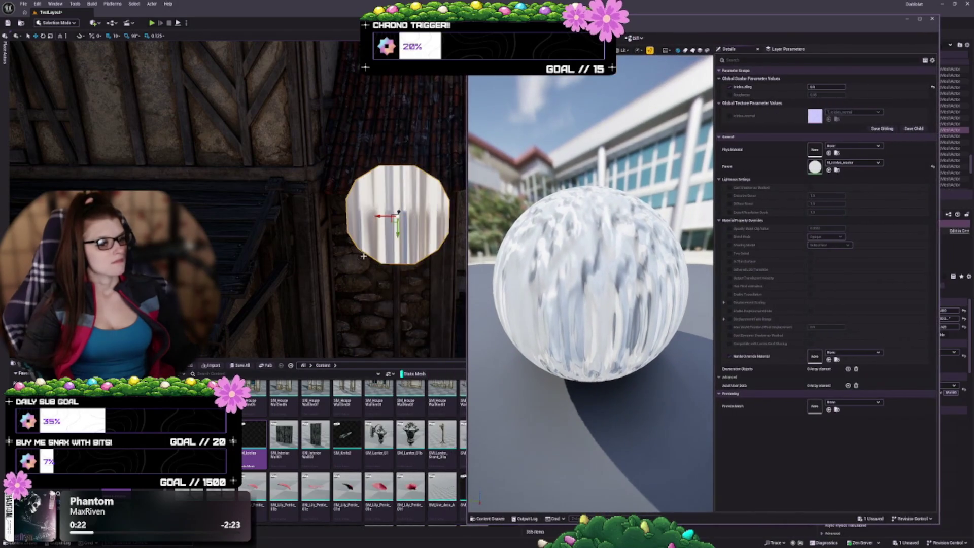
{"action": "left_click_drag", "start_coordinate": [355, 229], "coordinate": [355, 279]}
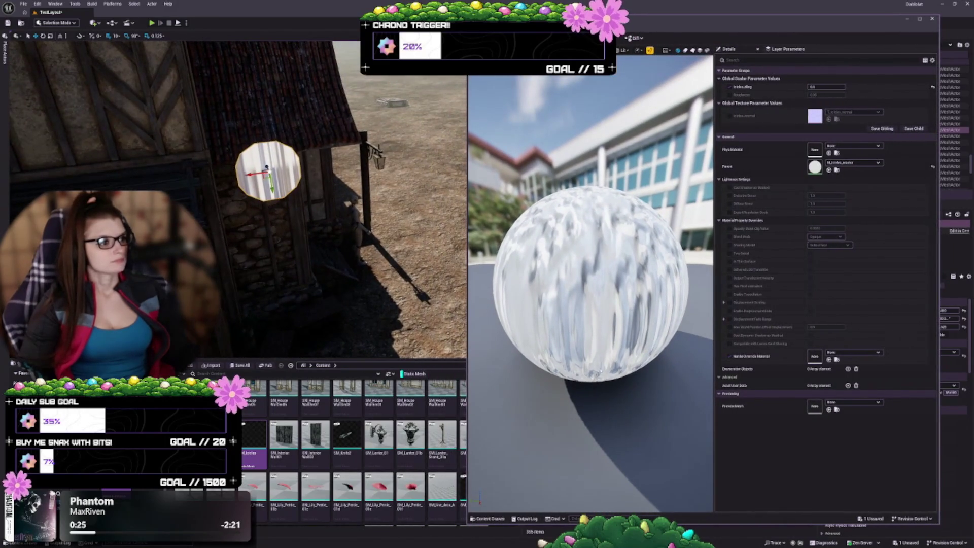
{"action": "left_click_drag", "start_coordinate": [588, 284], "coordinate": [624, 272]}
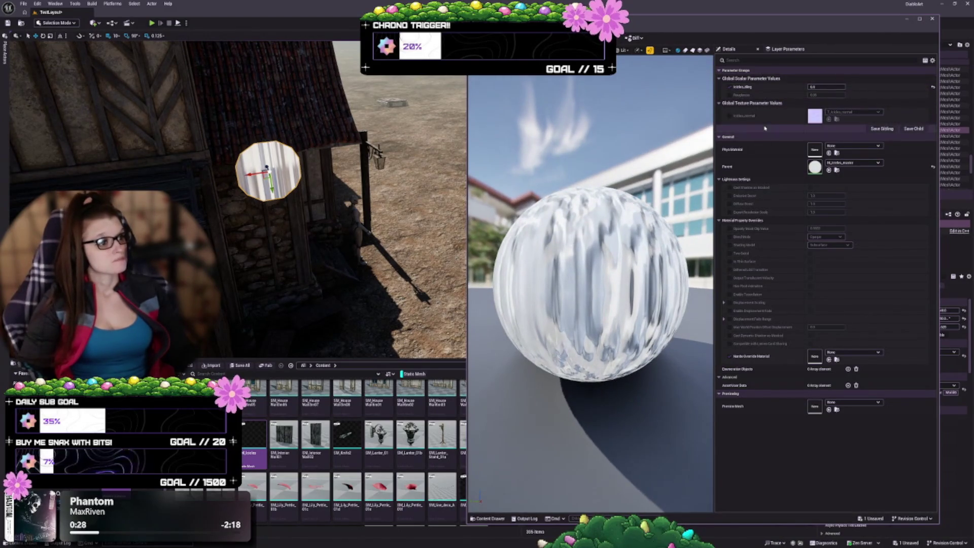
{"action": "mouse_move", "coordinate": [826, 87]}
{"action": "left_mouse_down"}
{"action": "mouse_move", "coordinate": [796, 87]}
{"action": "mouse_move", "coordinate": [815, 87]}
{"action": "left_mouse_up"}
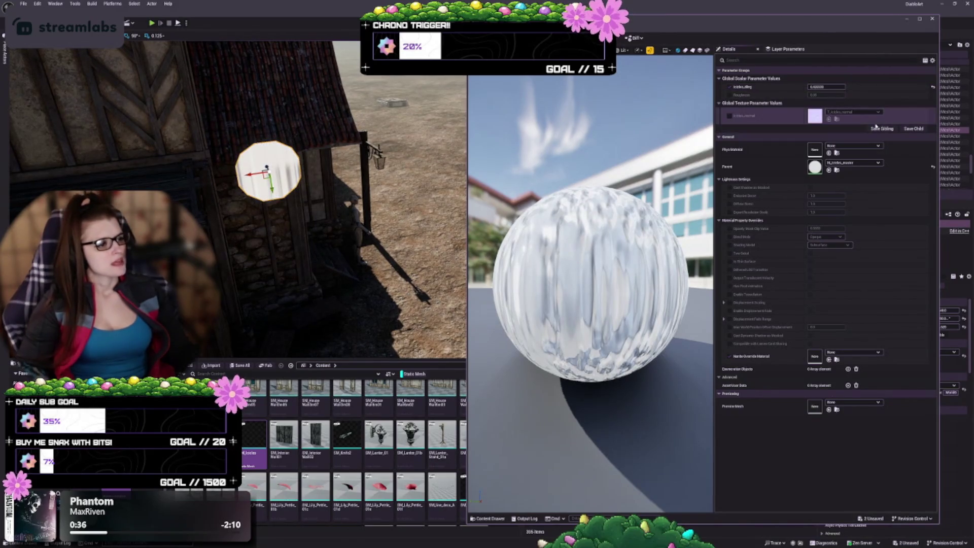
{"action": "key", "text": "ctrl+z"}
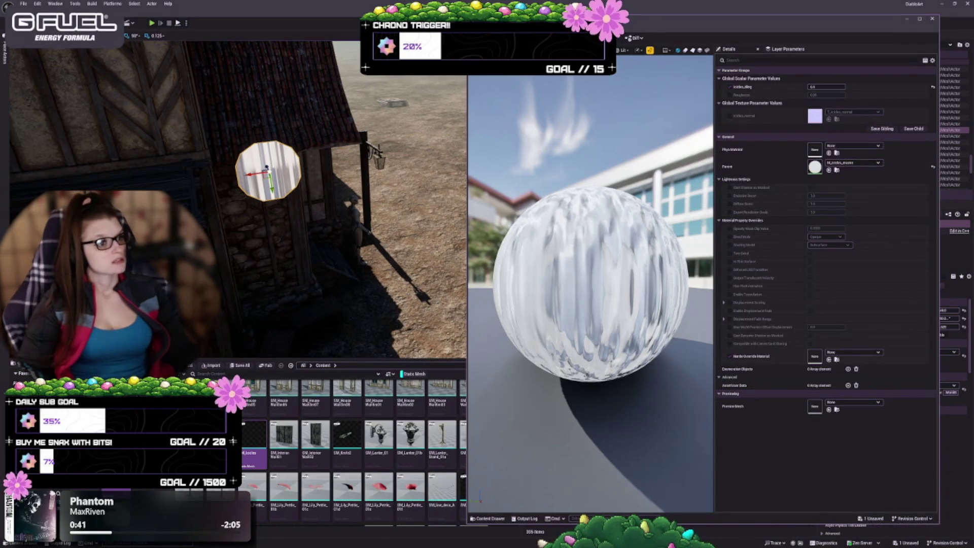
{"action": "key", "text": "alt+F4"}
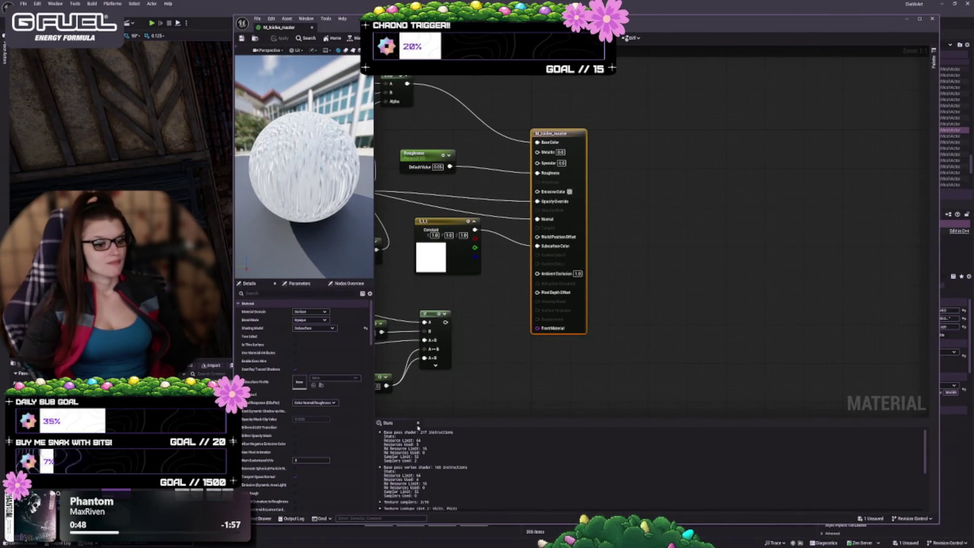
- Close the Stats panel and inspect the Icicles_height and Icicles_normal texture nodes
{"action": "left_click", "coordinate": [418, 423]}
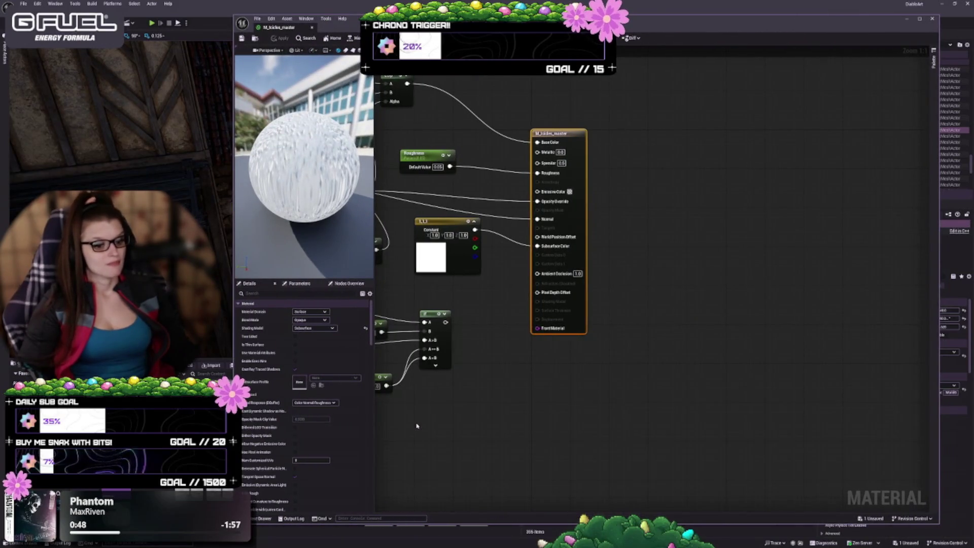
{"action": "mouse_move", "coordinate": [439, 416]}
{"action": "left_mouse_down"}
{"action": "mouse_move", "coordinate": [678, 402]}
{"action": "mouse_move", "coordinate": [481, 366]}
{"action": "mouse_move", "coordinate": [550, 382]}
{"action": "left_mouse_up"}
{"action": "scroll", "coordinate": [546, 332], "scroll_direction": "down", "scroll_amount": 2}
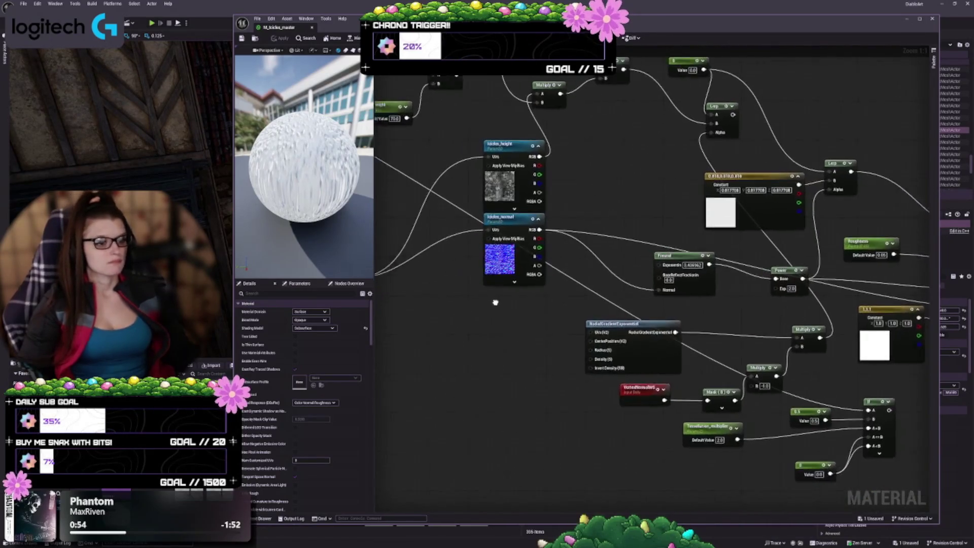
{"action": "scroll", "coordinate": [523, 357], "scroll_direction": "up", "scroll_amount": 2}
{"action": "left_click", "coordinate": [552, 246]}
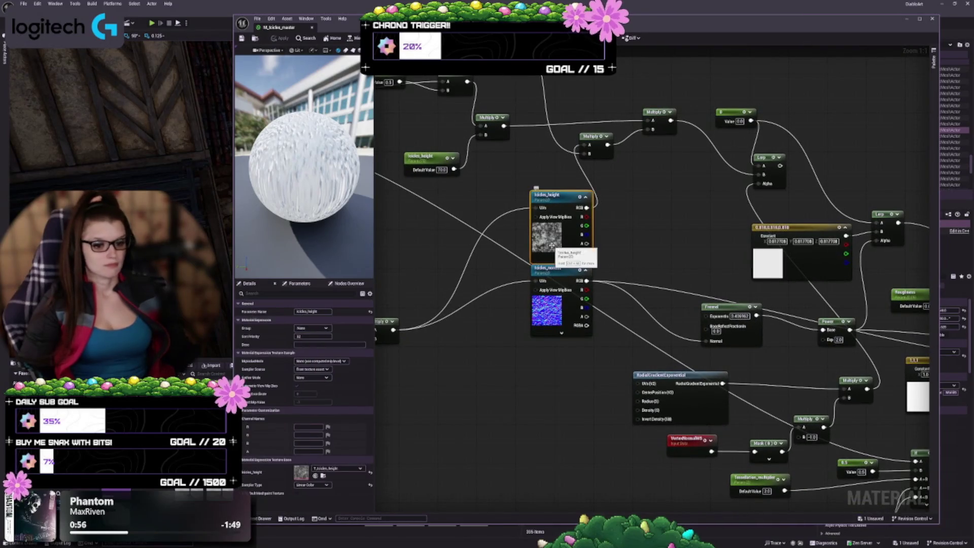
{"action": "left_click", "coordinate": [545, 313]}
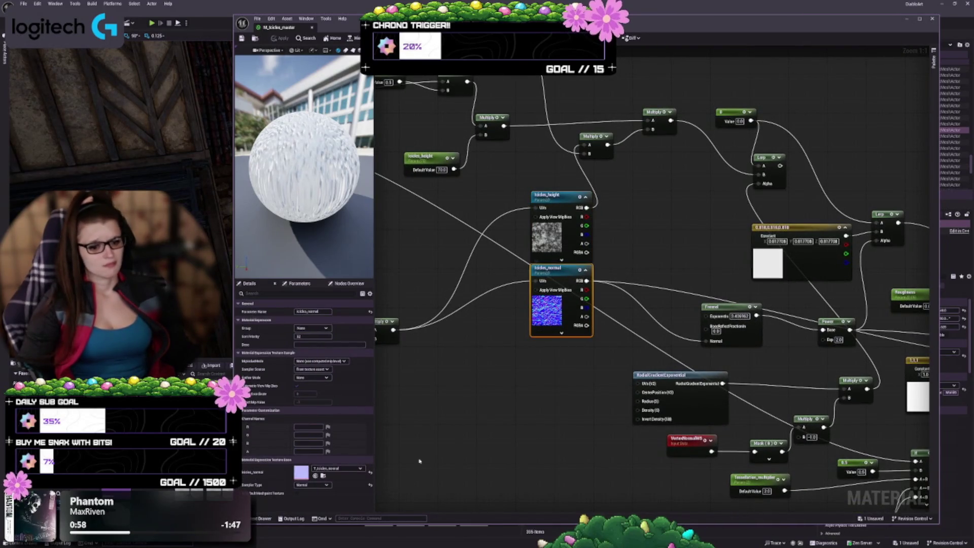
- Line up Absolute World Position and Mask, with Icicles_tiling below the Multiply nodes
{"action": "mouse_move", "coordinate": [488, 388]}
{"action": "left_mouse_down"}
{"action": "mouse_move", "coordinate": [570, 361]}
{"action": "mouse_move", "coordinate": [744, 413]}
{"action": "mouse_move", "coordinate": [572, 365]}
{"action": "mouse_move", "coordinate": [602, 438]}
{"action": "left_mouse_up"}
{"action": "left_click", "coordinate": [554, 355]}
{"action": "mouse_move", "coordinate": [554, 355]}
{"action": "left_mouse_down"}
{"action": "mouse_move", "coordinate": [575, 361]}
{"action": "mouse_move", "coordinate": [570, 329]}
{"action": "mouse_move", "coordinate": [652, 350]}
{"action": "mouse_move", "coordinate": [548, 298]}
{"action": "left_mouse_up"}
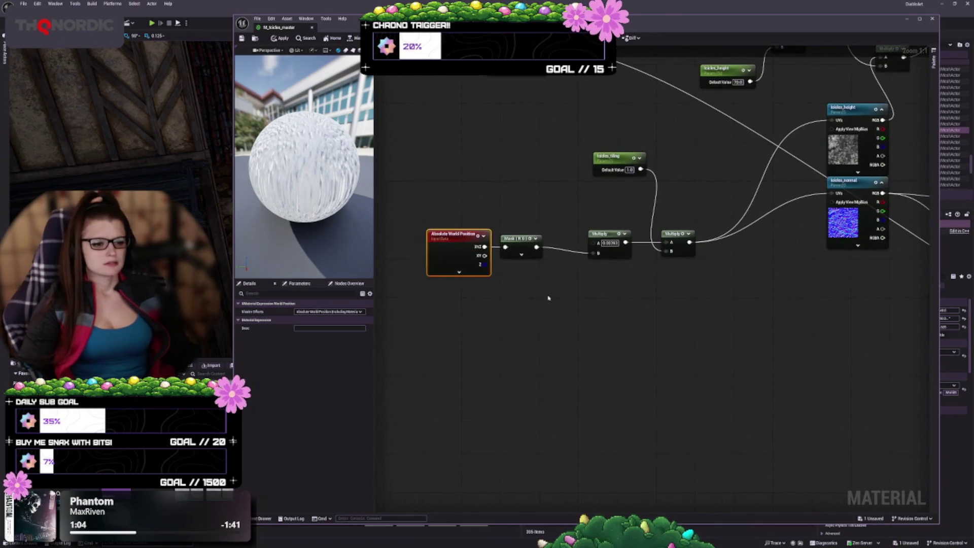
{"action": "left_click_drag", "start_coordinate": [459, 187], "coordinate": [550, 326]}
{"action": "left_click_drag", "start_coordinate": [469, 265], "coordinate": [499, 271]}
{"action": "mouse_move", "coordinate": [719, 296]}
{"action": "left_mouse_down"}
{"action": "mouse_move", "coordinate": [703, 296]}
{"action": "mouse_move", "coordinate": [691, 316]}
{"action": "left_mouse_up"}
{"action": "left_click_drag", "start_coordinate": [587, 181], "coordinate": [573, 299]}
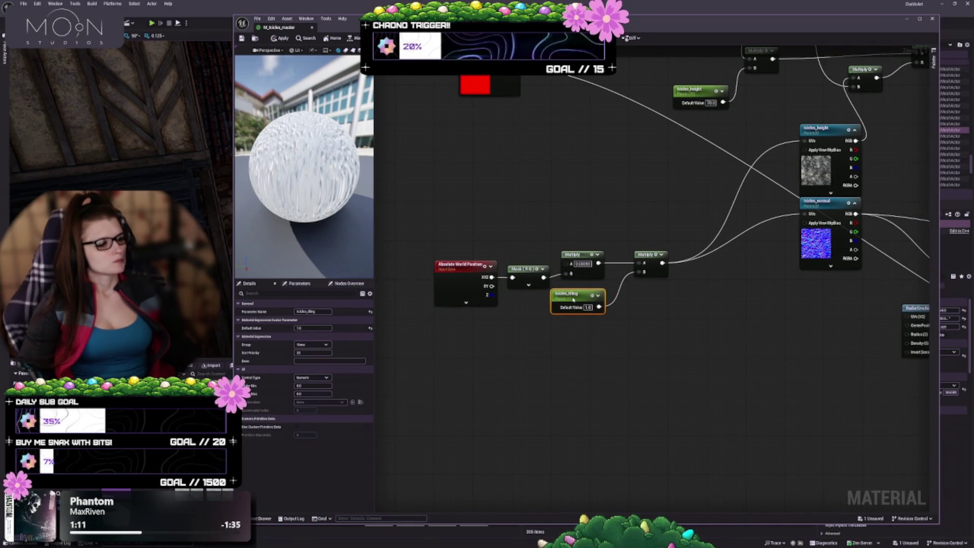
{"action": "mouse_move", "coordinate": [472, 229]}
{"action": "left_mouse_down"}
{"action": "mouse_move", "coordinate": [507, 282]}
{"action": "mouse_move", "coordinate": [550, 323]}
{"action": "left_mouse_up"}
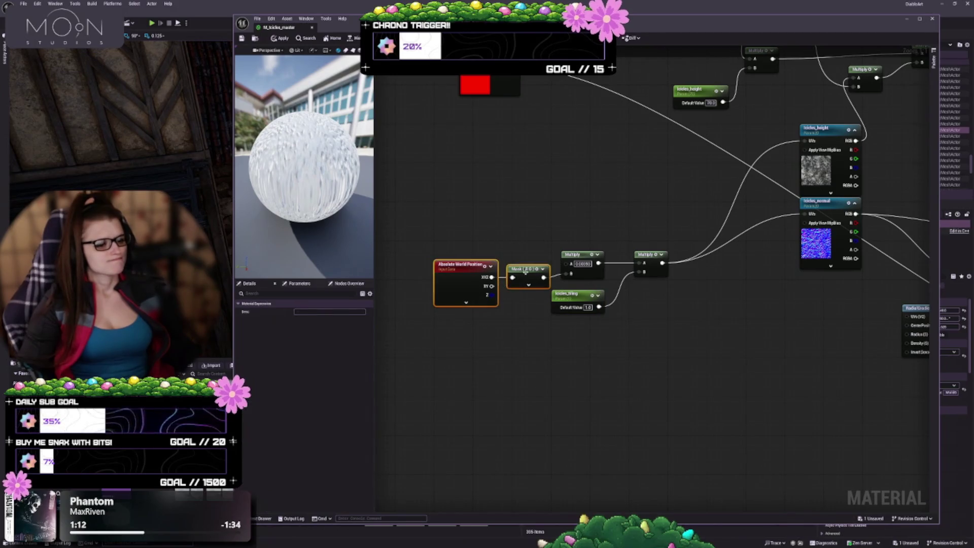
{"action": "left_click_drag", "start_coordinate": [527, 274], "coordinate": [526, 269]}
- Move the second Multiply, then drop icicles_height and Clamp down beside the tiling row
{"action": "left_click_drag", "start_coordinate": [664, 255], "coordinate": [649, 274]}
{"action": "left_click", "coordinate": [648, 274]}
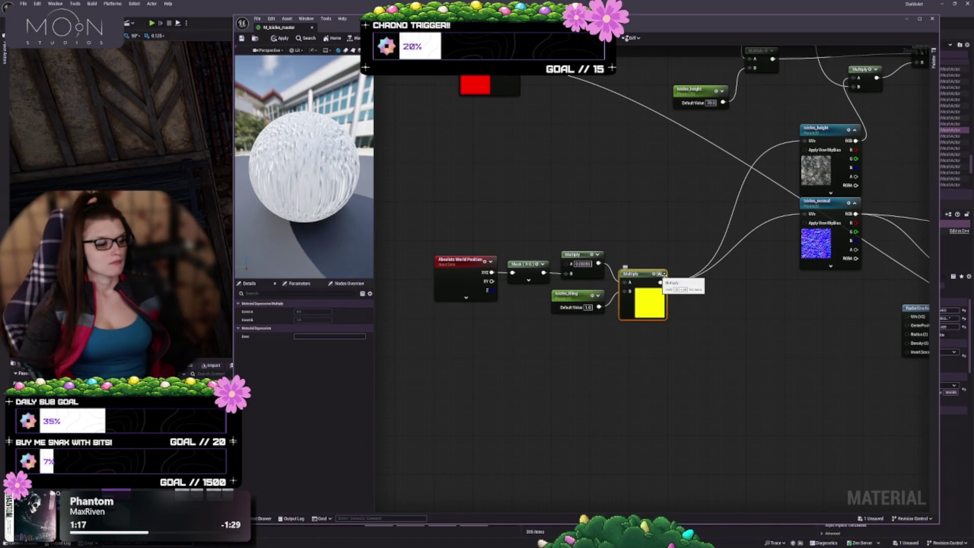
{"action": "left_click", "coordinate": [660, 275]}
{"action": "left_click_drag", "start_coordinate": [643, 231], "coordinate": [612, 301]}
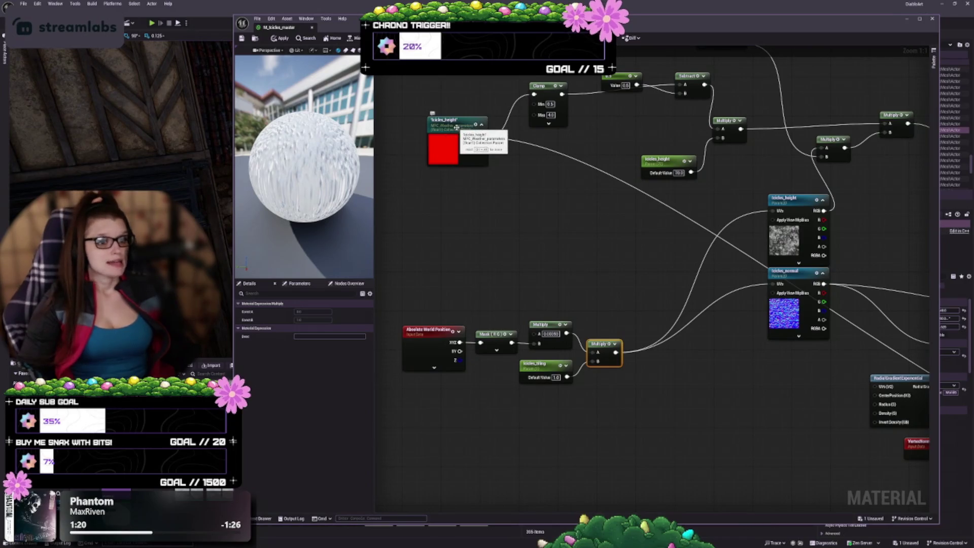
{"action": "left_click_drag", "start_coordinate": [486, 196], "coordinate": [500, 179]}
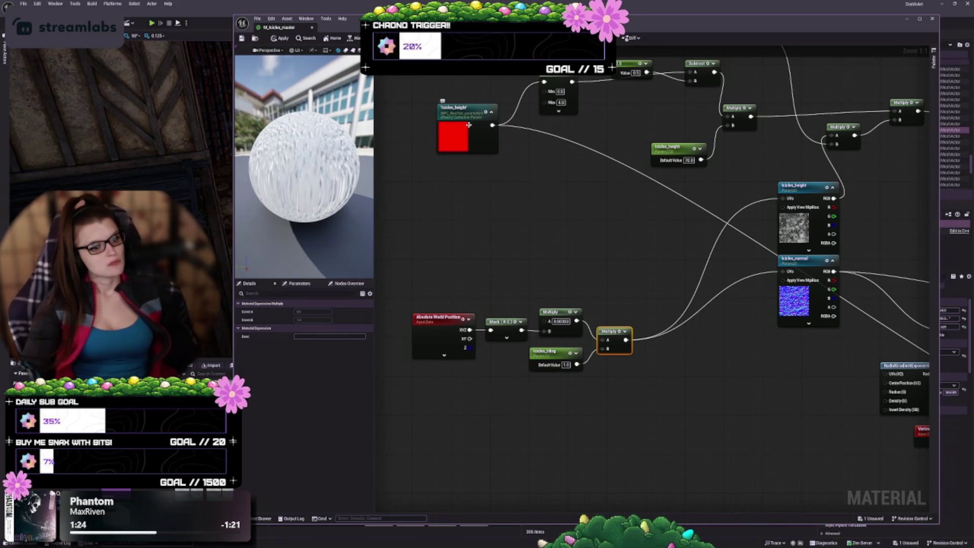
{"action": "mouse_move", "coordinate": [457, 128]}
{"action": "left_mouse_down"}
{"action": "mouse_move", "coordinate": [483, 244]}
{"action": "mouse_move", "coordinate": [438, 259]}
{"action": "mouse_move", "coordinate": [447, 254]}
{"action": "left_mouse_up"}
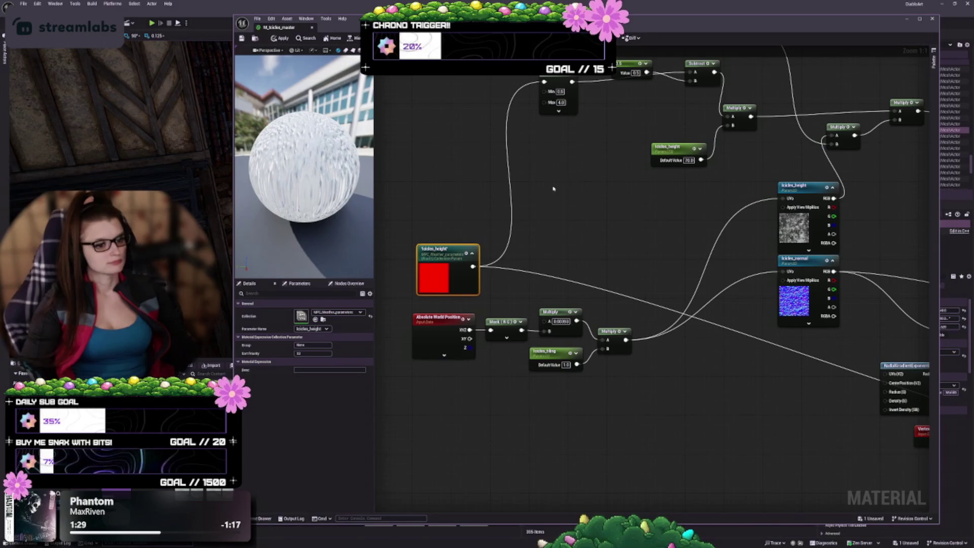
{"action": "left_click_drag", "start_coordinate": [553, 189], "coordinate": [531, 215]}
{"action": "mouse_move", "coordinate": [536, 112]}
{"action": "left_mouse_down"}
{"action": "mouse_move", "coordinate": [515, 238]}
{"action": "mouse_move", "coordinate": [467, 260]}
{"action": "mouse_move", "coordinate": [509, 216]}
{"action": "left_mouse_up"}
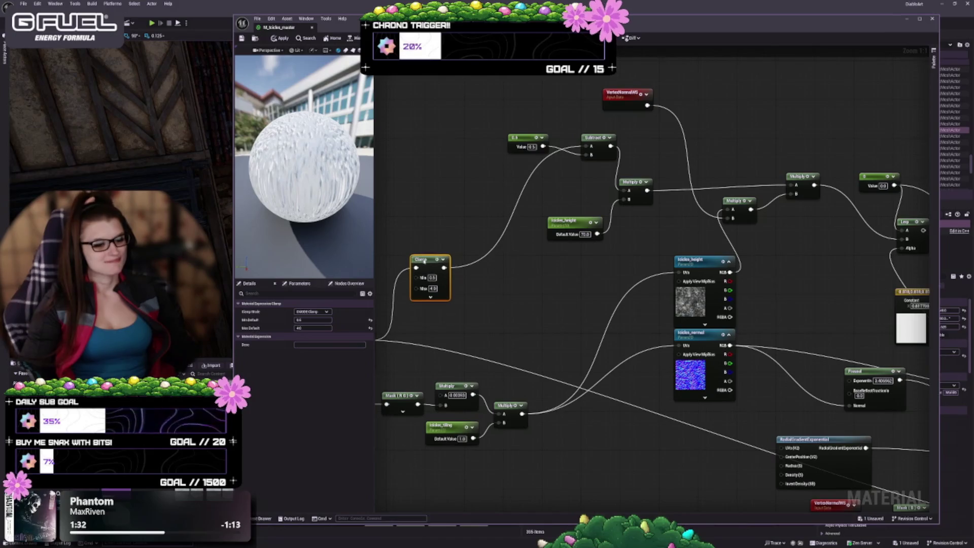
- Group Subtract beside Clamp, with icicles_height below and Multiply alongside, and shift the textures left
{"action": "mouse_move", "coordinate": [524, 147]}
{"action": "left_mouse_down"}
{"action": "mouse_move", "coordinate": [516, 100]}
{"action": "mouse_move", "coordinate": [415, 264]}
{"action": "left_mouse_up"}
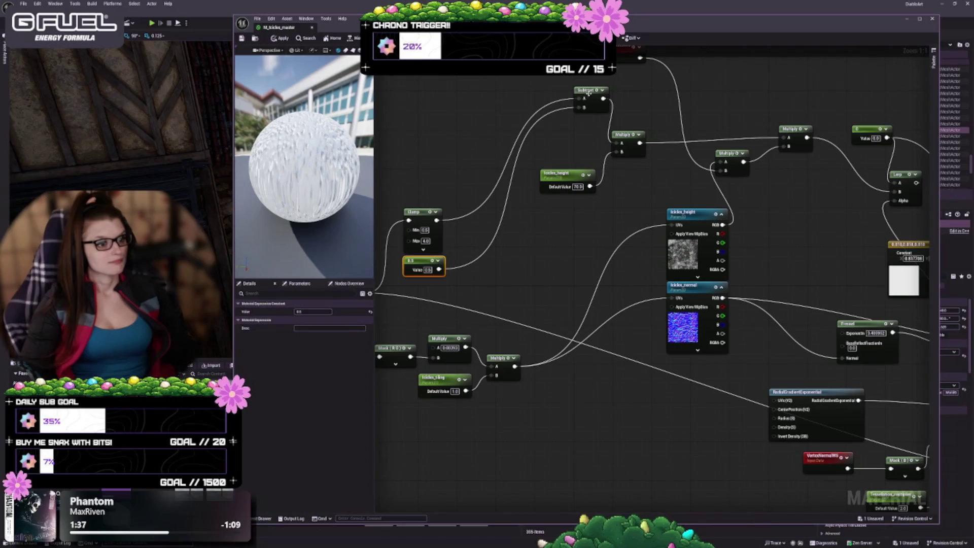
{"action": "mouse_move", "coordinate": [589, 92]}
{"action": "left_mouse_down"}
{"action": "mouse_move", "coordinate": [503, 213]}
{"action": "mouse_move", "coordinate": [475, 234]}
{"action": "left_mouse_up"}
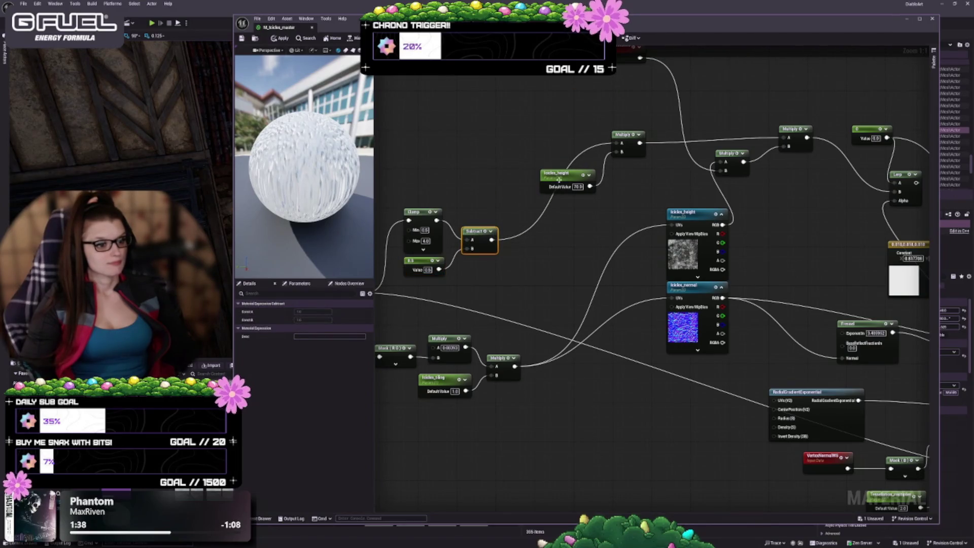
{"action": "left_click_drag", "start_coordinate": [560, 179], "coordinate": [486, 275]}
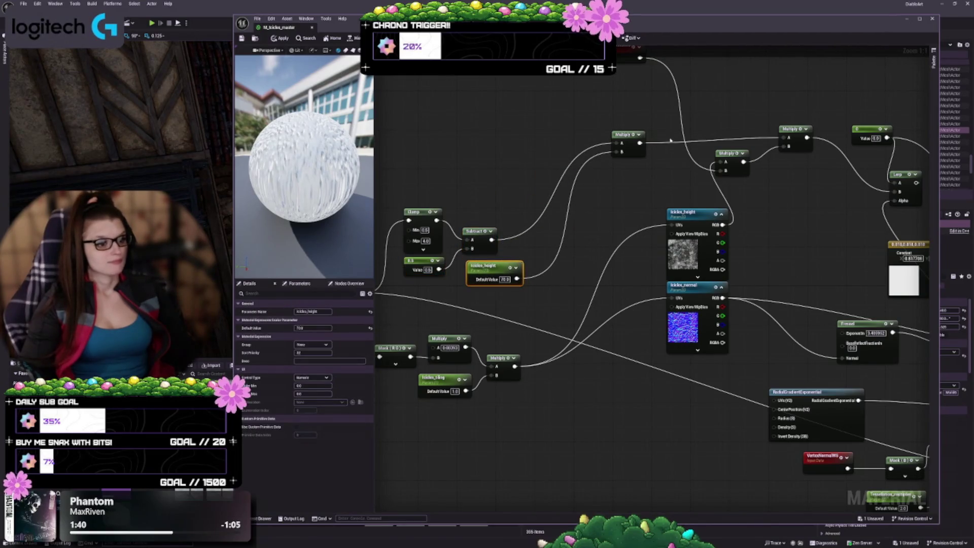
{"action": "mouse_move", "coordinate": [619, 134]}
{"action": "left_mouse_down"}
{"action": "mouse_move", "coordinate": [561, 243]}
{"action": "mouse_move", "coordinate": [549, 250]}
{"action": "mouse_move", "coordinate": [509, 235]}
{"action": "mouse_move", "coordinate": [595, 248]}
{"action": "left_mouse_up"}
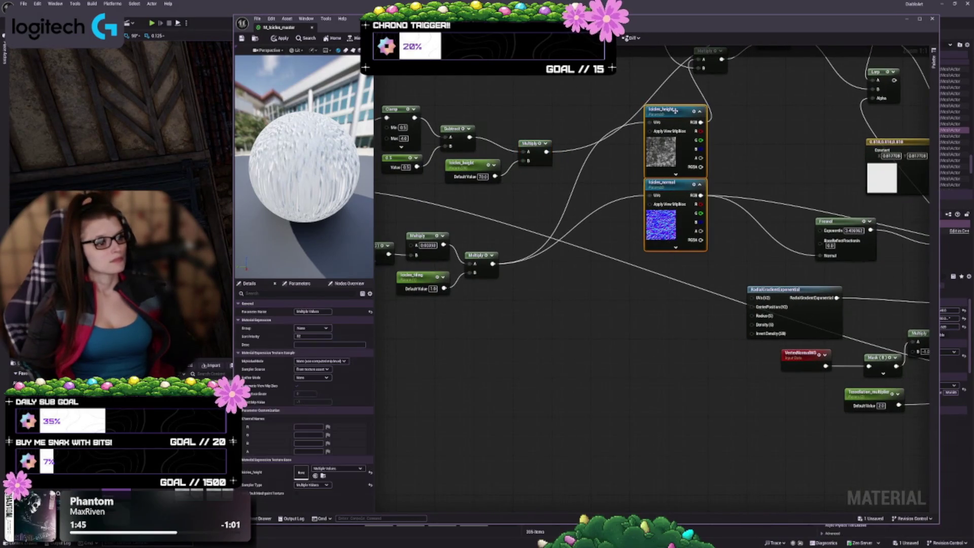
{"action": "mouse_move", "coordinate": [676, 115]}
{"action": "left_mouse_down"}
{"action": "mouse_move", "coordinate": [607, 219]}
{"action": "mouse_move", "coordinate": [583, 226]}
{"action": "mouse_move", "coordinate": [706, 208]}
{"action": "left_mouse_up"}
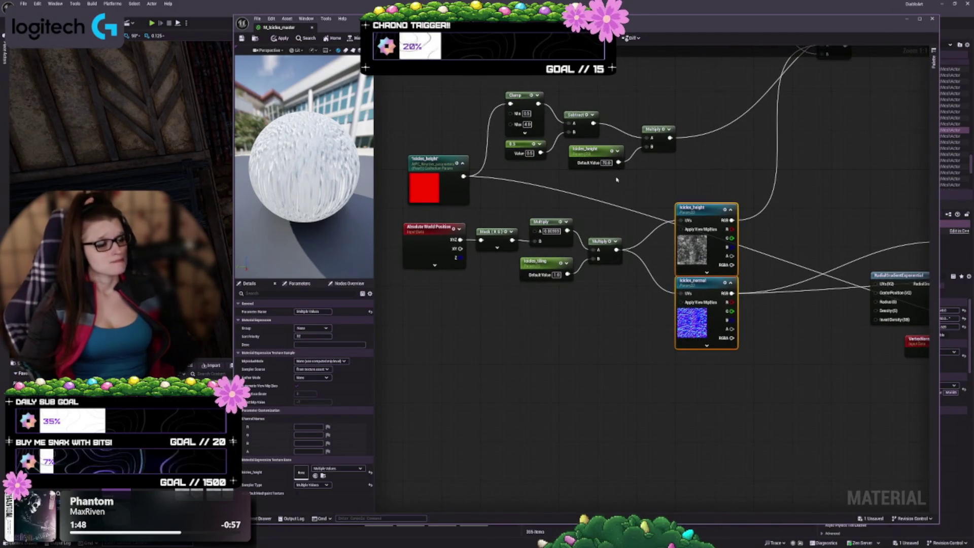
- Move the right Multiply down and raise the icicles_height texture sampler slightly
{"action": "left_click_drag", "start_coordinate": [617, 180], "coordinate": [464, 349]}
{"action": "left_click", "coordinate": [686, 251]}
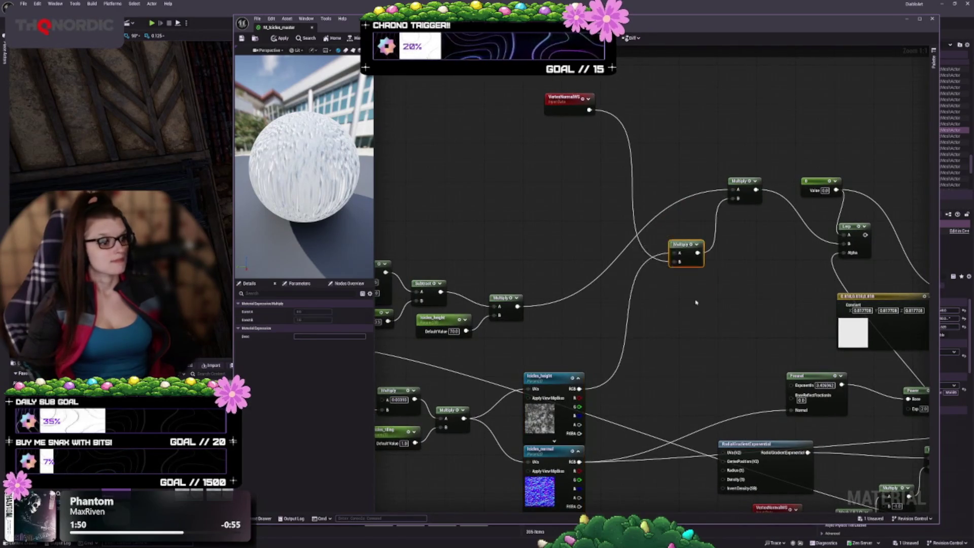
{"action": "mouse_move", "coordinate": [686, 247]}
{"action": "left_mouse_down"}
{"action": "mouse_move", "coordinate": [700, 330]}
{"action": "mouse_move", "coordinate": [712, 336]}
{"action": "left_mouse_up"}
{"action": "left_click_drag", "start_coordinate": [634, 311], "coordinate": [625, 212]}
{"action": "left_click", "coordinate": [544, 273]}
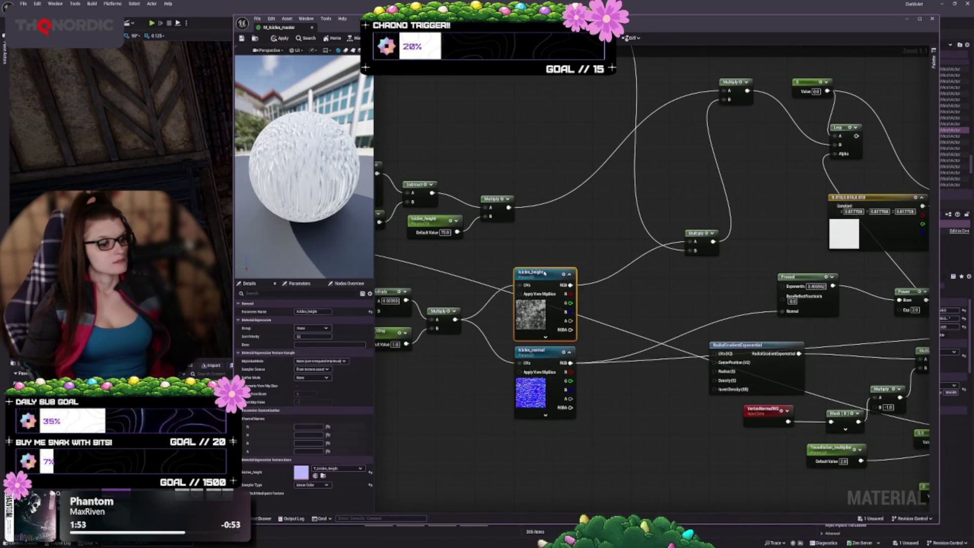
{"action": "left_click_drag", "start_coordinate": [545, 273], "coordinate": [544, 244]}
- Paste a VertexNormalWS node below the icicles_height texture
{"action": "left_click_drag", "start_coordinate": [587, 211], "coordinate": [576, 263]}
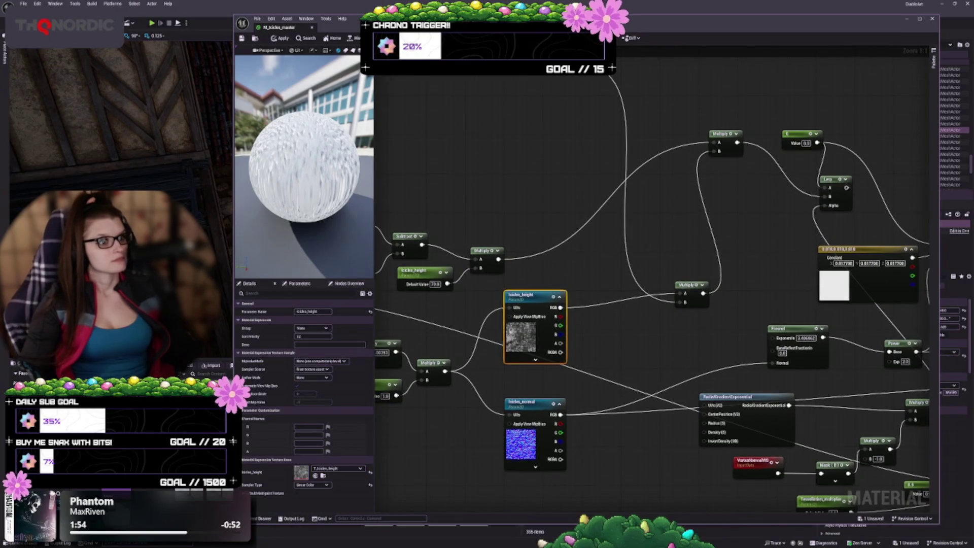
{"action": "key", "text": "ctrl+v"}
{"action": "left_click_drag", "start_coordinate": [560, 212], "coordinate": [525, 385]}
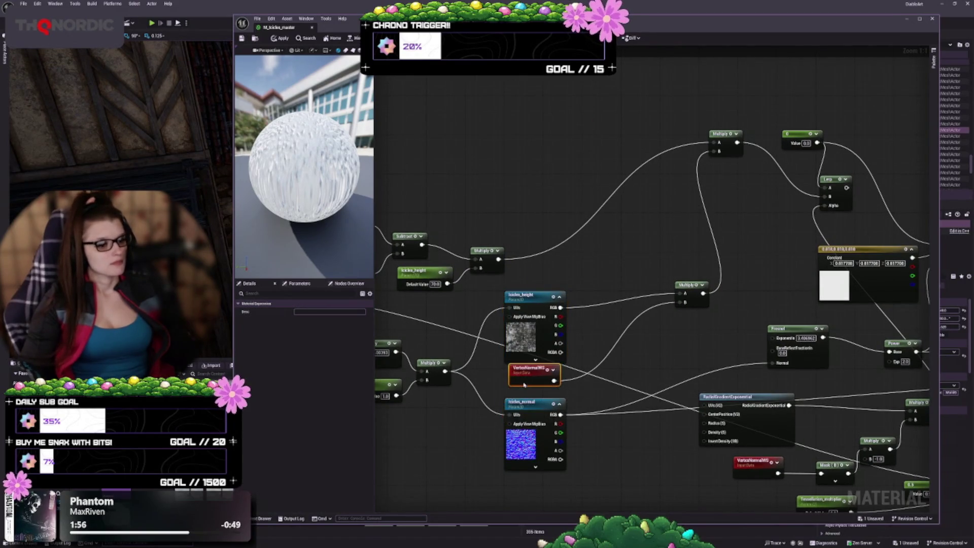
- Move the Multiply nodes, Value 0.0 constant, Lerp and RadialGradientExponential down-left
{"action": "left_click_drag", "start_coordinate": [685, 295], "coordinate": [601, 334]}
{"action": "mouse_move", "coordinate": [728, 138]}
{"action": "left_mouse_down"}
{"action": "mouse_move", "coordinate": [705, 223]}
{"action": "mouse_move", "coordinate": [667, 269]}
{"action": "mouse_move", "coordinate": [551, 232]}
{"action": "left_mouse_up"}
{"action": "mouse_move", "coordinate": [683, 110]}
{"action": "left_mouse_down"}
{"action": "mouse_move", "coordinate": [617, 132]}
{"action": "mouse_move", "coordinate": [584, 173]}
{"action": "mouse_move", "coordinate": [540, 194]}
{"action": "left_mouse_up"}
{"action": "mouse_move", "coordinate": [723, 154]}
{"action": "left_mouse_down"}
{"action": "mouse_move", "coordinate": [652, 198]}
{"action": "mouse_move", "coordinate": [599, 211]}
{"action": "left_mouse_up"}
{"action": "left_click_drag", "start_coordinate": [660, 153], "coordinate": [691, 98]}
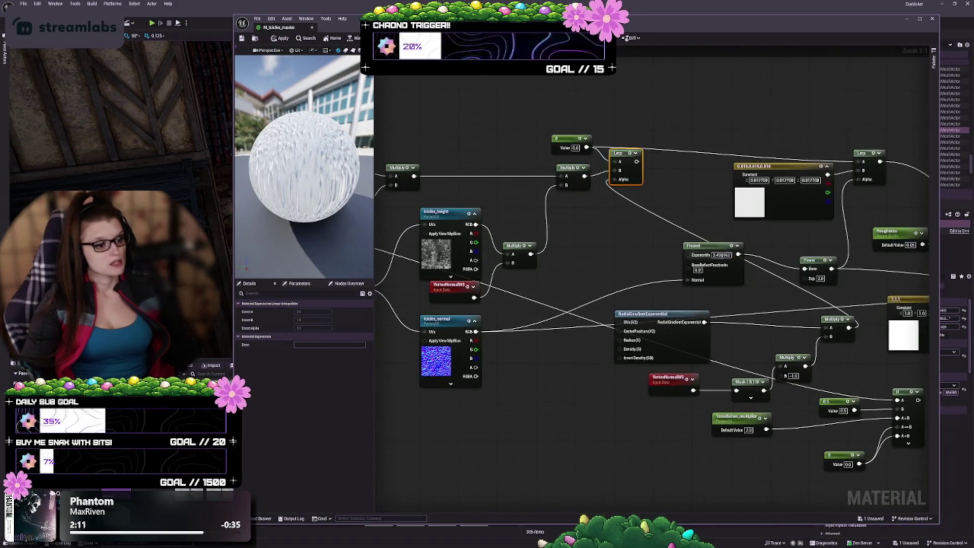
{"action": "left_click_drag", "start_coordinate": [688, 280], "coordinate": [724, 176]}
{"action": "mouse_move", "coordinate": [717, 238]}
{"action": "left_mouse_down"}
{"action": "mouse_move", "coordinate": [668, 300]}
{"action": "mouse_move", "coordinate": [668, 384]}
{"action": "mouse_move", "coordinate": [585, 342]}
{"action": "left_mouse_up"}
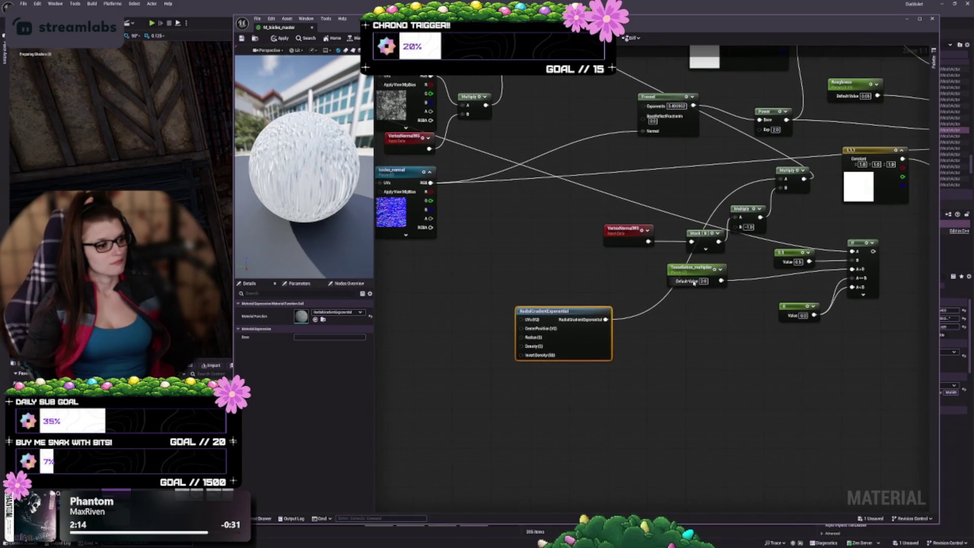
- Tighten the Lerp nodes, Multiply, white Constant3Vector and Power into a compact group
{"action": "mouse_move", "coordinate": [688, 129]}
{"action": "left_mouse_down"}
{"action": "mouse_move", "coordinate": [709, 209]}
{"action": "mouse_move", "coordinate": [583, 248]}
{"action": "mouse_move", "coordinate": [558, 243]}
{"action": "mouse_move", "coordinate": [553, 259]}
{"action": "left_mouse_up"}
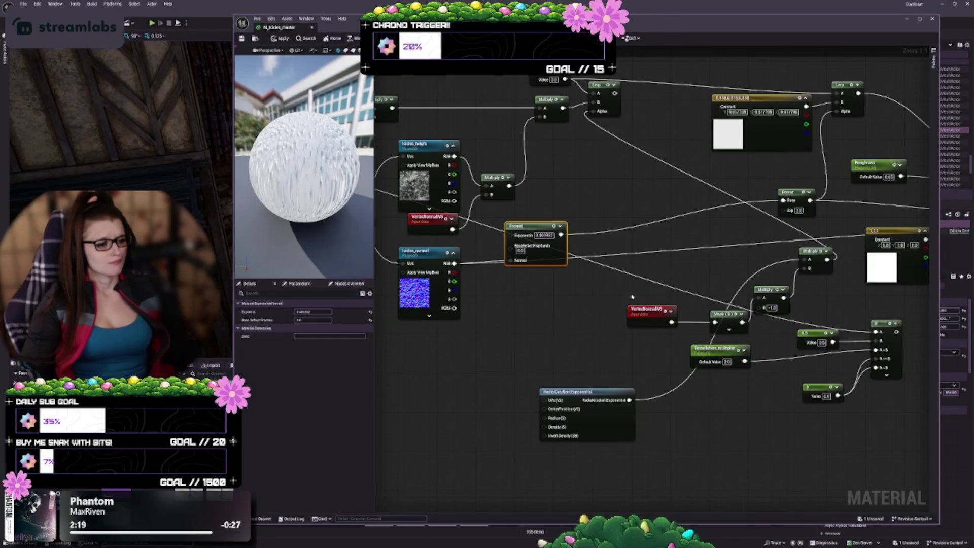
{"action": "mouse_move", "coordinate": [632, 297]}
{"action": "left_mouse_down"}
{"action": "mouse_move", "coordinate": [563, 292]}
{"action": "mouse_move", "coordinate": [618, 294]}
{"action": "left_mouse_up"}
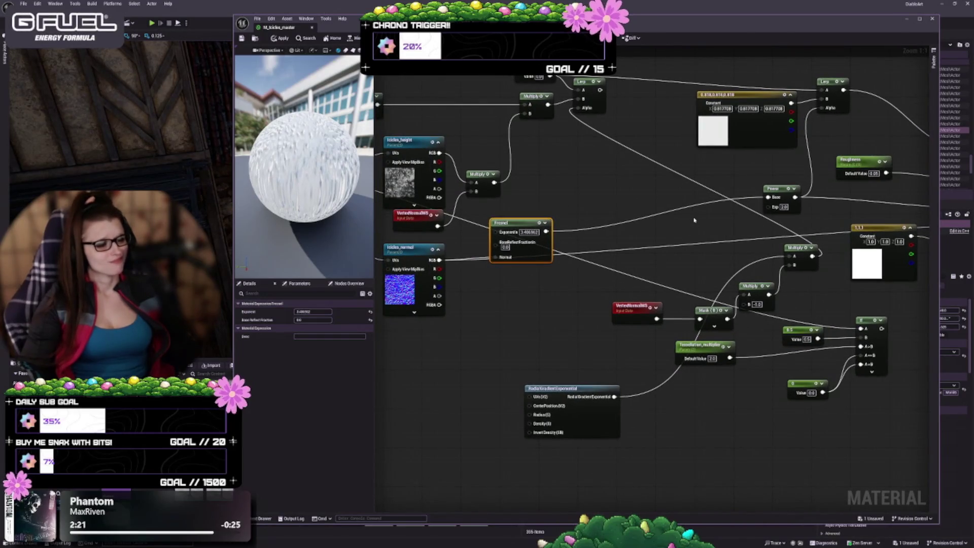
{"action": "left_click_drag", "start_coordinate": [694, 220], "coordinate": [650, 266]}
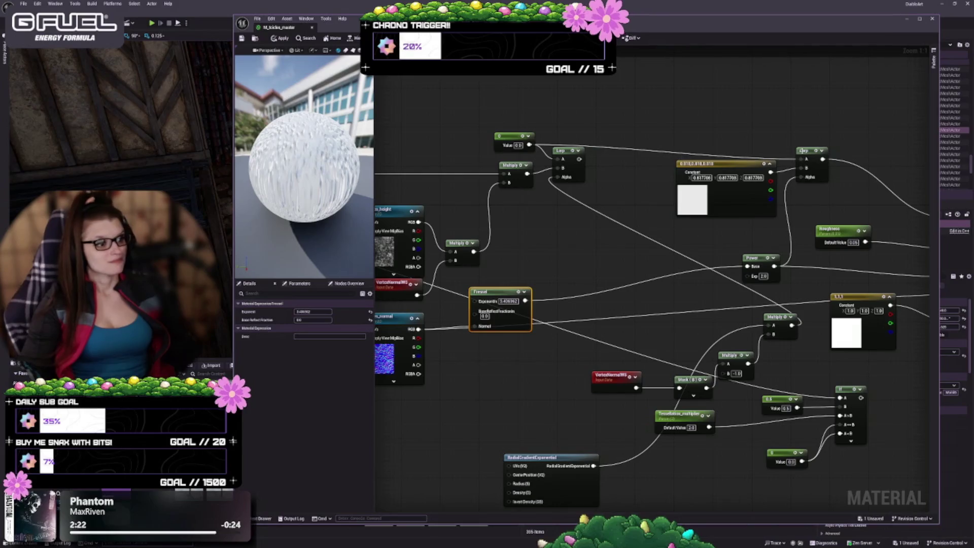
{"action": "left_click_drag", "start_coordinate": [804, 151], "coordinate": [793, 136]}
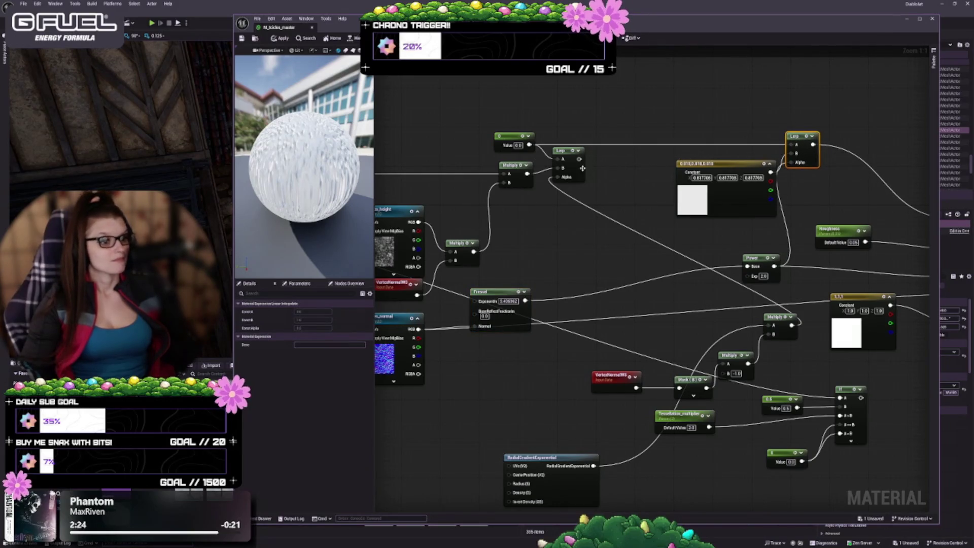
{"action": "left_click_drag", "start_coordinate": [582, 168], "coordinate": [600, 207]}
{"action": "left_click_drag", "start_coordinate": [517, 181], "coordinate": [512, 213]}
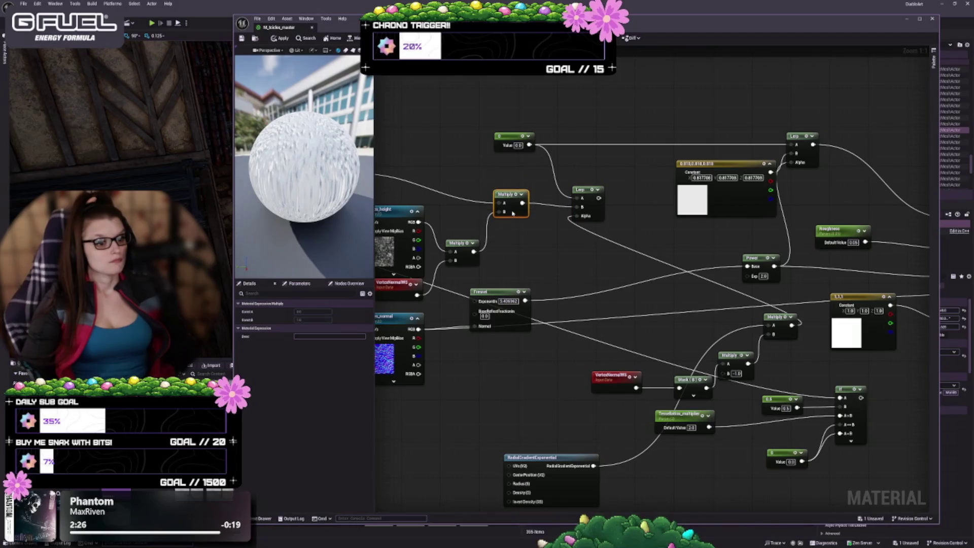
{"action": "left_click_drag", "start_coordinate": [596, 210], "coordinate": [577, 206]}
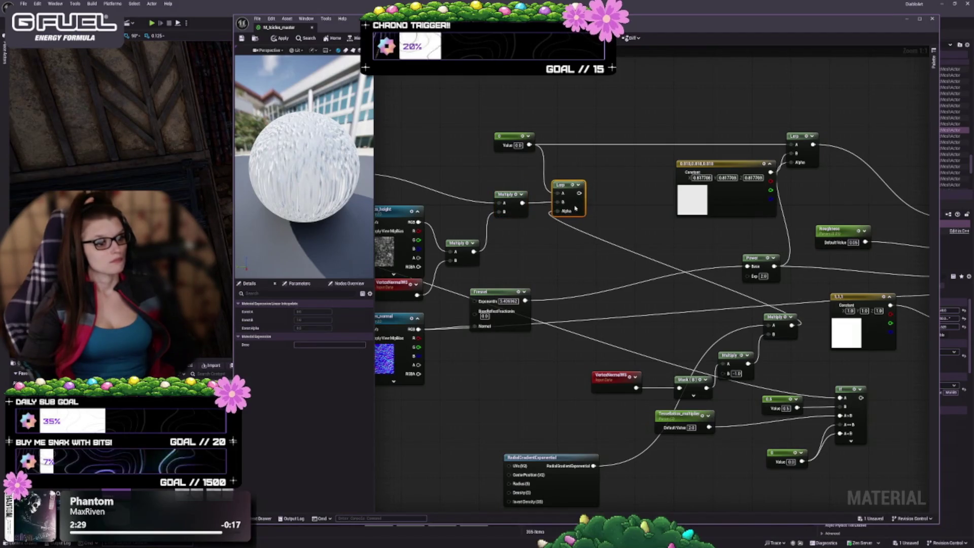
{"action": "left_click_drag", "start_coordinate": [744, 214], "coordinate": [657, 205]}
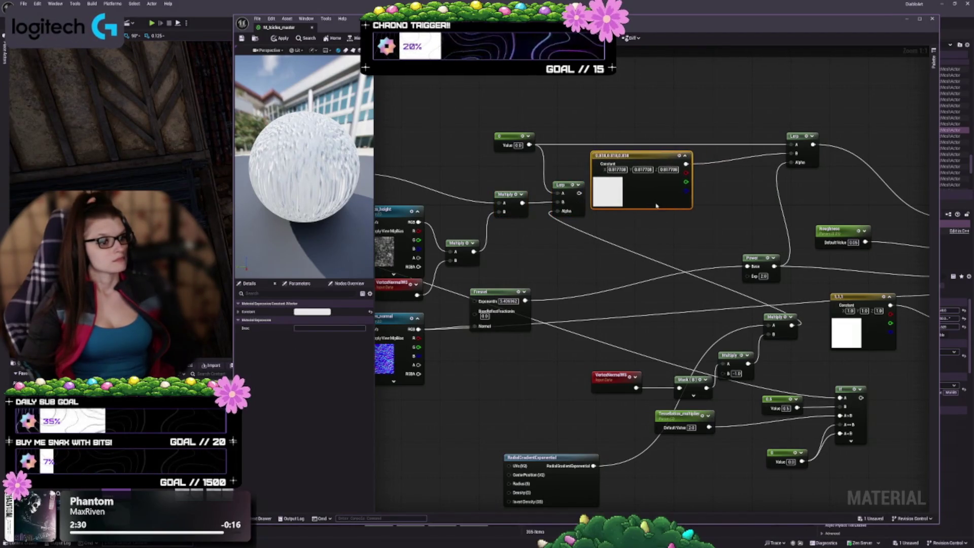
{"action": "left_click_drag", "start_coordinate": [808, 165], "coordinate": [750, 158]}
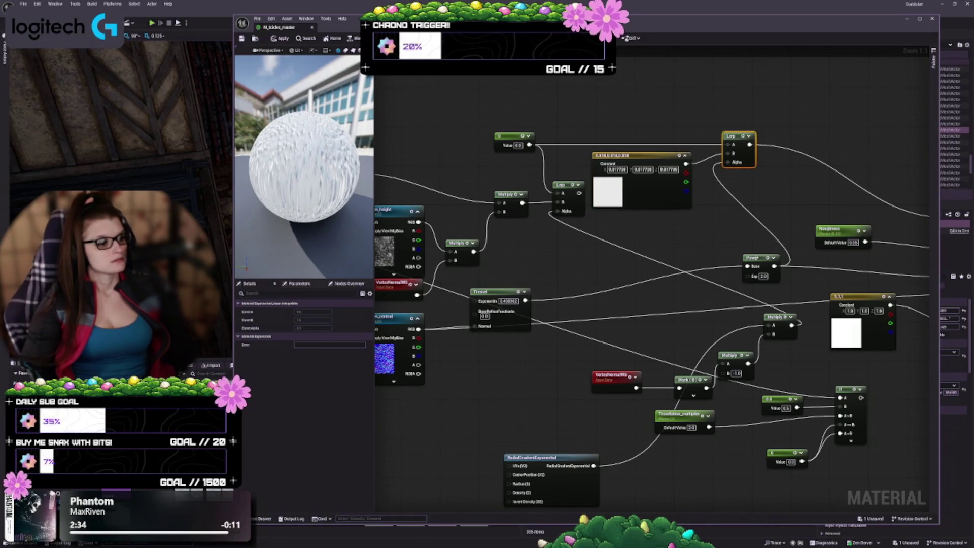
{"action": "left_click_drag", "start_coordinate": [754, 258], "coordinate": [666, 221]}
- Bring the far-right Multiply, RadialGradientExponential and minus-one Multiply closer together
{"action": "left_click_drag", "start_coordinate": [766, 232], "coordinate": [812, 236]}
{"action": "mouse_move", "coordinate": [818, 321]}
{"action": "left_mouse_down"}
{"action": "mouse_move", "coordinate": [639, 284]}
{"action": "mouse_move", "coordinate": [578, 257]}
{"action": "mouse_move", "coordinate": [607, 277]}
{"action": "mouse_move", "coordinate": [634, 277]}
{"action": "mouse_move", "coordinate": [584, 355]}
{"action": "mouse_move", "coordinate": [567, 359]}
{"action": "mouse_move", "coordinate": [608, 280]}
{"action": "left_mouse_up"}
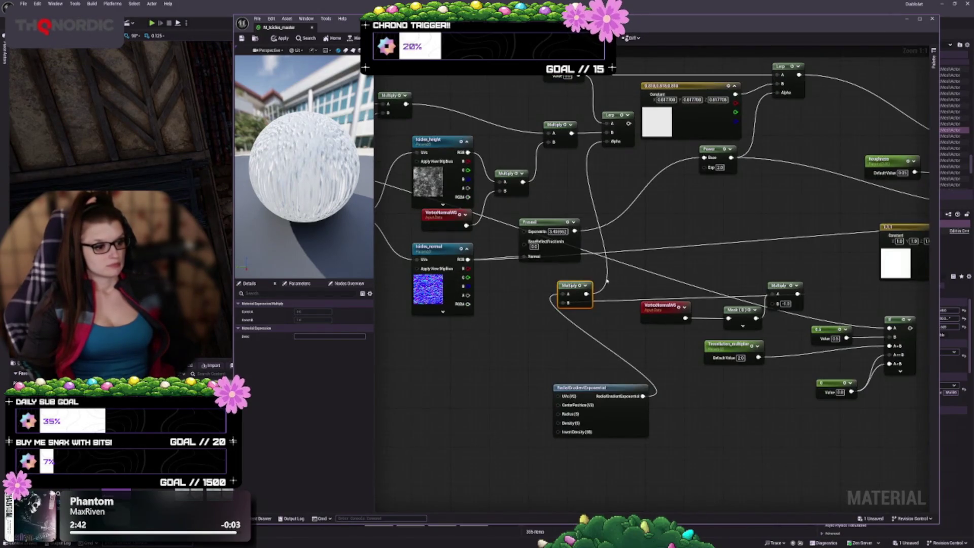
{"action": "mouse_move", "coordinate": [647, 387]}
{"action": "left_mouse_down"}
{"action": "mouse_move", "coordinate": [496, 334]}
{"action": "mouse_move", "coordinate": [535, 337]}
{"action": "left_mouse_up"}
{"action": "left_click_drag", "start_coordinate": [576, 298], "coordinate": [590, 328]}
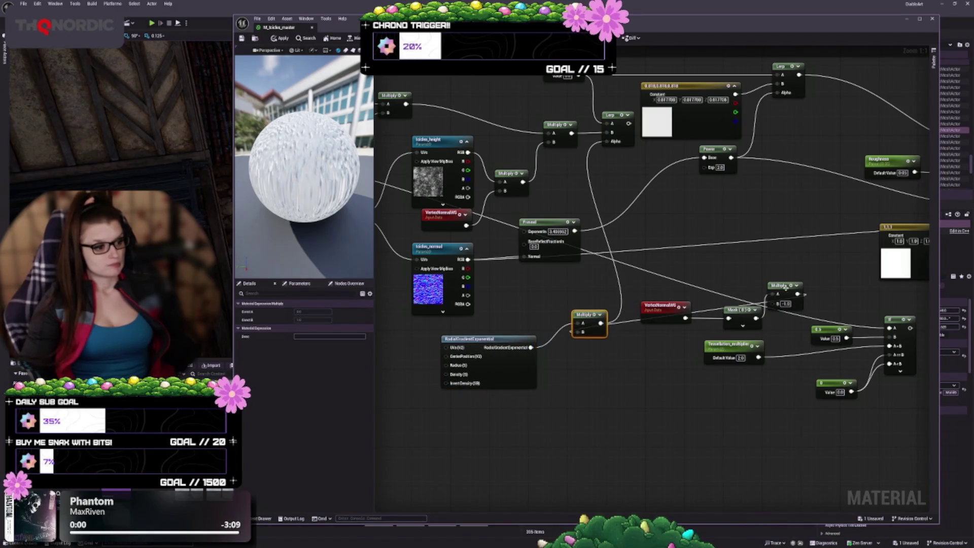
{"action": "mouse_move", "coordinate": [785, 288]}
{"action": "left_mouse_down"}
{"action": "mouse_move", "coordinate": [710, 325]}
{"action": "mouse_move", "coordinate": [558, 373]}
{"action": "mouse_move", "coordinate": [630, 381]}
{"action": "mouse_move", "coordinate": [736, 243]}
{"action": "left_mouse_up"}
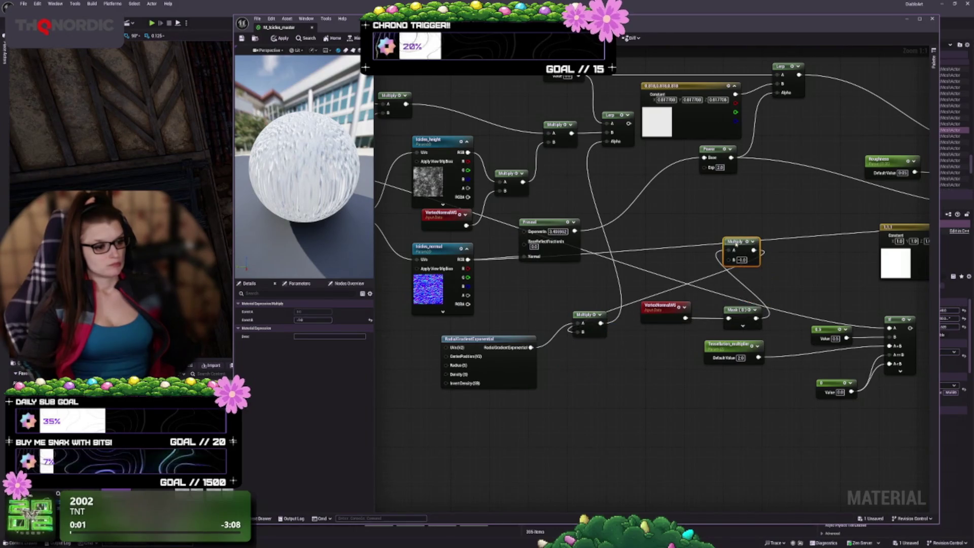
- Chain VertexNormalWS, Mask and the minus-one Multiply in a row under RadialGradientExponential
{"action": "mouse_move", "coordinate": [670, 305]}
{"action": "left_mouse_down"}
{"action": "mouse_move", "coordinate": [510, 396]}
{"action": "mouse_move", "coordinate": [444, 397]}
{"action": "left_mouse_up"}
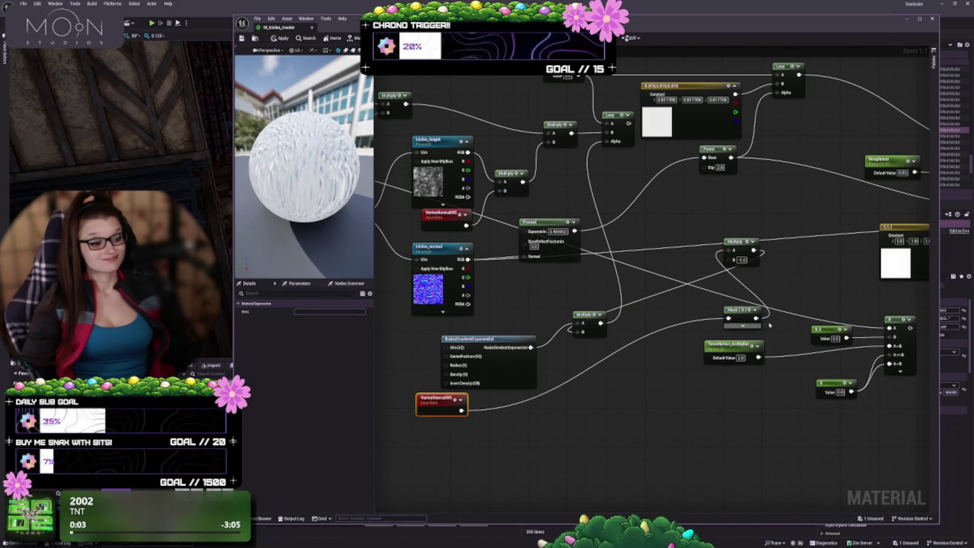
{"action": "left_click_drag", "start_coordinate": [738, 315], "coordinate": [495, 407]}
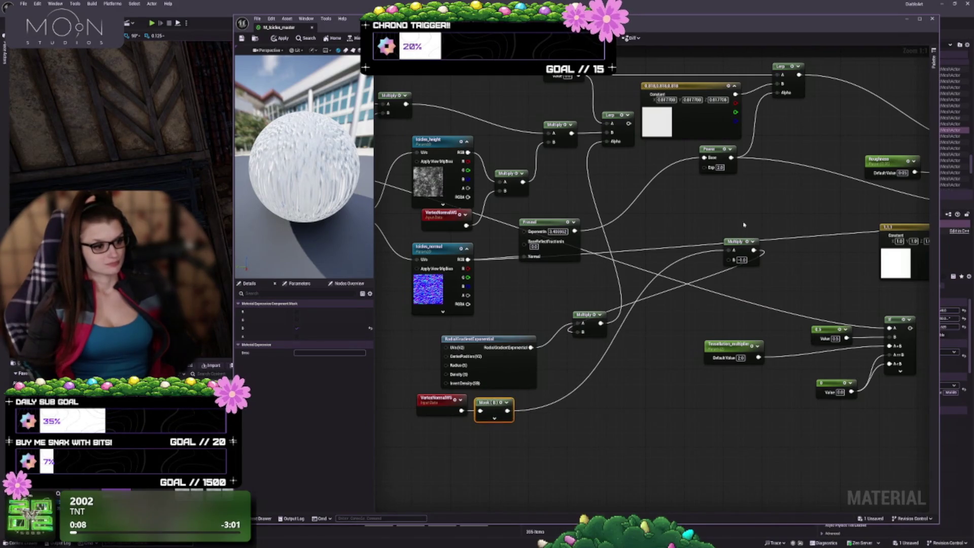
{"action": "mouse_move", "coordinate": [737, 243]}
{"action": "left_mouse_down"}
{"action": "mouse_move", "coordinate": [634, 355]}
{"action": "mouse_move", "coordinate": [549, 409]}
{"action": "mouse_move", "coordinate": [551, 381]}
{"action": "left_mouse_up"}
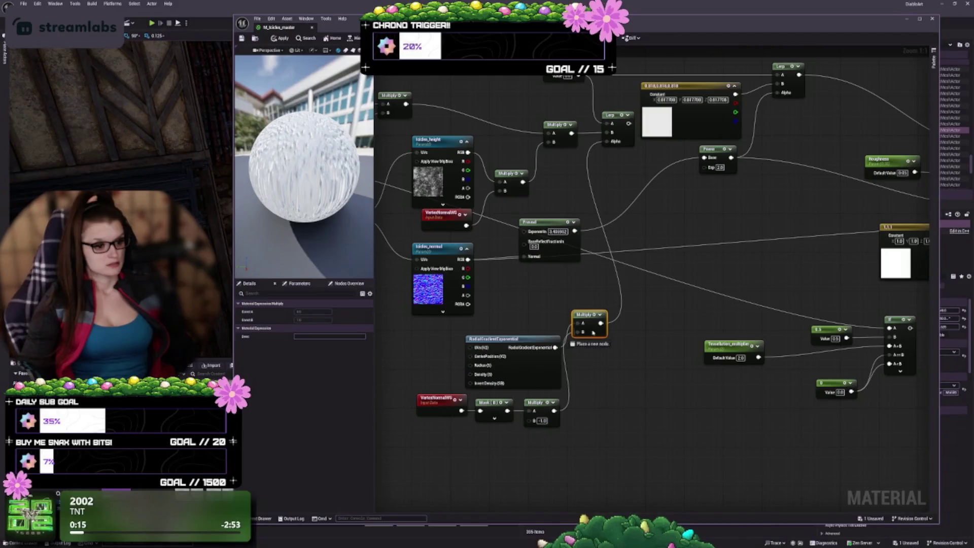
{"action": "left_click_drag", "start_coordinate": [588, 331], "coordinate": [605, 384]}
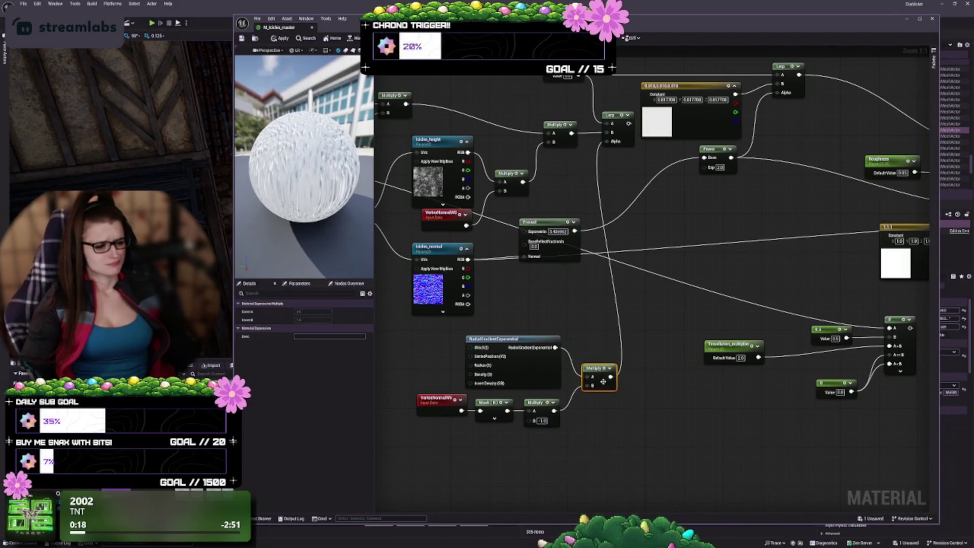
{"action": "left_click_drag", "start_coordinate": [652, 336], "coordinate": [630, 337]}
{"action": "left_click", "coordinate": [681, 212]}
- Move Fresnel down-right, shift the colour, Lerp and Power nodes right, and raise the normal-flip chain
{"action": "scroll", "coordinate": [653, 242], "scroll_direction": "down", "scroll_amount": 1}
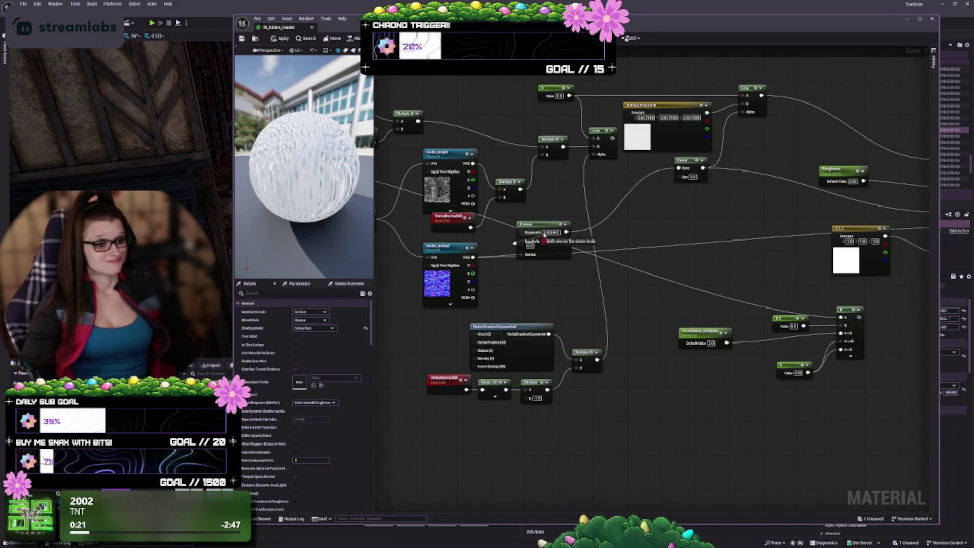
{"action": "mouse_move", "coordinate": [552, 252]}
{"action": "left_mouse_down"}
{"action": "mouse_move", "coordinate": [589, 222]}
{"action": "mouse_move", "coordinate": [583, 292]}
{"action": "mouse_move", "coordinate": [569, 302]}
{"action": "left_mouse_up"}
{"action": "key", "text": "Home"}
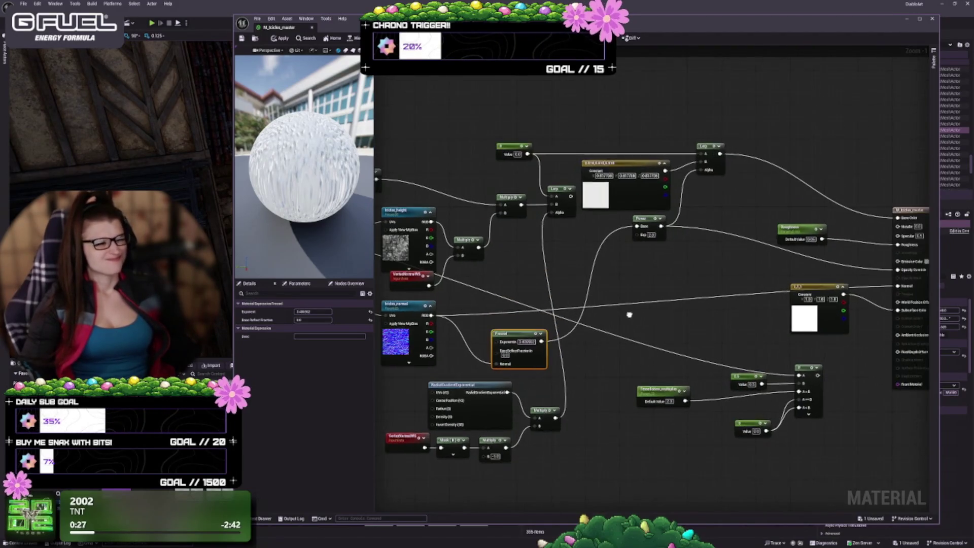
{"action": "mouse_move", "coordinate": [544, 103]}
{"action": "left_mouse_down"}
{"action": "mouse_move", "coordinate": [670, 240]}
{"action": "mouse_move", "coordinate": [843, 282]}
{"action": "mouse_move", "coordinate": [896, 397]}
{"action": "mouse_move", "coordinate": [823, 261]}
{"action": "left_mouse_up"}
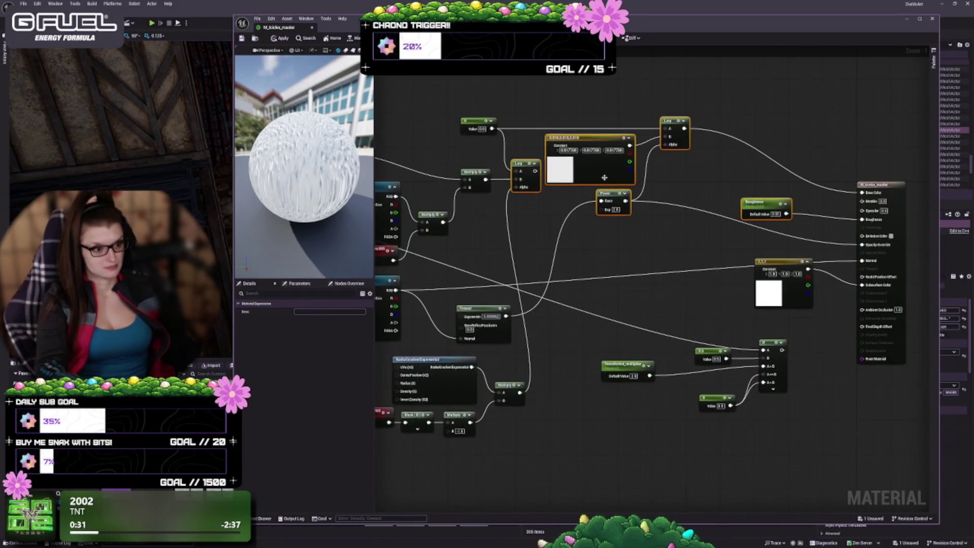
{"action": "left_click_drag", "start_coordinate": [604, 177], "coordinate": [711, 171]}
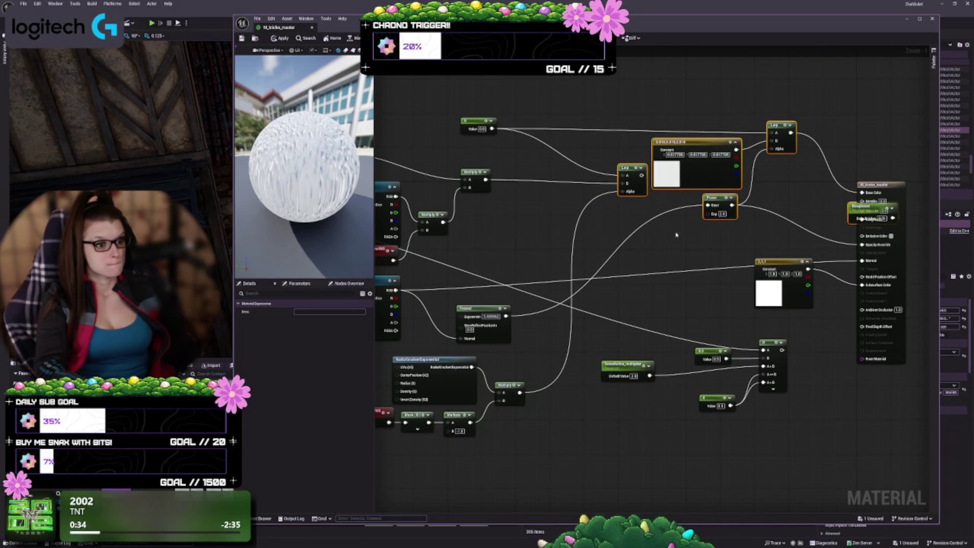
{"action": "left_click_drag", "start_coordinate": [676, 234], "coordinate": [762, 236]}
{"action": "left_click_drag", "start_coordinate": [637, 356], "coordinate": [404, 469]}
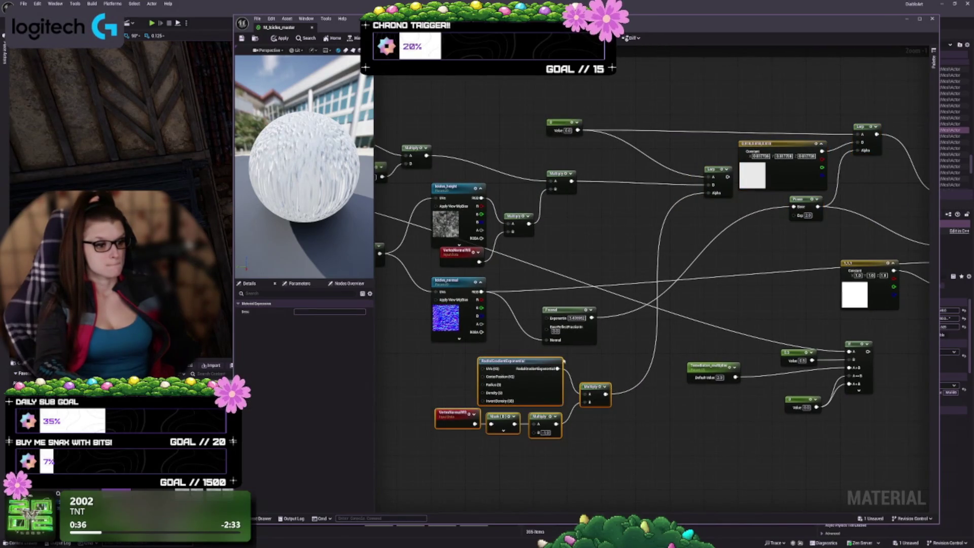
{"action": "left_click_drag", "start_coordinate": [545, 395], "coordinate": [656, 225]}
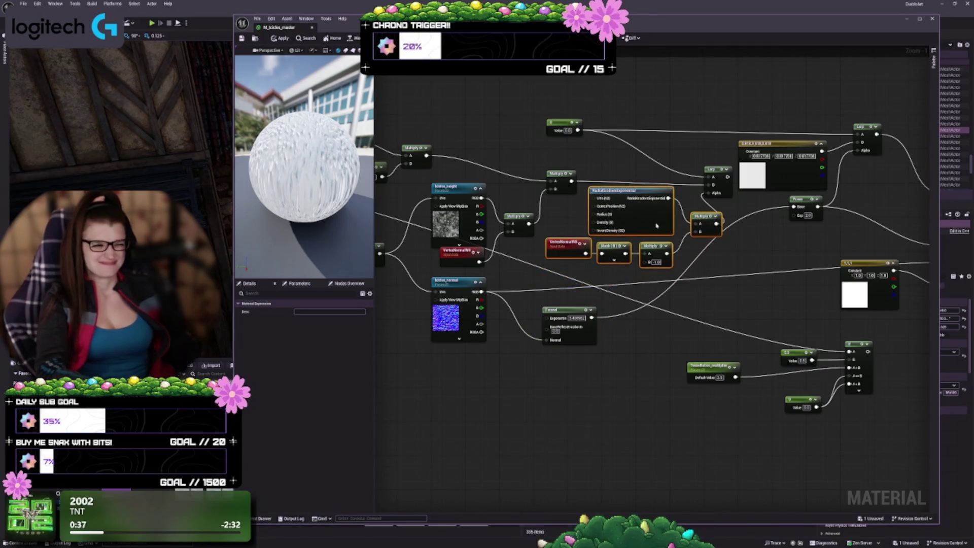
{"action": "left_click_drag", "start_coordinate": [752, 277], "coordinate": [653, 305]}
- Shift the output-side nodes further right and place the Constant node next to the Lerp
{"action": "left_click", "coordinate": [632, 101]}
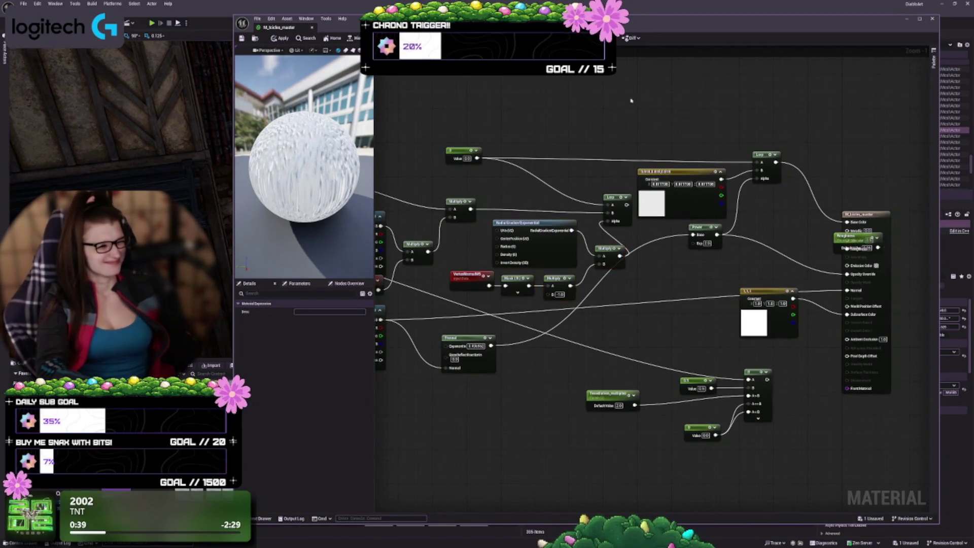
{"action": "mouse_move", "coordinate": [639, 97]}
{"action": "left_mouse_down"}
{"action": "mouse_move", "coordinate": [809, 247]}
{"action": "mouse_move", "coordinate": [848, 257]}
{"action": "left_mouse_up"}
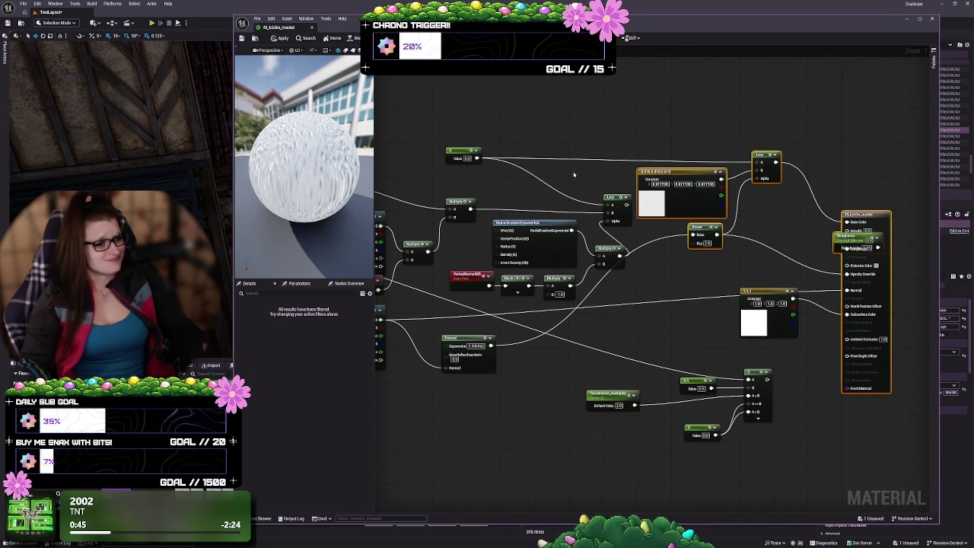
{"action": "left_click_drag", "start_coordinate": [670, 203], "coordinate": [723, 203]}
{"action": "left_click", "coordinate": [659, 213]}
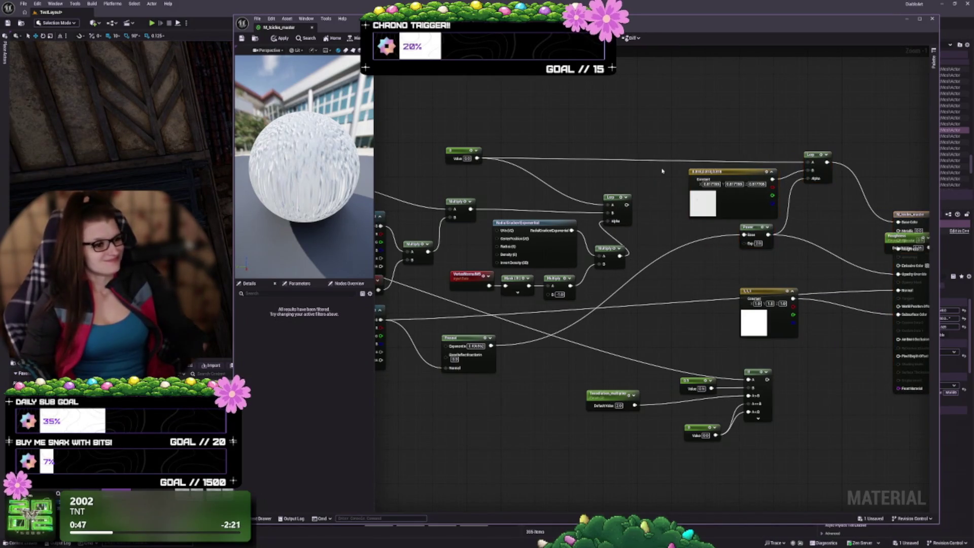
{"action": "left_click_drag", "start_coordinate": [617, 221], "coordinate": [659, 214]}
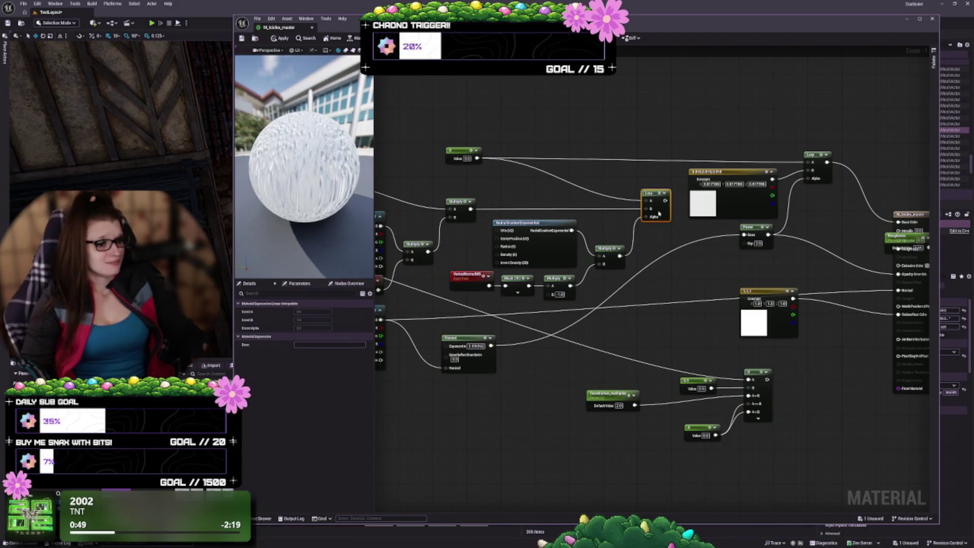
{"action": "left_click", "coordinate": [660, 244]}
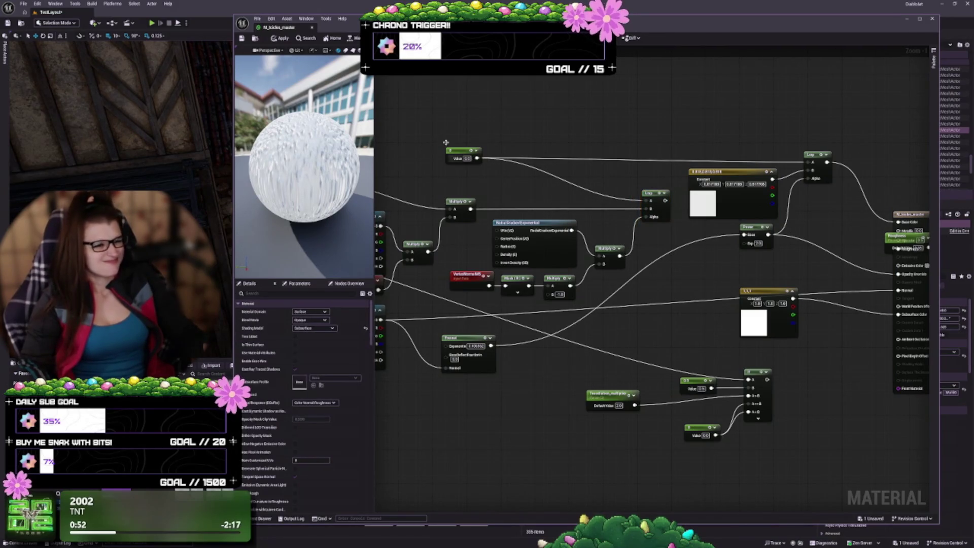
{"action": "left_click_drag", "start_coordinate": [453, 151], "coordinate": [598, 154]}
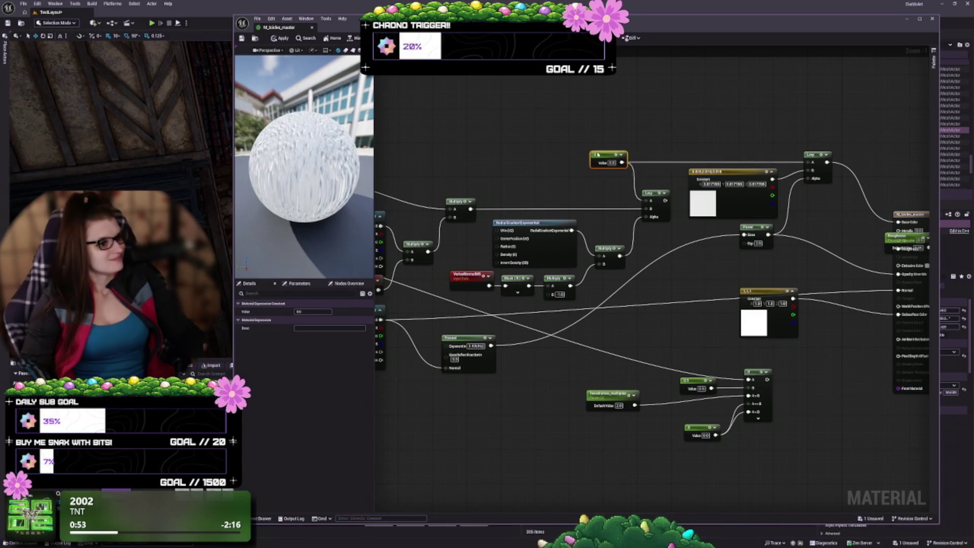
{"action": "left_click_drag", "start_coordinate": [594, 217], "coordinate": [694, 172]}
{"action": "left_click_drag", "start_coordinate": [707, 300], "coordinate": [583, 261]}
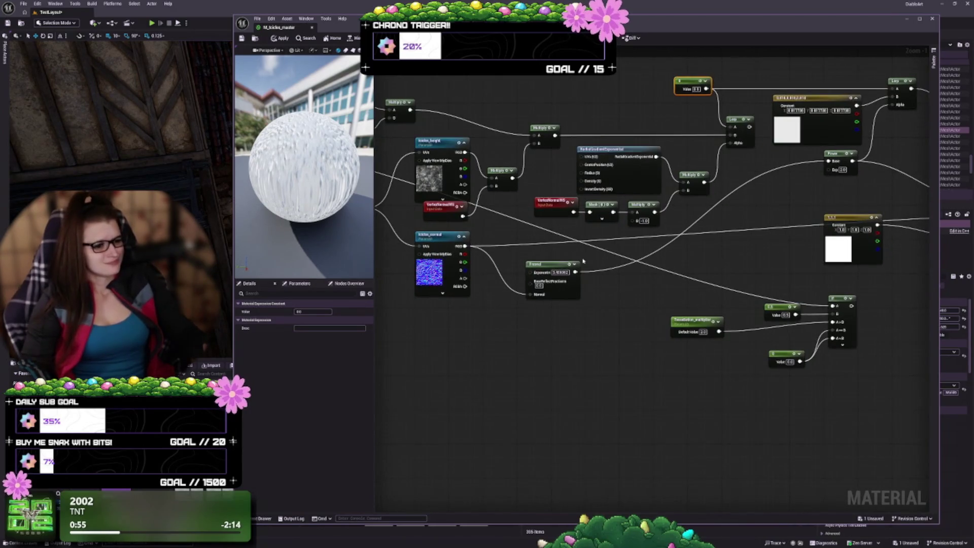
{"action": "left_click_drag", "start_coordinate": [660, 281], "coordinate": [550, 283]}
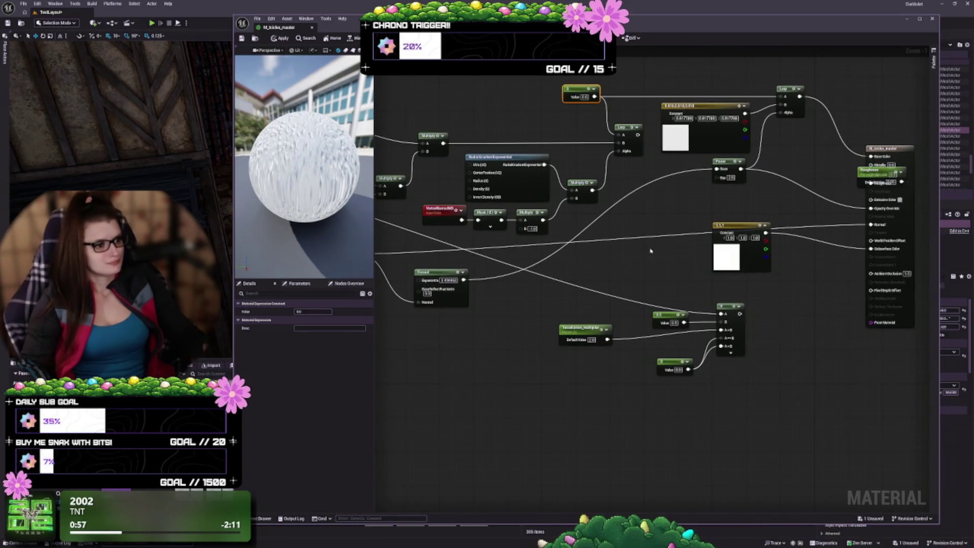
- Move Roughness off the output node to its left and place the white constant beside the output
{"action": "left_click", "coordinate": [876, 171]}
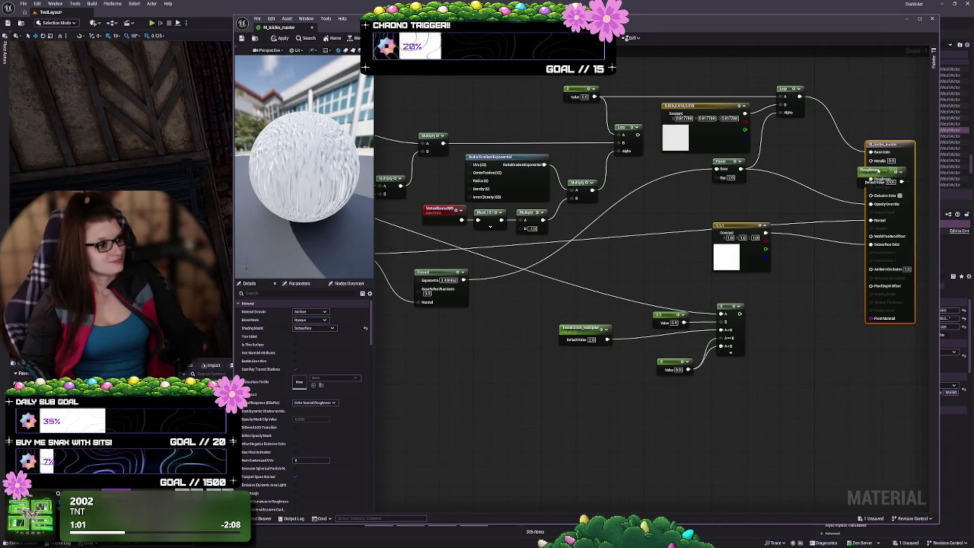
{"action": "left_click", "coordinate": [861, 176]}
{"action": "mouse_move", "coordinate": [861, 176]}
{"action": "left_mouse_down"}
{"action": "mouse_move", "coordinate": [797, 158]}
{"action": "mouse_move", "coordinate": [814, 121]}
{"action": "left_mouse_up"}
{"action": "mouse_move", "coordinate": [750, 207]}
{"action": "left_mouse_down"}
{"action": "mouse_move", "coordinate": [786, 228]}
{"action": "mouse_move", "coordinate": [830, 229]}
{"action": "left_mouse_up"}
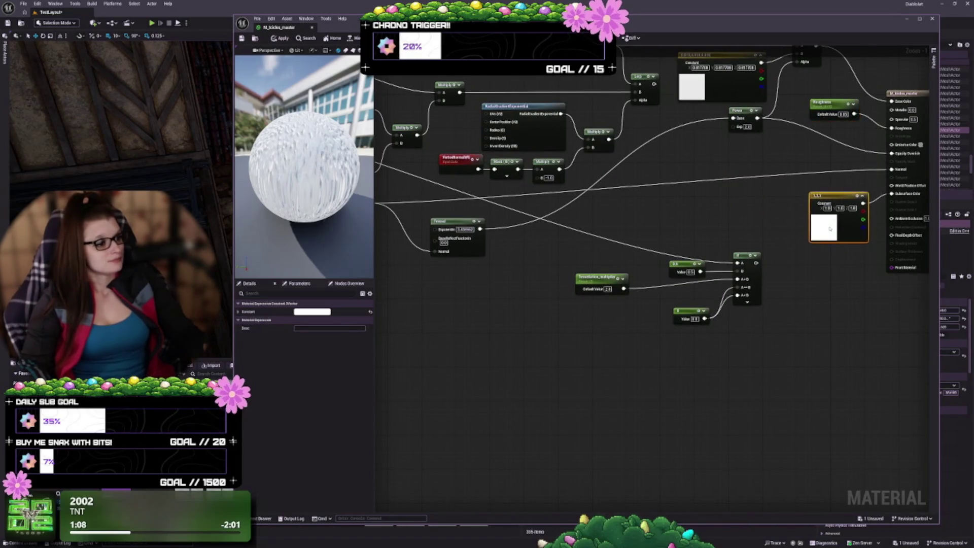
{"action": "left_click", "coordinate": [809, 272]}
- Place the 0 constant under Tessellation_multiplier, grouping the three If inputs together
{"action": "mouse_move", "coordinate": [675, 287]}
{"action": "left_mouse_down"}
{"action": "mouse_move", "coordinate": [750, 293]}
{"action": "mouse_move", "coordinate": [683, 265]}
{"action": "left_mouse_up"}
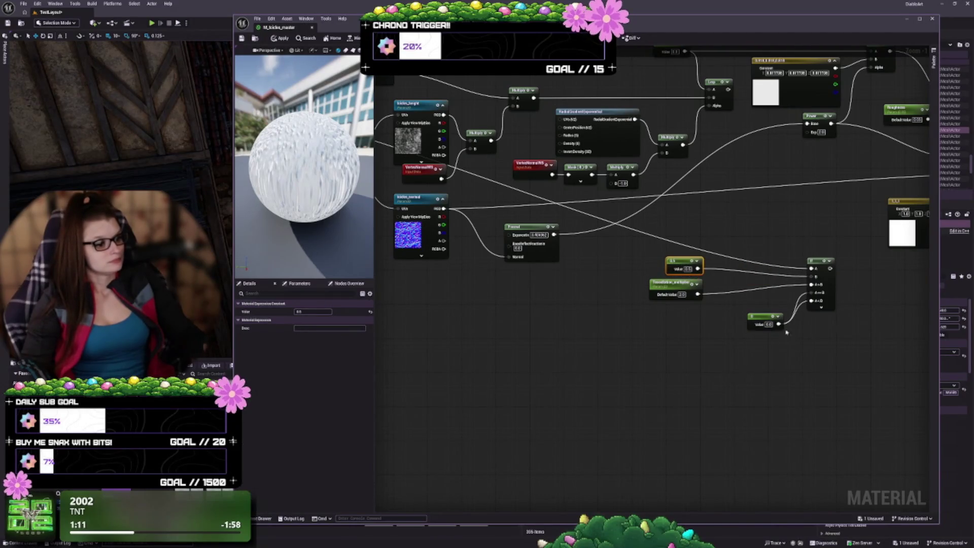
{"action": "left_click_drag", "start_coordinate": [762, 316], "coordinate": [680, 308]}
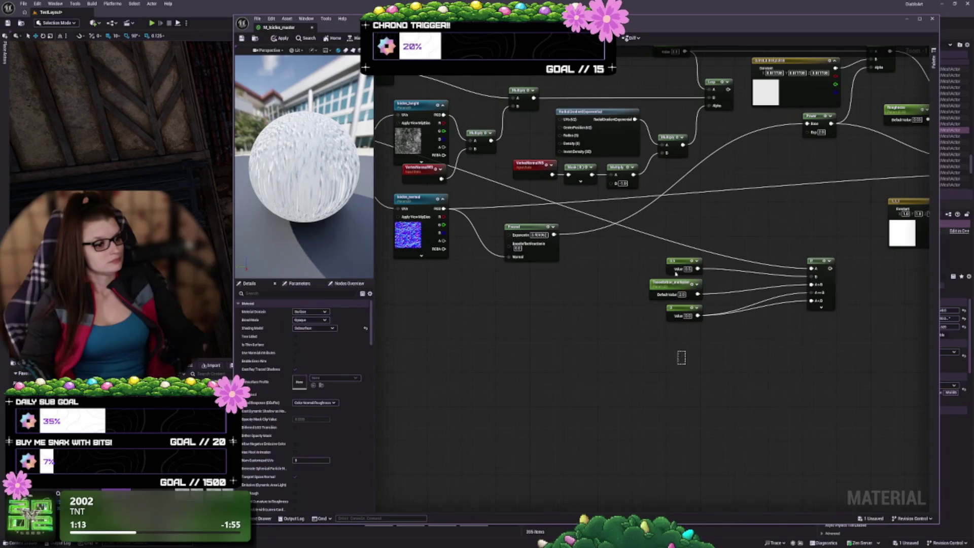
{"action": "left_click_drag", "start_coordinate": [703, 363], "coordinate": [651, 251]}
{"action": "mouse_move", "coordinate": [749, 242]}
{"action": "left_mouse_down"}
{"action": "mouse_move", "coordinate": [676, 232]}
{"action": "mouse_move", "coordinate": [811, 239]}
{"action": "mouse_move", "coordinate": [914, 226]}
{"action": "left_mouse_up"}
{"action": "scroll", "coordinate": [664, 274], "scroll_direction": "down", "scroll_amount": 4}
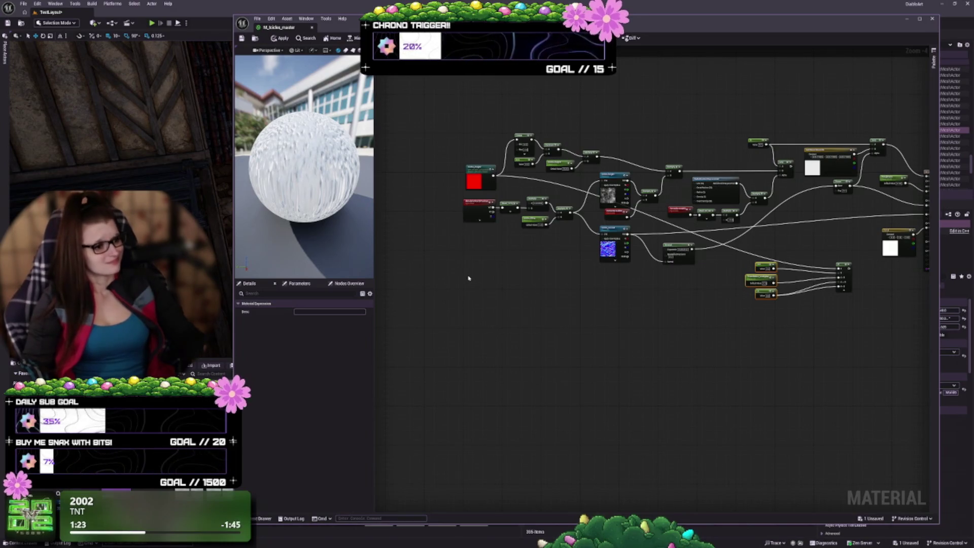
{"action": "scroll", "coordinate": [673, 316], "scroll_direction": "up", "scroll_amount": 3}
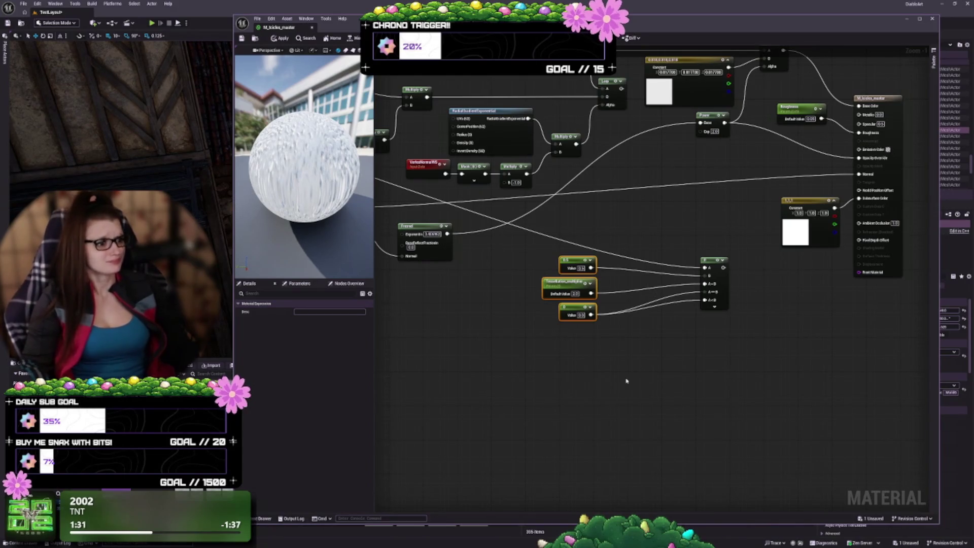
{"action": "mouse_move", "coordinate": [626, 381]}
{"action": "left_mouse_down"}
{"action": "mouse_move", "coordinate": [683, 402]}
{"action": "mouse_move", "coordinate": [667, 391]}
{"action": "left_mouse_up"}
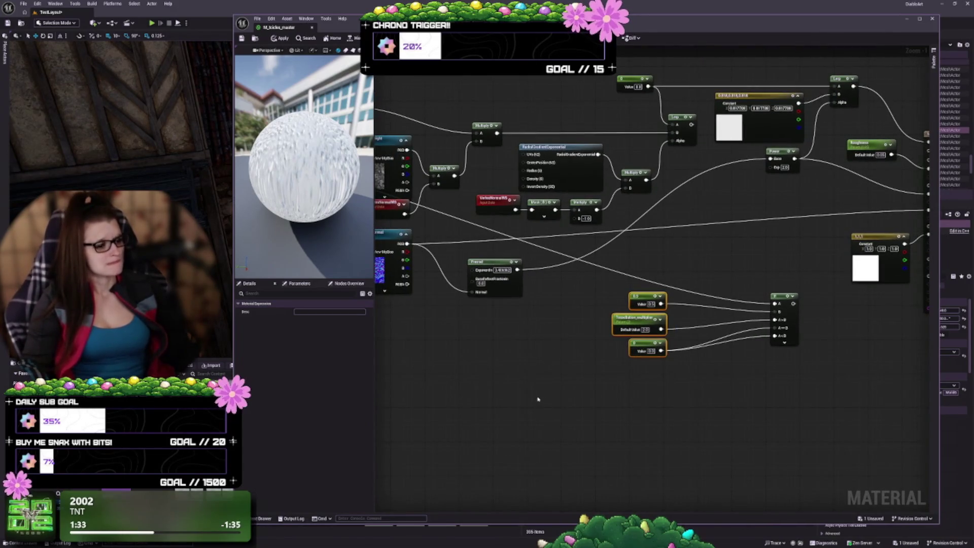
{"action": "left_click_drag", "start_coordinate": [546, 387], "coordinate": [656, 383]}
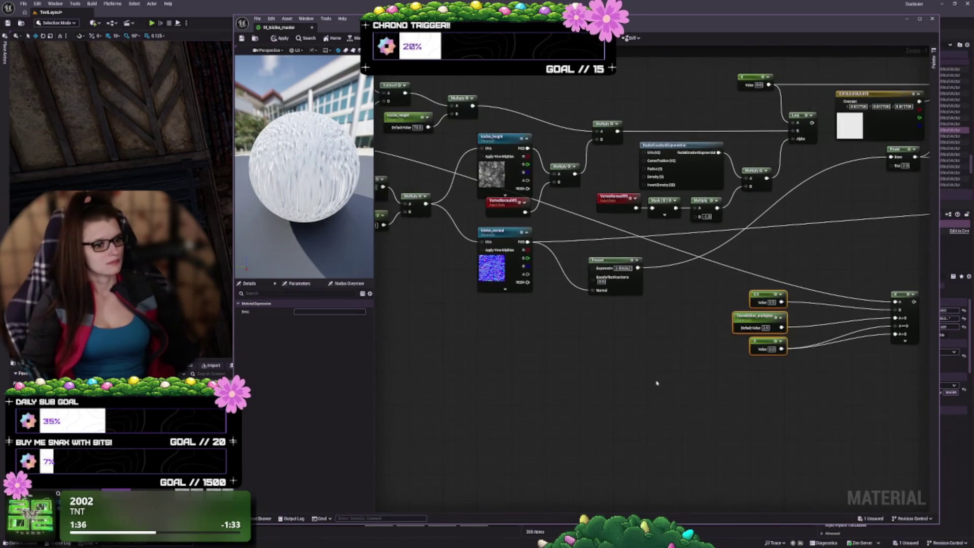
{"action": "scroll", "coordinate": [598, 365], "scroll_direction": "down", "scroll_amount": 1}
{"action": "mouse_move", "coordinate": [515, 352]}
{"action": "left_mouse_down"}
{"action": "mouse_move", "coordinate": [628, 391]}
{"action": "mouse_move", "coordinate": [619, 391]}
{"action": "left_mouse_up"}
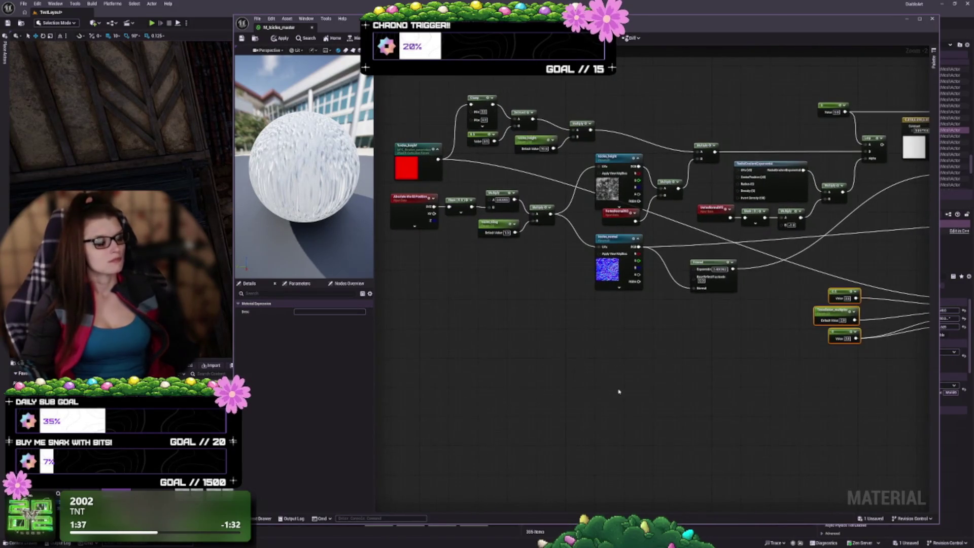
{"action": "left_click_drag", "start_coordinate": [547, 358], "coordinate": [617, 350]}
{"action": "left_click_drag", "start_coordinate": [489, 166], "coordinate": [422, 147]}
{"action": "double_click", "coordinate": [511, 144]}
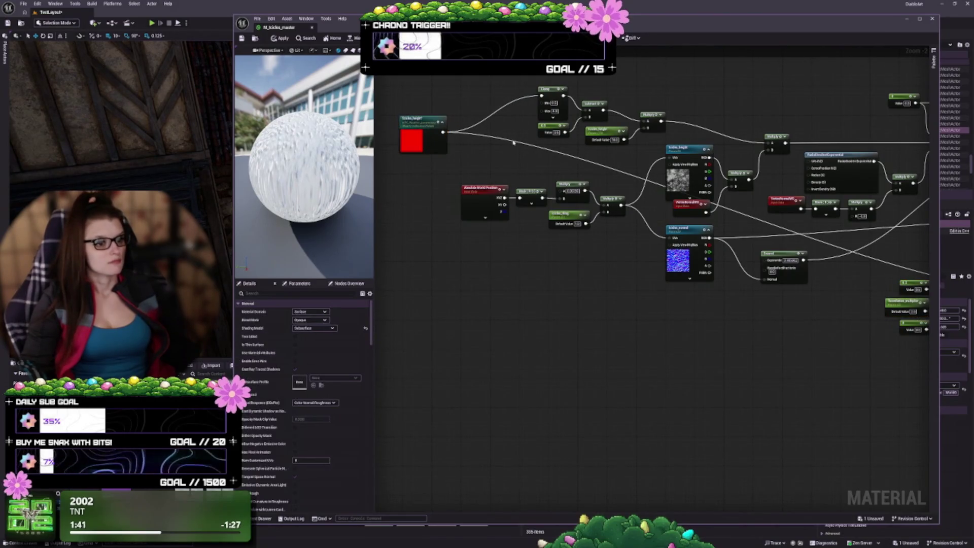
{"action": "mouse_move", "coordinate": [506, 148]}
{"action": "left_mouse_down"}
{"action": "mouse_move", "coordinate": [446, 272]}
{"action": "mouse_move", "coordinate": [468, 297]}
{"action": "left_mouse_up"}
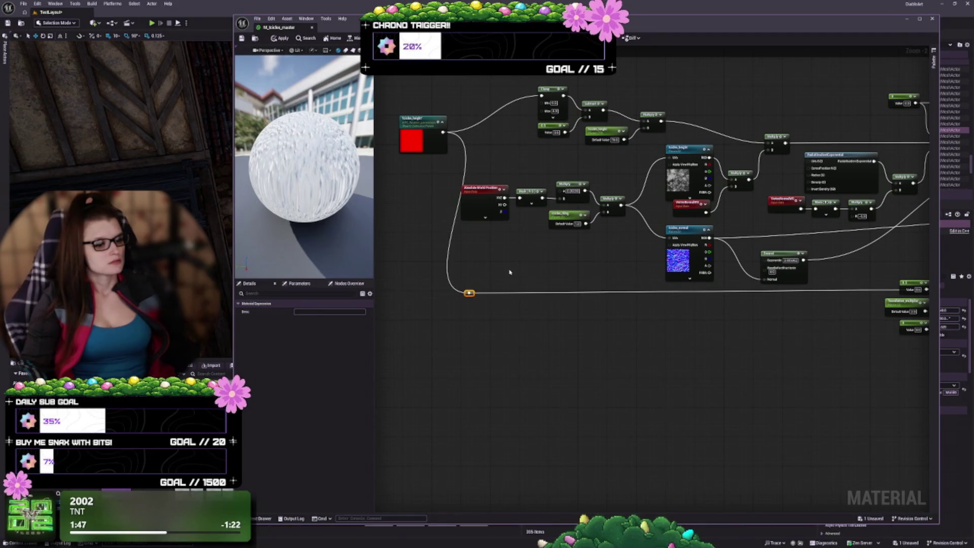
{"action": "left_click", "coordinate": [563, 278]}
{"action": "scroll", "coordinate": [565, 276], "scroll_direction": "up", "scroll_amount": 1}
{"action": "left_click_drag", "start_coordinate": [540, 194], "coordinate": [689, 271]}
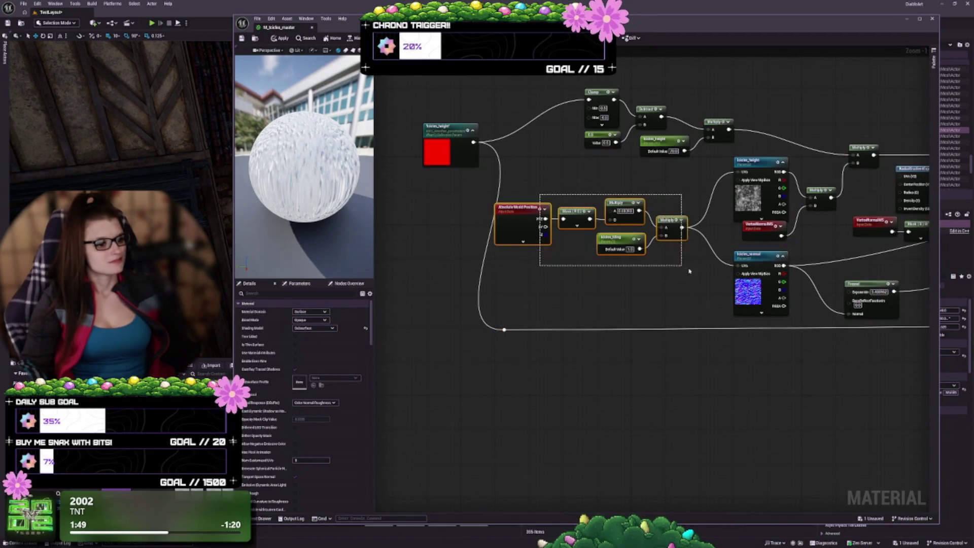
{"action": "left_click_drag", "start_coordinate": [681, 236], "coordinate": [697, 228]}
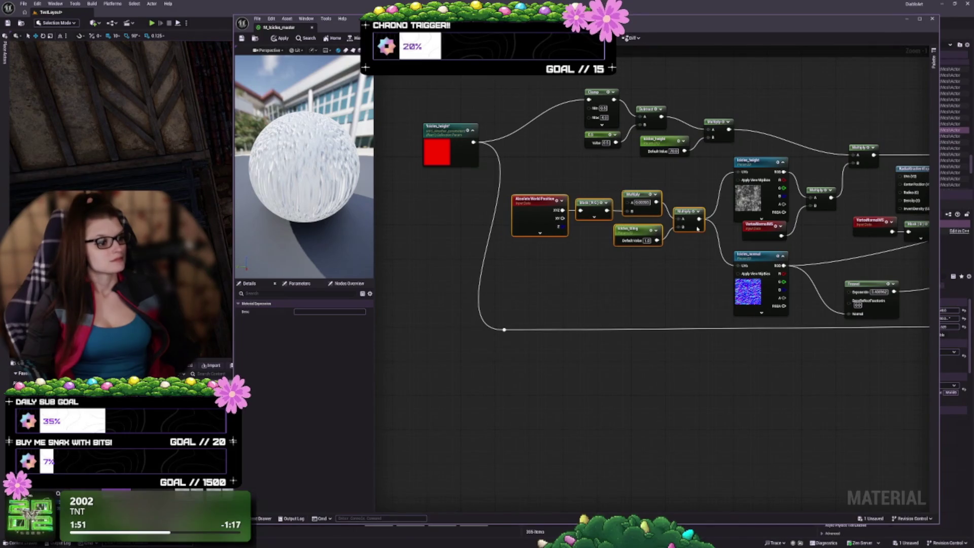
{"action": "left_click_drag", "start_coordinate": [561, 282], "coordinate": [629, 306]}
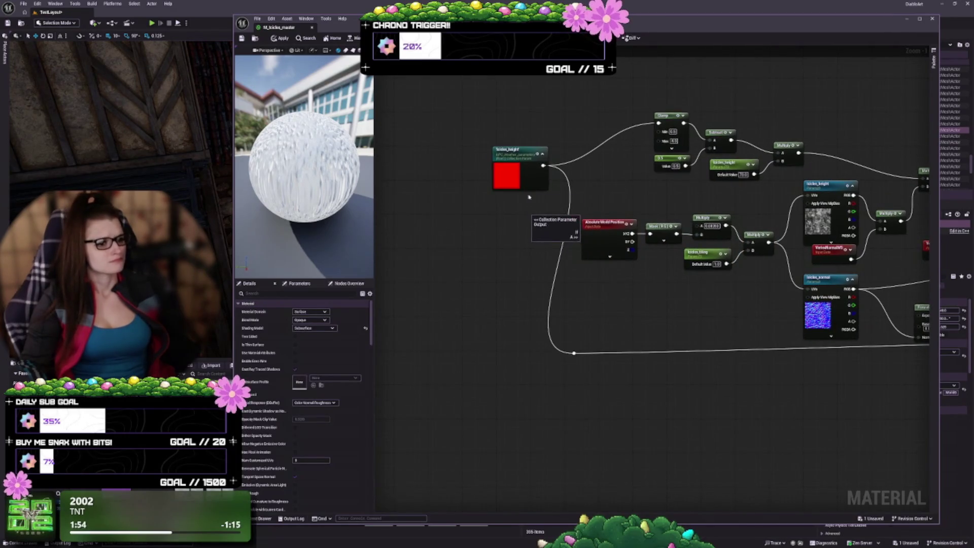
{"action": "mouse_move", "coordinate": [524, 188]}
{"action": "left_mouse_down"}
{"action": "mouse_move", "coordinate": [490, 204]}
{"action": "mouse_move", "coordinate": [493, 219]}
{"action": "left_mouse_up"}
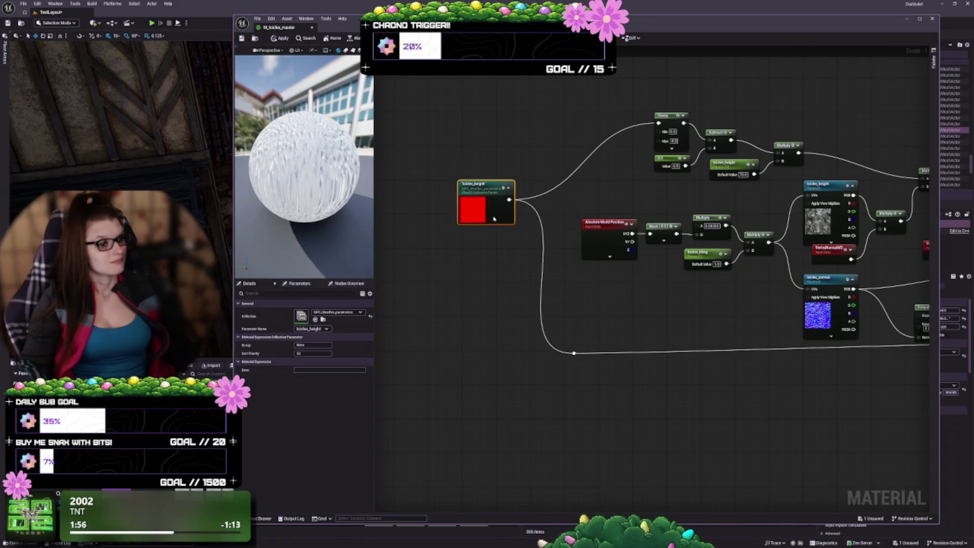
{"action": "mouse_move", "coordinate": [662, 270]}
{"action": "left_mouse_down"}
{"action": "mouse_move", "coordinate": [702, 321]}
{"action": "mouse_move", "coordinate": [695, 360]}
{"action": "left_mouse_up"}
{"action": "mouse_move", "coordinate": [615, 358]}
{"action": "left_mouse_down"}
{"action": "mouse_move", "coordinate": [612, 264]}
{"action": "mouse_move", "coordinate": [582, 292]}
{"action": "mouse_move", "coordinate": [673, 284]}
{"action": "mouse_move", "coordinate": [644, 286]}
{"action": "left_mouse_up"}
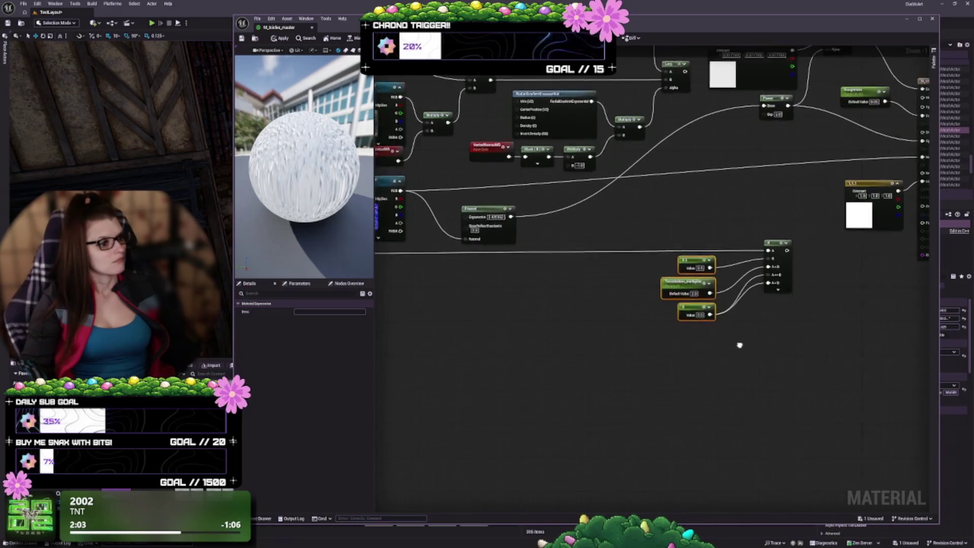
{"action": "left_click_drag", "start_coordinate": [843, 376], "coordinate": [709, 245]}
{"action": "mouse_move", "coordinate": [826, 252]}
{"action": "left_mouse_down"}
{"action": "mouse_move", "coordinate": [604, 271]}
{"action": "mouse_move", "coordinate": [543, 261]}
{"action": "left_mouse_up"}
{"action": "left_click_drag", "start_coordinate": [663, 286], "coordinate": [832, 282]}
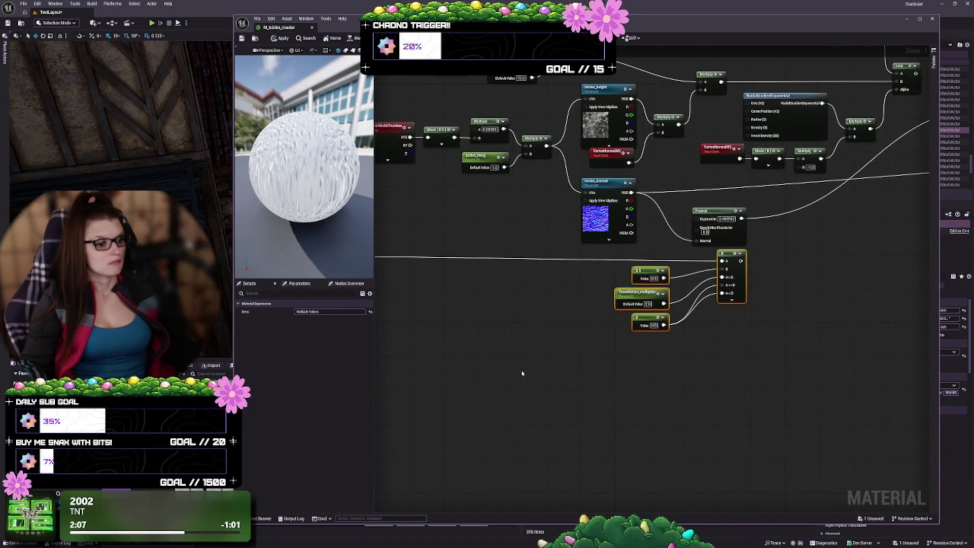
{"action": "left_click_drag", "start_coordinate": [521, 370], "coordinate": [683, 363]}
{"action": "left_click_drag", "start_coordinate": [470, 261], "coordinate": [385, 270]}
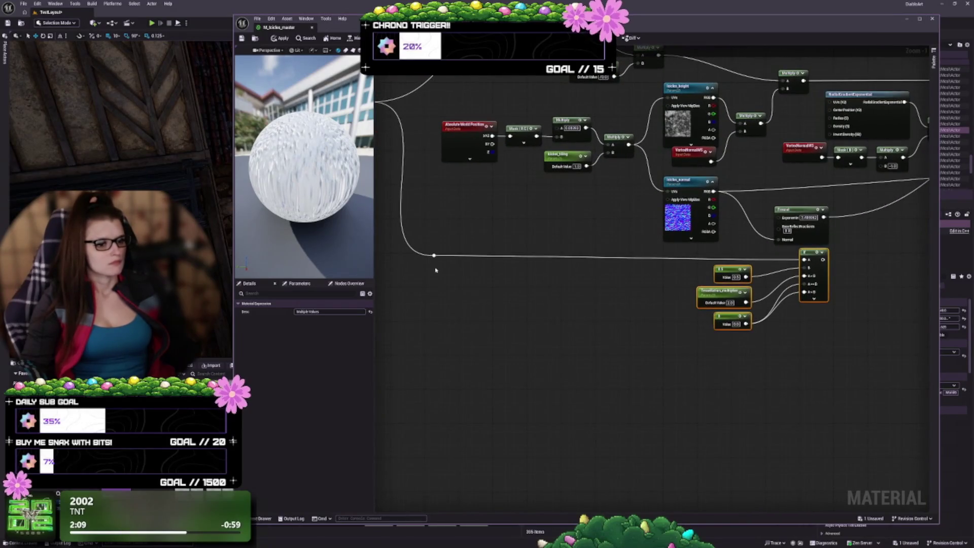
{"action": "left_click", "coordinate": [433, 256]}
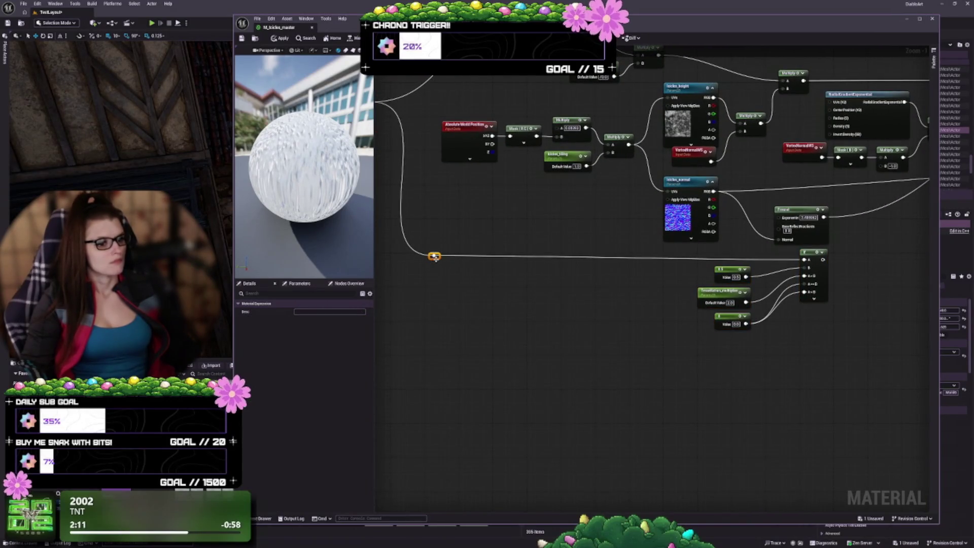
{"action": "mouse_move", "coordinate": [436, 262]}
{"action": "left_mouse_down"}
{"action": "mouse_move", "coordinate": [631, 358]}
{"action": "mouse_move", "coordinate": [446, 243]}
{"action": "mouse_move", "coordinate": [539, 184]}
{"action": "left_mouse_up"}
{"action": "scroll", "coordinate": [453, 287], "scroll_direction": "up", "scroll_amount": 1}
{"action": "left_click", "coordinate": [553, 146]}
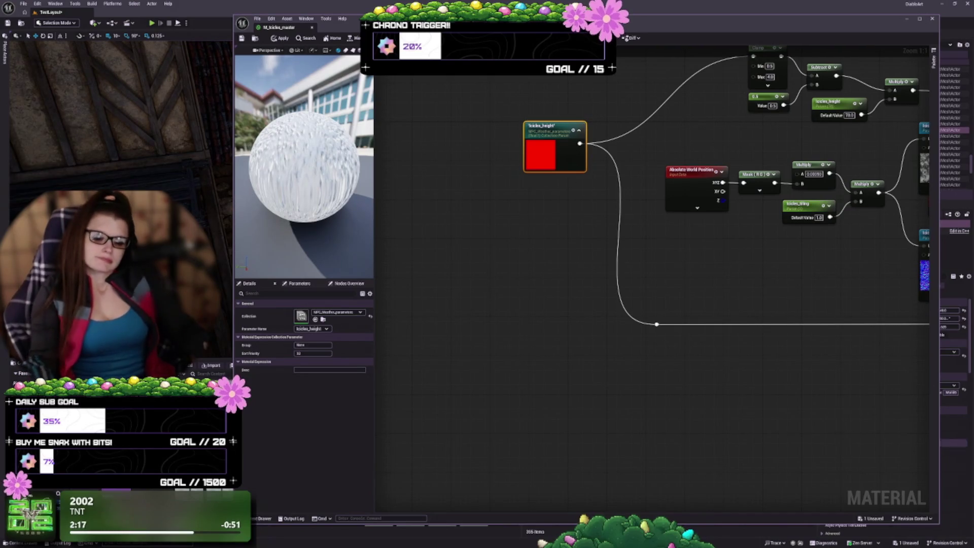
{"action": "mouse_move", "coordinate": [717, 363]}
{"action": "left_mouse_down"}
{"action": "mouse_move", "coordinate": [491, 321]}
{"action": "mouse_move", "coordinate": [501, 325]}
{"action": "left_mouse_up"}
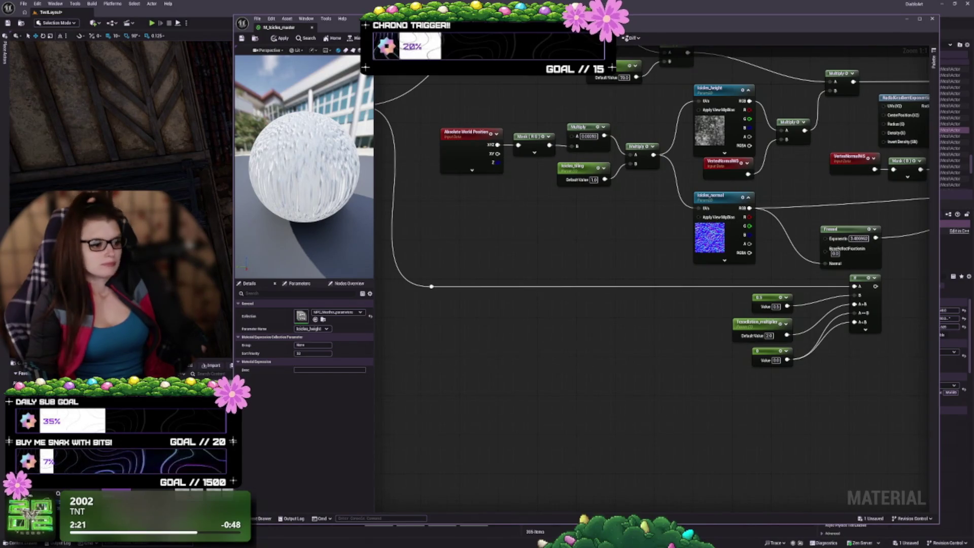
{"action": "mouse_move", "coordinate": [501, 325]}
{"action": "left_mouse_down"}
{"action": "mouse_move", "coordinate": [605, 356]}
{"action": "mouse_move", "coordinate": [451, 283]}
{"action": "left_mouse_up"}
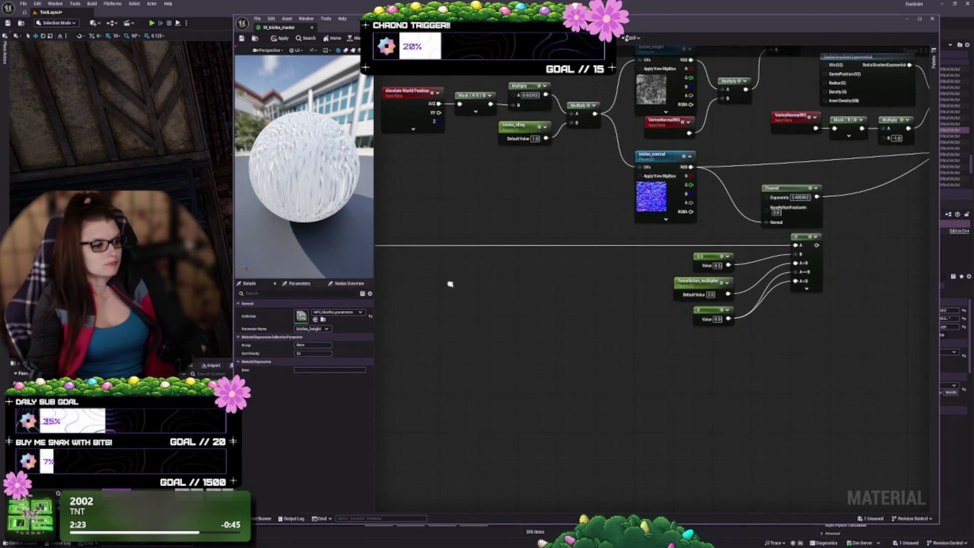
{"action": "left_click_drag", "start_coordinate": [824, 340], "coordinate": [724, 274]}
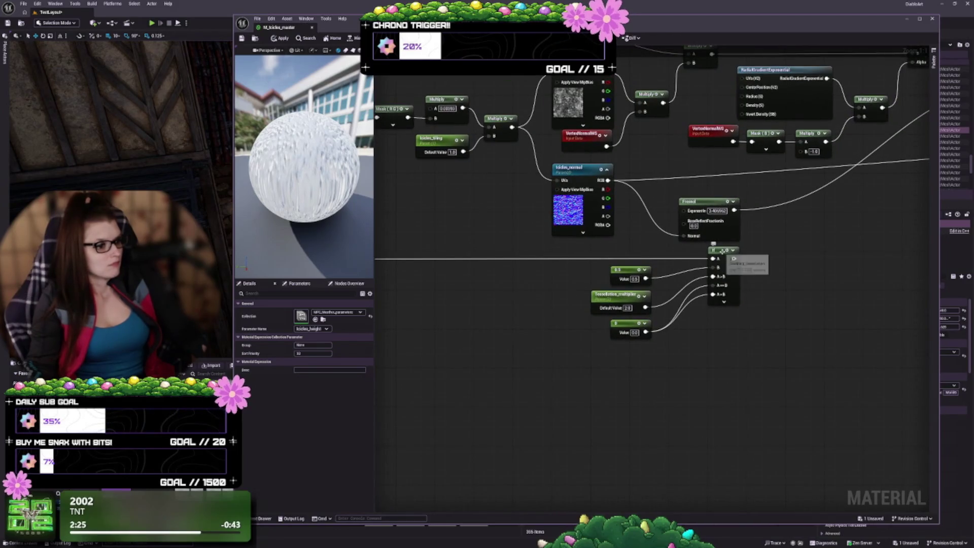
{"action": "left_click", "coordinate": [724, 274]}
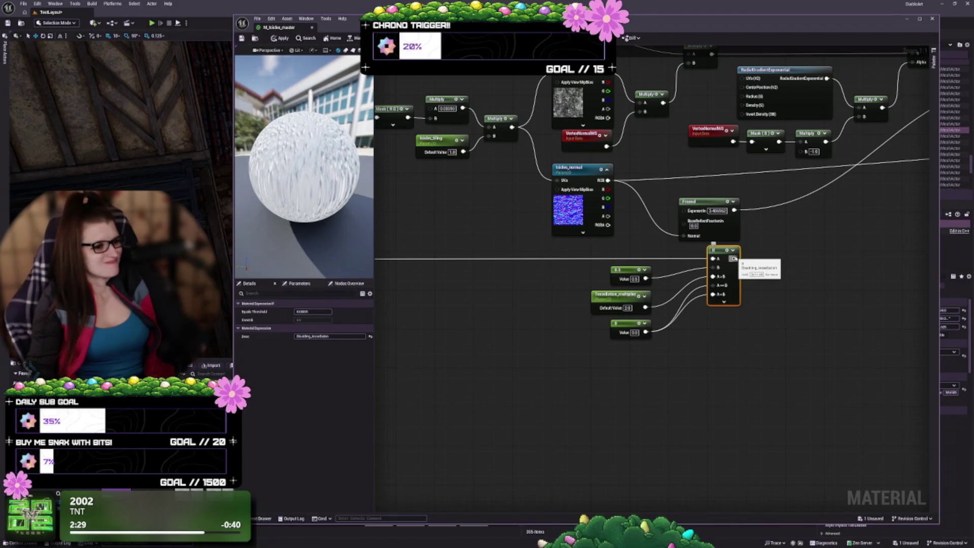
{"action": "left_click_drag", "start_coordinate": [731, 277], "coordinate": [666, 262]}
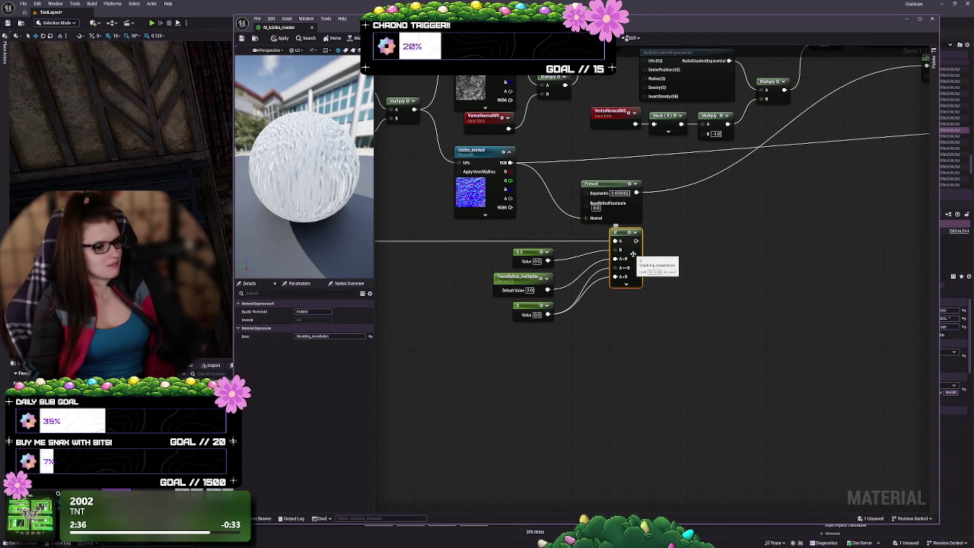
{"action": "key", "text": "ctrl+alt"}
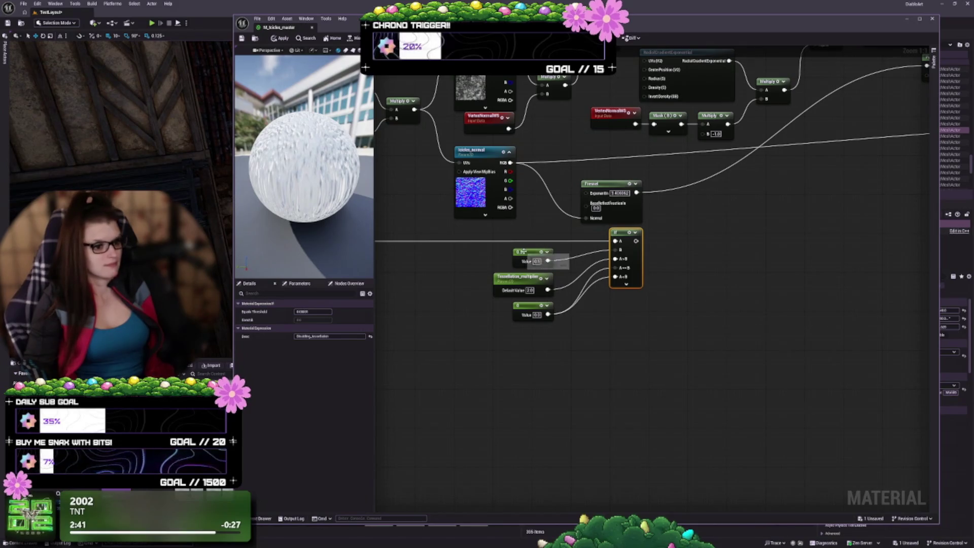
{"action": "left_click_drag", "start_coordinate": [584, 400], "coordinate": [692, 362]}
- Check the Tessellation_multiplier properties, nudge Fresnel slightly upward, then frame the output side
{"action": "scroll", "coordinate": [741, 387], "scroll_direction": "down", "scroll_amount": 2}
{"action": "scroll", "coordinate": [715, 353], "scroll_direction": "up", "scroll_amount": 1}
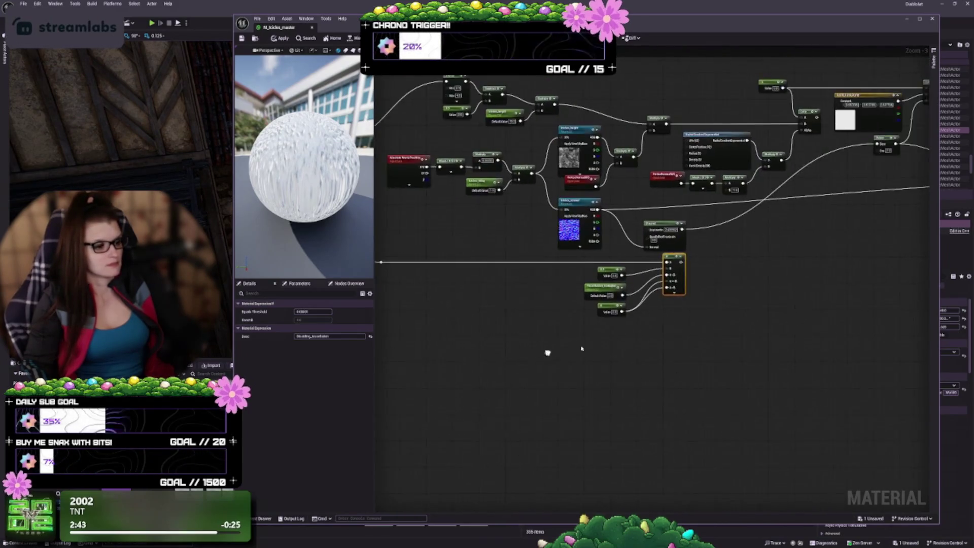
{"action": "scroll", "coordinate": [663, 324], "scroll_direction": "up", "scroll_amount": 1}
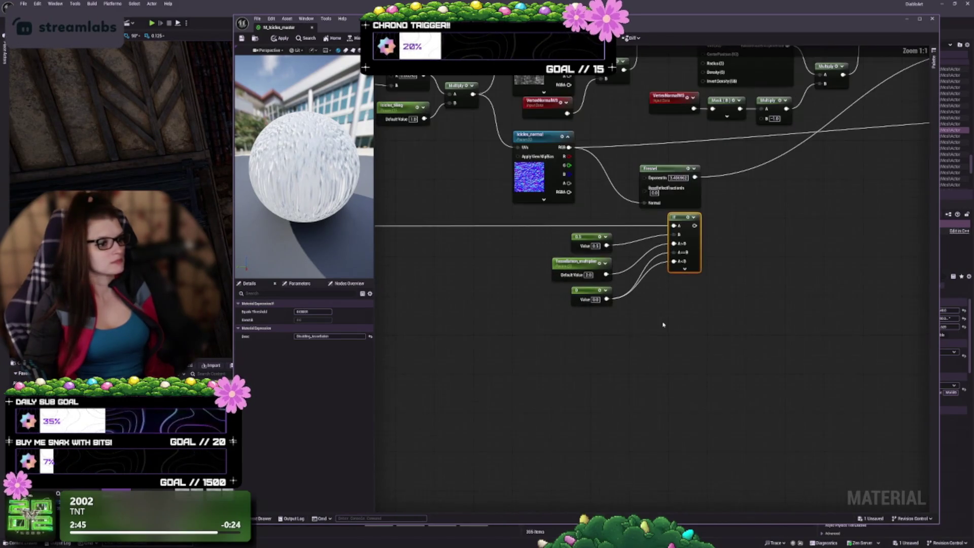
{"action": "left_click", "coordinate": [592, 264]}
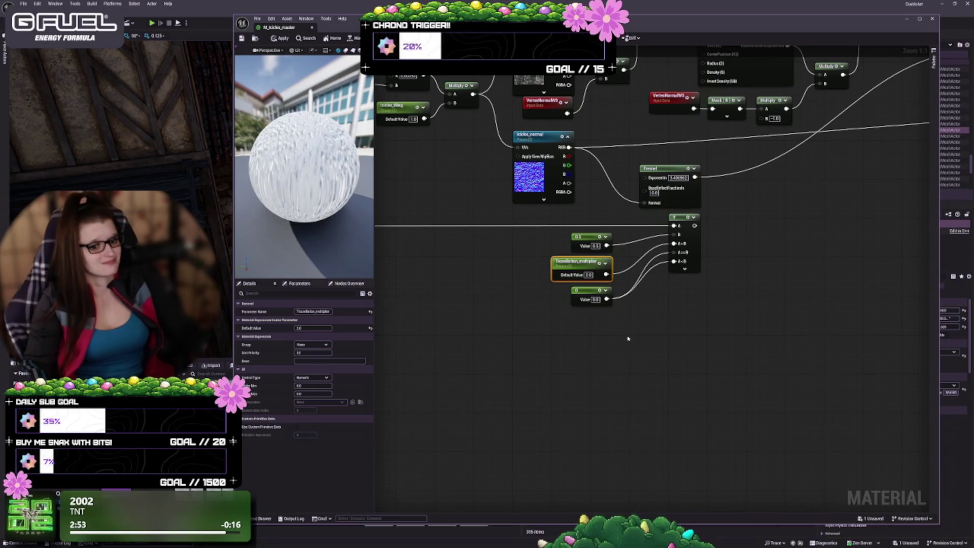
{"action": "scroll", "coordinate": [627, 338], "scroll_direction": "down", "scroll_amount": 3}
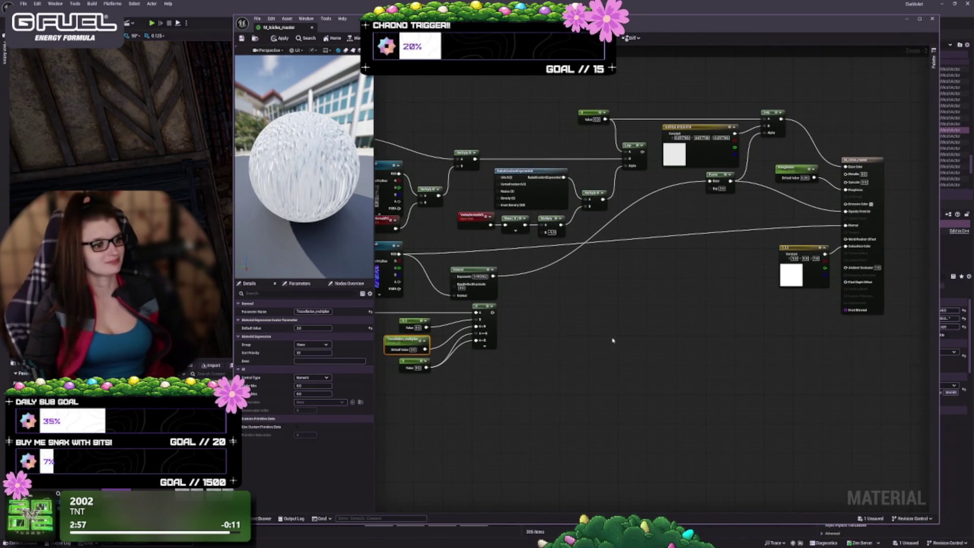
{"action": "scroll", "coordinate": [649, 294], "scroll_direction": "up", "scroll_amount": 2}
{"action": "scroll", "coordinate": [650, 289], "scroll_direction": "down", "scroll_amount": 2}
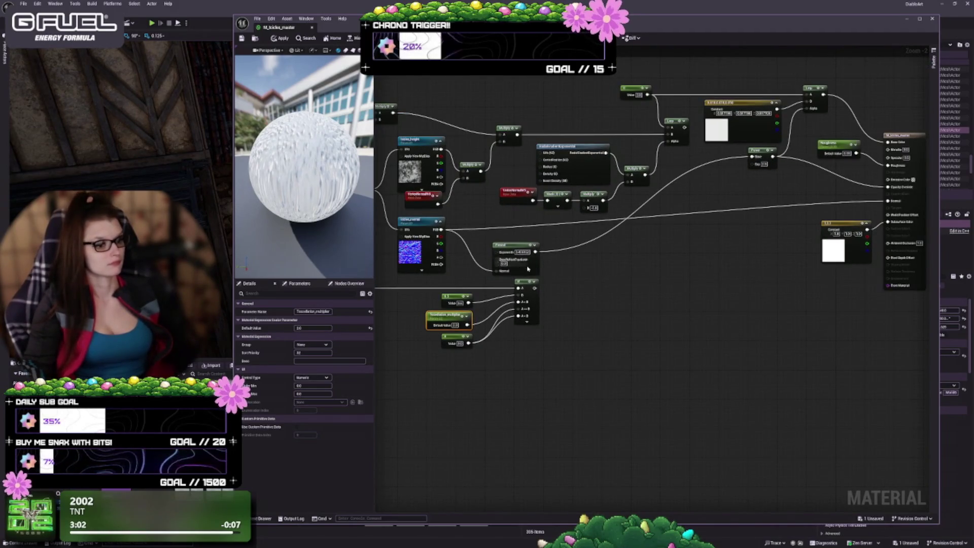
{"action": "left_click_drag", "start_coordinate": [529, 268], "coordinate": [531, 262]}
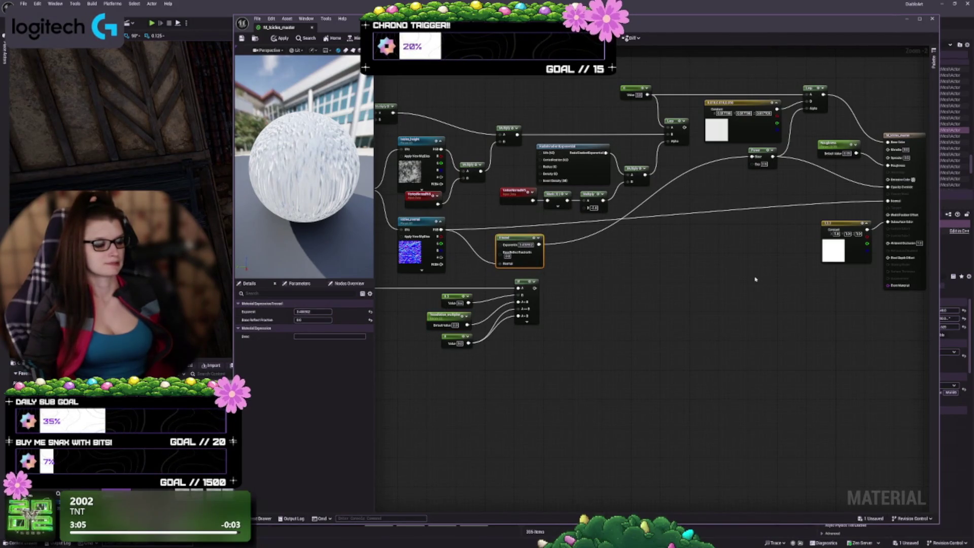
{"action": "mouse_move", "coordinate": [617, 369]}
{"action": "left_mouse_down"}
{"action": "mouse_move", "coordinate": [863, 383]}
{"action": "mouse_move", "coordinate": [879, 393]}
{"action": "left_mouse_up"}
{"action": "scroll", "coordinate": [880, 395], "scroll_direction": "up", "scroll_amount": 1}
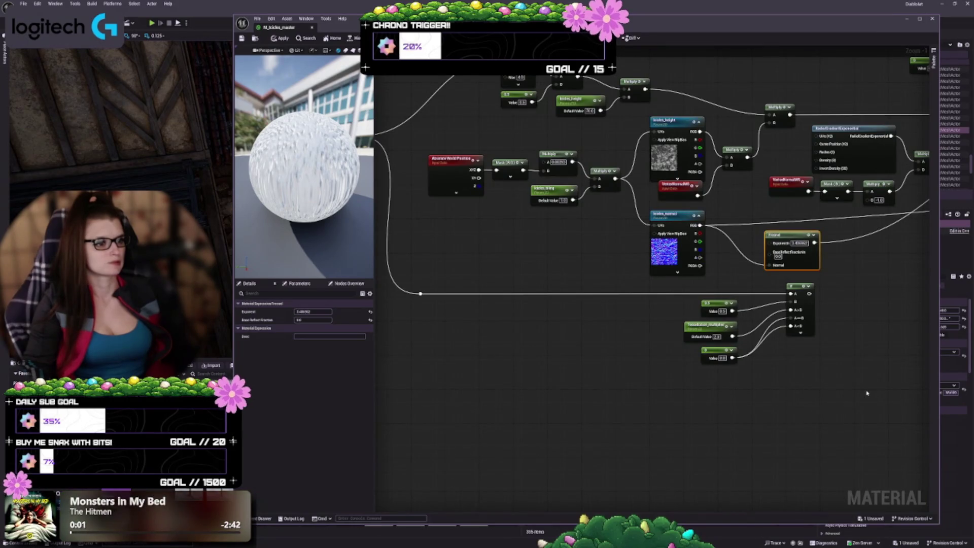
{"action": "left_click_drag", "start_coordinate": [867, 394], "coordinate": [829, 416]}
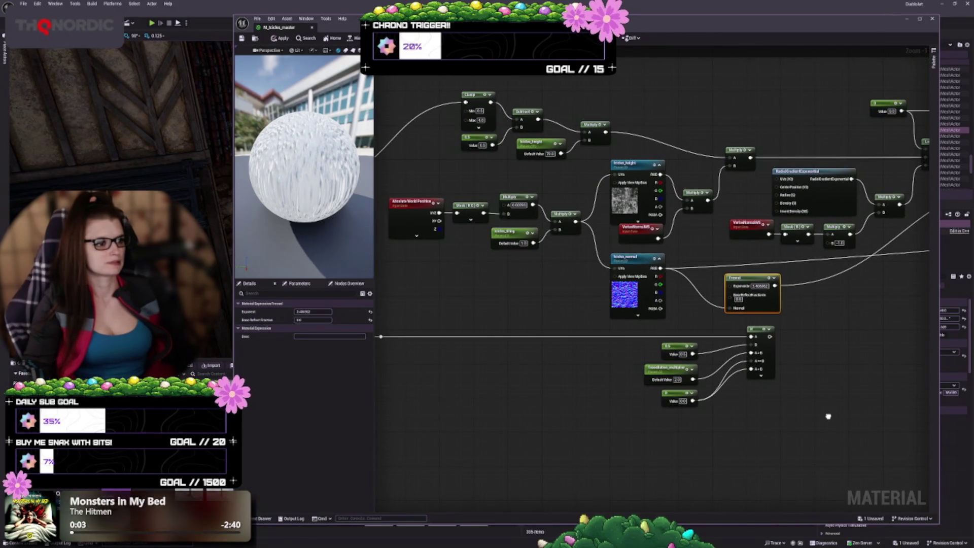
{"action": "left_click_drag", "start_coordinate": [828, 417], "coordinate": [533, 430]}
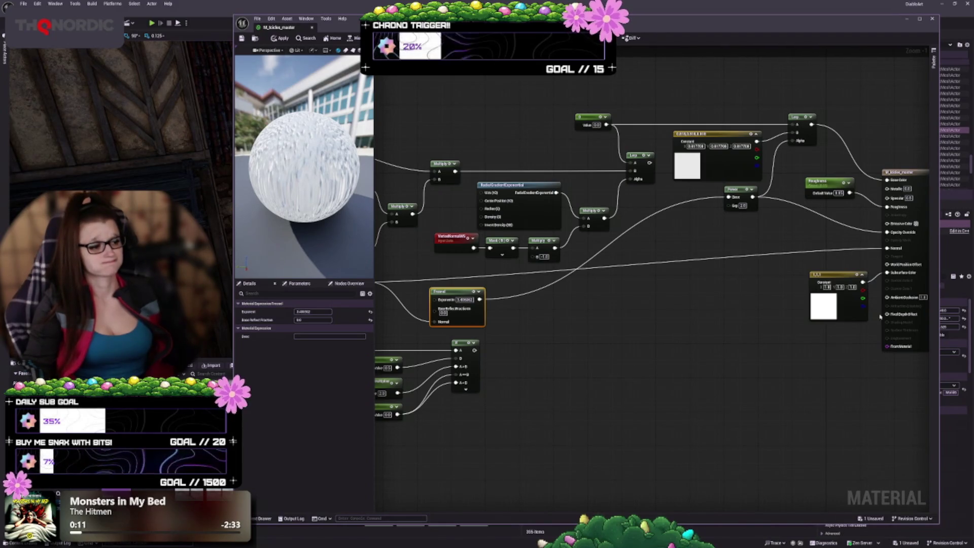
- Lower the white constant node slightly and apply the icicle material changes
{"action": "left_click_drag", "start_coordinate": [842, 310], "coordinate": [842, 316]}
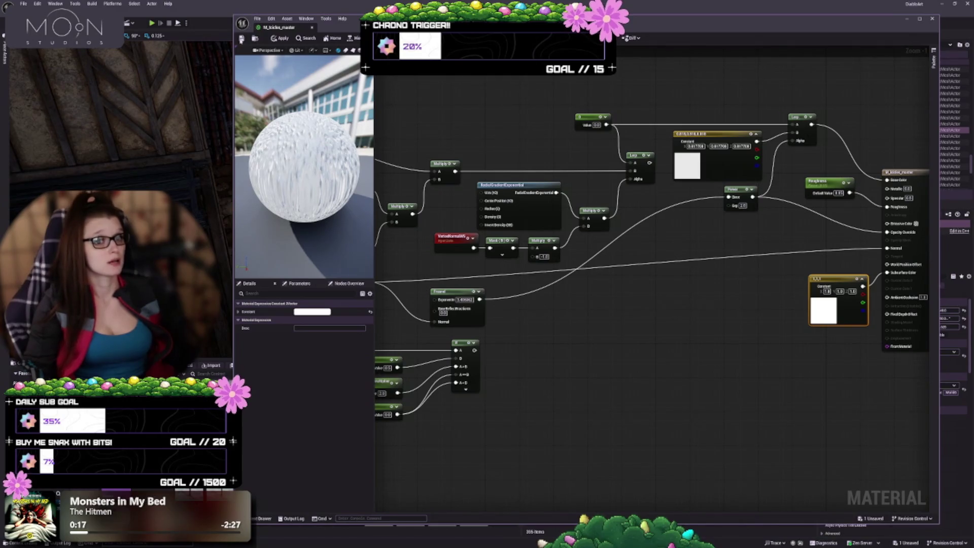
{"action": "key", "text": "ctrl+s"}
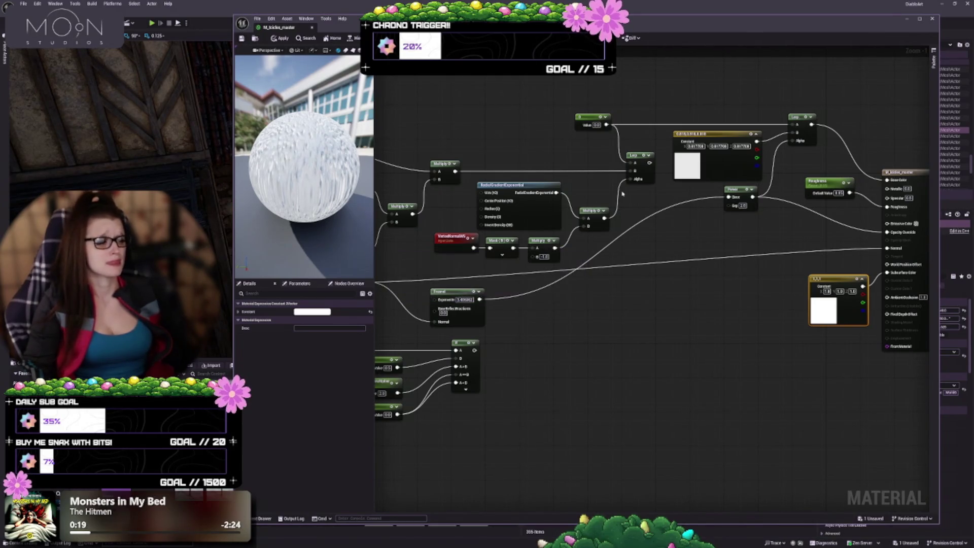
{"action": "left_click_drag", "start_coordinate": [525, 425], "coordinate": [595, 378]}
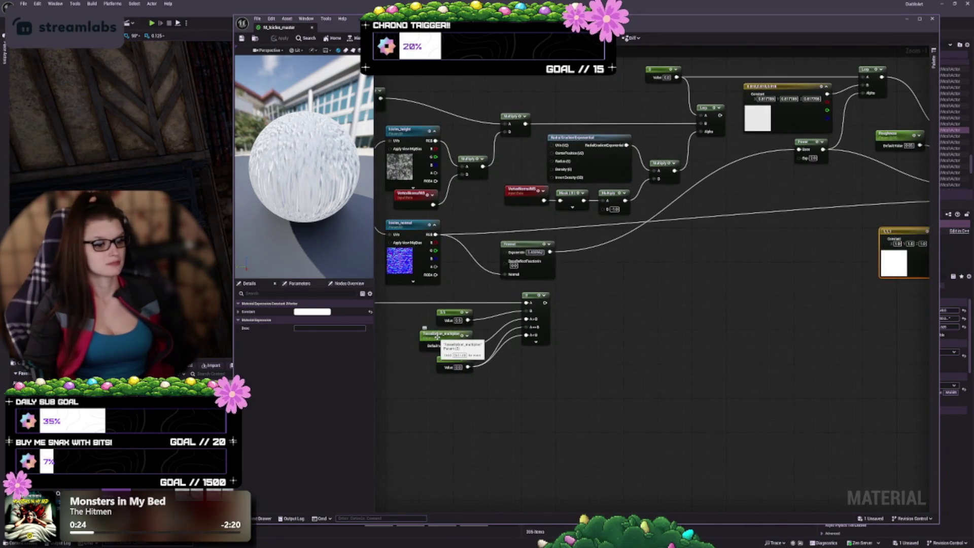
{"action": "left_click_drag", "start_coordinate": [705, 375], "coordinate": [655, 396]}
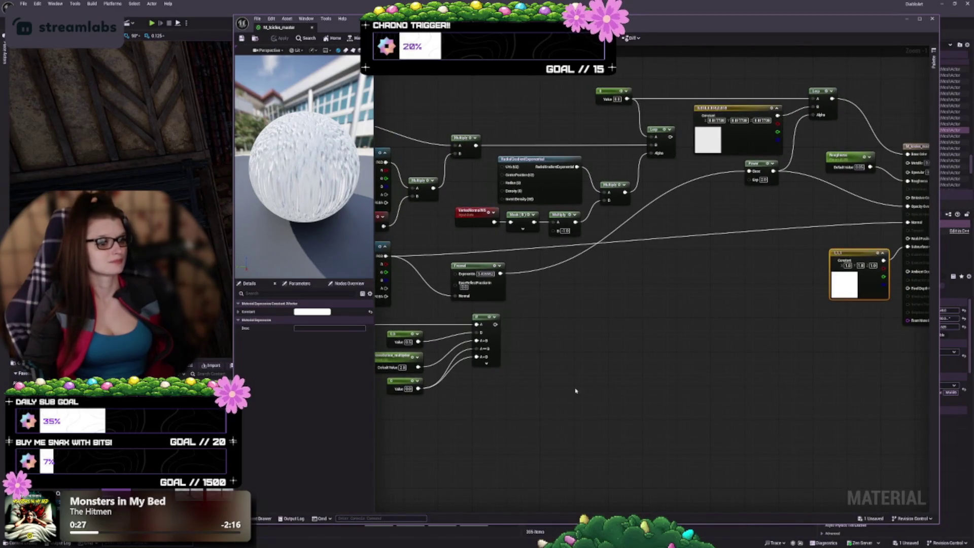
{"action": "left_click_drag", "start_coordinate": [576, 390], "coordinate": [679, 369]}
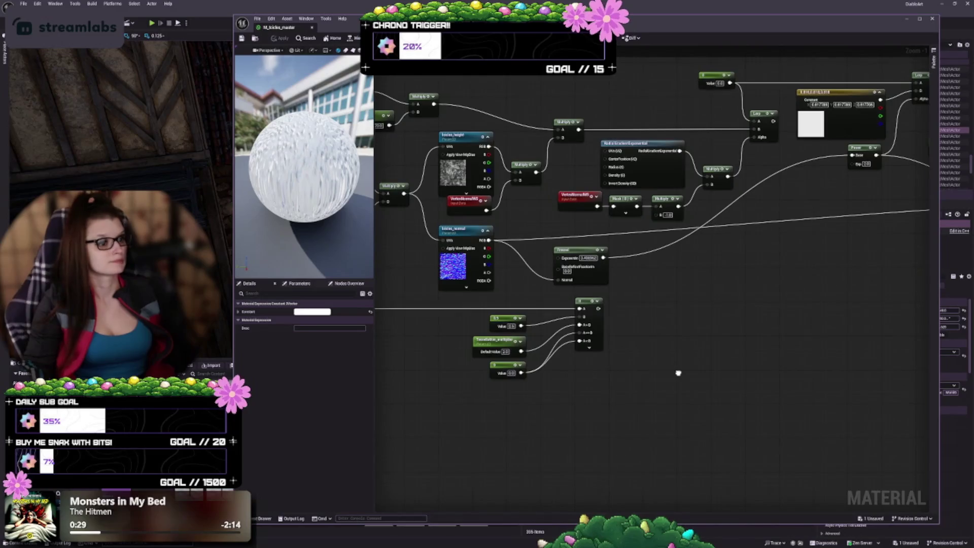
{"action": "left_click_drag", "start_coordinate": [507, 213], "coordinate": [467, 217]}
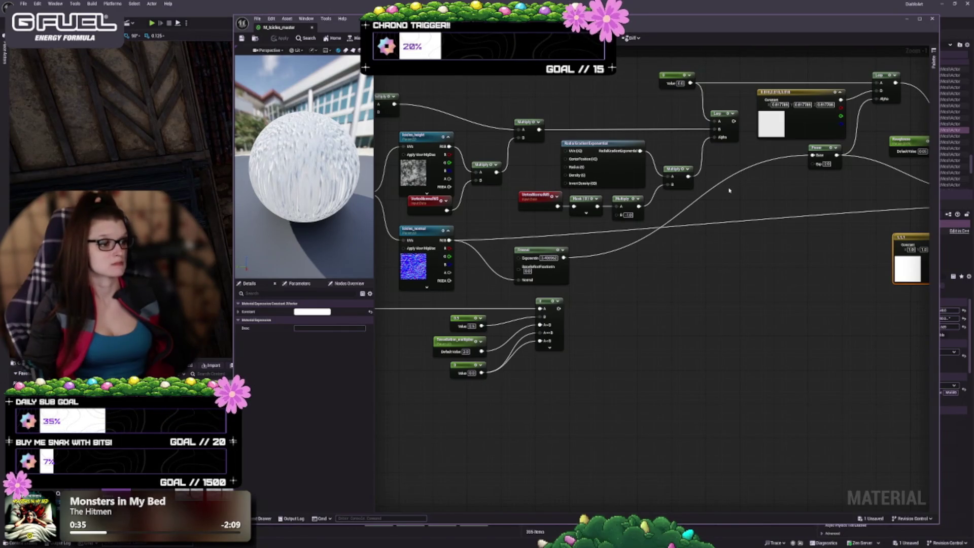
{"action": "left_click_drag", "start_coordinate": [787, 244], "coordinate": [702, 235]}
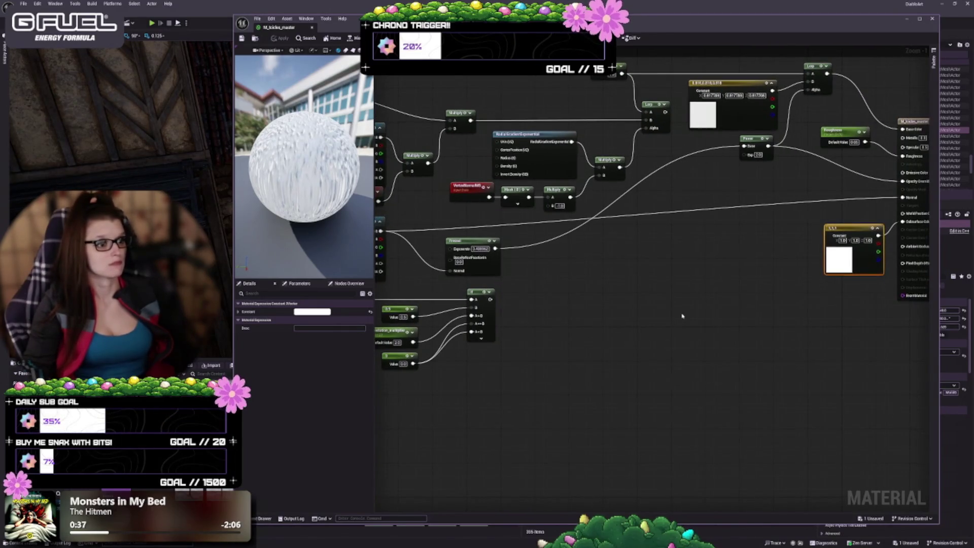
{"action": "left_click_drag", "start_coordinate": [666, 316], "coordinate": [647, 364]}
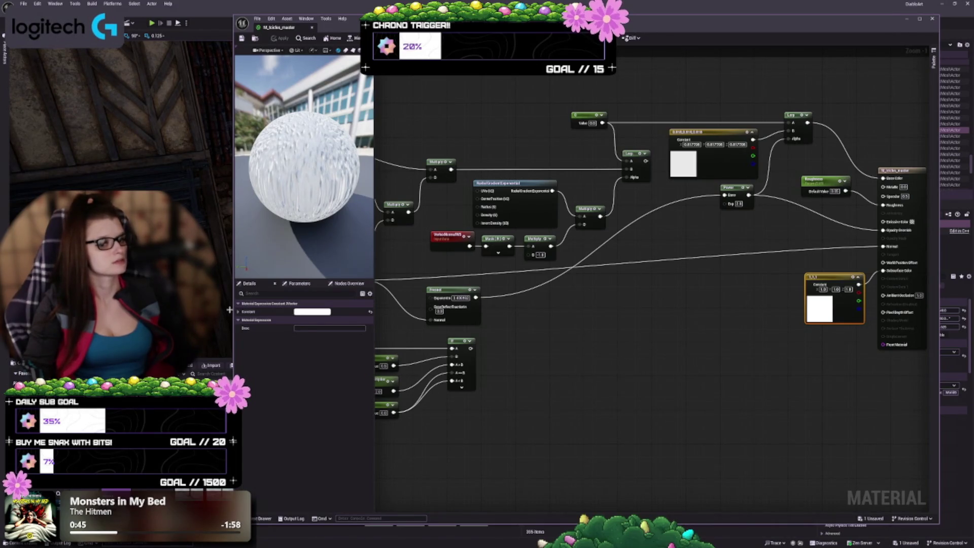
- Widen the Material Editor window by dragging its left edge, then zoom out on the graph
{"action": "left_click_drag", "start_coordinate": [232, 348], "coordinate": [252, 351]}
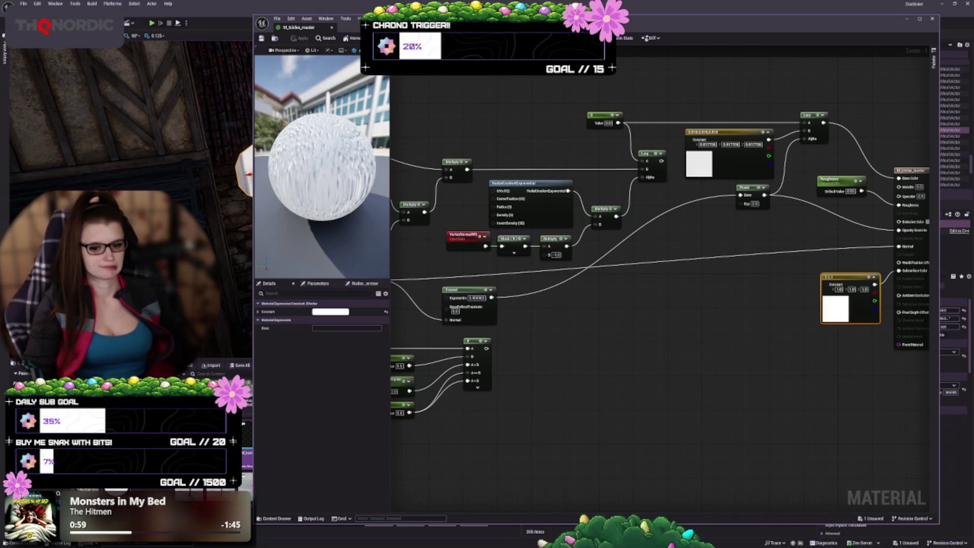
{"action": "scroll", "coordinate": [687, 379], "scroll_direction": "down", "scroll_amount": 2}
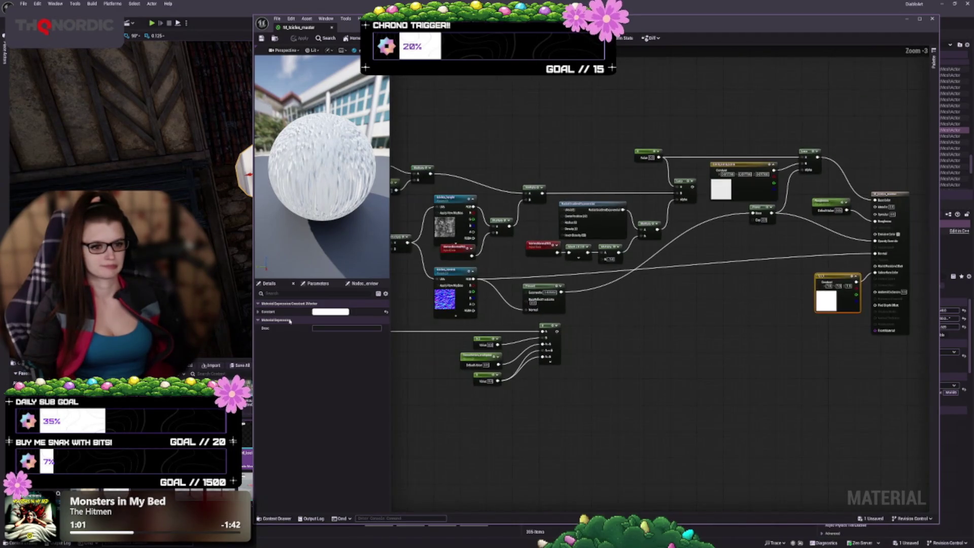
{"action": "left_click_drag", "start_coordinate": [254, 276], "coordinate": [127, 276]}
{"action": "scroll", "coordinate": [571, 352], "scroll_direction": "down", "scroll_amount": 3}
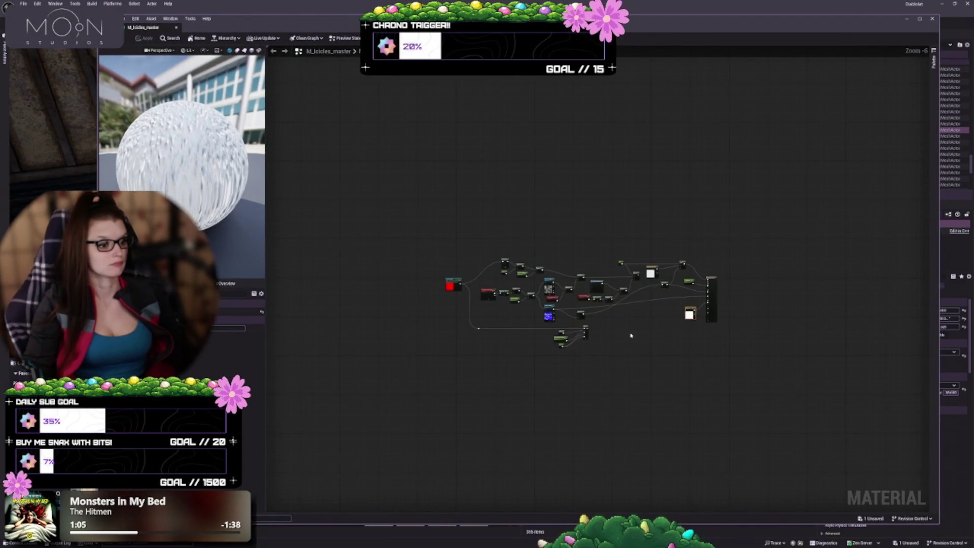
- Undo the recent node moves and Multiply collapse changes step by step to review earlier layouts
{"action": "scroll", "coordinate": [631, 336], "scroll_direction": "up", "scroll_amount": 3}
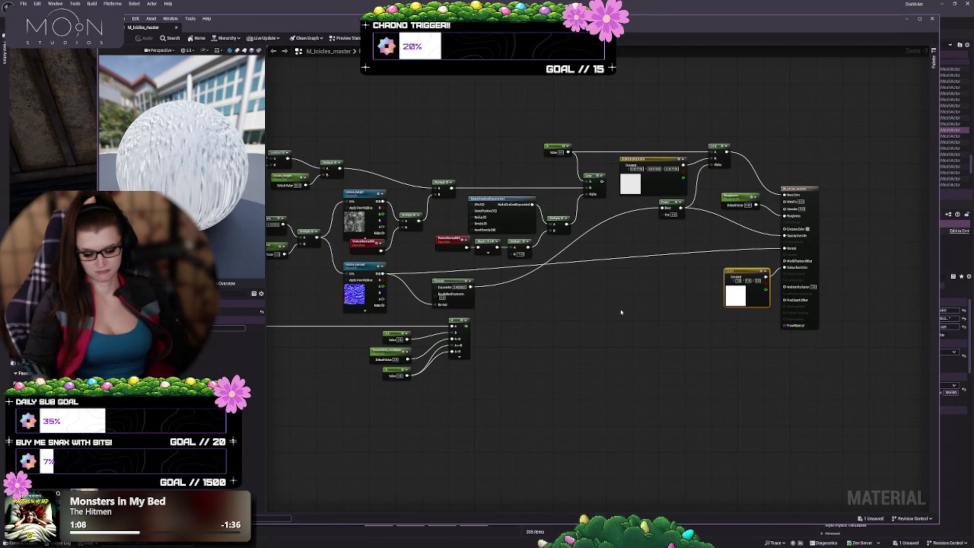
{"action": "key", "text": "ctrl+z"}
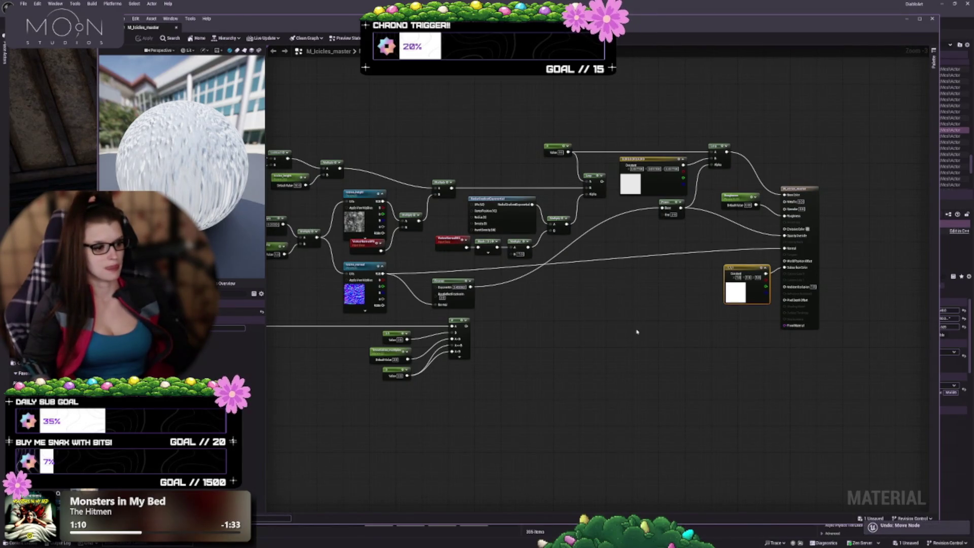
{"action": "key", "text": "ctrl+z"}
{"action": "key", "text": "ctrl+z"}
{"action": "key", "text": "ctrl+s"}
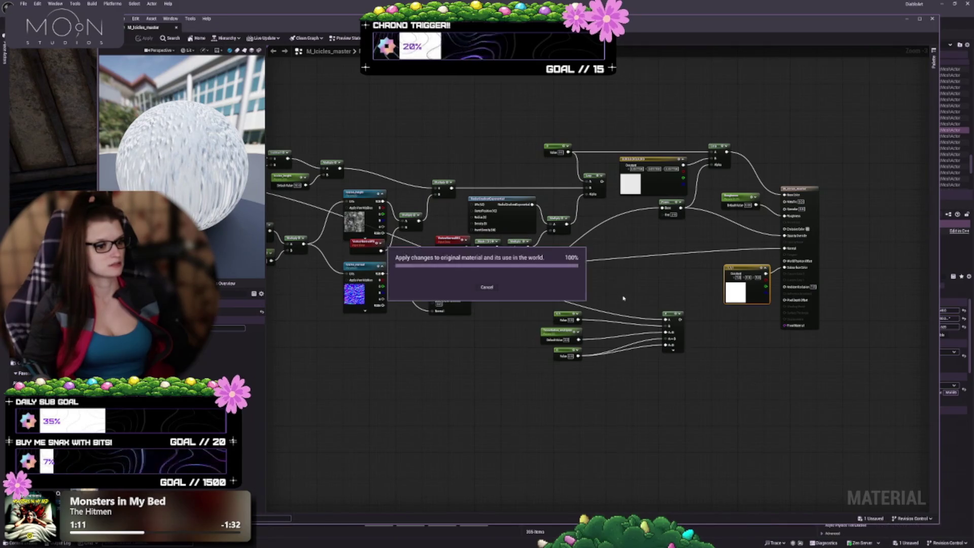
{"action": "key", "text": "ctrl+z"}
{"action": "key", "text": "ctrl+z"}
{"action": "key", "text": "ctrl+z"}
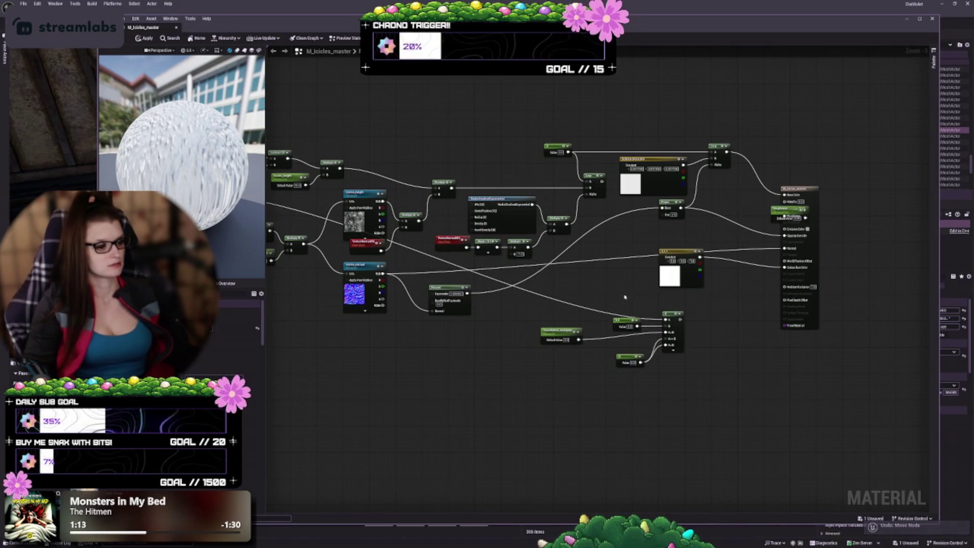
{"action": "key", "text": "ctrl+z"}
{"action": "key", "text": "ctrl+z"}
{"action": "key", "text": "ctrl+z"}
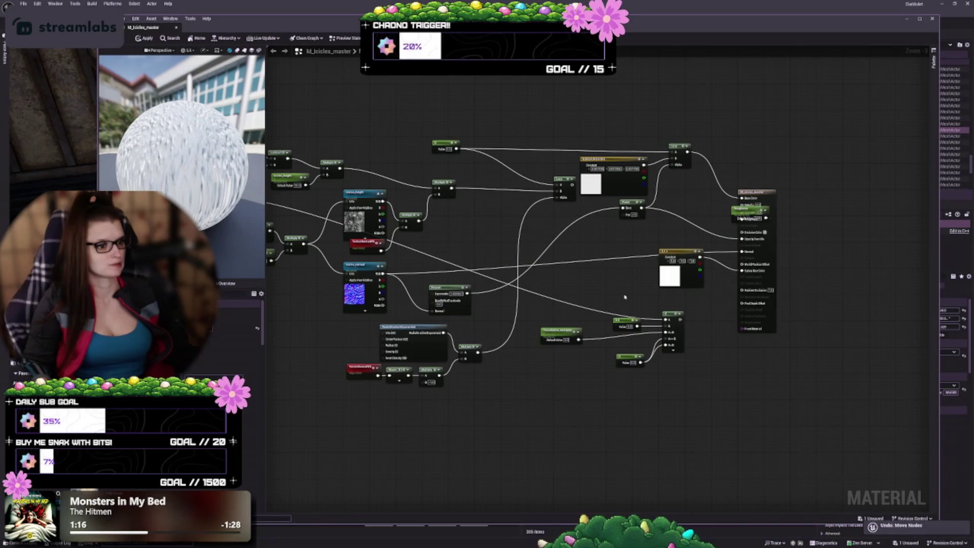
{"action": "key", "text": "ctrl+z"}
{"action": "key", "text": "ctrl+z"}
{"action": "key", "text": "ctrl+z"}
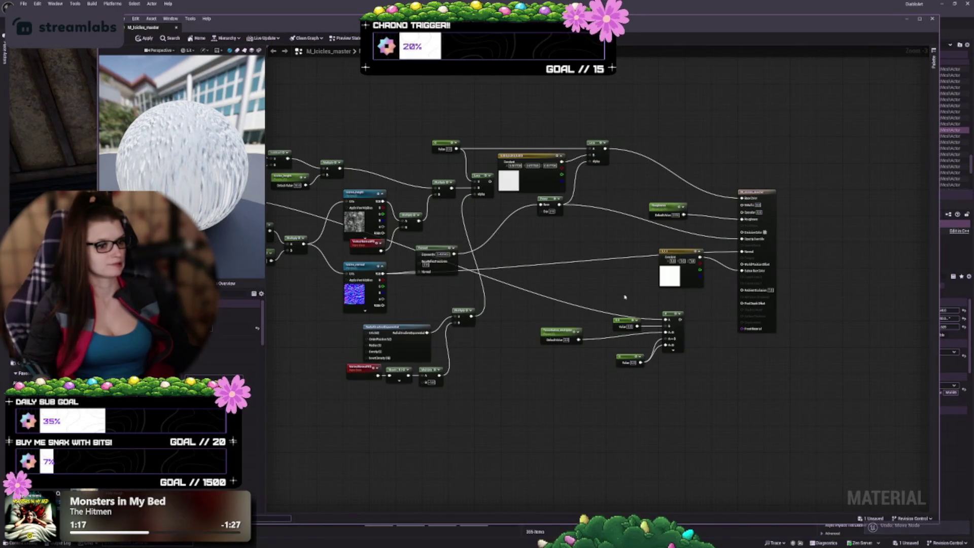
{"action": "key", "text": "ctrl+z"}
{"action": "key", "text": "ctrl+z"}
{"action": "key", "text": "ctrl+z"}
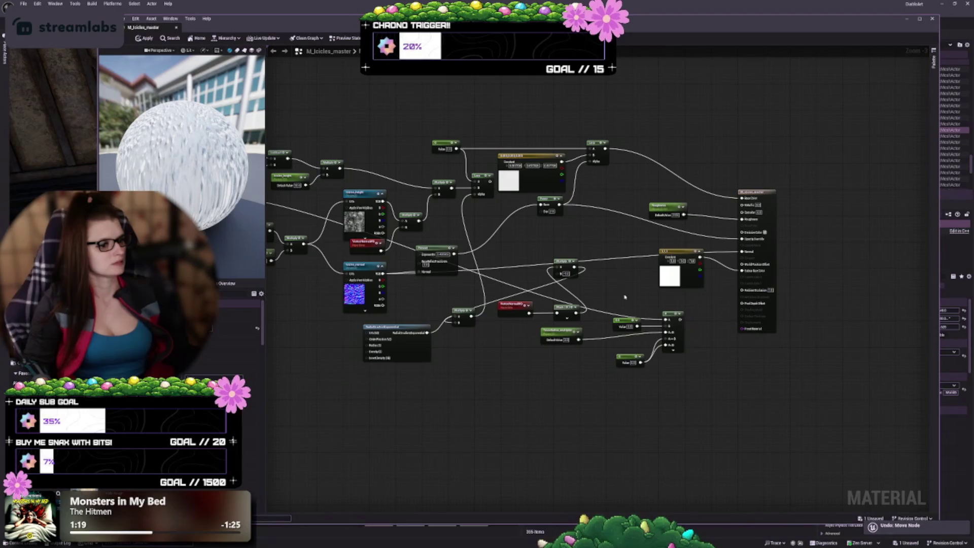
{"action": "key", "text": "ctrl+z"}
{"action": "key", "text": "ctrl+z"}
{"action": "key", "text": "ctrl+z"}
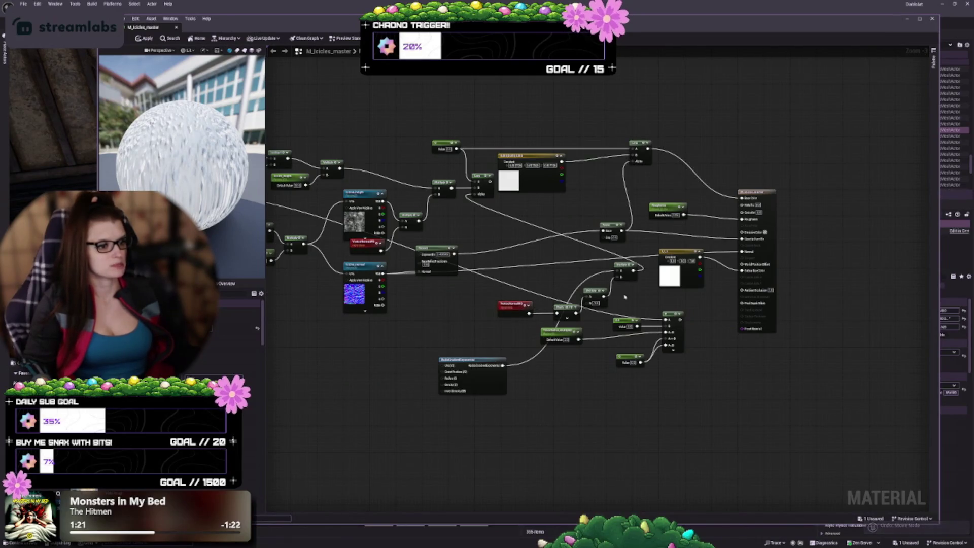
{"action": "key", "text": "ctrl+z"}
{"action": "key", "text": "ctrl+z"}
{"action": "key", "text": "ctrl+z"}
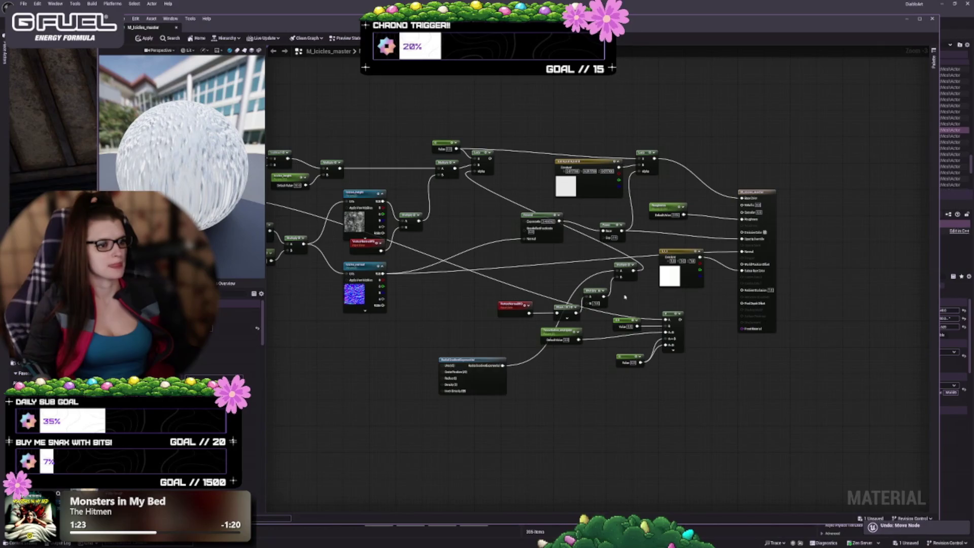
{"action": "key", "text": "ctrl+z"}
{"action": "key", "text": "ctrl+z"}
{"action": "key", "text": "ctrl+z"}
{"action": "key", "text": "ctrl+z"}
{"action": "key", "text": "ctrl+z"}
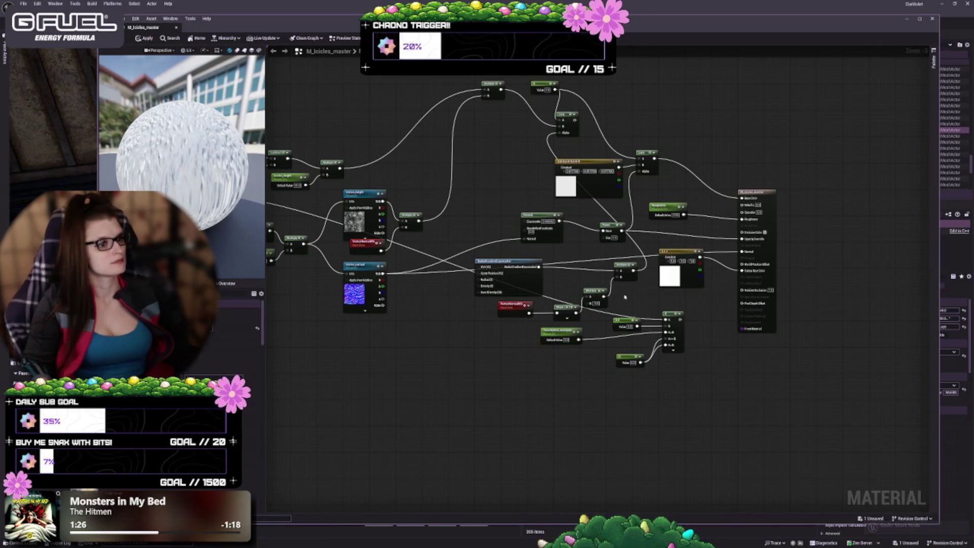
{"action": "key", "text": "ctrl+z"}
{"action": "key", "text": "ctrl+z"}
{"action": "key", "text": "ctrl+z"}
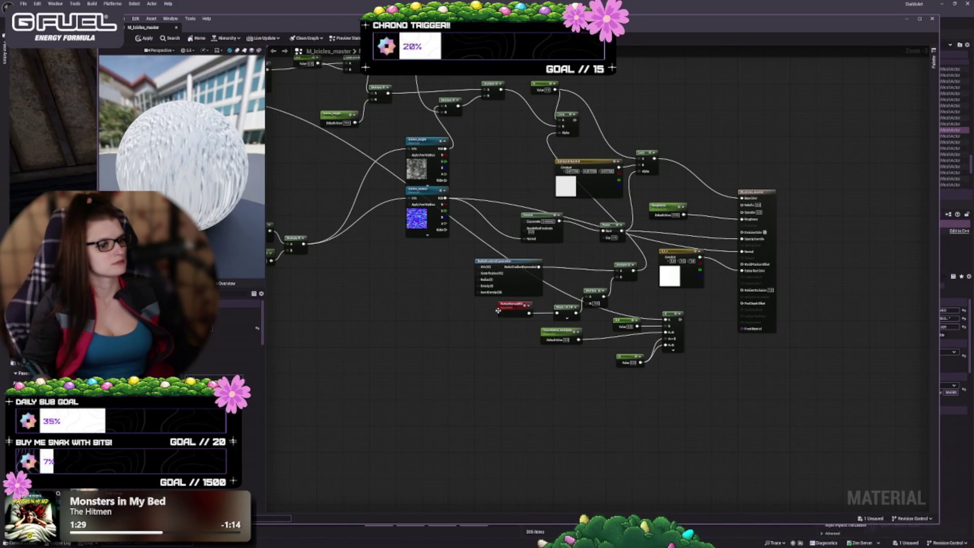
{"action": "key", "text": "ctrl+z"}
{"action": "key", "text": "ctrl+z"}
{"action": "key", "text": "ctrl+z"}
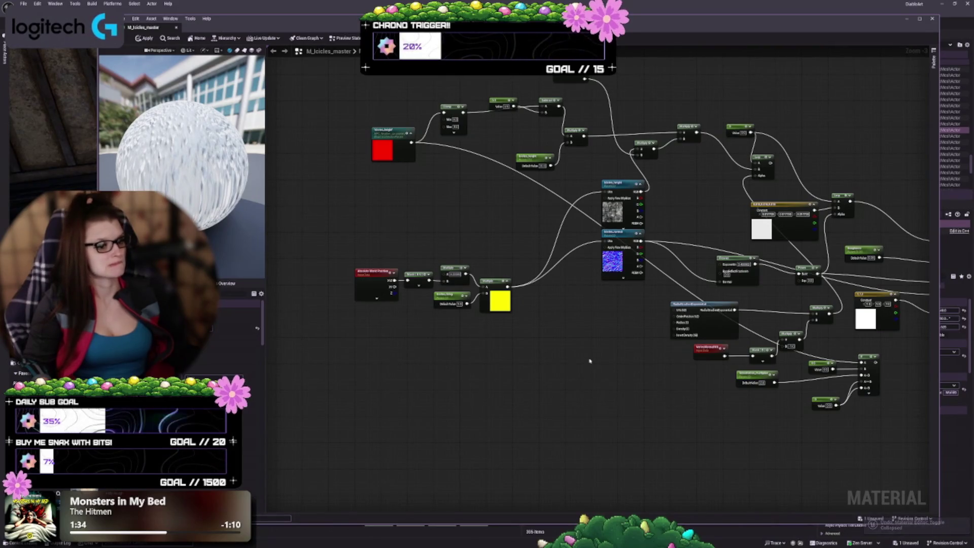
{"action": "key", "text": "ctrl+z"}
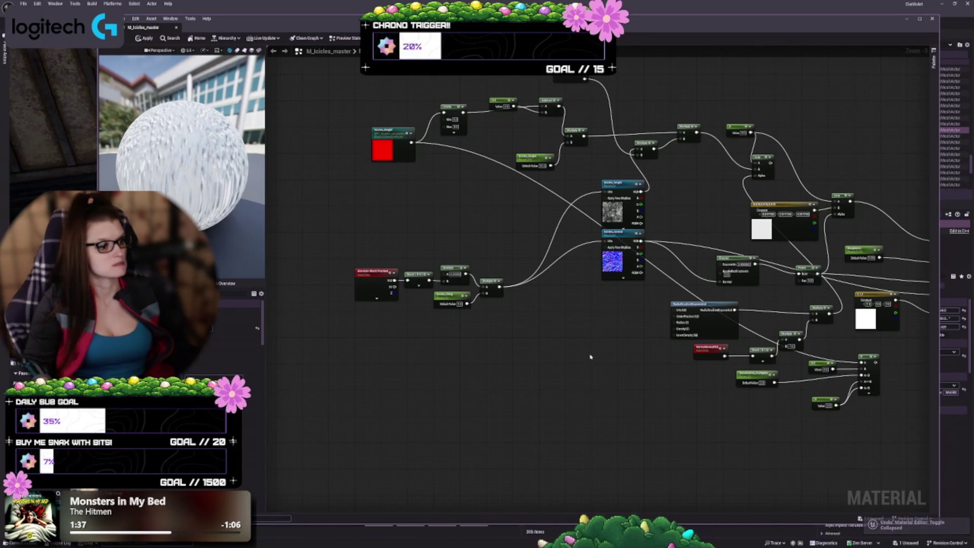
{"action": "key", "text": "ctrl+z"}
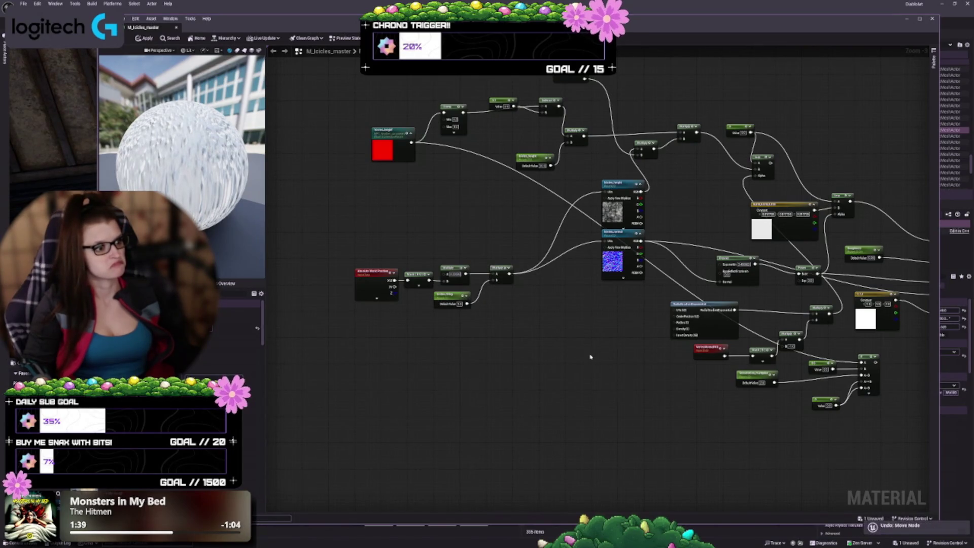
{"action": "left_click_drag", "start_coordinate": [629, 346], "coordinate": [542, 323]}
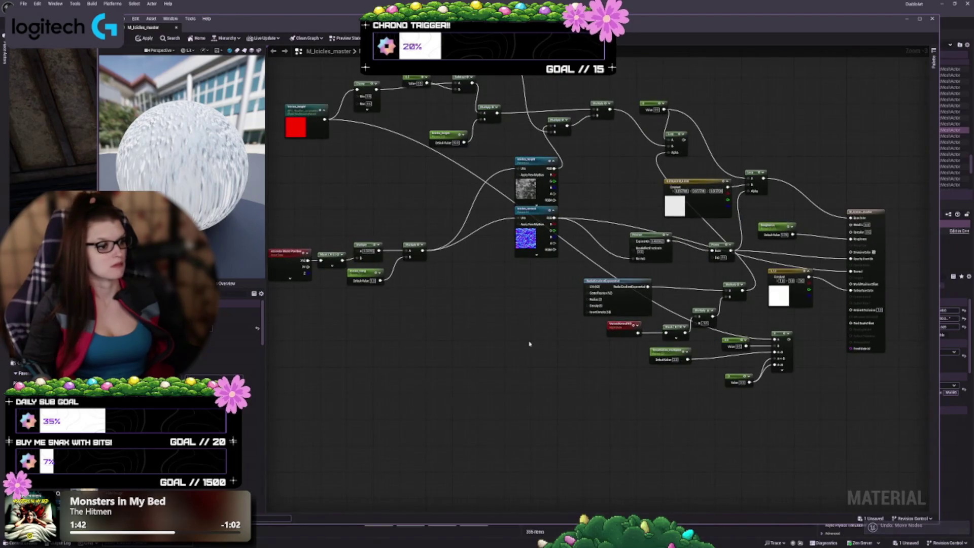
{"action": "key", "text": "ctrl+z"}
{"action": "key", "text": "ctrl+z"}
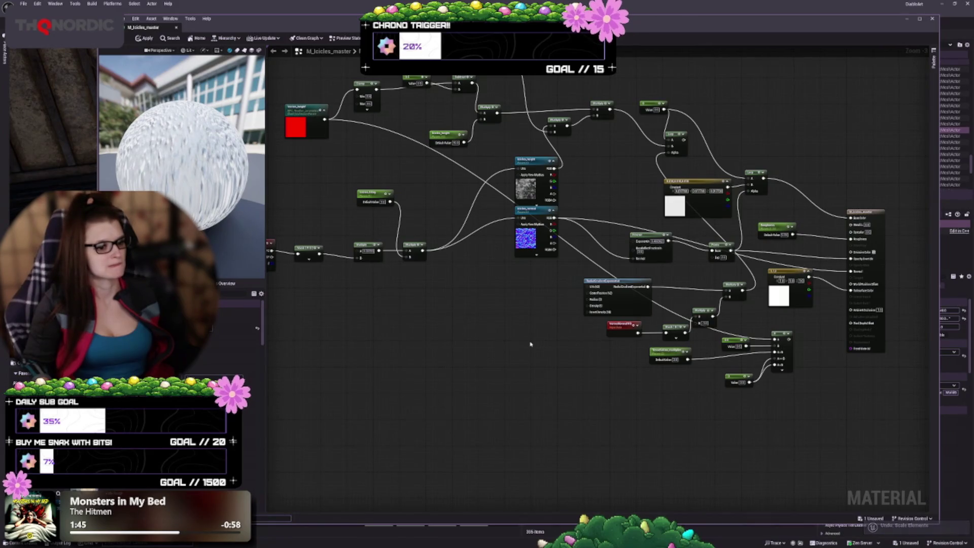
- Redo every node rearrangement to restore the full tidied layout with Roughness beside the output
{"action": "key", "text": "ctrl+y"}
{"action": "key", "text": "ctrl+y"}
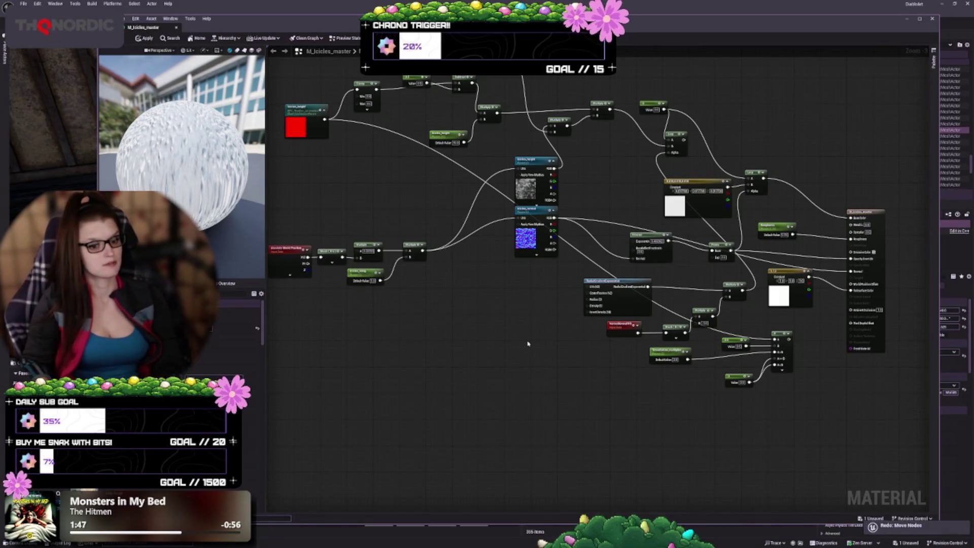
{"action": "key", "text": "ctrl+y"}
{"action": "key", "text": "ctrl+y"}
{"action": "key", "text": "ctrl+y"}
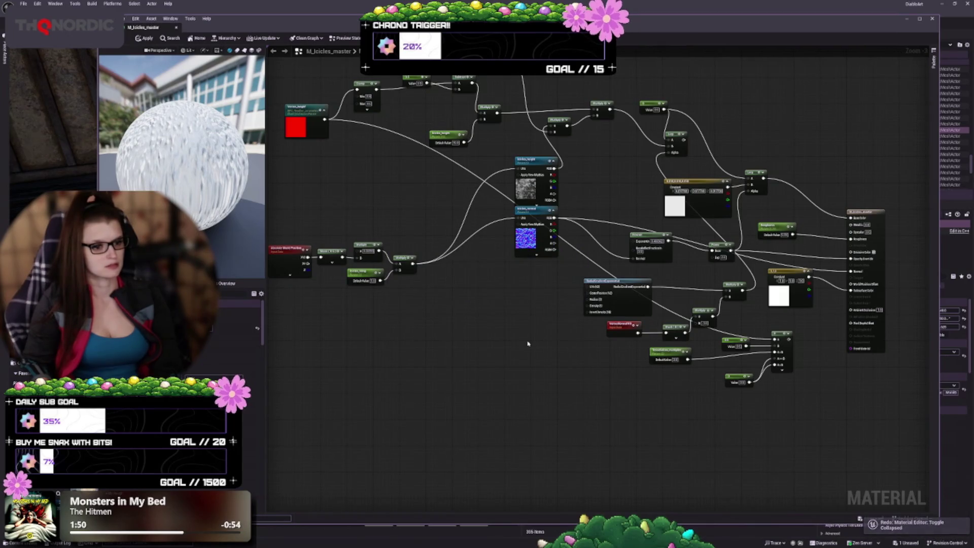
{"action": "key", "text": "ctrl+y"}
{"action": "key", "text": "ctrl+y"}
{"action": "key", "text": "ctrl+y"}
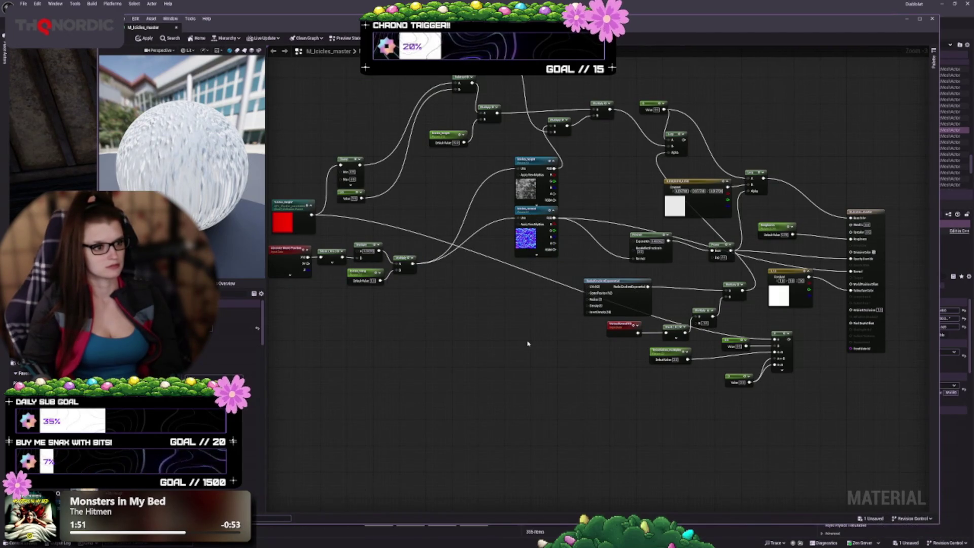
{"action": "key", "text": "ctrl+y"}
{"action": "key", "text": "ctrl+y"}
{"action": "key", "text": "ctrl+y"}
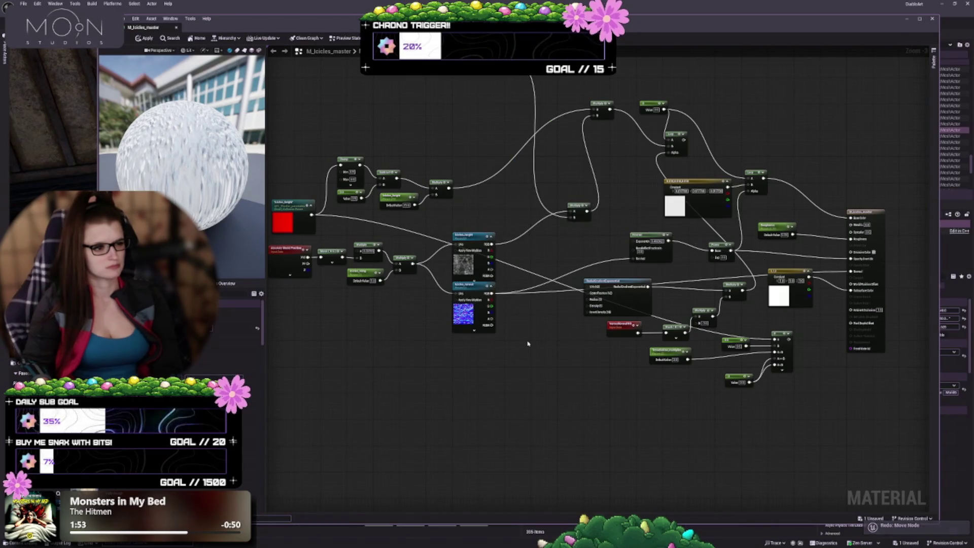
{"action": "key", "text": "ctrl+y"}
{"action": "key", "text": "ctrl+y"}
{"action": "key", "text": "ctrl+y"}
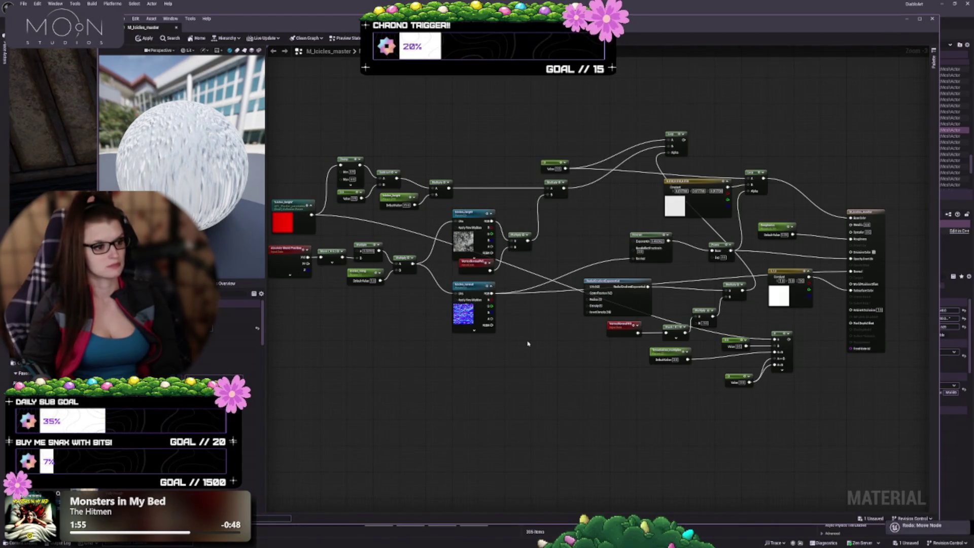
{"action": "key", "text": "ctrl+y"}
{"action": "key", "text": "ctrl+y"}
{"action": "key", "text": "ctrl+y"}
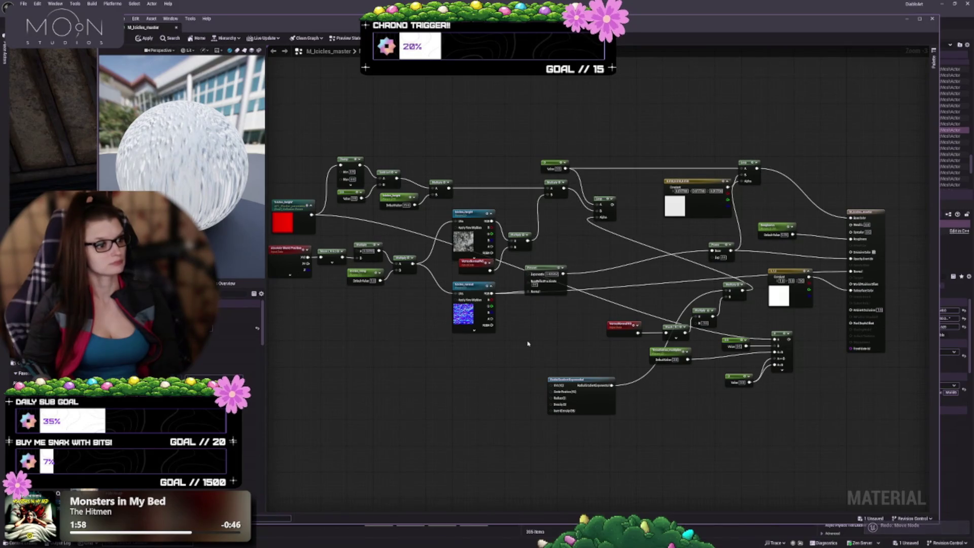
{"action": "key", "text": "ctrl+y"}
{"action": "key", "text": "ctrl+y"}
{"action": "key", "text": "ctrl+y"}
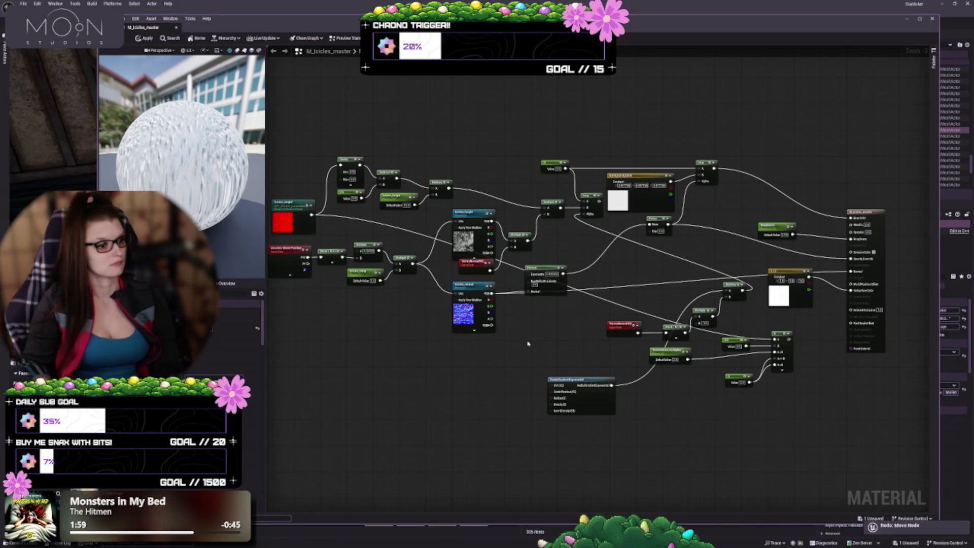
{"action": "key", "text": "ctrl+y"}
{"action": "key", "text": "ctrl+y"}
{"action": "key", "text": "ctrl+y"}
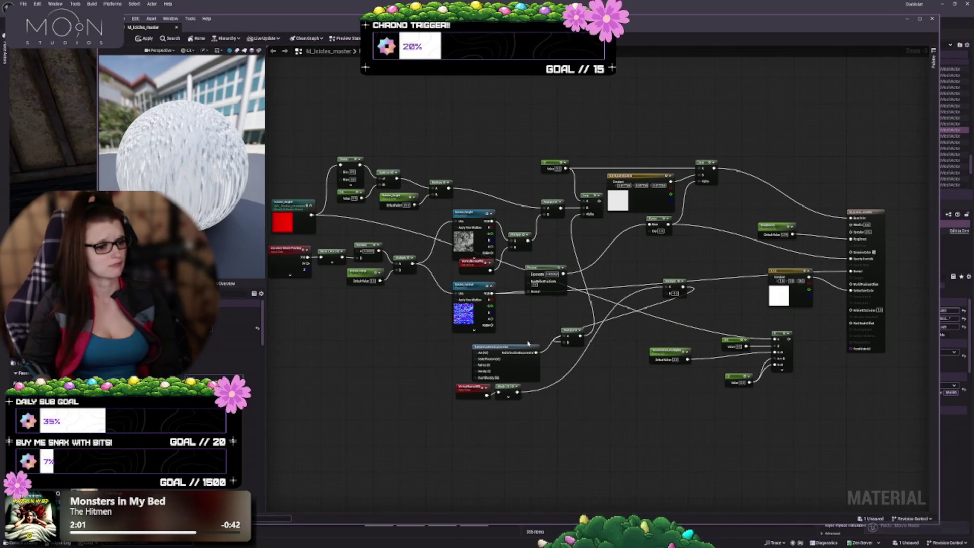
{"action": "key", "text": "ctrl+y"}
{"action": "key", "text": "ctrl+y"}
{"action": "key", "text": "ctrl+y"}
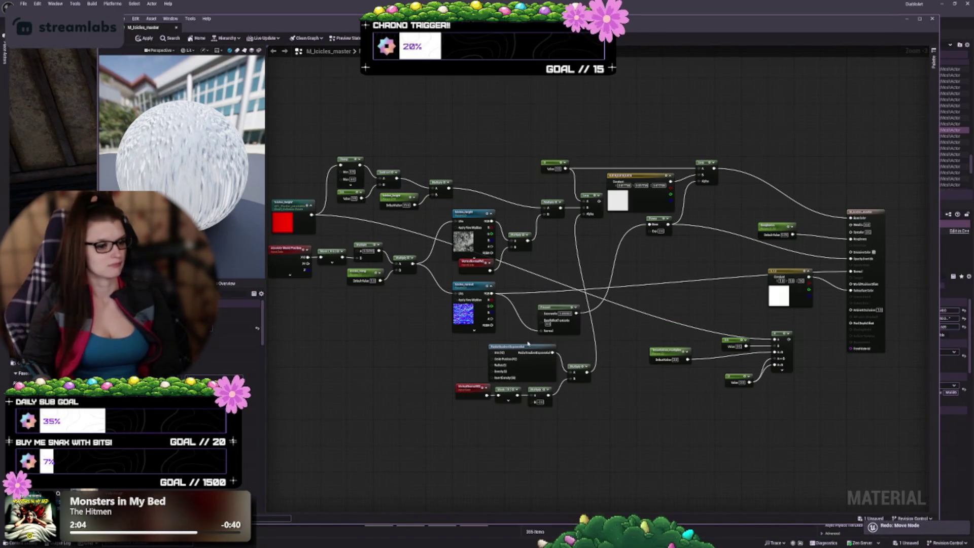
{"action": "key", "text": "ctrl+y"}
{"action": "key", "text": "ctrl+y"}
{"action": "key", "text": "ctrl+y"}
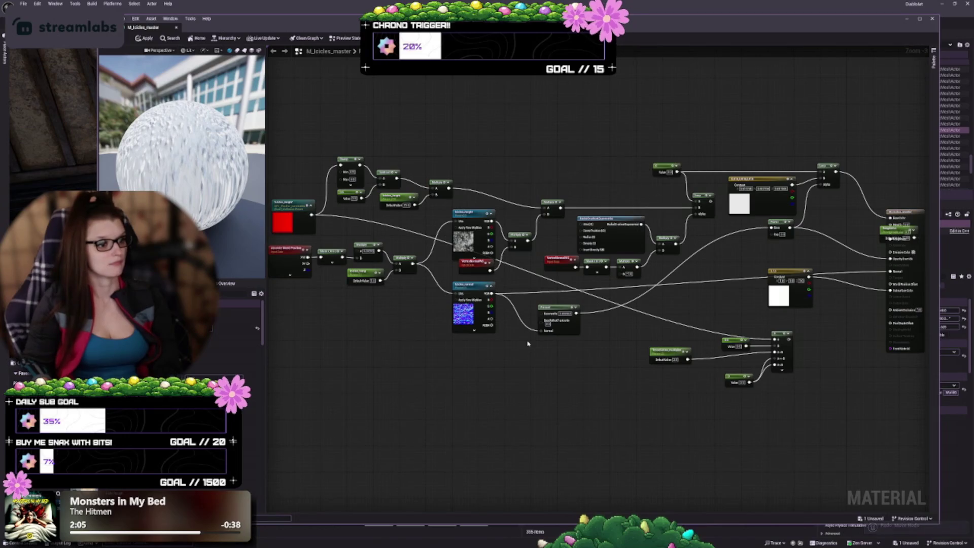
{"action": "key", "text": "ctrl+y"}
{"action": "key", "text": "ctrl+y"}
{"action": "key", "text": "ctrl+y"}
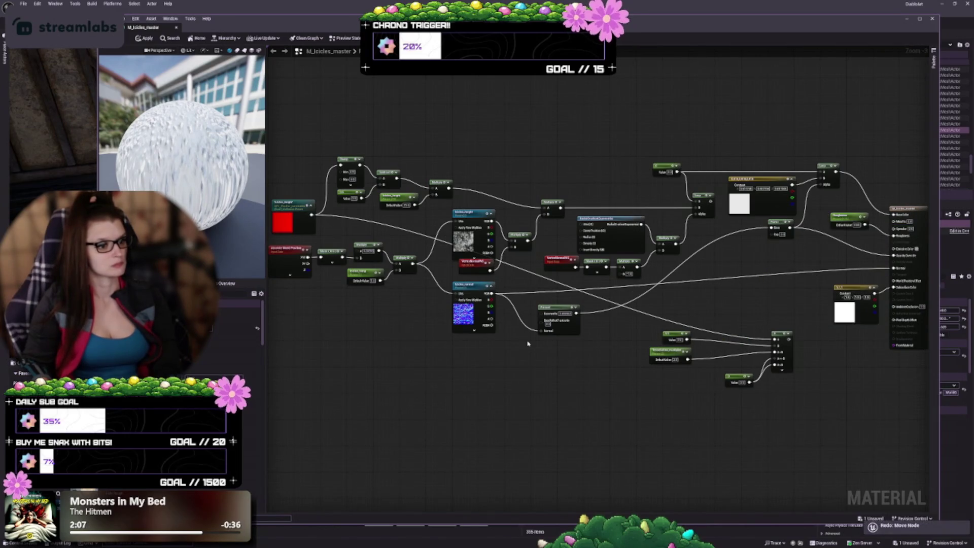
{"action": "key", "text": "ctrl+y"}
{"action": "key", "text": "ctrl+y"}
{"action": "key", "text": "ctrl+y"}
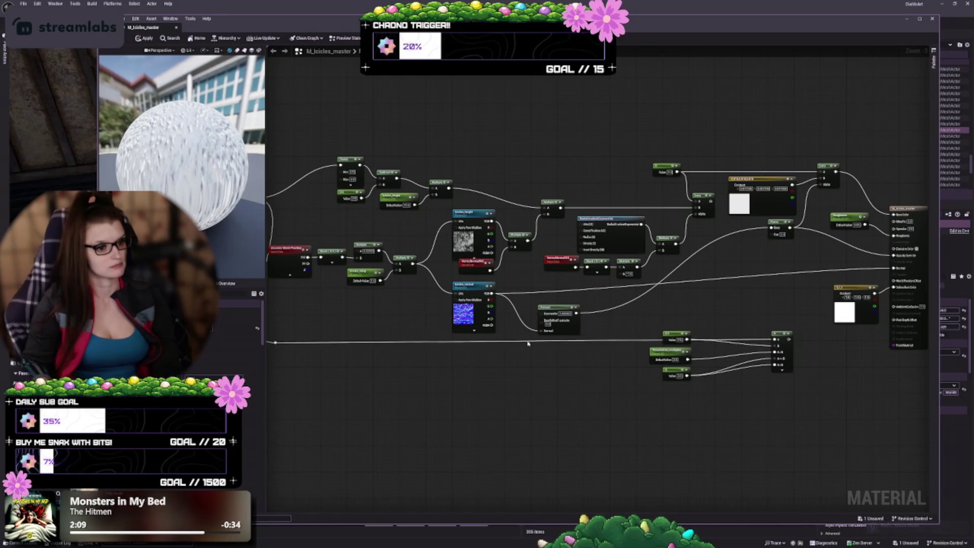
{"action": "key", "text": "ctrl+y"}
{"action": "key", "text": "ctrl+y"}
{"action": "key", "text": "ctrl+y"}
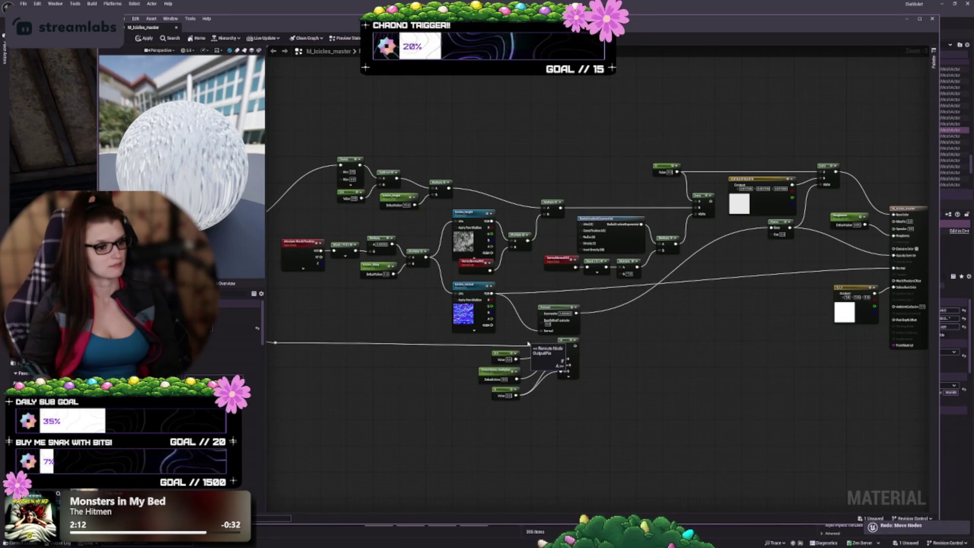
{"action": "key", "text": "ctrl+y"}
{"action": "key", "text": "ctrl+y"}
{"action": "key", "text": "ctrl+y"}
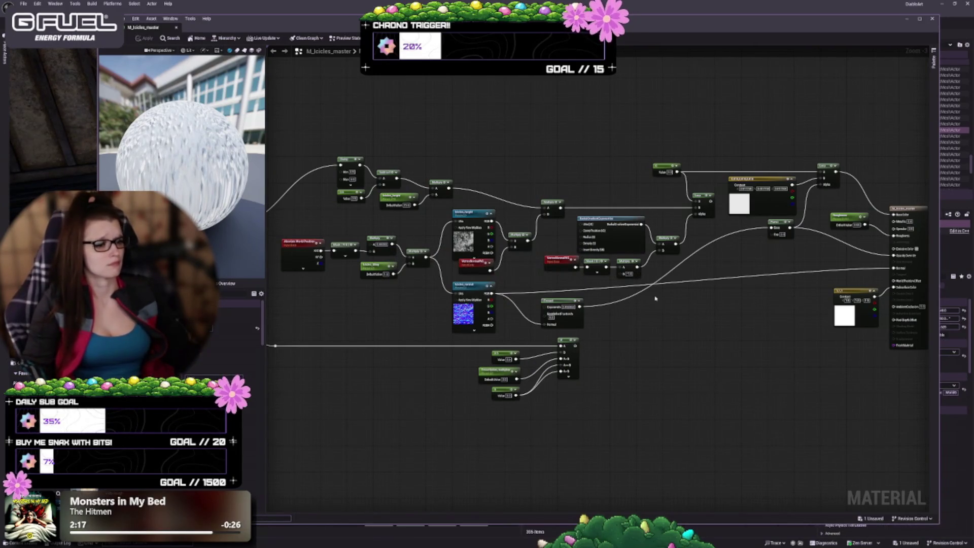
{"action": "left_click", "coordinate": [676, 239]}
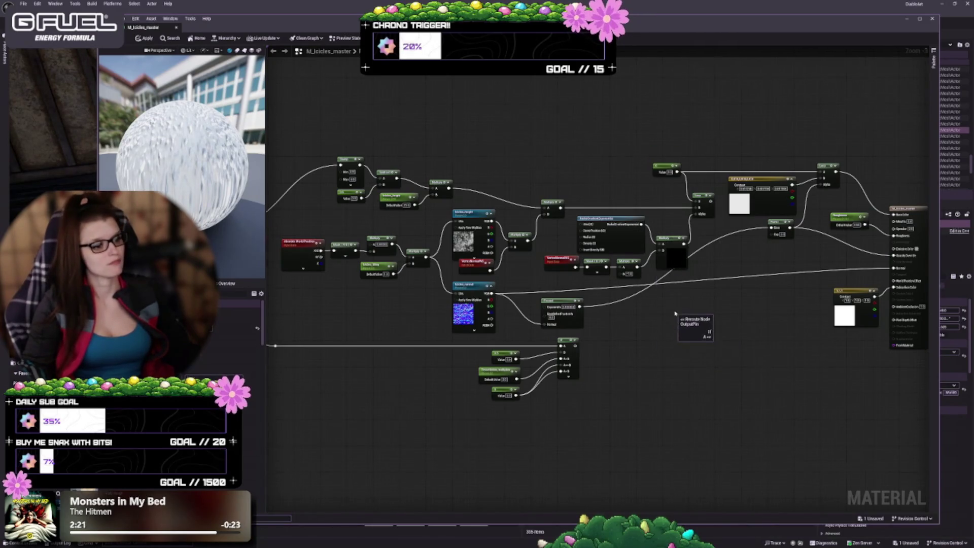
{"action": "scroll", "coordinate": [690, 313], "scroll_direction": "up", "scroll_amount": 3}
{"action": "left_click", "coordinate": [687, 203]}
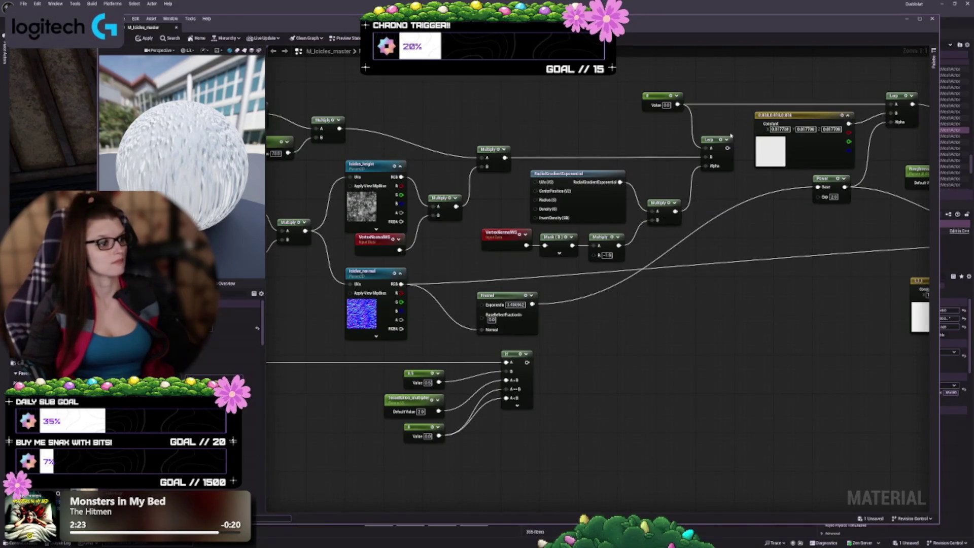
{"action": "left_click", "coordinate": [726, 139]}
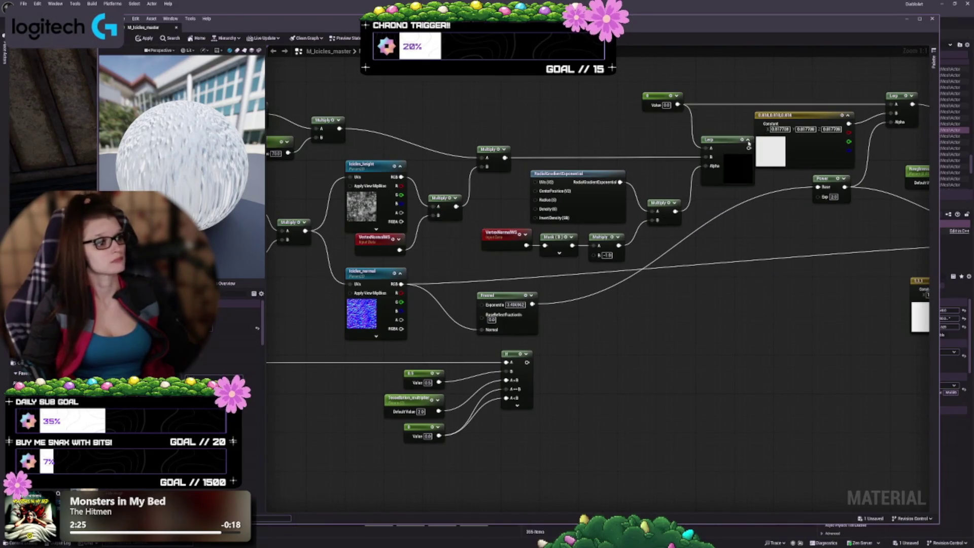
{"action": "left_click", "coordinate": [748, 140]}
{"action": "left_click_drag", "start_coordinate": [700, 329], "coordinate": [594, 351]}
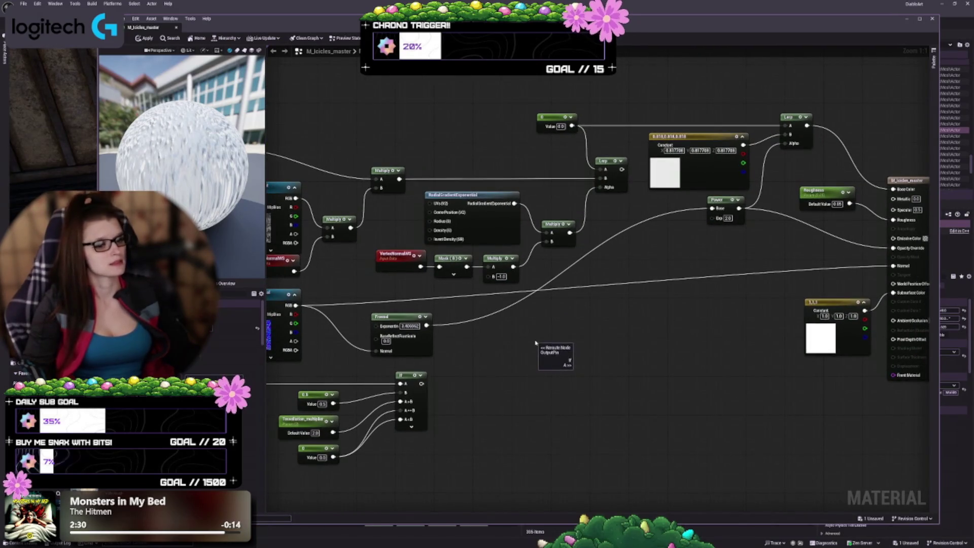
{"action": "mouse_move", "coordinate": [492, 360]}
{"action": "left_mouse_down"}
{"action": "mouse_move", "coordinate": [526, 366]}
{"action": "mouse_move", "coordinate": [425, 380]}
{"action": "left_mouse_up"}
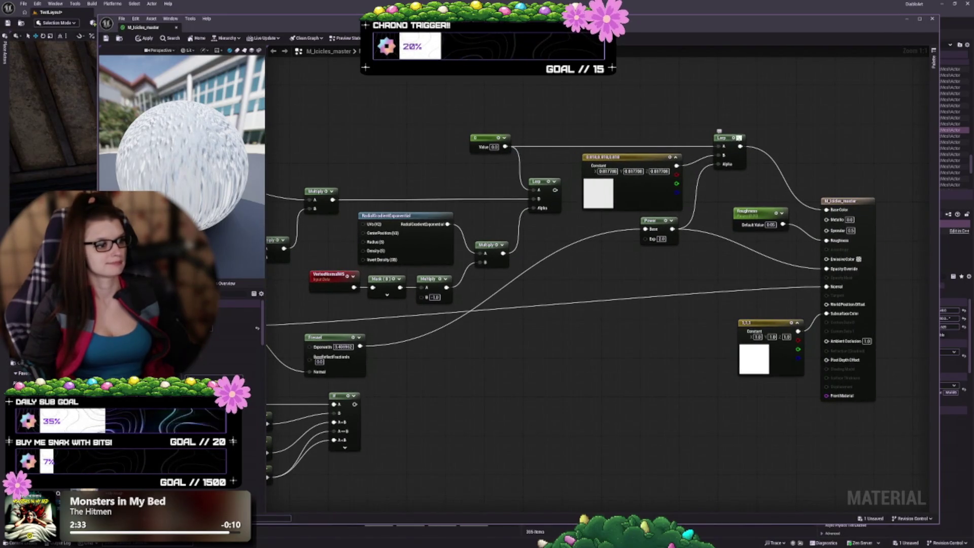
{"action": "left_click", "coordinate": [739, 138]}
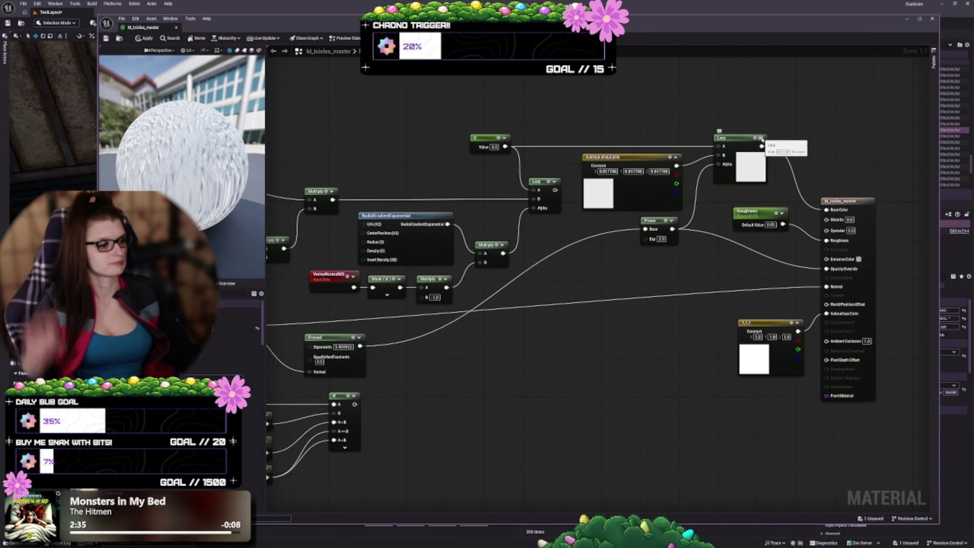
{"action": "left_click", "coordinate": [761, 139]}
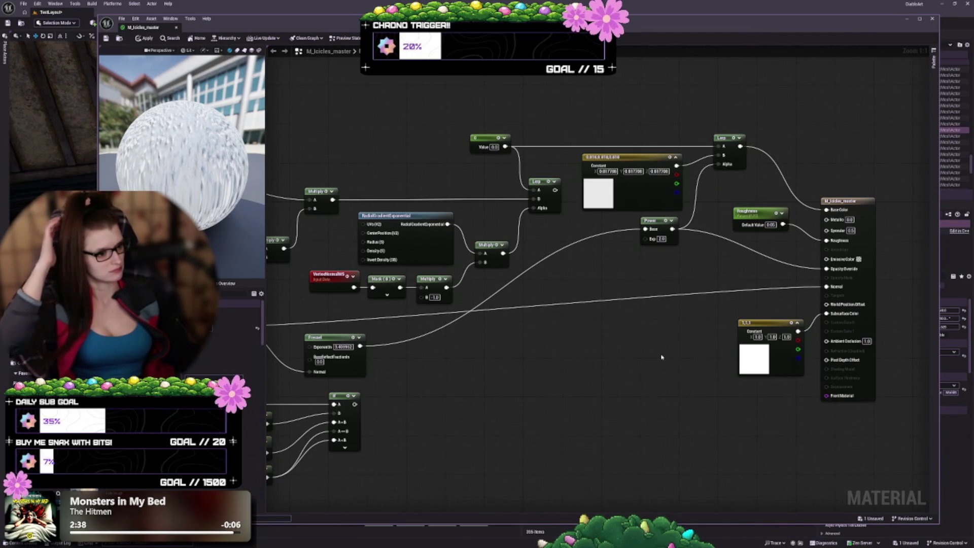
{"action": "left_click_drag", "start_coordinate": [662, 357], "coordinate": [735, 335]}
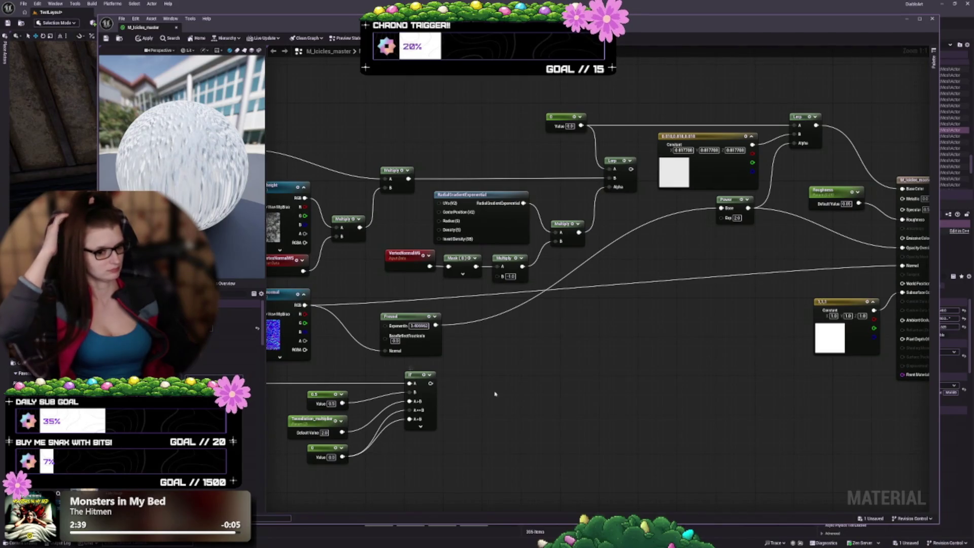
{"action": "left_click_drag", "start_coordinate": [495, 394], "coordinate": [874, 364]}
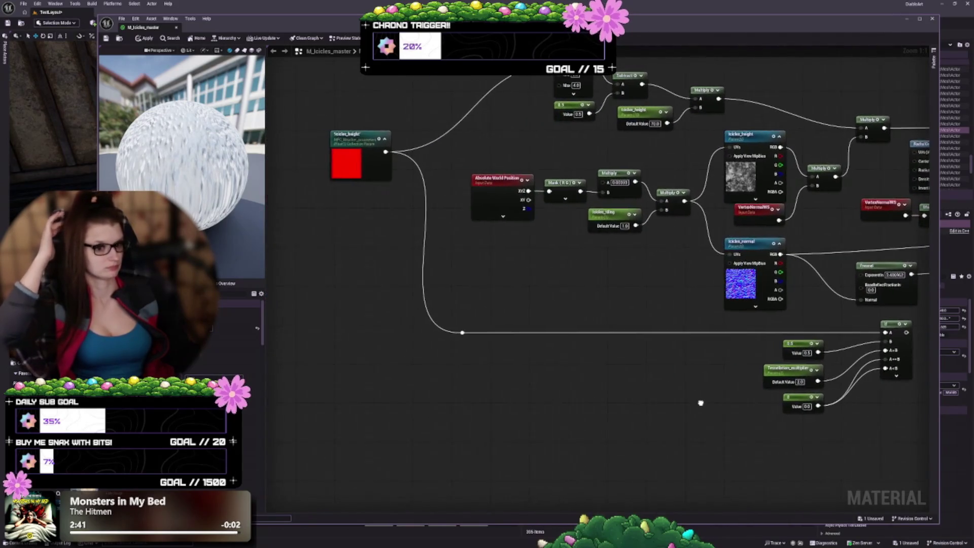
{"action": "mouse_move", "coordinate": [703, 402]}
{"action": "left_mouse_down"}
{"action": "mouse_move", "coordinate": [506, 335]}
{"action": "mouse_move", "coordinate": [670, 315]}
{"action": "mouse_move", "coordinate": [553, 336]}
{"action": "mouse_move", "coordinate": [558, 401]}
{"action": "mouse_move", "coordinate": [609, 385]}
{"action": "mouse_move", "coordinate": [644, 359]}
{"action": "mouse_move", "coordinate": [598, 391]}
{"action": "mouse_move", "coordinate": [606, 368]}
{"action": "left_mouse_up"}
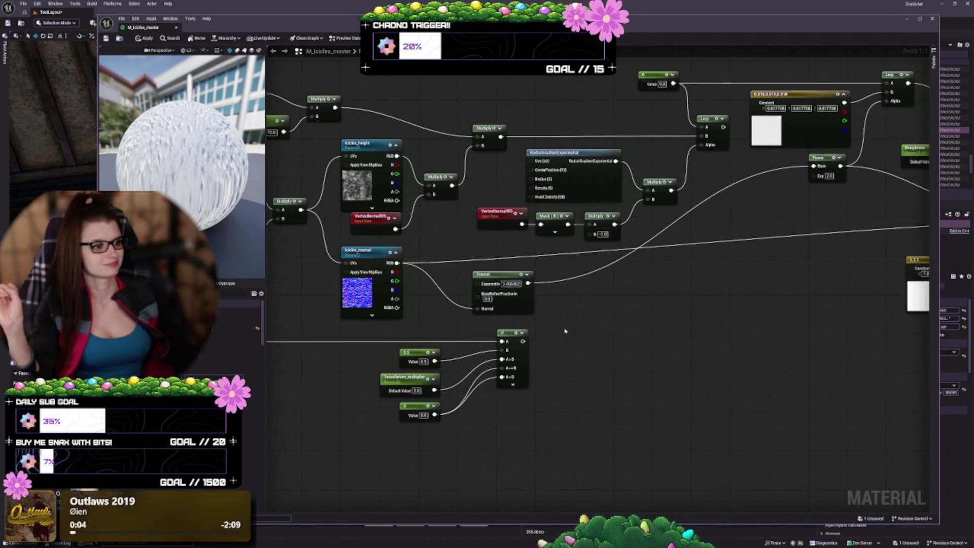
{"action": "left_click_drag", "start_coordinate": [693, 315], "coordinate": [583, 320]}
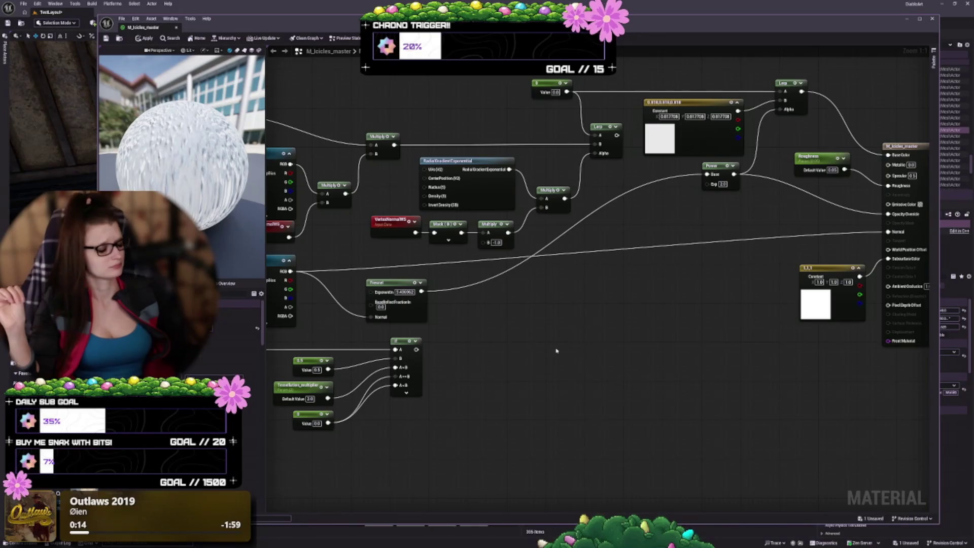
{"action": "mouse_move", "coordinate": [556, 351]}
{"action": "left_mouse_down"}
{"action": "mouse_move", "coordinate": [507, 308]}
{"action": "mouse_move", "coordinate": [383, 329]}
{"action": "mouse_move", "coordinate": [704, 258]}
{"action": "mouse_move", "coordinate": [807, 217]}
{"action": "left_mouse_up"}
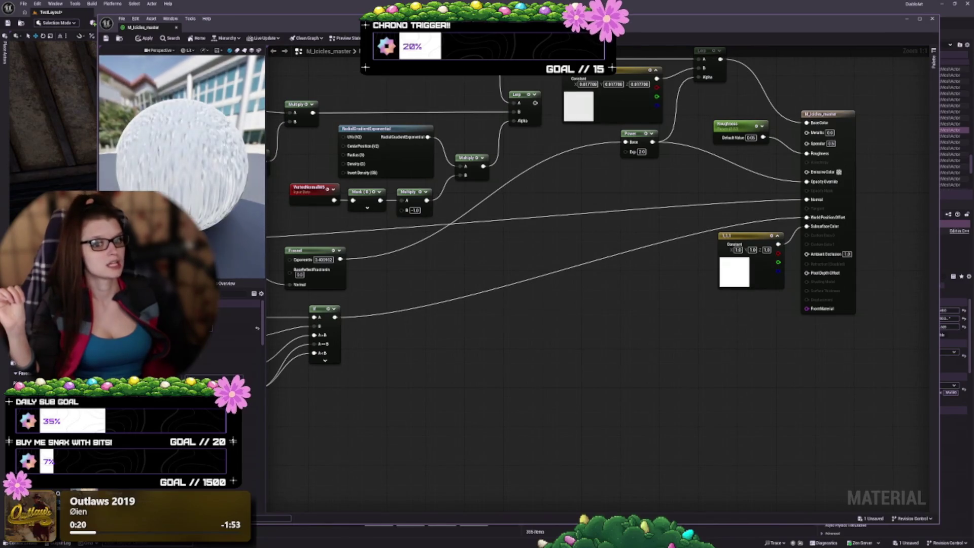
- Orbit the sphere preview, survey the graph, and collapse the constant node's colour preview
{"action": "scroll", "coordinate": [162, 189], "scroll_direction": "up", "scroll_amount": 5}
{"action": "scroll", "coordinate": [162, 189], "scroll_direction": "down", "scroll_amount": 5}
{"action": "scroll", "coordinate": [161, 189], "scroll_direction": "up", "scroll_amount": 5}
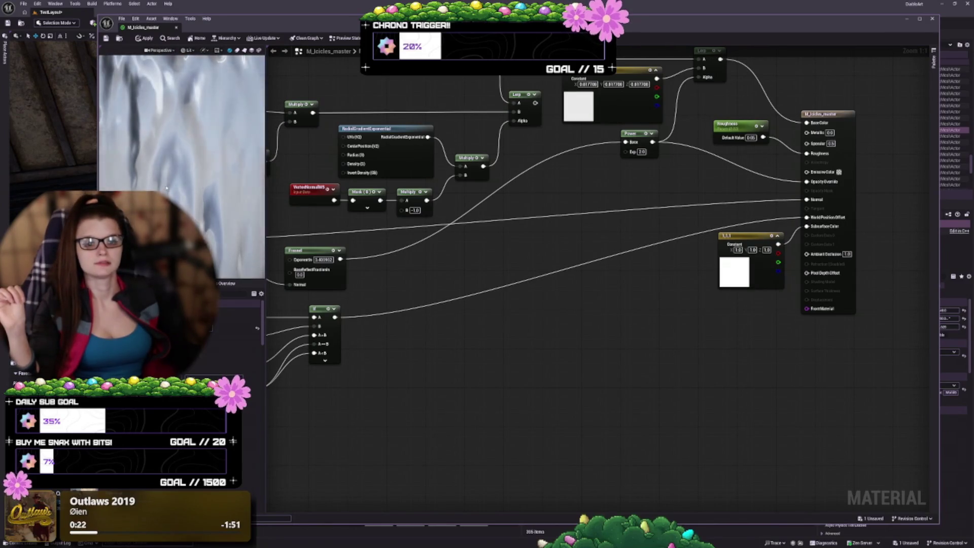
{"action": "scroll", "coordinate": [168, 192], "scroll_direction": "down", "scroll_amount": 4}
{"action": "left_click_drag", "start_coordinate": [167, 192], "coordinate": [99, 195]}
{"action": "scroll", "coordinate": [527, 411], "scroll_direction": "down", "scroll_amount": 1}
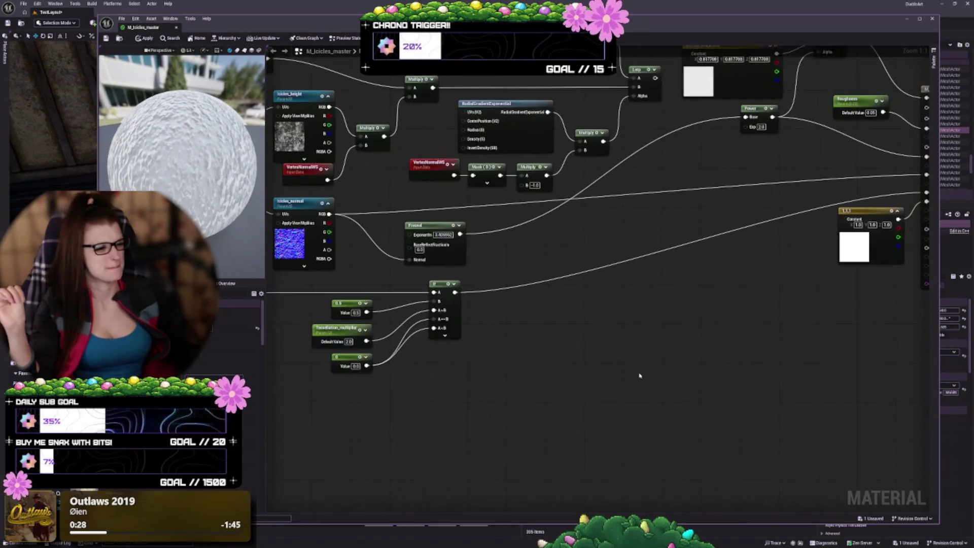
{"action": "scroll", "coordinate": [640, 364], "scroll_direction": "down", "scroll_amount": 1}
{"action": "scroll", "coordinate": [578, 365], "scroll_direction": "up", "scroll_amount": 1}
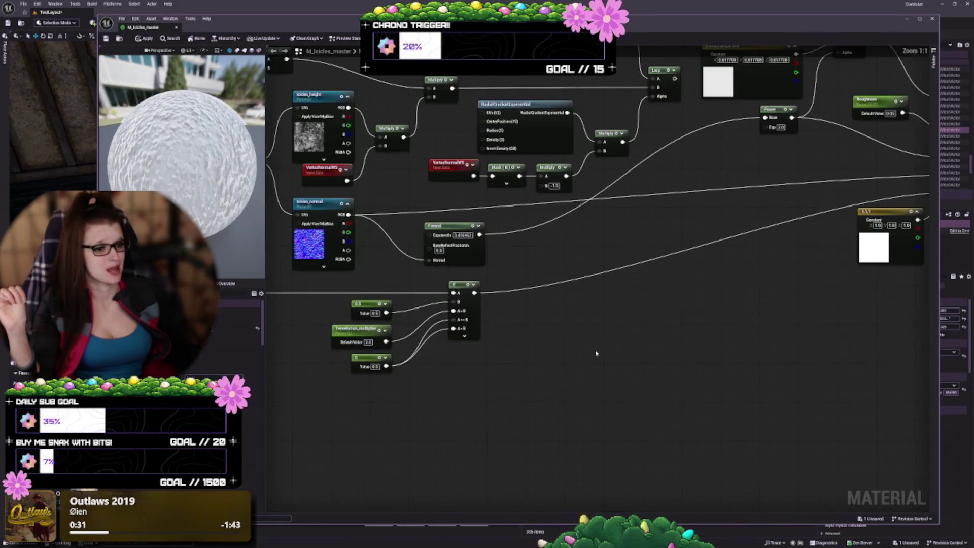
{"action": "scroll", "coordinate": [583, 357], "scroll_direction": "up", "scroll_amount": 1}
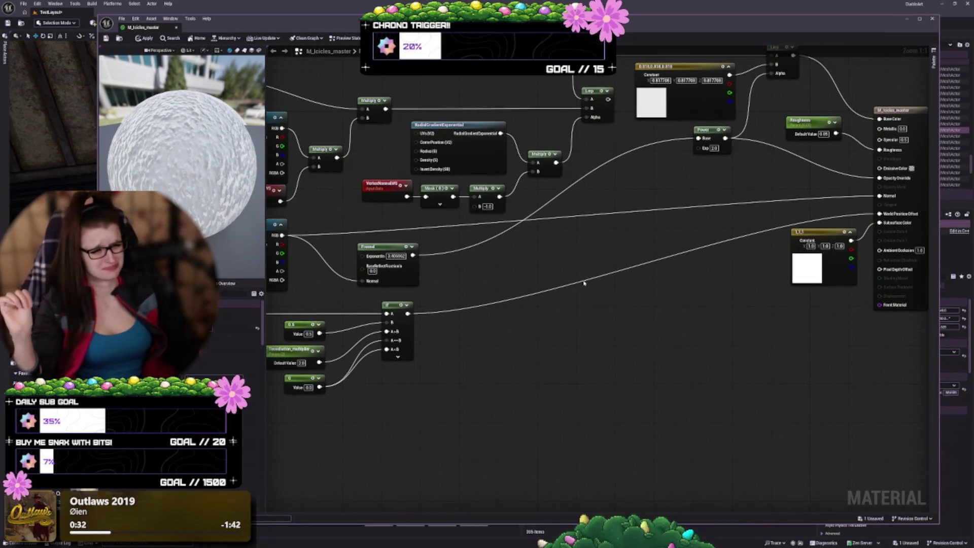
{"action": "left_click_drag", "start_coordinate": [610, 288], "coordinate": [632, 348]}
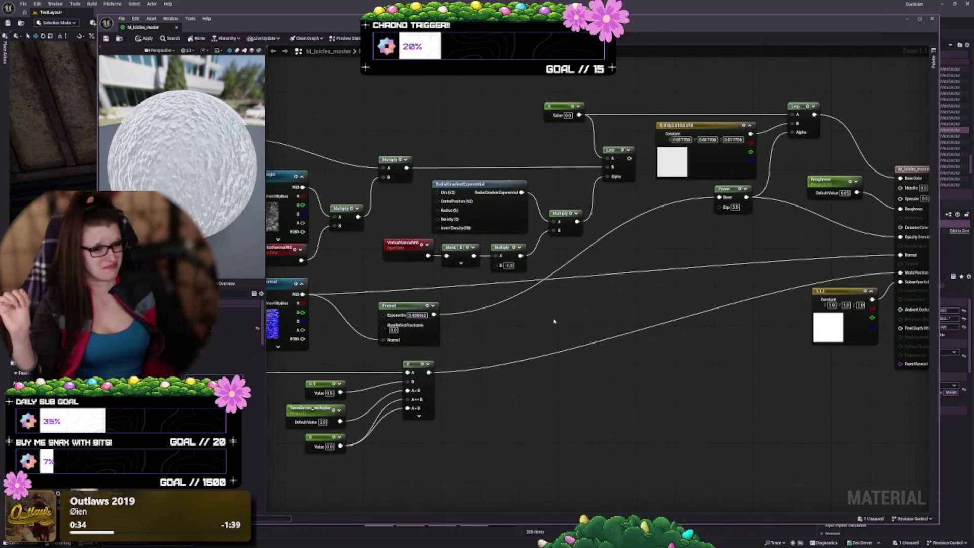
{"action": "left_click_drag", "start_coordinate": [552, 322], "coordinate": [624, 351]}
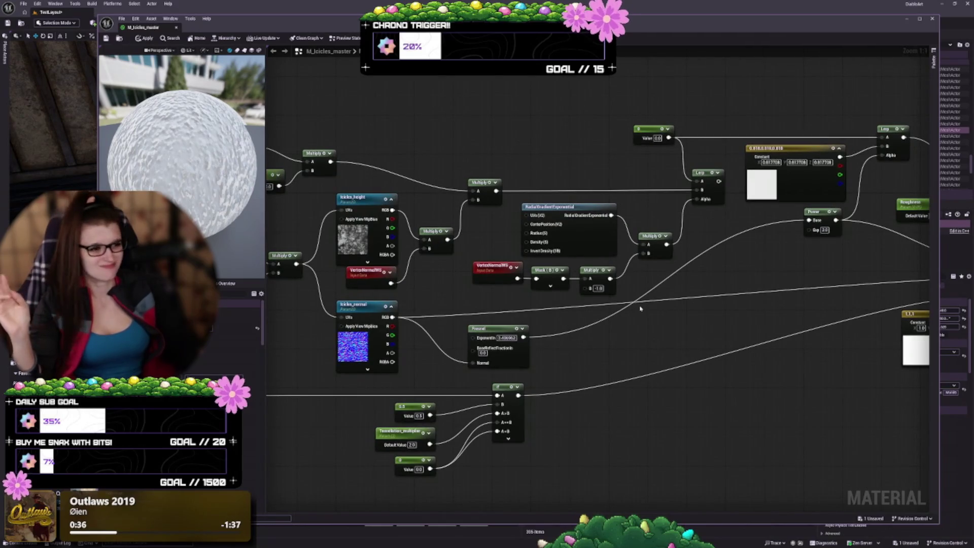
{"action": "mouse_move", "coordinate": [650, 367]}
{"action": "left_mouse_down"}
{"action": "mouse_move", "coordinate": [797, 379]}
{"action": "mouse_move", "coordinate": [897, 359]}
{"action": "mouse_move", "coordinate": [889, 389]}
{"action": "mouse_move", "coordinate": [700, 379]}
{"action": "left_mouse_up"}
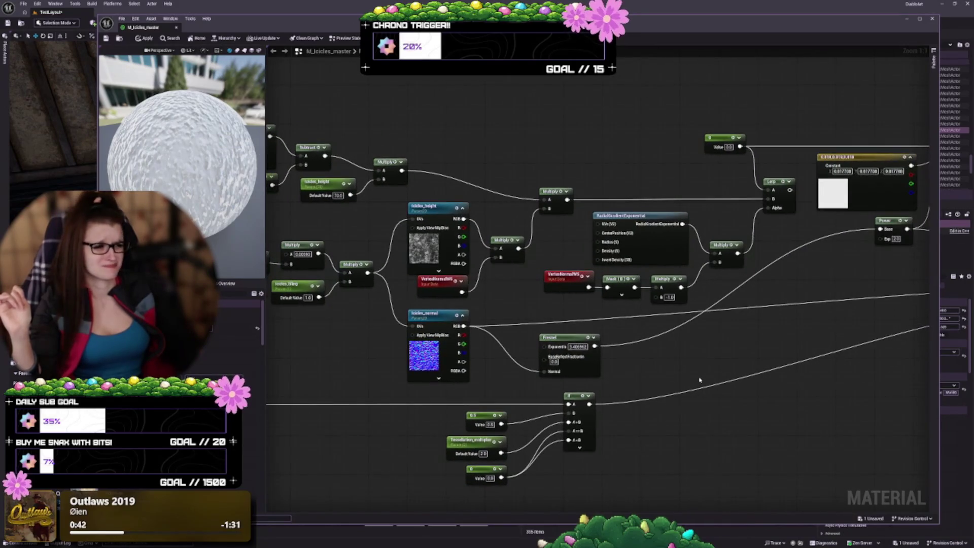
{"action": "mouse_move", "coordinate": [754, 366]}
{"action": "left_mouse_down"}
{"action": "mouse_move", "coordinate": [768, 369]}
{"action": "mouse_move", "coordinate": [685, 354]}
{"action": "left_mouse_up"}
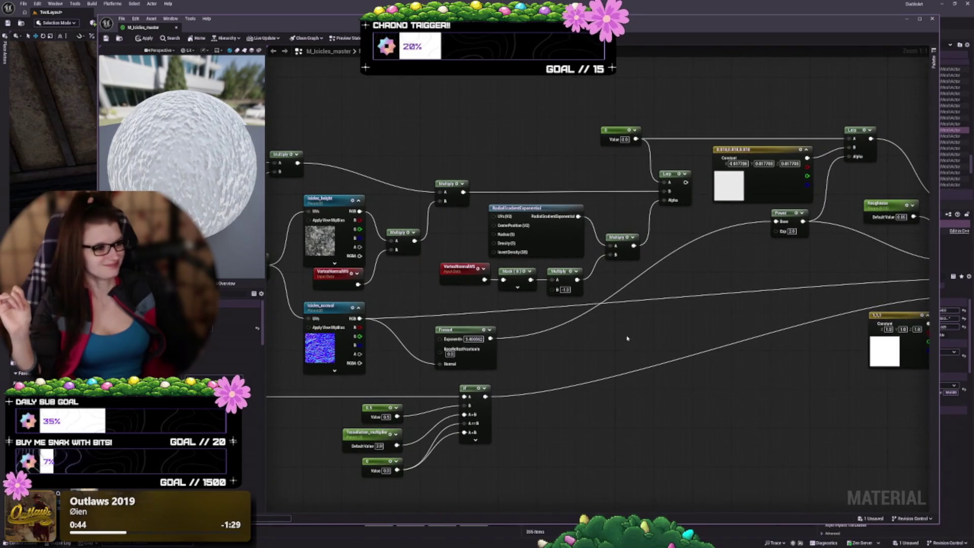
{"action": "left_click_drag", "start_coordinate": [628, 339], "coordinate": [490, 302]}
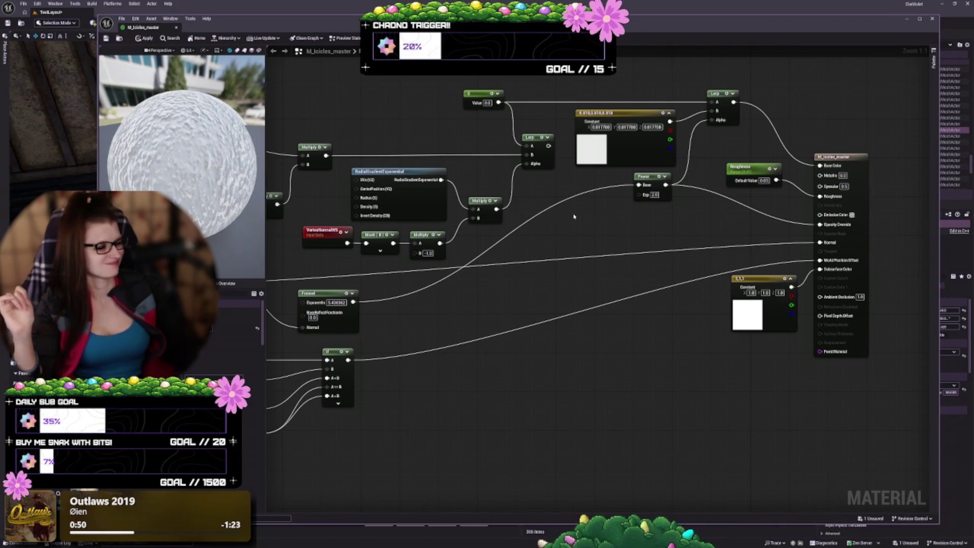
{"action": "left_click", "coordinate": [670, 113]}
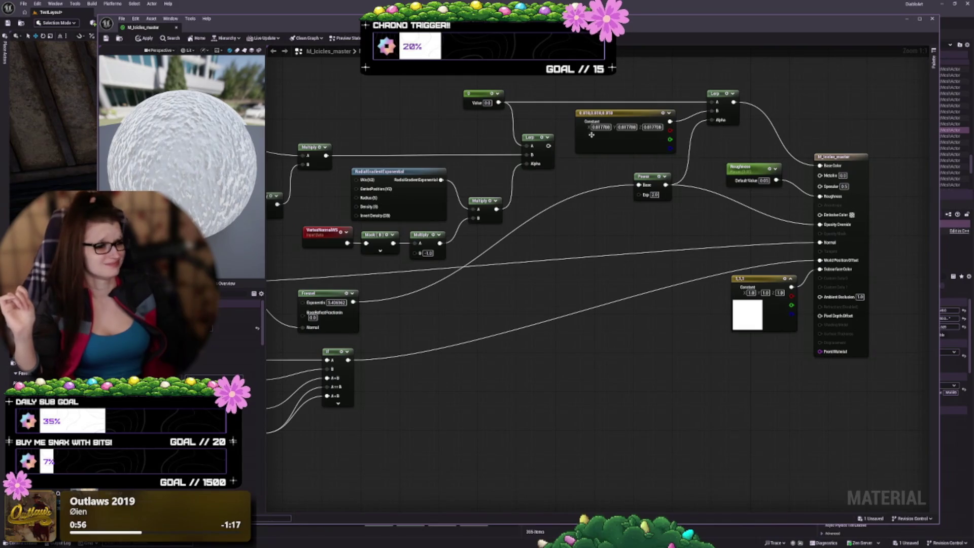
- Wire the Lerp output into the Power node's Exp pin, apply, and shrink the editor to reveal the level
{"action": "mouse_move", "coordinate": [548, 145]}
{"action": "left_mouse_down"}
{"action": "mouse_move", "coordinate": [583, 162]}
{"action": "mouse_move", "coordinate": [642, 216]}
{"action": "mouse_move", "coordinate": [639, 194]}
{"action": "left_mouse_up"}
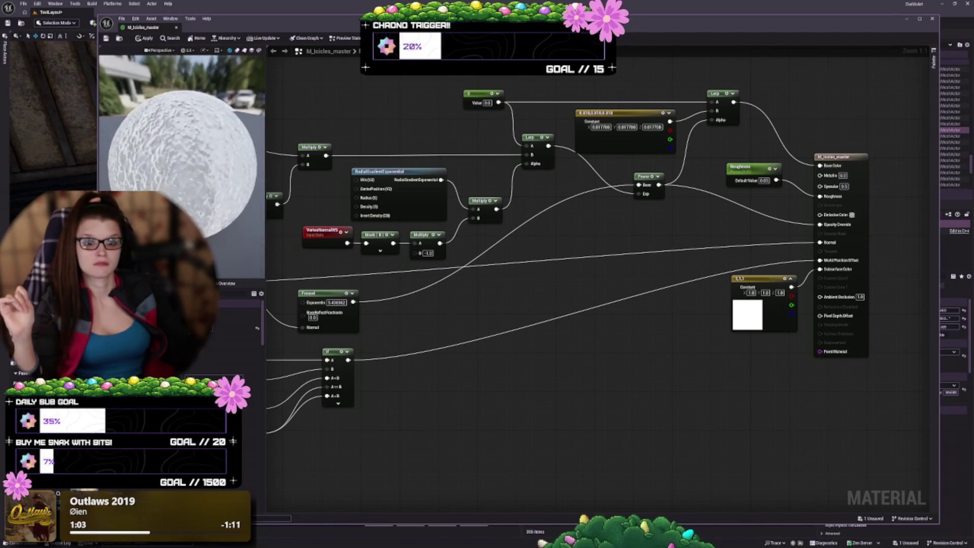
{"action": "key", "text": "ctrl+s"}
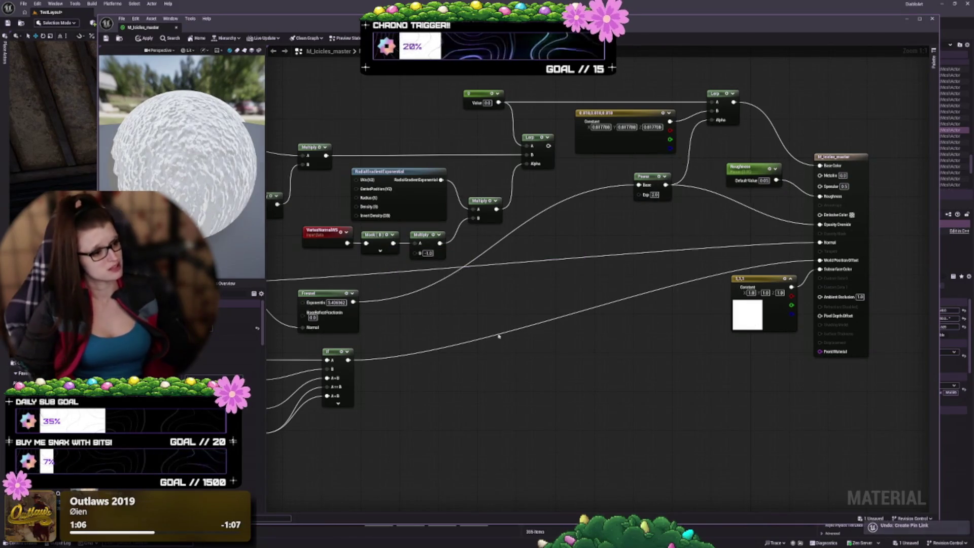
{"action": "mouse_move", "coordinate": [552, 295]}
{"action": "left_mouse_down"}
{"action": "mouse_move", "coordinate": [566, 292]}
{"action": "mouse_move", "coordinate": [559, 314]}
{"action": "left_mouse_up"}
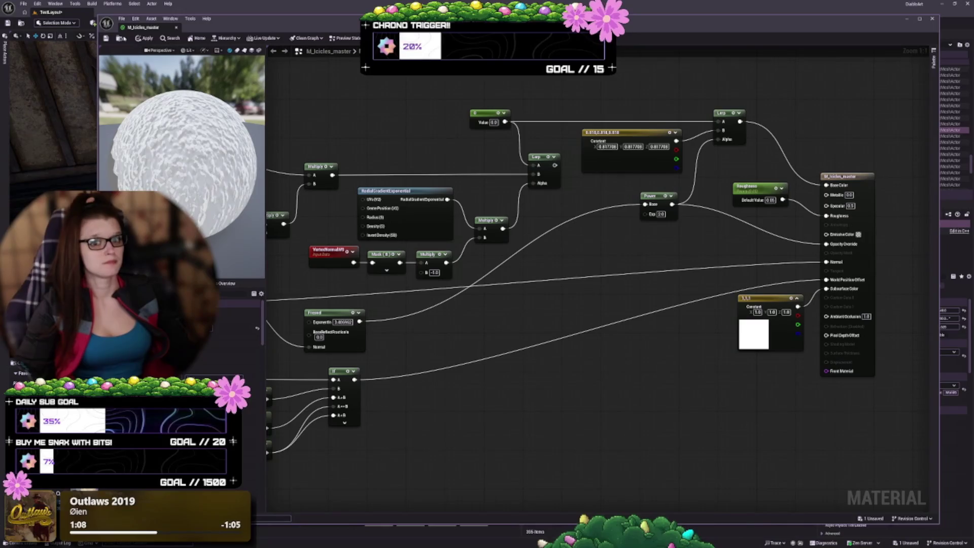
{"action": "key", "text": "ctrl+s"}
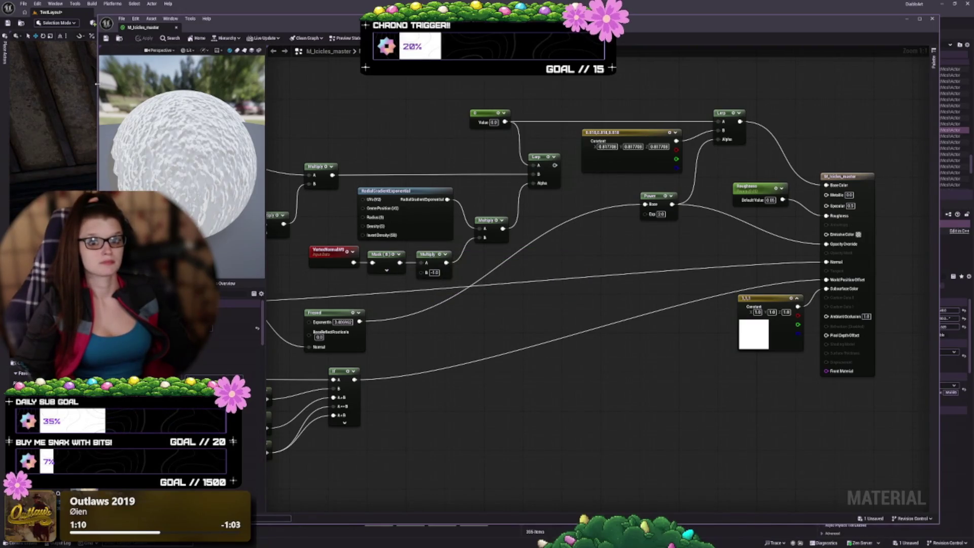
{"action": "left_click_drag", "start_coordinate": [97, 84], "coordinate": [337, 84]}
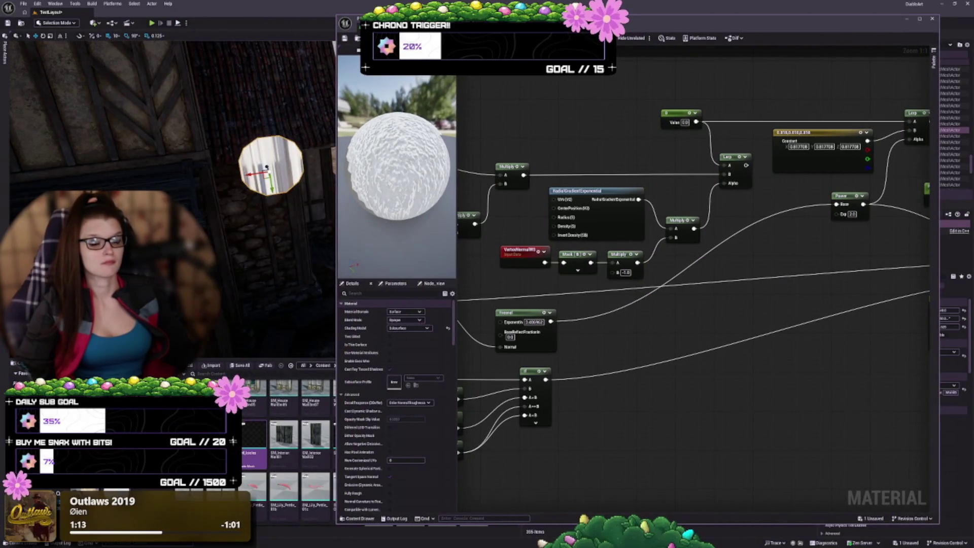
- Return to the level and delete the wall piece with the white circular panel
{"action": "left_click_drag", "start_coordinate": [268, 195], "coordinate": [268, 195]}
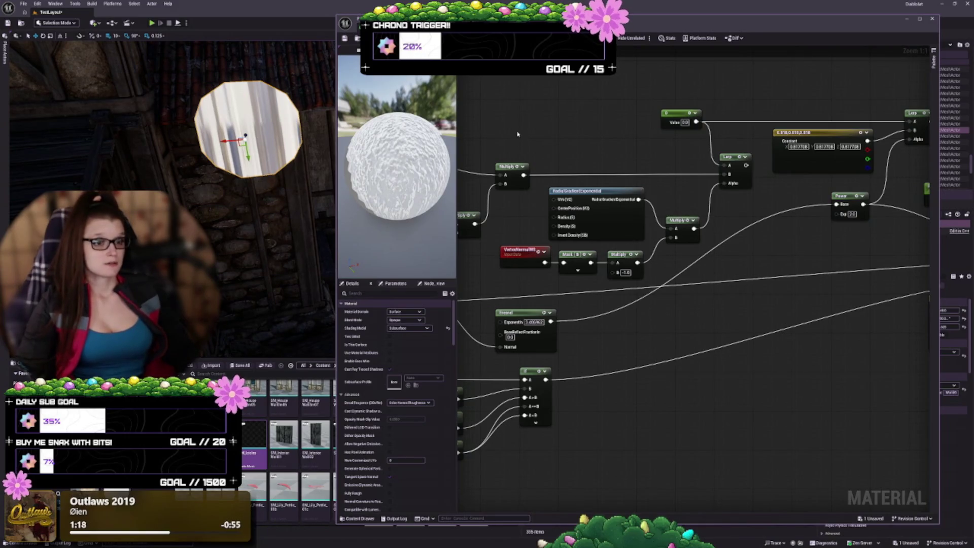
{"action": "key", "text": "alt+Tab"}
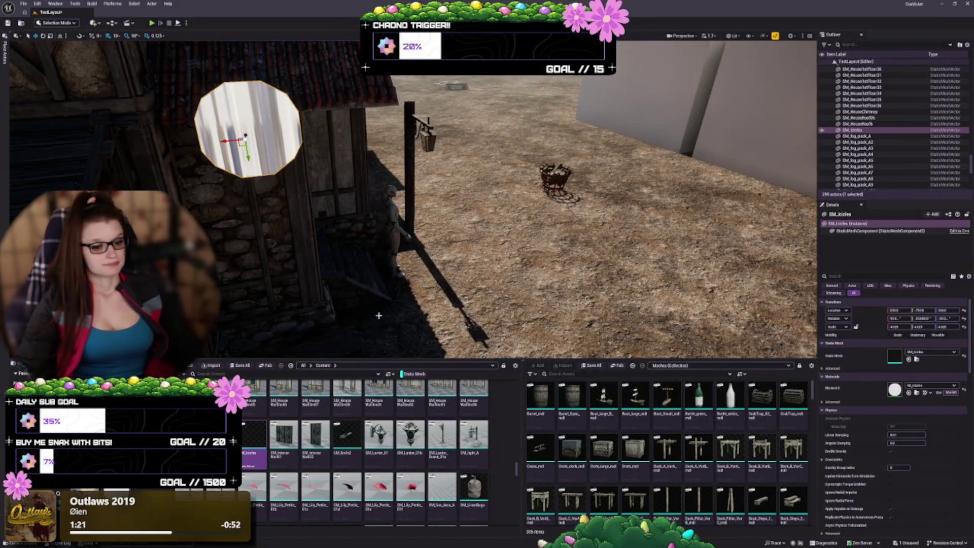
{"action": "right_click", "coordinate": [254, 446]}
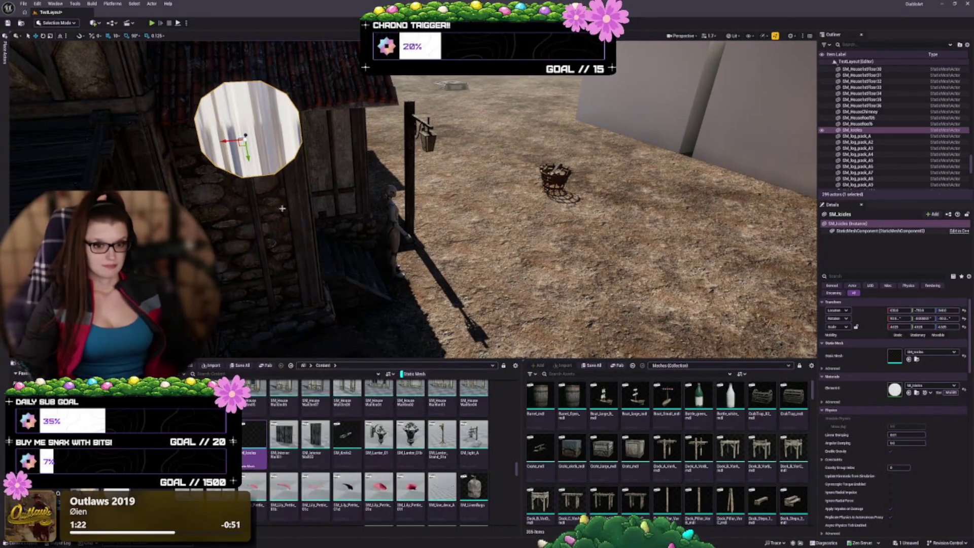
{"action": "left_click", "coordinate": [282, 208]}
{"action": "key", "text": "Delete"}
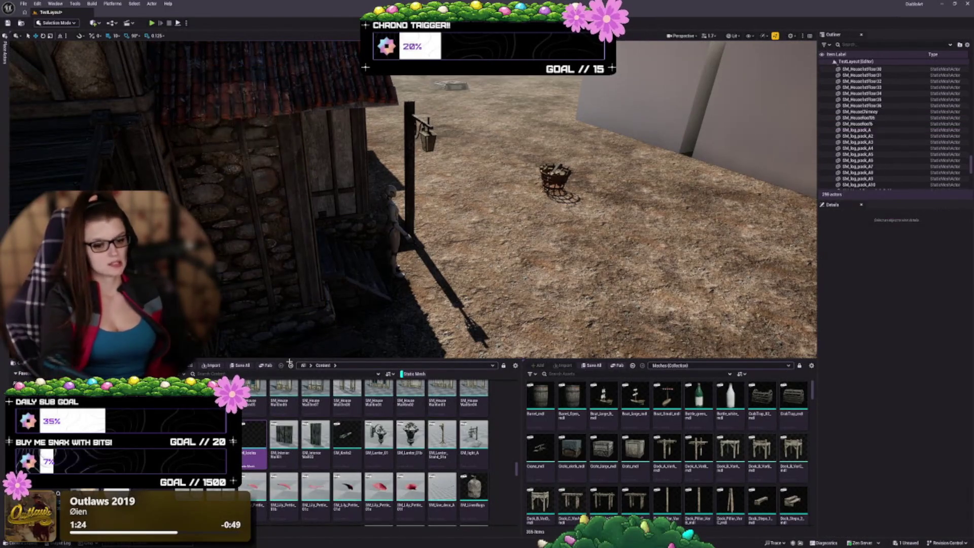
{"action": "mouse_move", "coordinate": [257, 436]}
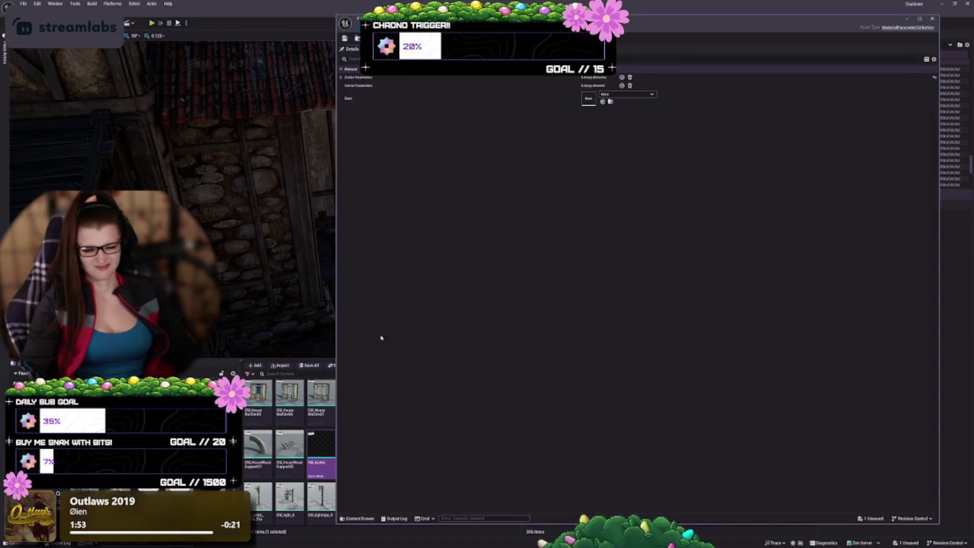
- Expand Scalar Parameters to view Icicles_height's default value, then close the collection editor
{"action": "left_click", "coordinate": [342, 77]}
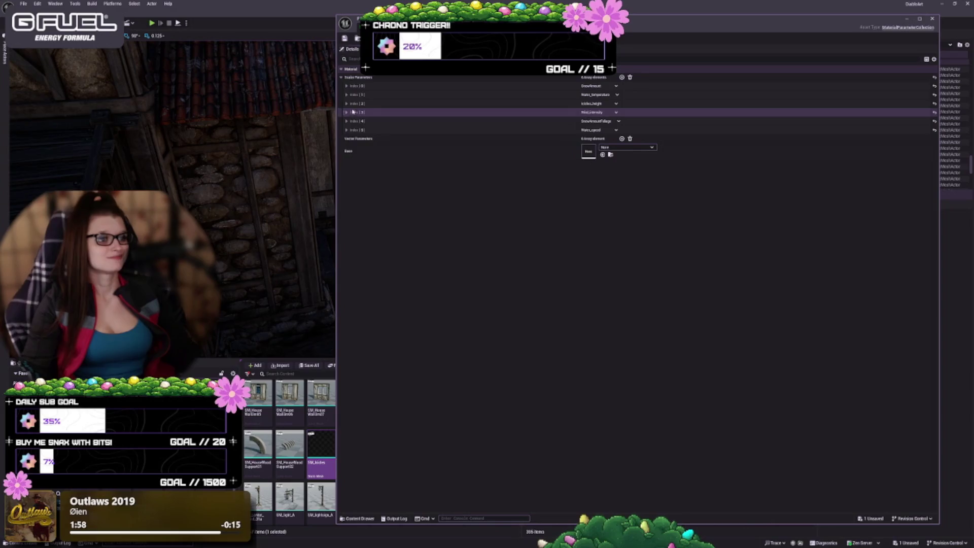
{"action": "left_click", "coordinate": [346, 103]}
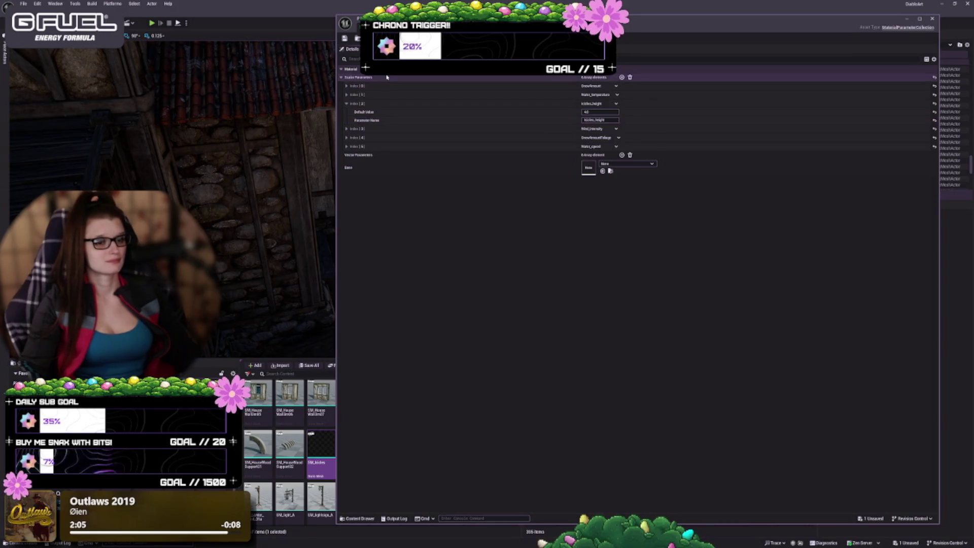
{"action": "left_click", "coordinate": [933, 19]}
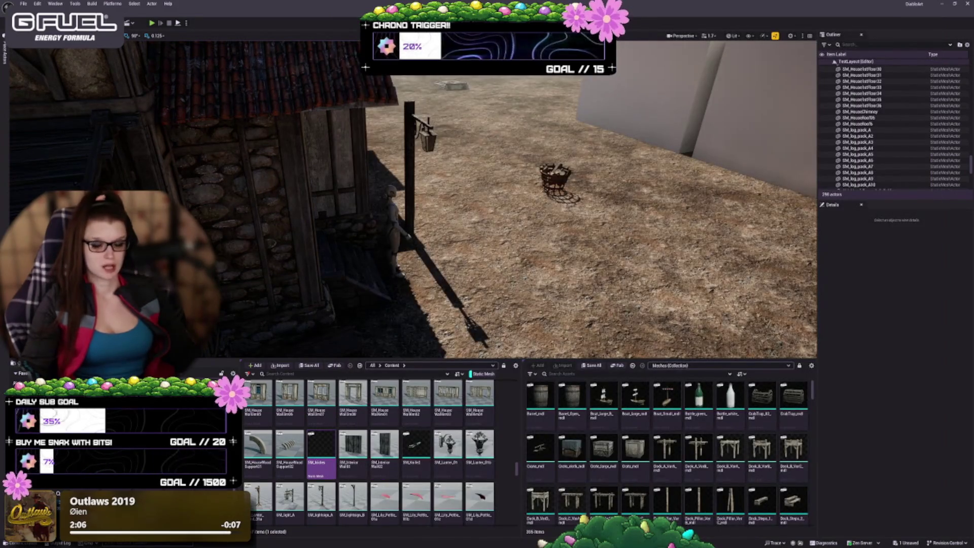
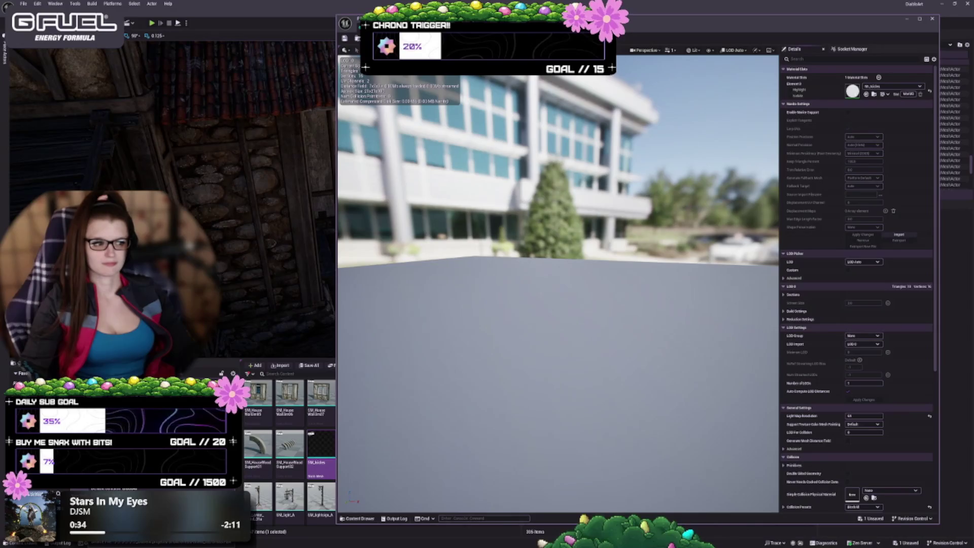
- Inspect the icicle mesh preview in Player Collision and Visibility Collision view modes
{"action": "left_click_drag", "start_coordinate": [598, 327], "coordinate": [510, 203]}
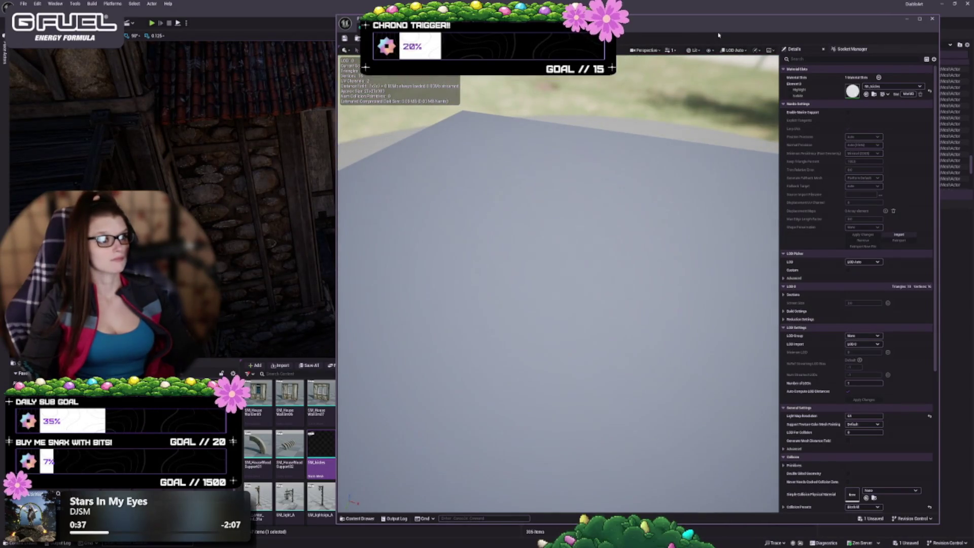
{"action": "left_click", "coordinate": [693, 52]}
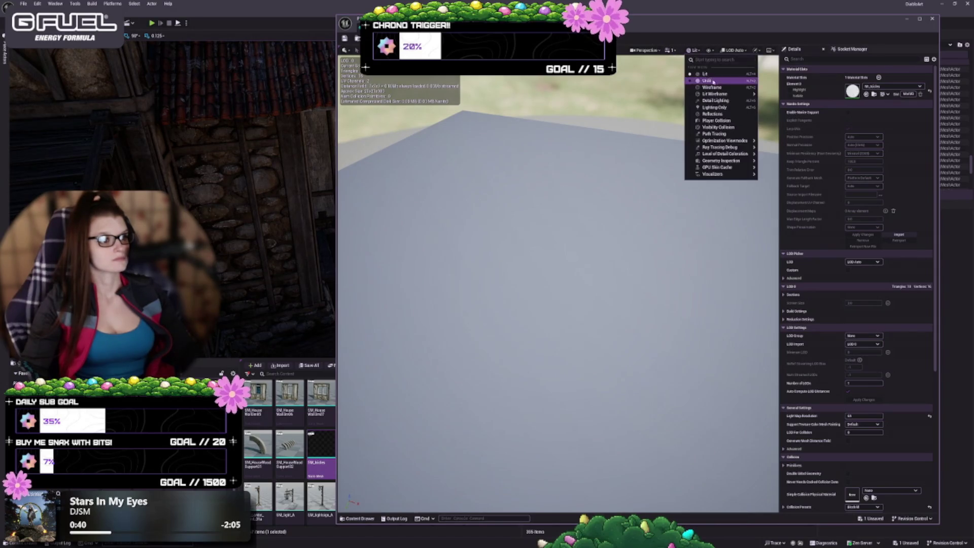
{"action": "key", "text": "Escape"}
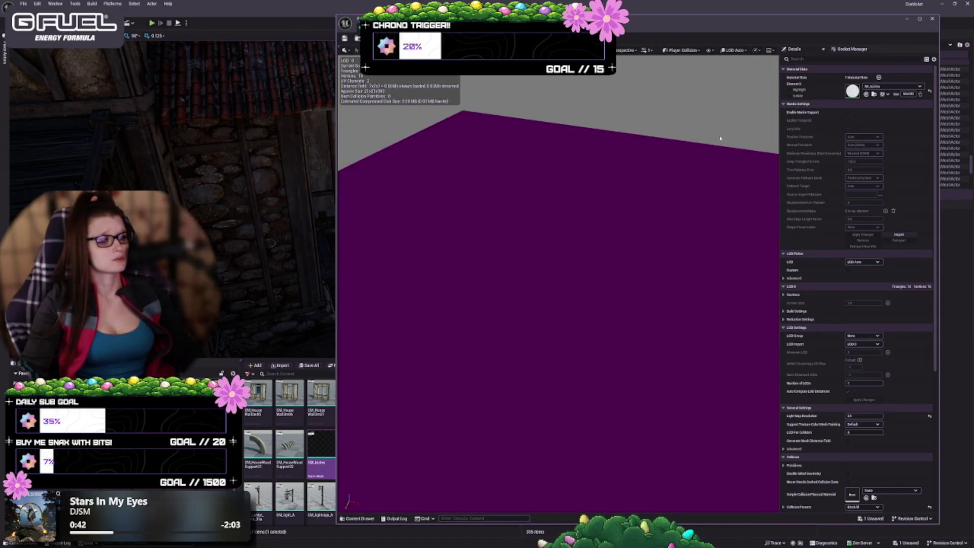
{"action": "left_click_drag", "start_coordinate": [724, 141], "coordinate": [650, 264]}
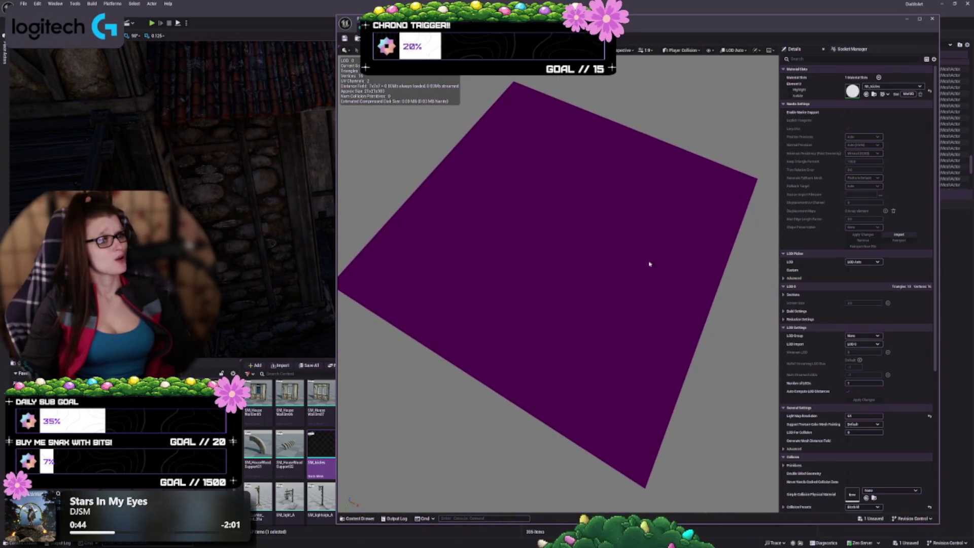
{"action": "left_click", "coordinate": [683, 51]}
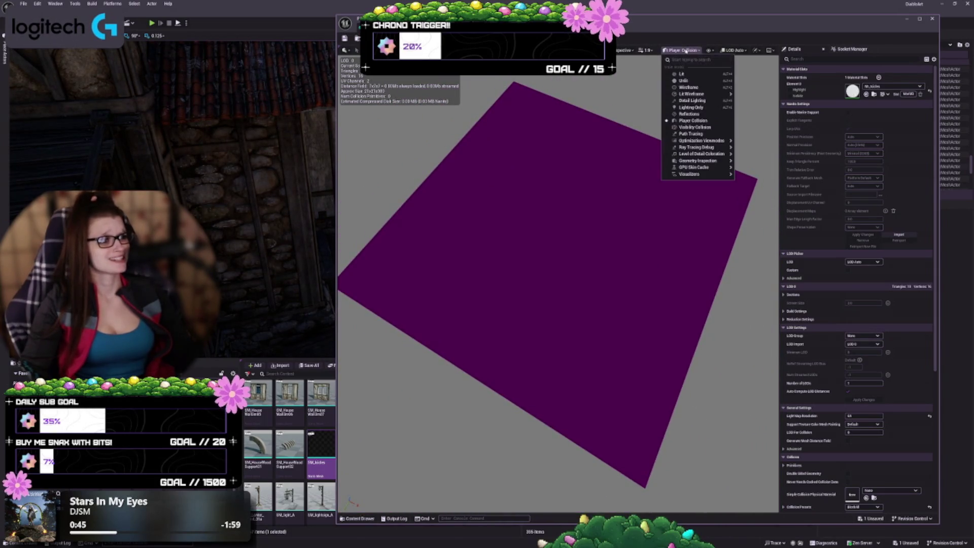
{"action": "left_click", "coordinate": [696, 127]}
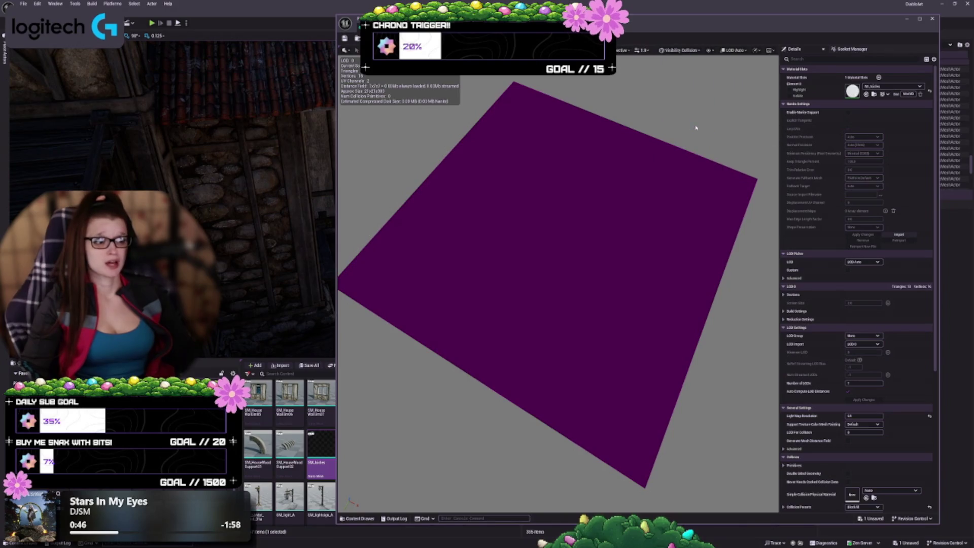
- Check the mesh in lit and plain Wireframe, return to Lit, and close the Static Mesh Editor
{"action": "left_click", "coordinate": [685, 50]}
{"action": "left_click", "coordinate": [690, 93]}
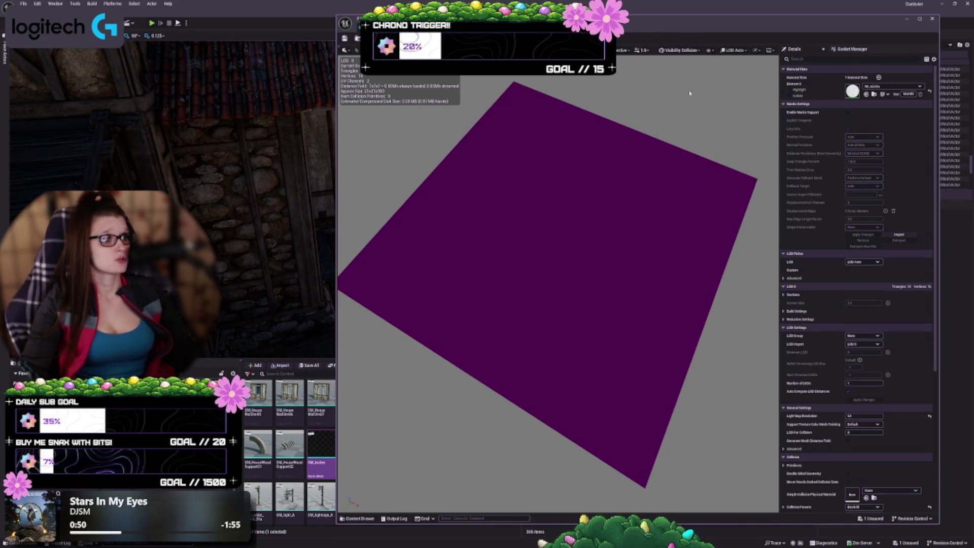
{"action": "left_click", "coordinate": [684, 50]}
{"action": "left_click", "coordinate": [692, 88]}
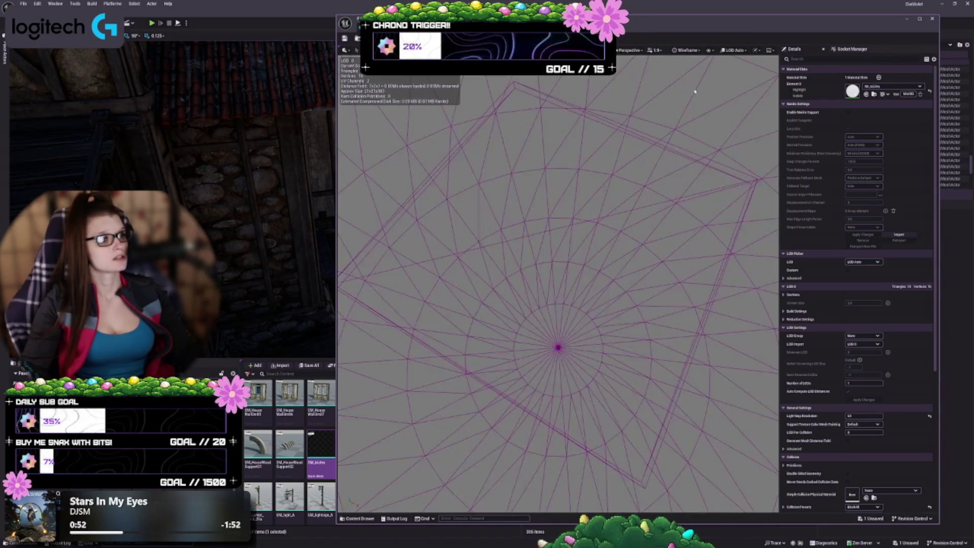
{"action": "mouse_move", "coordinate": [558, 325]}
{"action": "left_mouse_down"}
{"action": "mouse_move", "coordinate": [558, 162]}
{"action": "mouse_move", "coordinate": [675, 173]}
{"action": "left_mouse_up"}
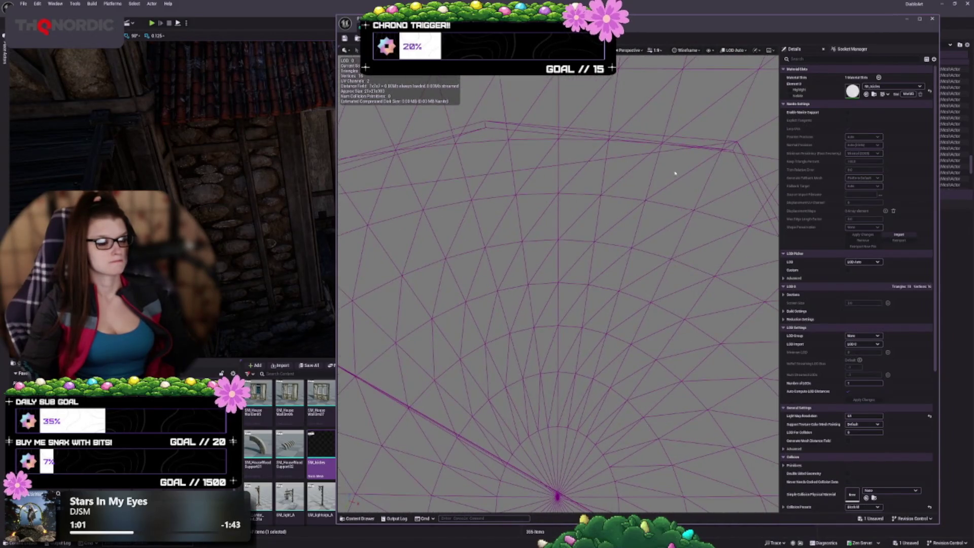
{"action": "left_click", "coordinate": [685, 51]}
{"action": "left_click", "coordinate": [690, 75]}
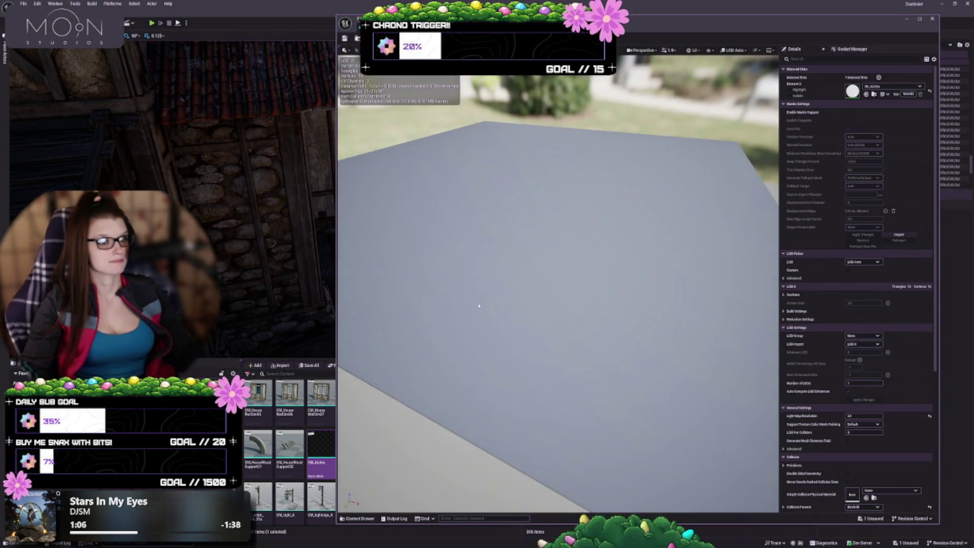
{"action": "left_click", "coordinate": [932, 18]}
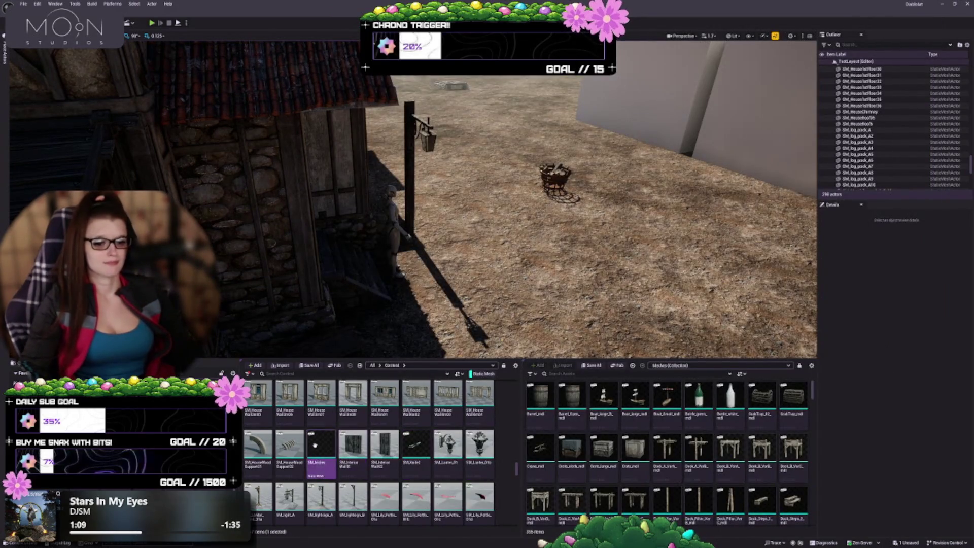
- Reopen SM_Icicles from the Content Browser and scroll through its Details settings
{"action": "mouse_move", "coordinate": [322, 445]}
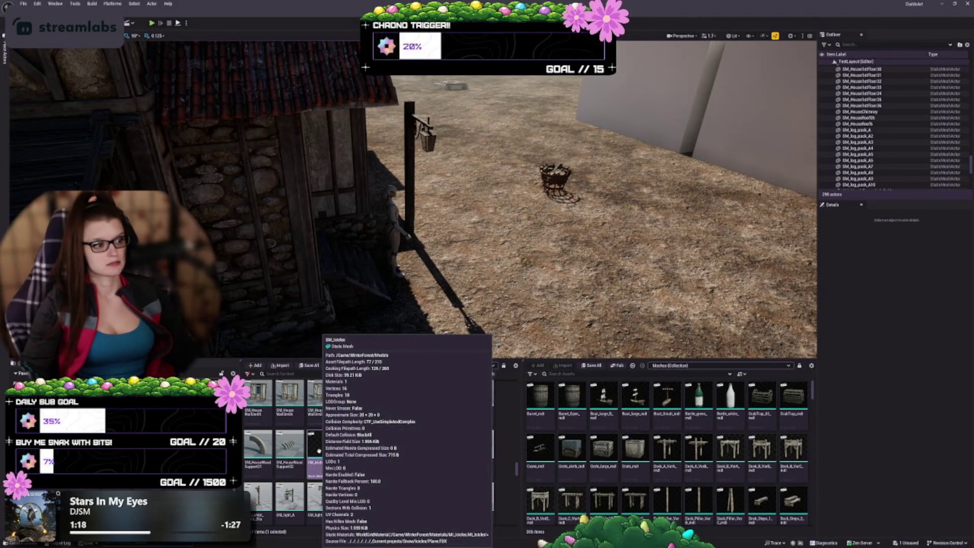
{"action": "double_click", "coordinate": [321, 445]}
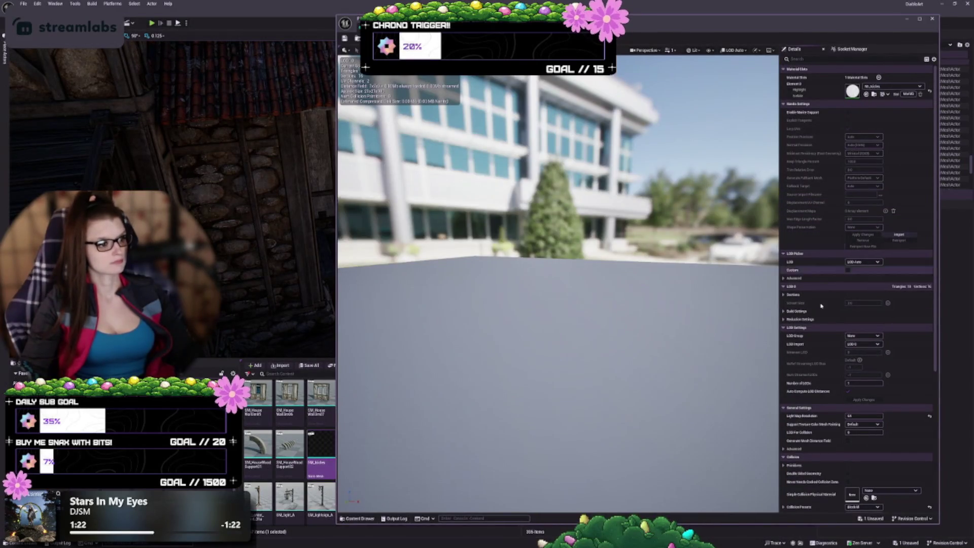
{"action": "scroll", "coordinate": [804, 353], "scroll_direction": "down", "scroll_amount": 1}
{"action": "scroll", "coordinate": [804, 353], "scroll_direction": "down", "scroll_amount": 6}
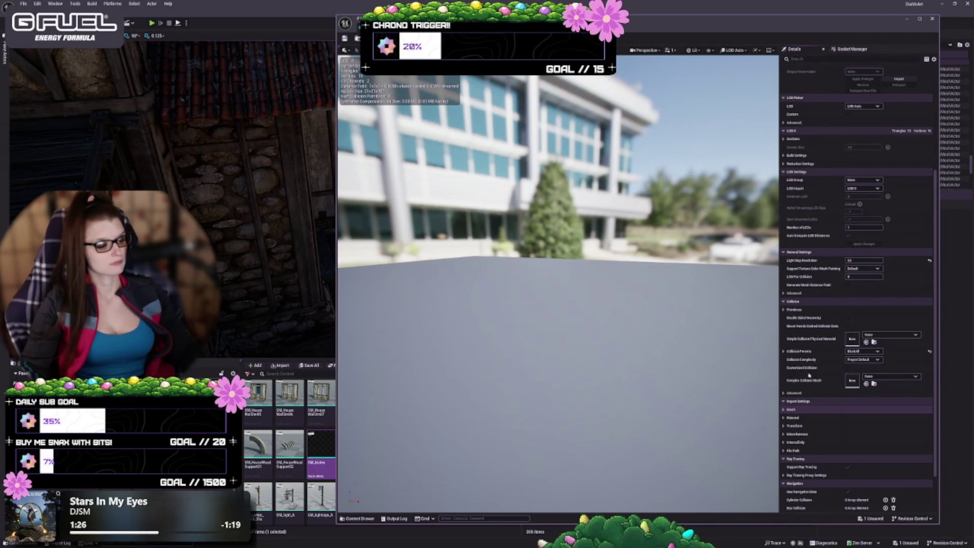
{"action": "scroll", "coordinate": [809, 375], "scroll_direction": "up", "scroll_amount": 8}
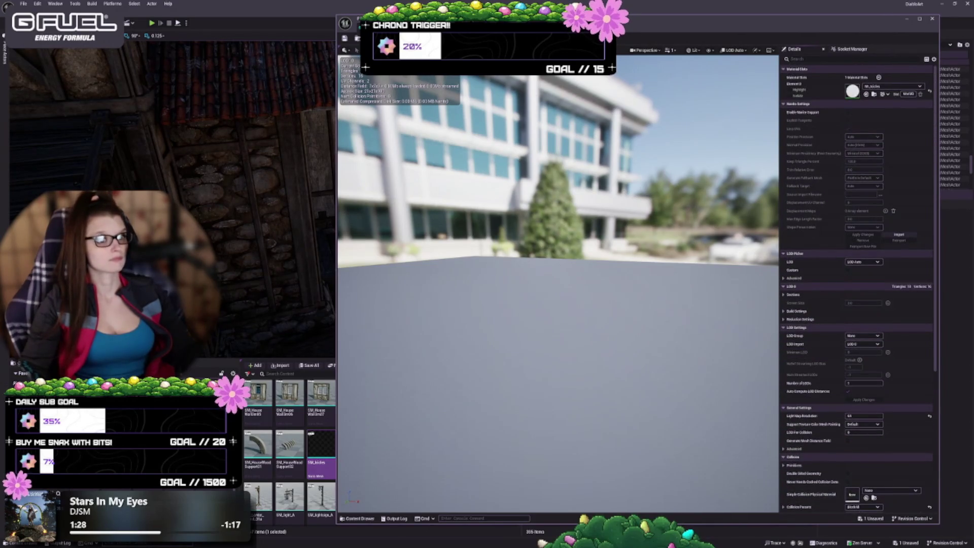
- Close the mesh editor and place an SM_Icicles copy on the dirt ground
{"action": "left_click", "coordinate": [932, 19]}
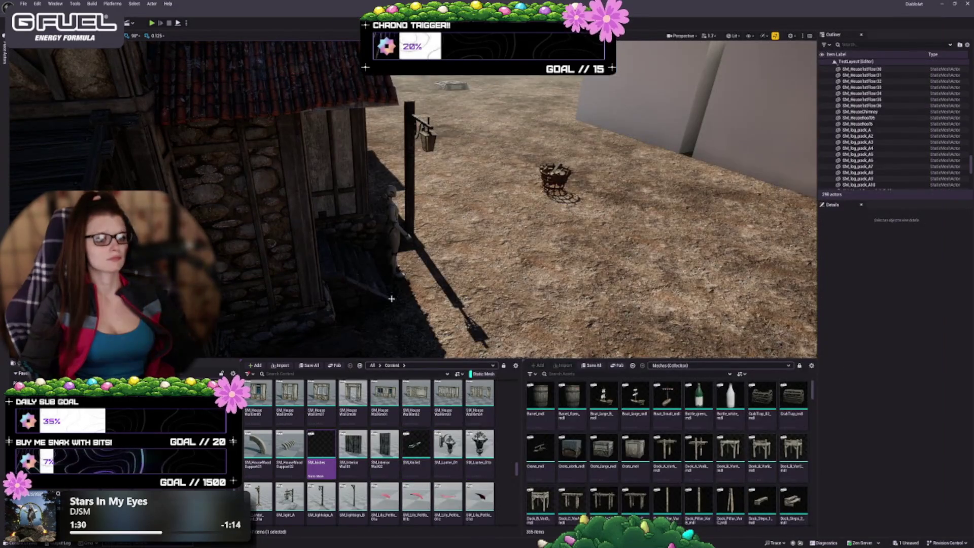
{"action": "left_click_drag", "start_coordinate": [321, 447], "coordinate": [499, 285]}
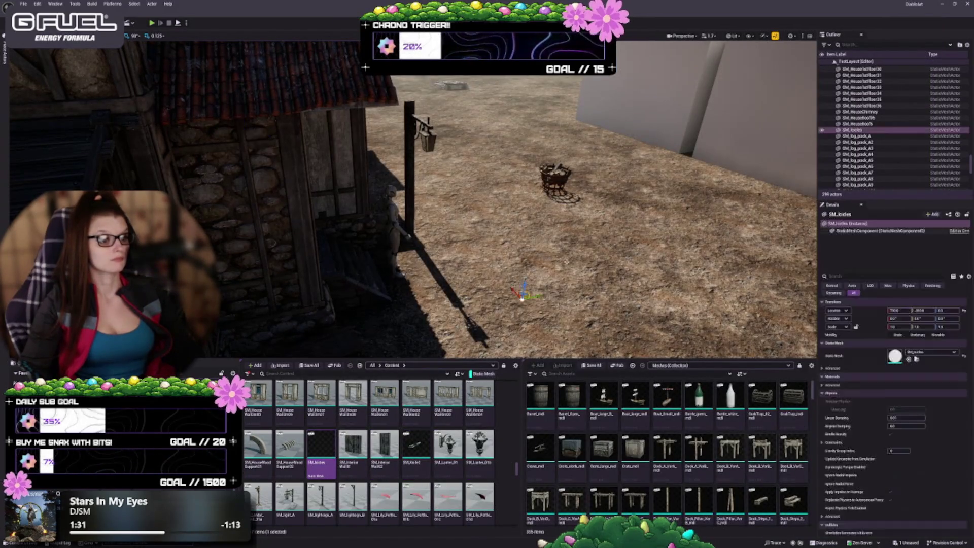
{"action": "key", "text": "f"}
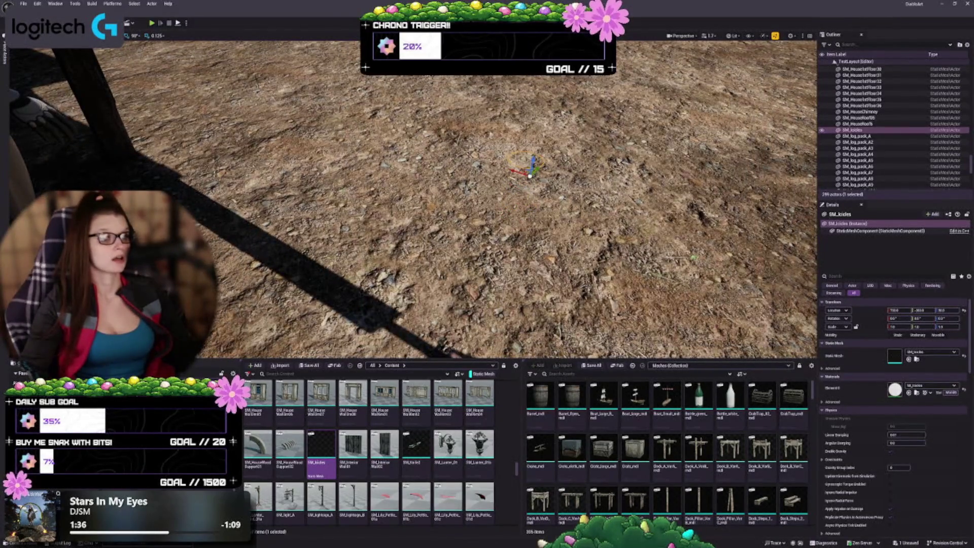
- Fly around to inspect the placed icicles disc, then delete it
{"action": "scroll", "coordinate": [414, 199], "scroll_direction": "down", "scroll_amount": 3}
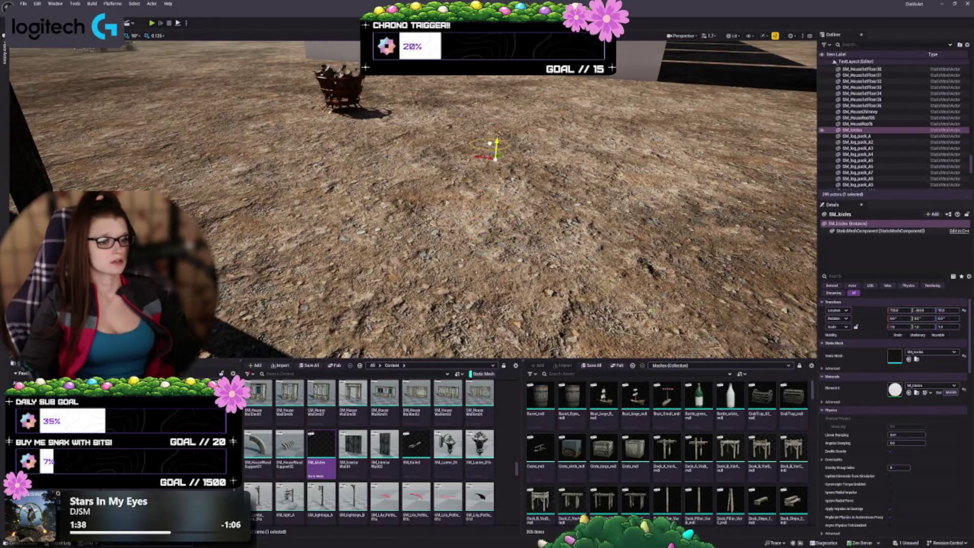
{"action": "left_click_drag", "start_coordinate": [414, 199], "coordinate": [414, 111]}
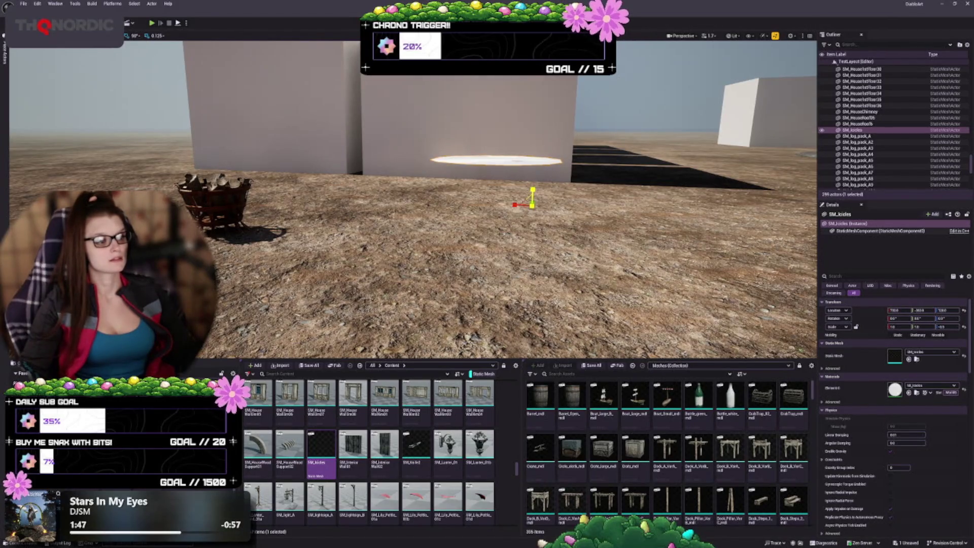
{"action": "scroll", "coordinate": [413, 200], "scroll_direction": "up", "scroll_amount": 10}
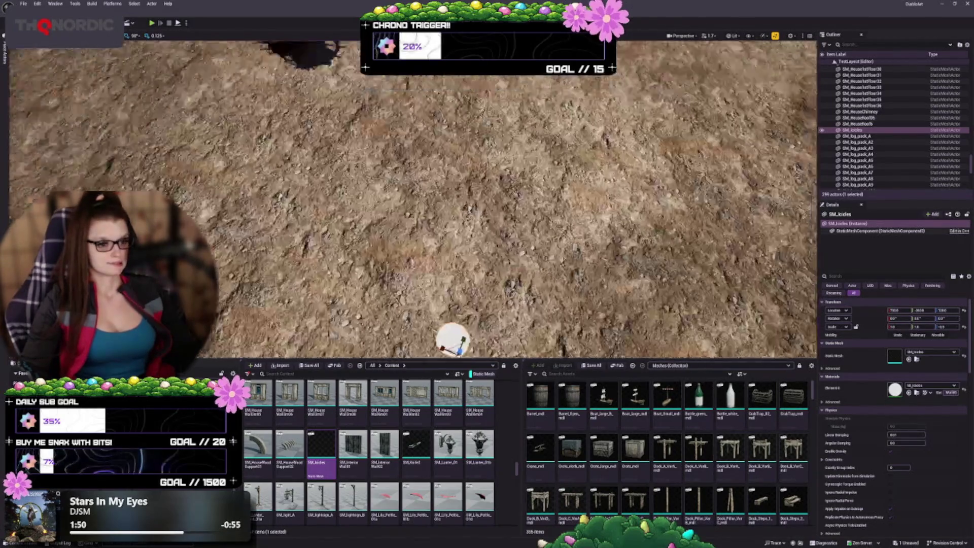
{"action": "scroll", "coordinate": [414, 200], "scroll_direction": "down", "scroll_amount": 5}
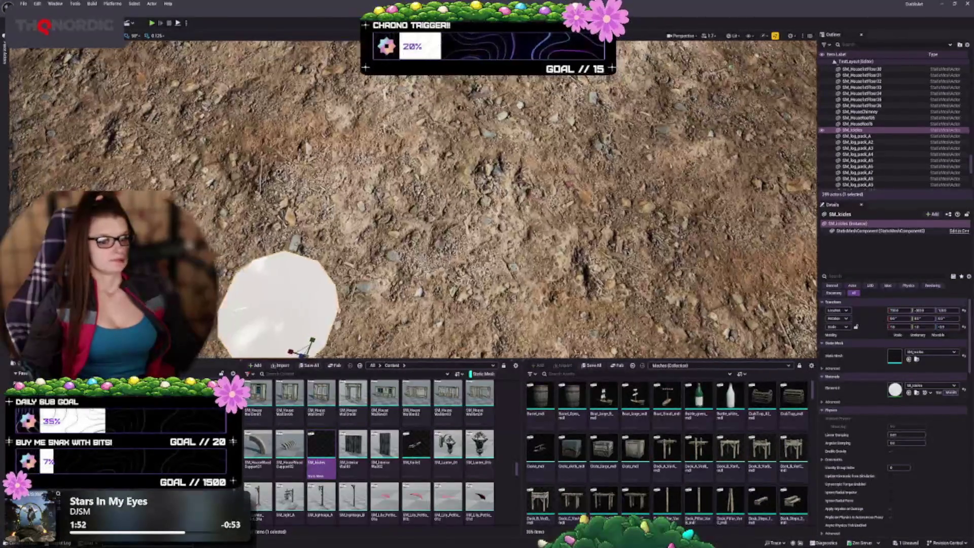
{"action": "scroll", "coordinate": [413, 201], "scroll_direction": "down", "scroll_amount": 5}
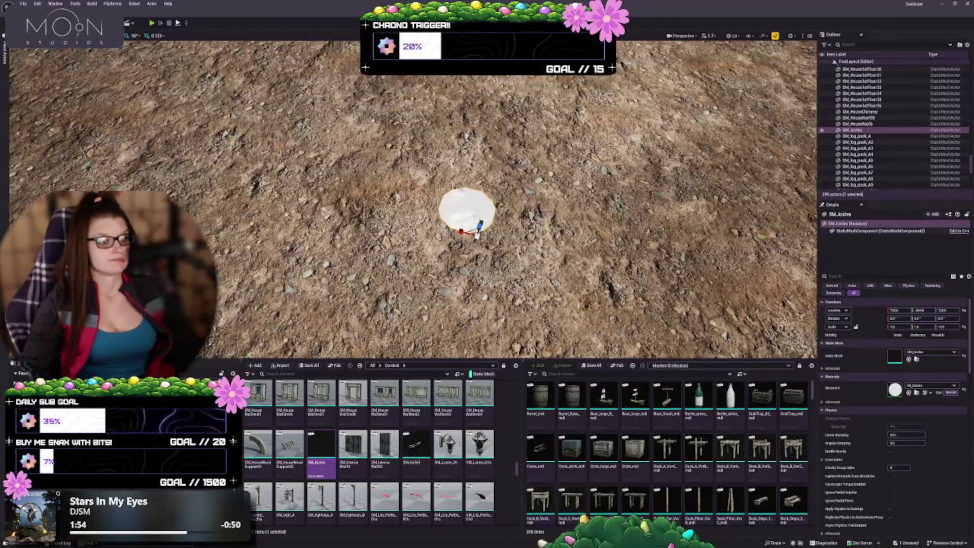
{"action": "scroll", "coordinate": [413, 200], "scroll_direction": "up", "scroll_amount": 8}
{"action": "scroll", "coordinate": [413, 200], "scroll_direction": "down", "scroll_amount": 5}
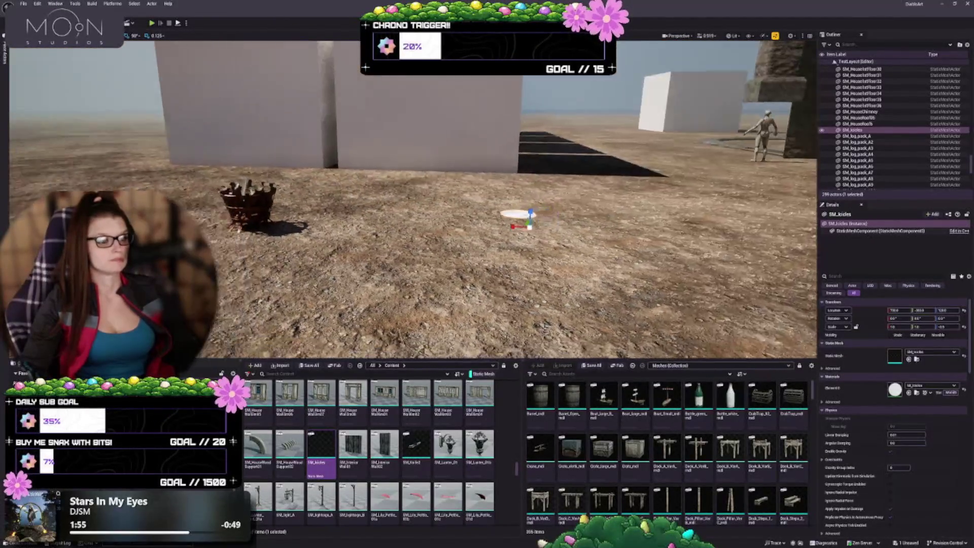
{"action": "scroll", "coordinate": [413, 201], "scroll_direction": "up", "scroll_amount": 6}
{"action": "scroll", "coordinate": [413, 200], "scroll_direction": "down", "scroll_amount": 8}
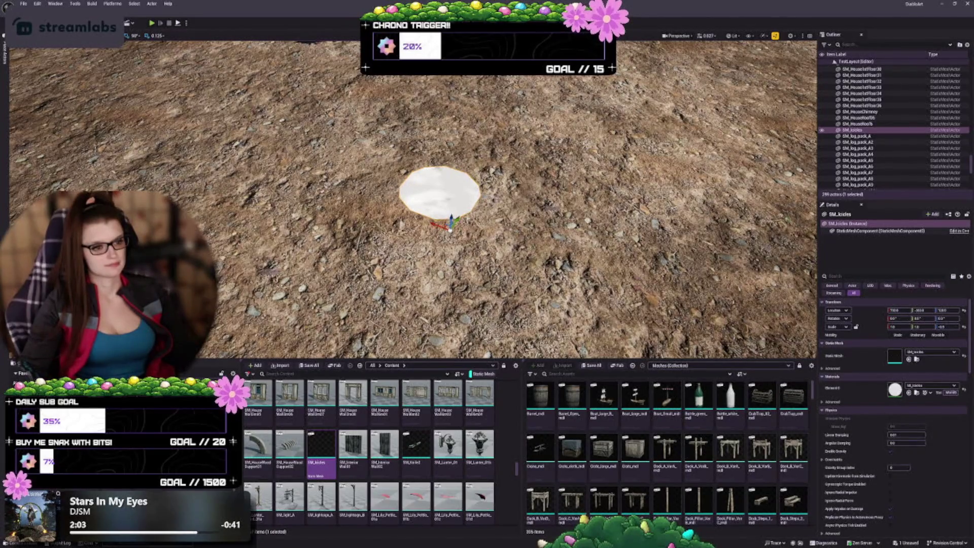
{"action": "scroll", "coordinate": [414, 201], "scroll_direction": "up", "scroll_amount": 5}
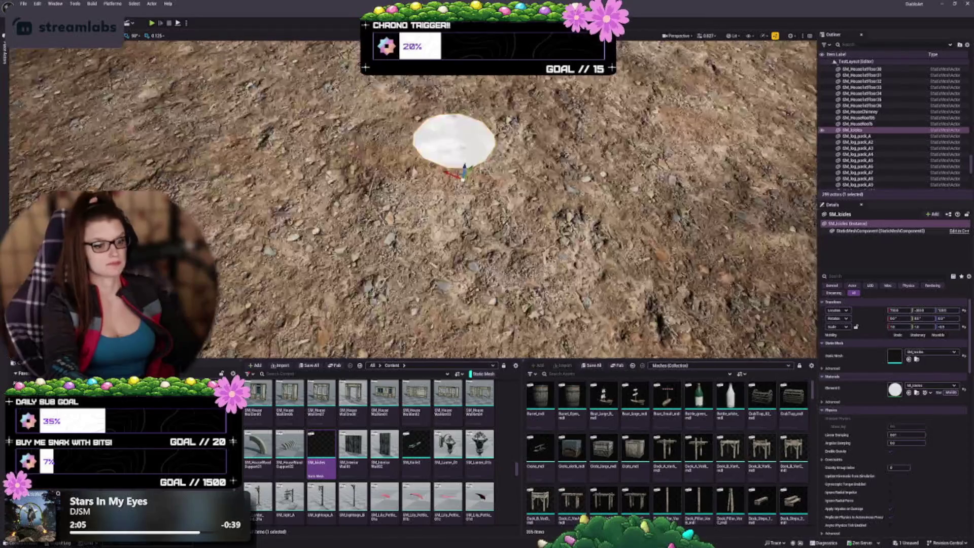
{"action": "key", "text": "Delete"}
{"action": "scroll", "coordinate": [350, 463], "scroll_direction": "down", "scroll_amount": 2}
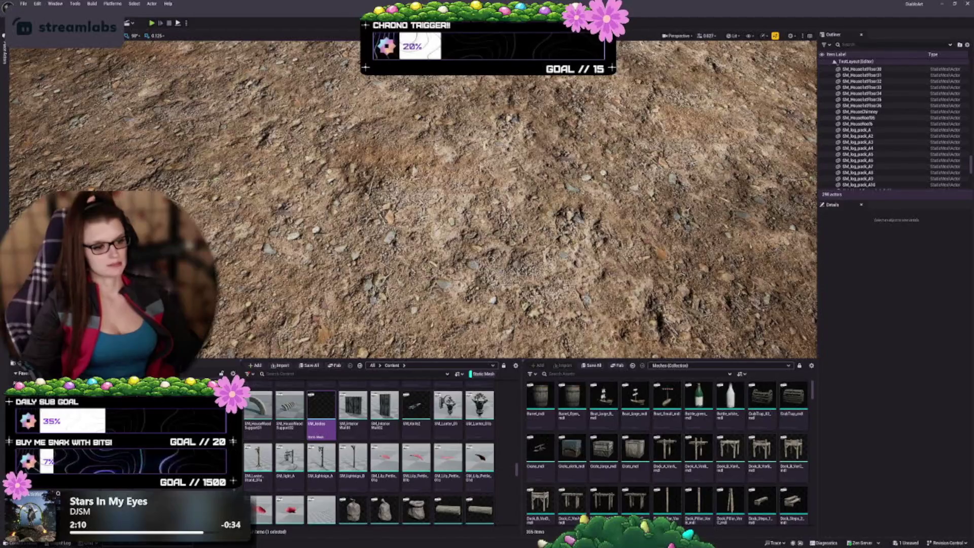
- Make the viewport slightly taller and fly the camera toward the fountain and stone walls
{"action": "left_click_drag", "start_coordinate": [507, 360], "coordinate": [507, 370]}
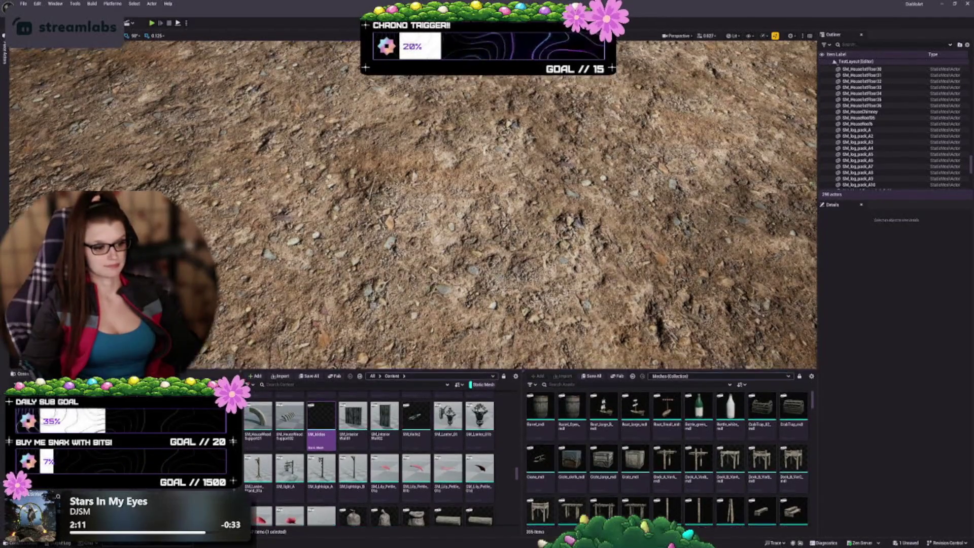
{"action": "left_click_drag", "start_coordinate": [412, 213], "coordinate": [401, 163]}
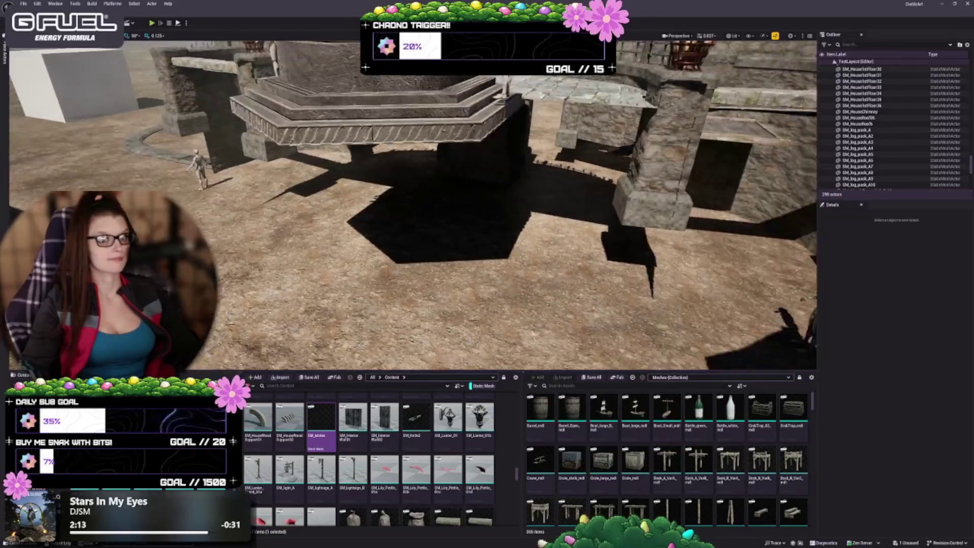
{"action": "scroll", "coordinate": [412, 203], "scroll_direction": "down", "scroll_amount": 5}
{"action": "mouse_move", "coordinate": [412, 203]}
{"action": "left_mouse_down"}
{"action": "mouse_move", "coordinate": [447, 190]}
{"action": "mouse_move", "coordinate": [409, 199]}
{"action": "left_mouse_up"}
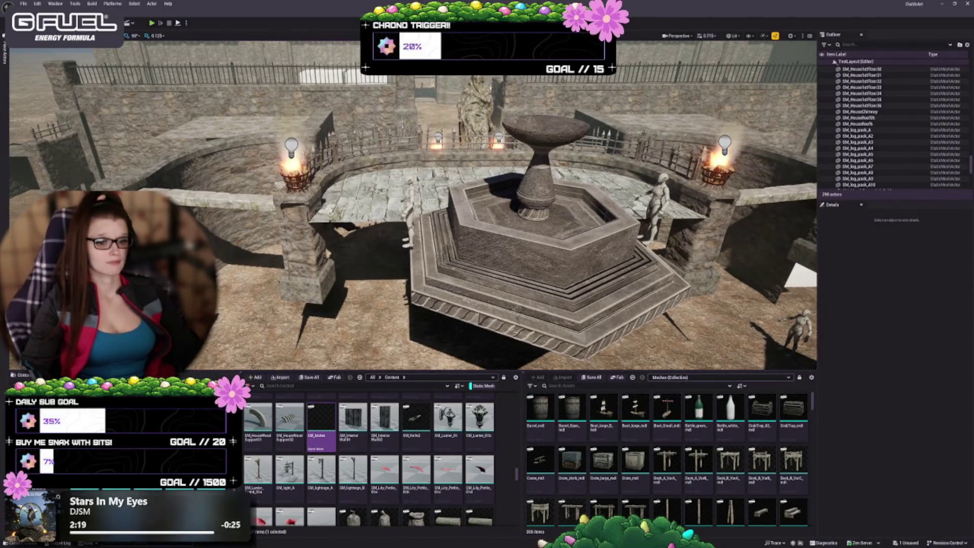
- Scroll down through the Content Browser assets
{"action": "scroll", "coordinate": [371, 456], "scroll_direction": "down", "scroll_amount": 2}
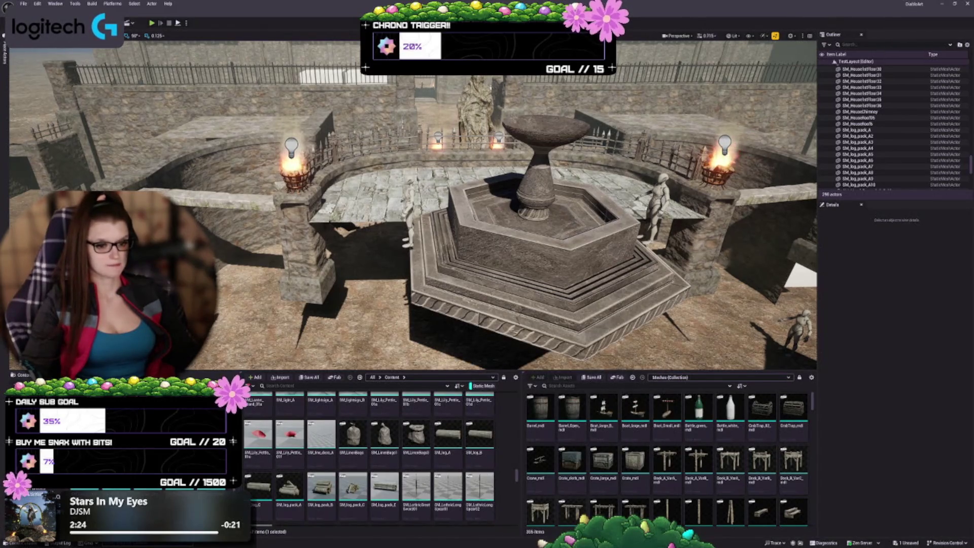
{"action": "scroll", "coordinate": [370, 457], "scroll_direction": "down", "scroll_amount": 3}
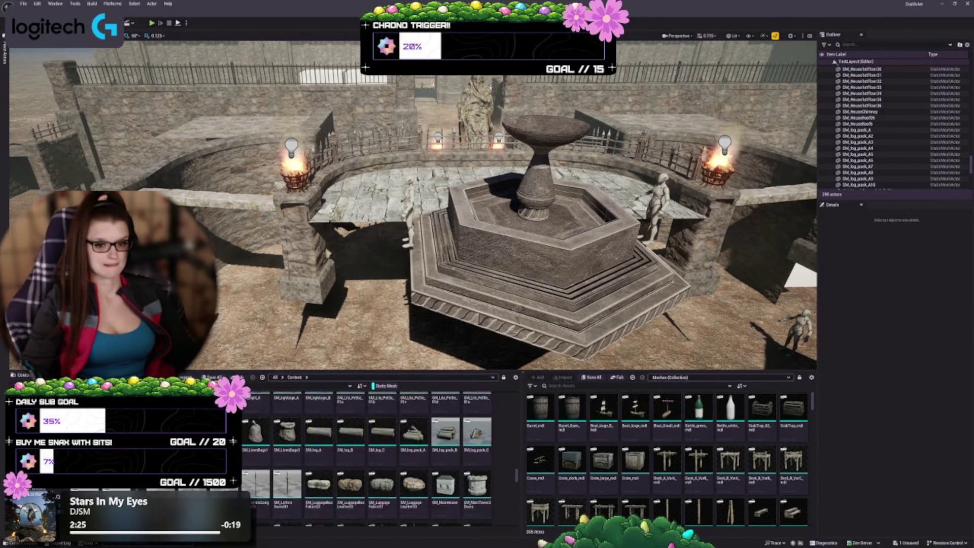
{"action": "scroll", "coordinate": [454, 463], "scroll_direction": "down", "scroll_amount": 2}
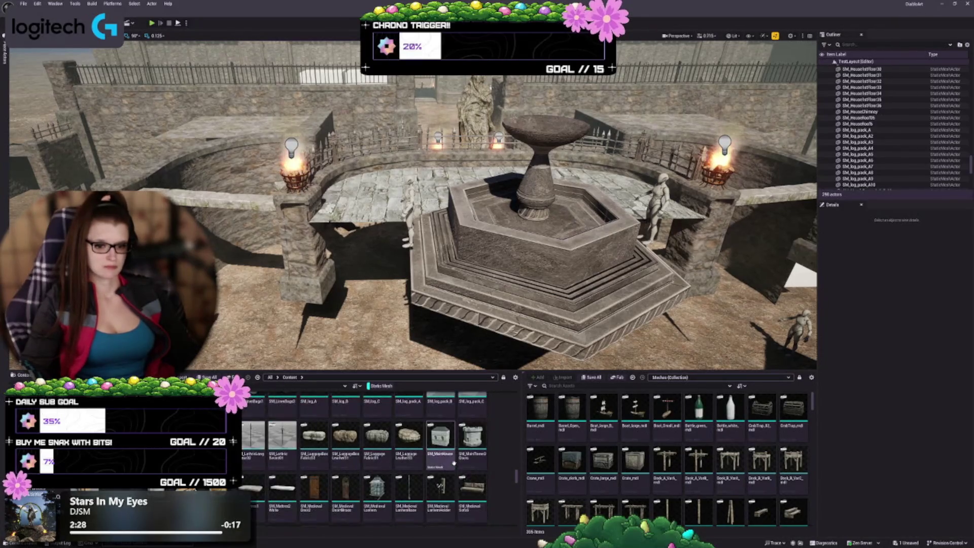
{"action": "scroll", "coordinate": [381, 406], "scroll_direction": "down", "scroll_amount": 2}
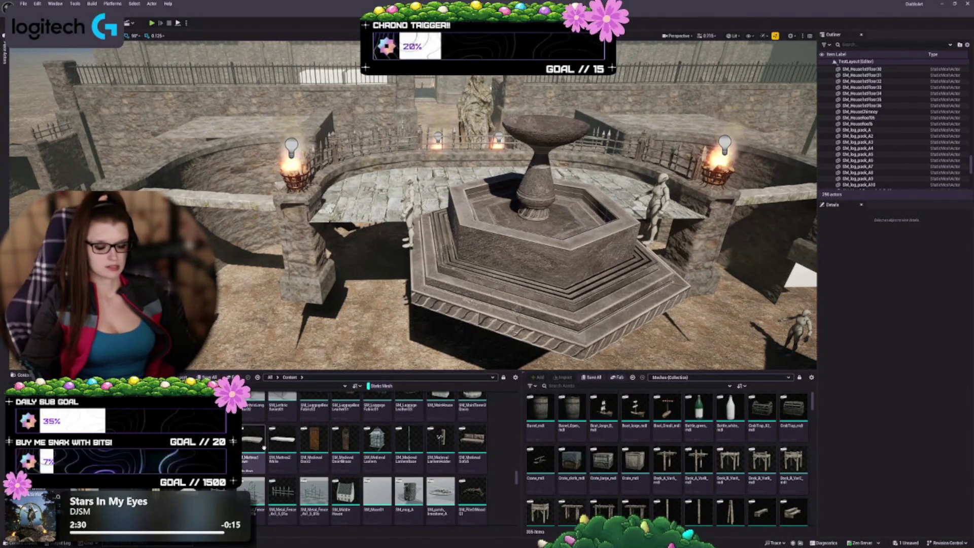
{"action": "scroll", "coordinate": [435, 444], "scroll_direction": "down", "scroll_amount": 2}
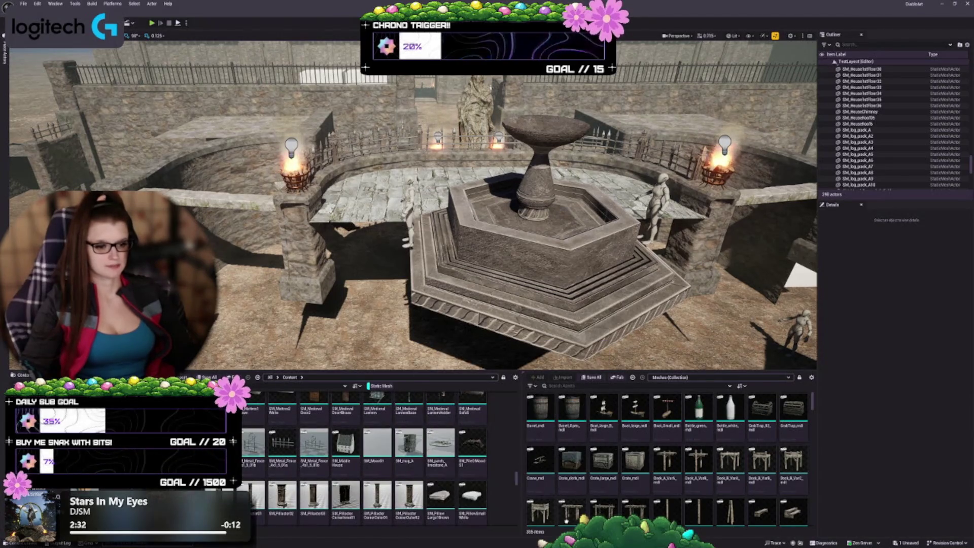
{"action": "scroll", "coordinate": [456, 507], "scroll_direction": "down", "scroll_amount": 4}
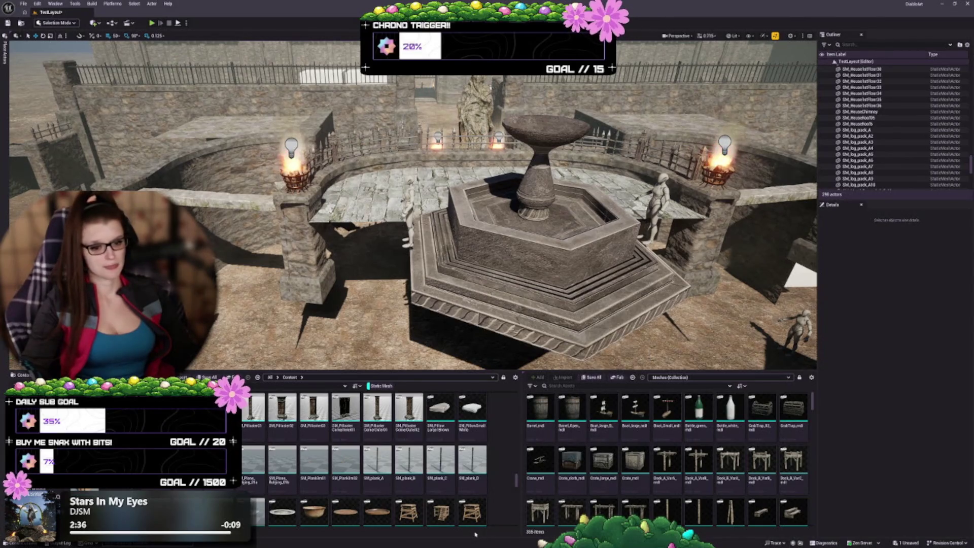
{"action": "scroll", "coordinate": [447, 496], "scroll_direction": "down", "scroll_amount": 6}
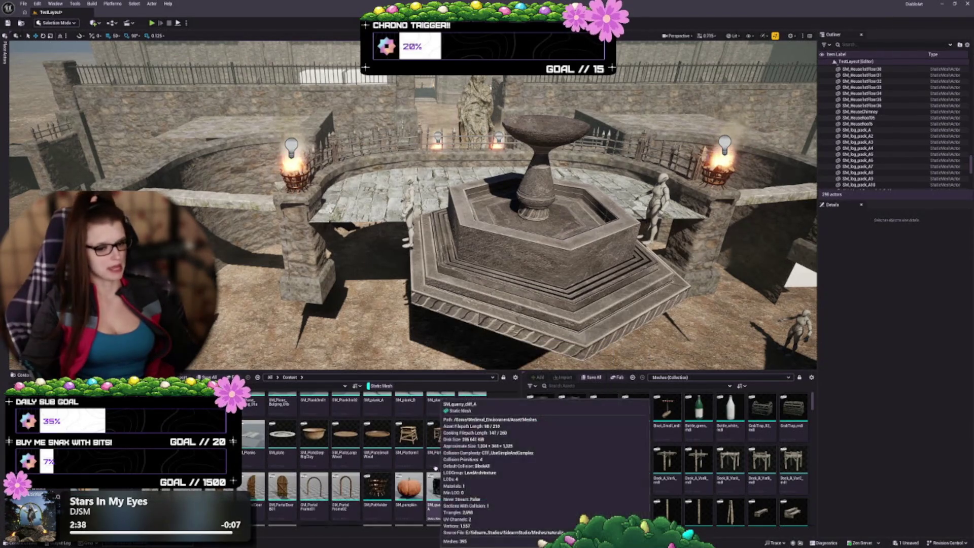
{"action": "scroll", "coordinate": [447, 449], "scroll_direction": "down", "scroll_amount": 3}
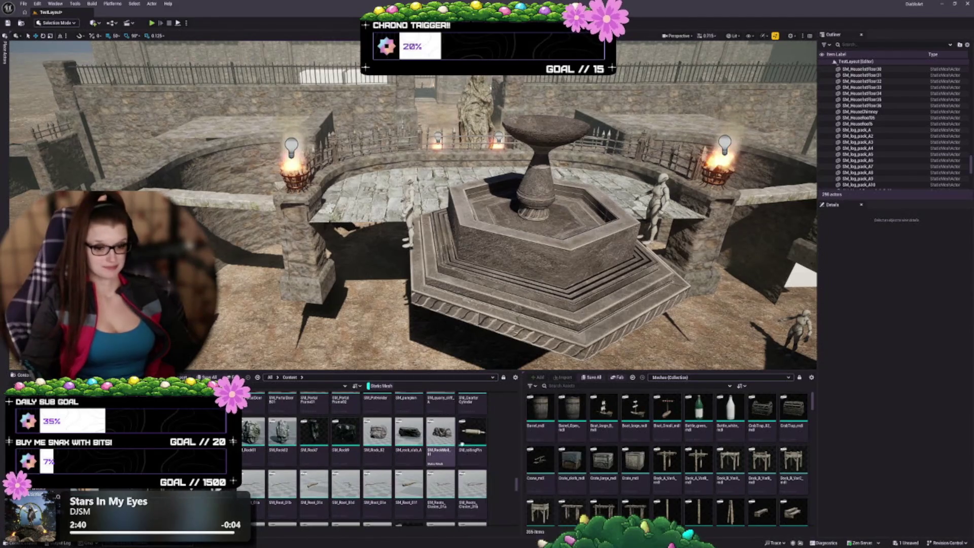
{"action": "scroll", "coordinate": [454, 447], "scroll_direction": "down", "scroll_amount": 2}
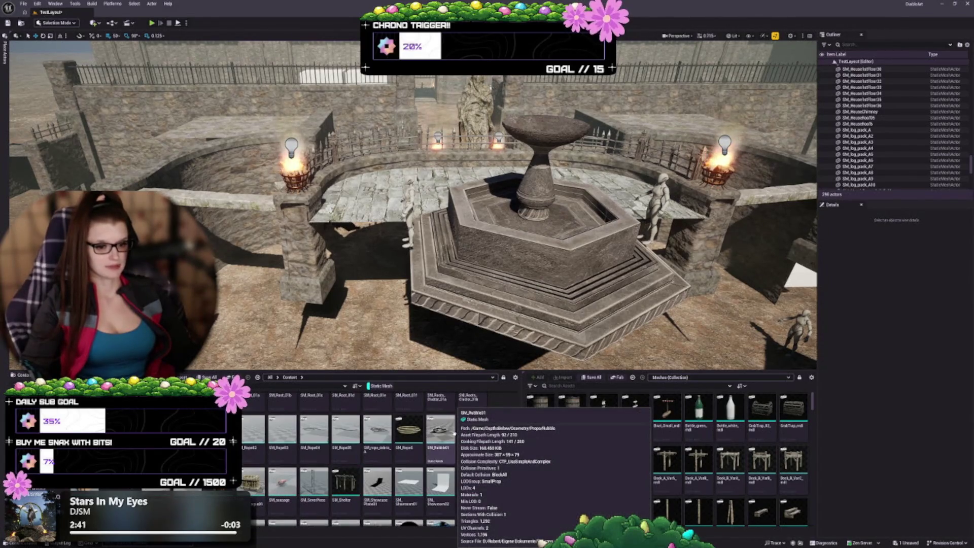
{"action": "scroll", "coordinate": [425, 447], "scroll_direction": "down", "scroll_amount": 2}
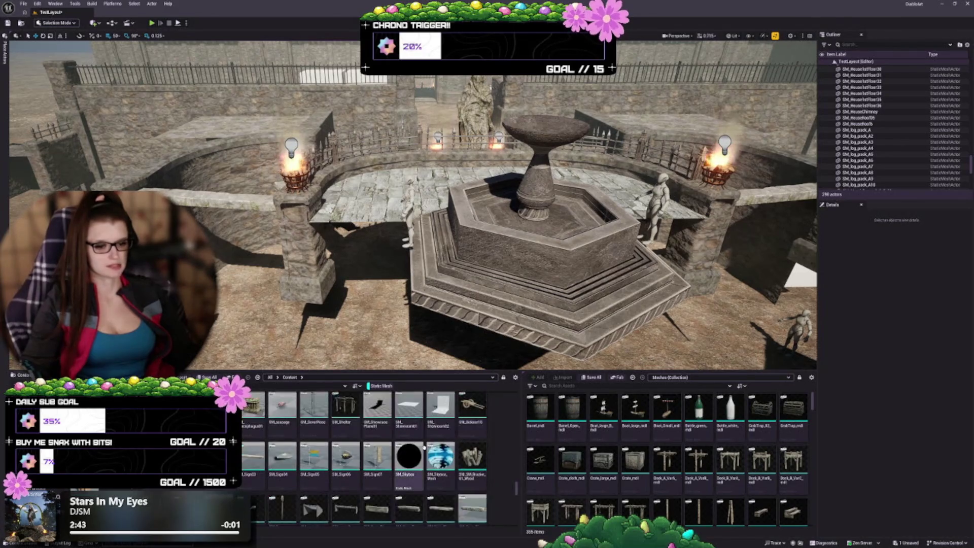
{"action": "scroll", "coordinate": [424, 447], "scroll_direction": "down", "scroll_amount": 1}
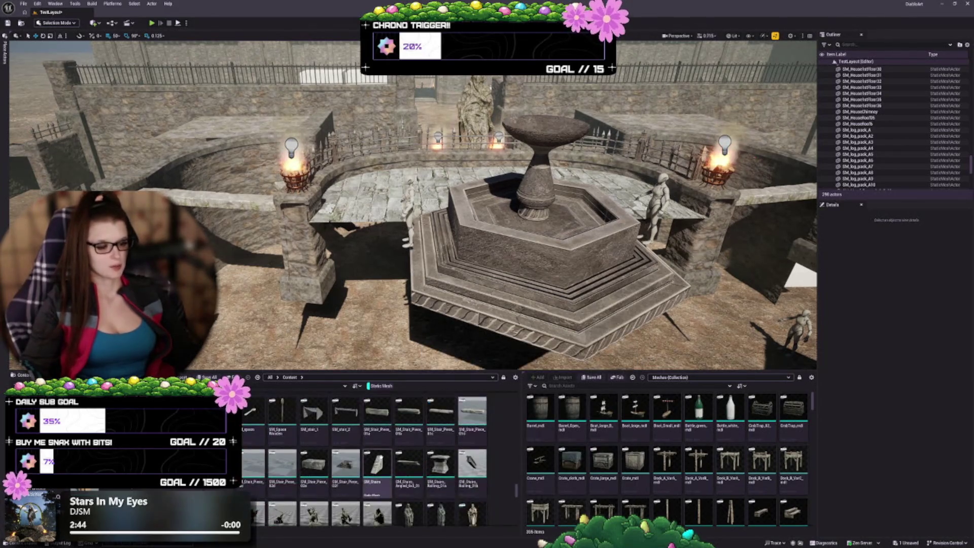
{"action": "scroll", "coordinate": [416, 457], "scroll_direction": "down", "scroll_amount": 3}
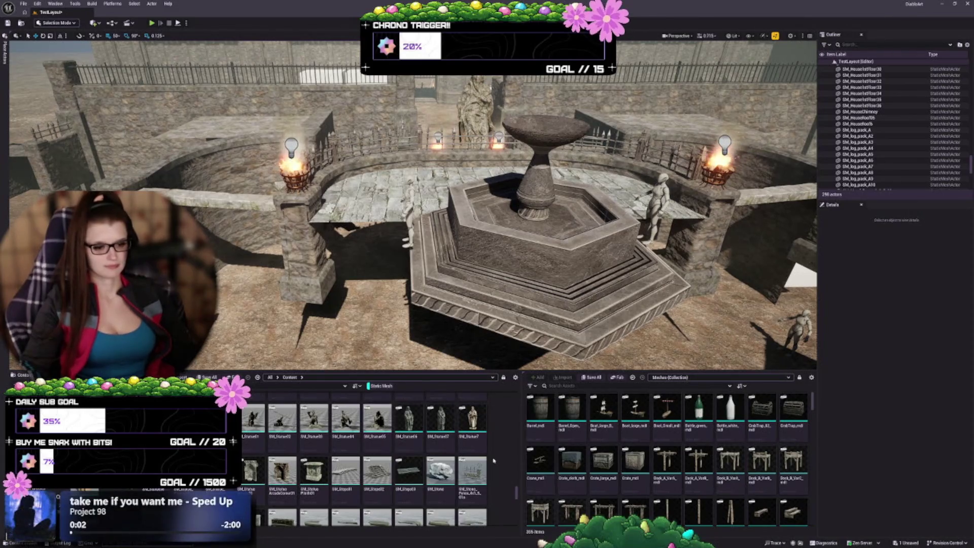
{"action": "scroll", "coordinate": [378, 462], "scroll_direction": "down", "scroll_amount": 3}
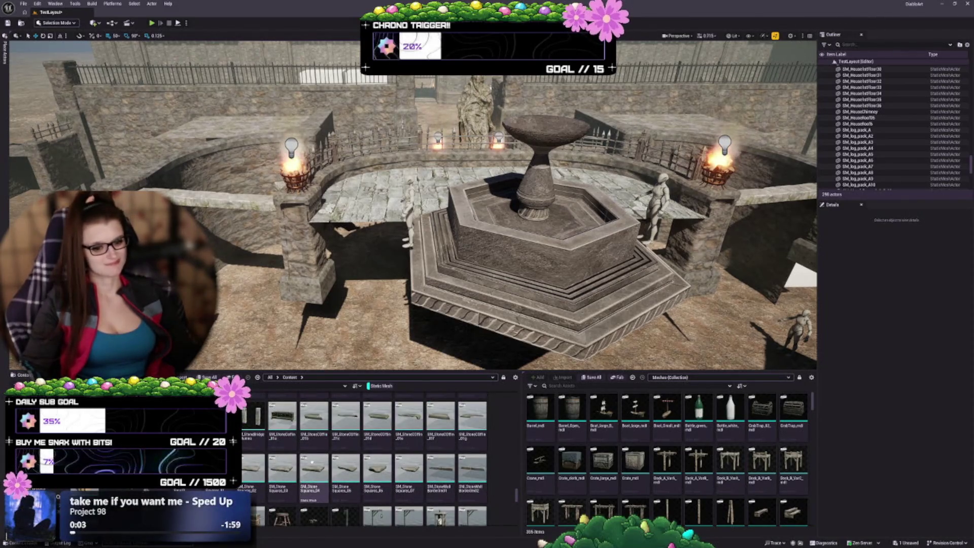
{"action": "scroll", "coordinate": [314, 446], "scroll_direction": "down", "scroll_amount": 1}
{"action": "scroll", "coordinate": [314, 446], "scroll_direction": "down", "scroll_amount": 1}
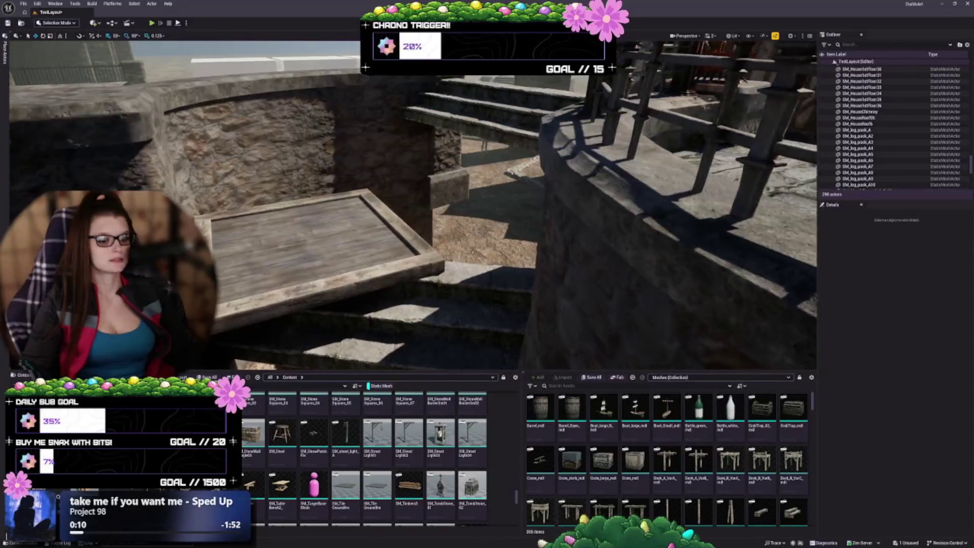
{"action": "scroll", "coordinate": [260, 448], "scroll_direction": "down", "scroll_amount": 1}
{"action": "scroll", "coordinate": [315, 450], "scroll_direction": "down", "scroll_amount": 1}
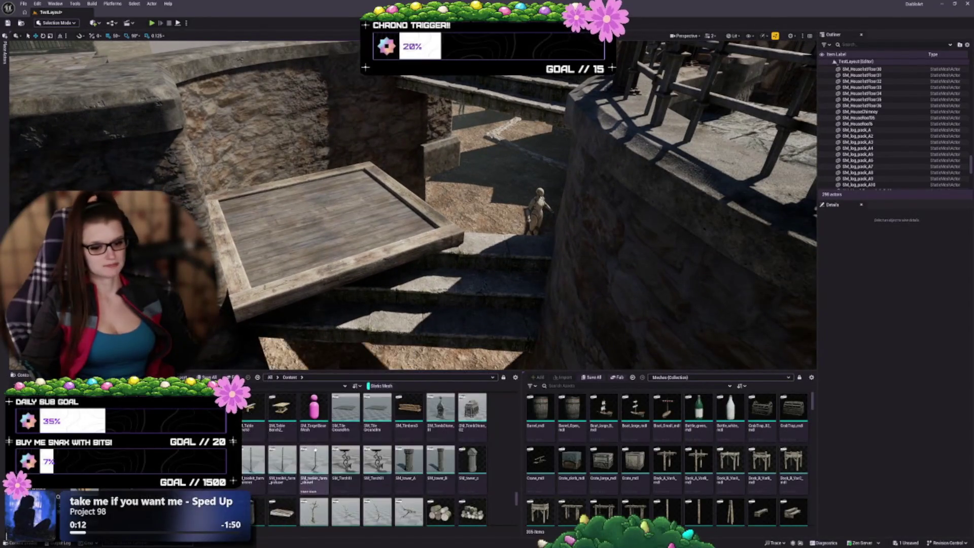
- Select the wooden floor platform by the stairs and swap its mesh for the cobblestone tile
{"action": "left_click", "coordinate": [278, 187]}
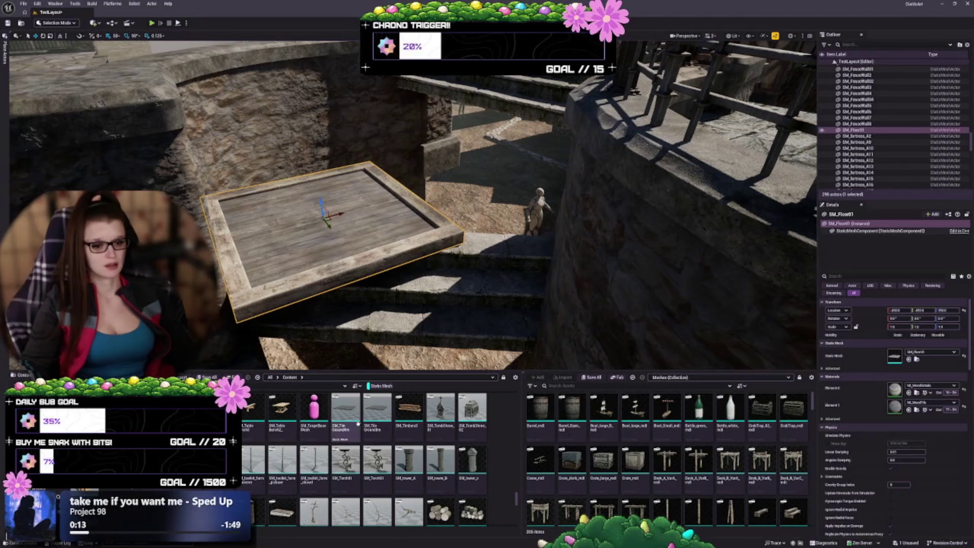
{"action": "left_click", "coordinate": [909, 358]}
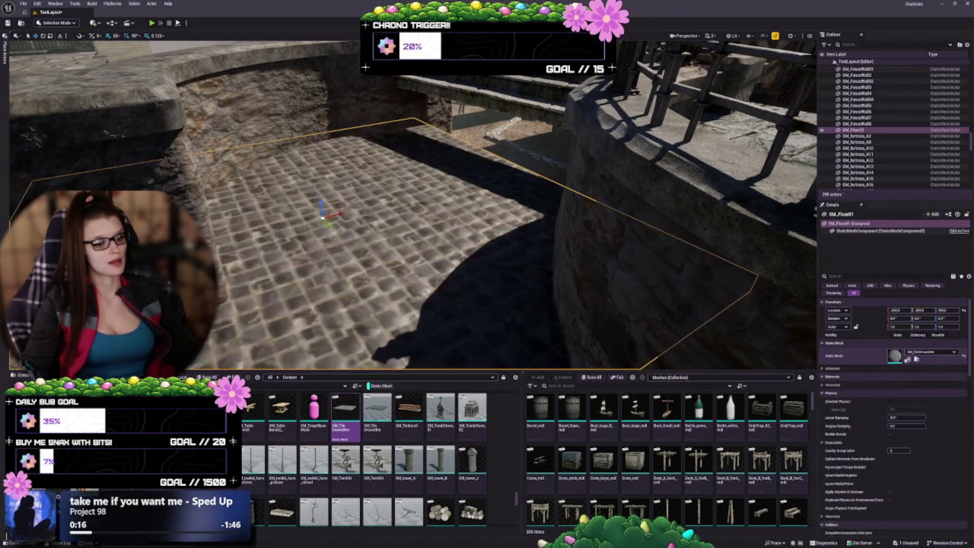
{"action": "key", "text": "f"}
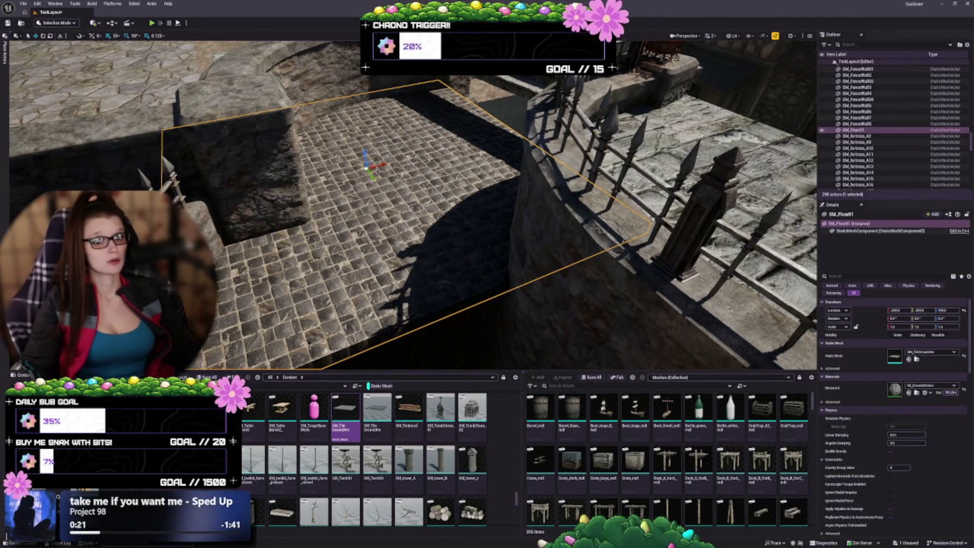
- Move the cobblestone floor back along Y, rotate it -45° on Z, and set it over the stairs
{"action": "left_click_drag", "start_coordinate": [371, 170], "coordinate": [454, 102]}
{"action": "key", "text": "f"}
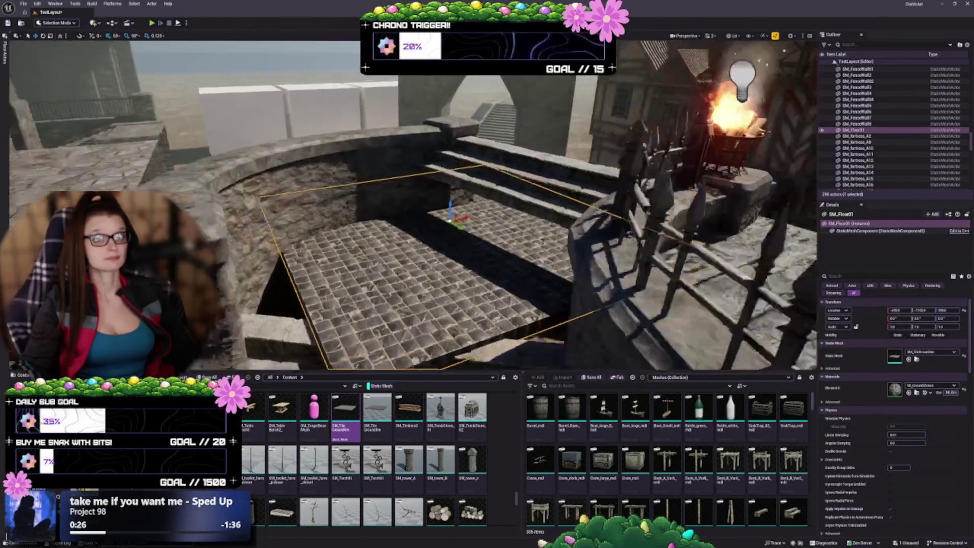
{"action": "key", "text": "e"}
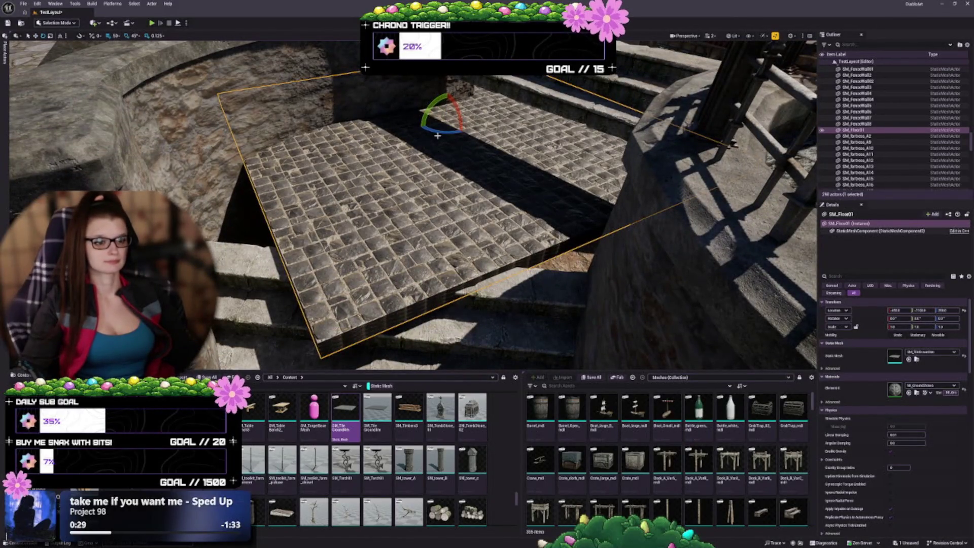
{"action": "mouse_move", "coordinate": [438, 131]}
{"action": "left_mouse_down"}
{"action": "mouse_move", "coordinate": [454, 116]}
{"action": "mouse_move", "coordinate": [448, 108]}
{"action": "left_mouse_up"}
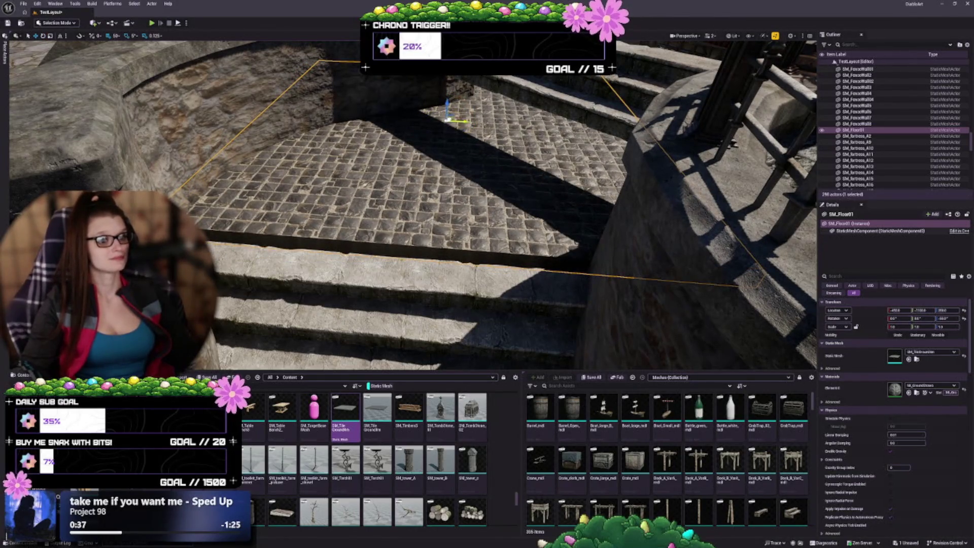
{"action": "mouse_move", "coordinate": [446, 120]}
{"action": "left_mouse_down"}
{"action": "mouse_move", "coordinate": [401, 128]}
{"action": "mouse_move", "coordinate": [402, 116]}
{"action": "mouse_move", "coordinate": [376, 127]}
{"action": "mouse_move", "coordinate": [413, 160]}
{"action": "left_mouse_up"}
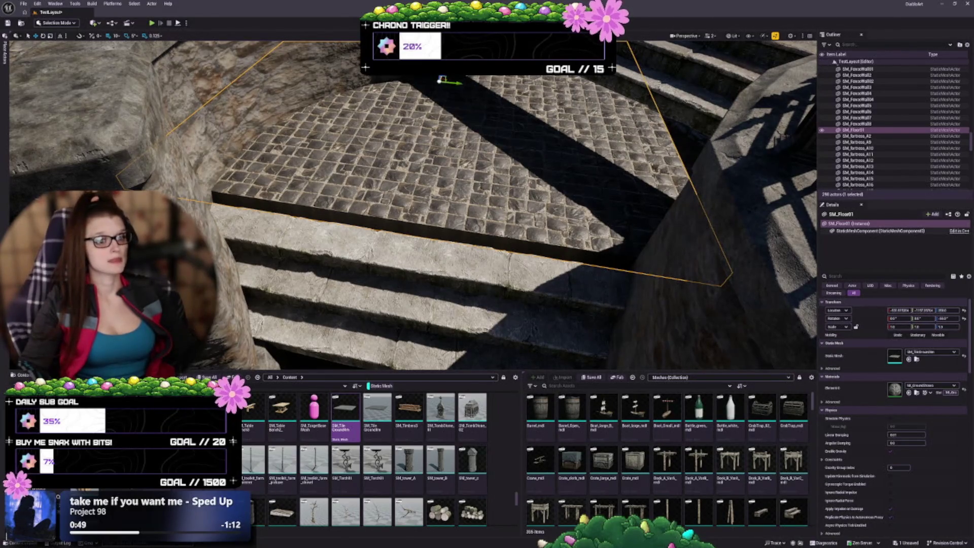
{"action": "left_click_drag", "start_coordinate": [414, 160], "coordinate": [419, 163]}
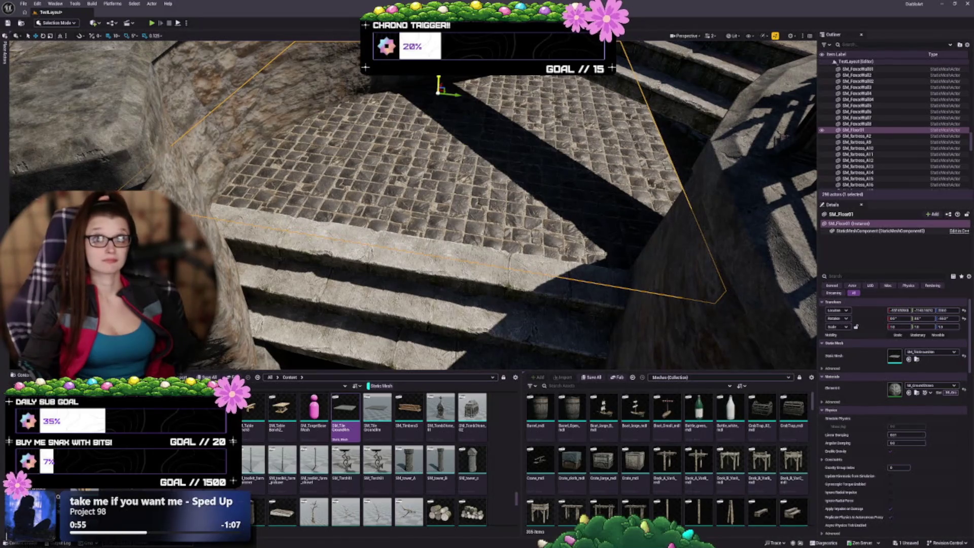
{"action": "left_click_drag", "start_coordinate": [471, 110], "coordinate": [461, 120]}
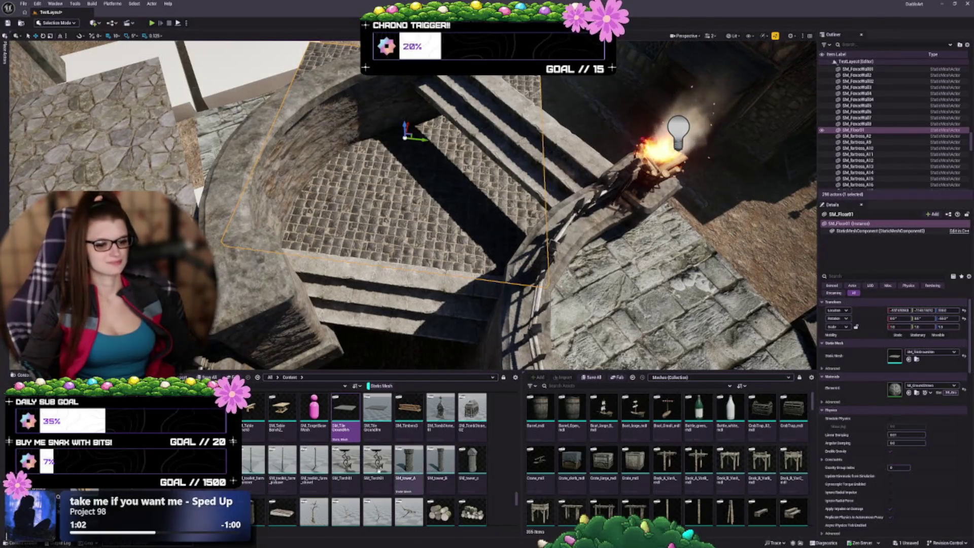
{"action": "scroll", "coordinate": [426, 472], "scroll_direction": "down", "scroll_amount": 3}
{"action": "scroll", "coordinate": [345, 403], "scroll_direction": "down", "scroll_amount": 5}
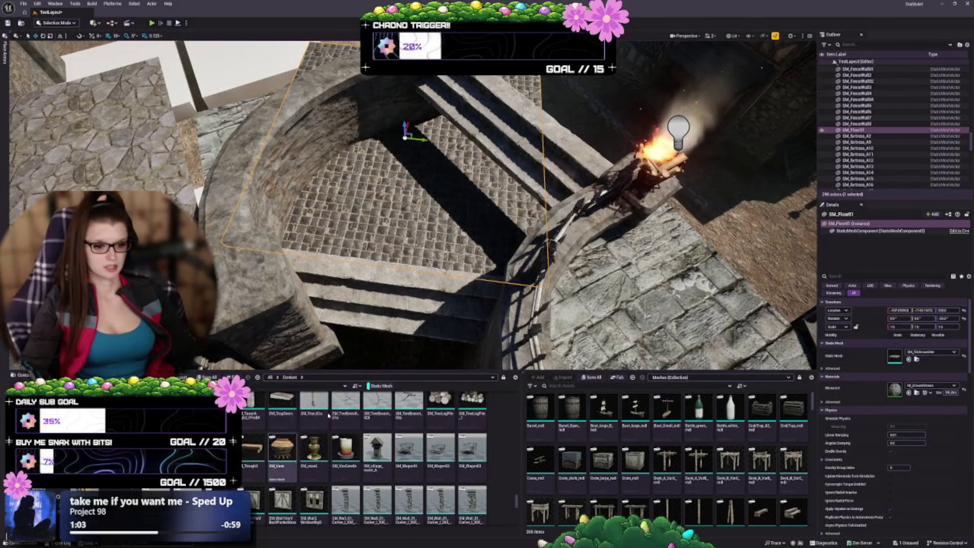
{"action": "scroll", "coordinate": [339, 437], "scroll_direction": "down", "scroll_amount": 5}
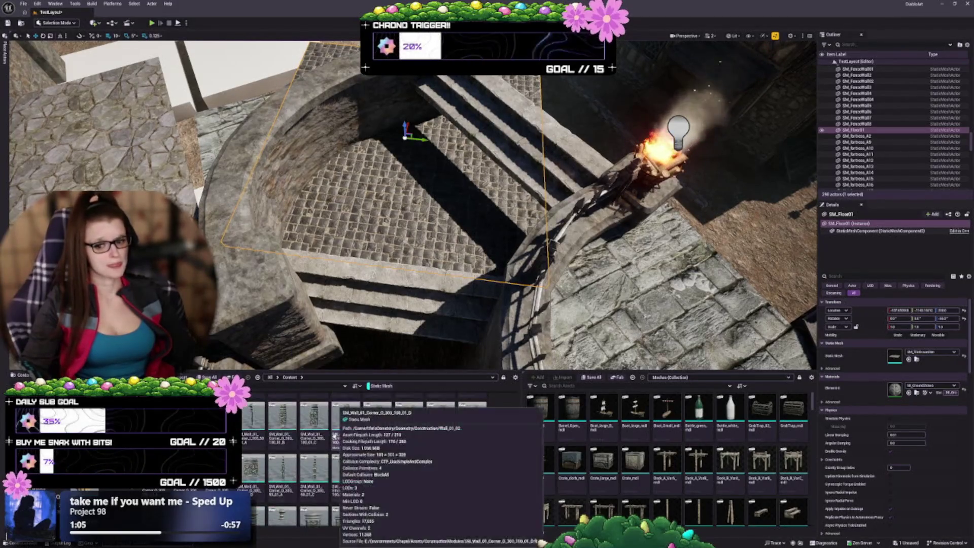
{"action": "scroll", "coordinate": [340, 446], "scroll_direction": "down", "scroll_amount": 5}
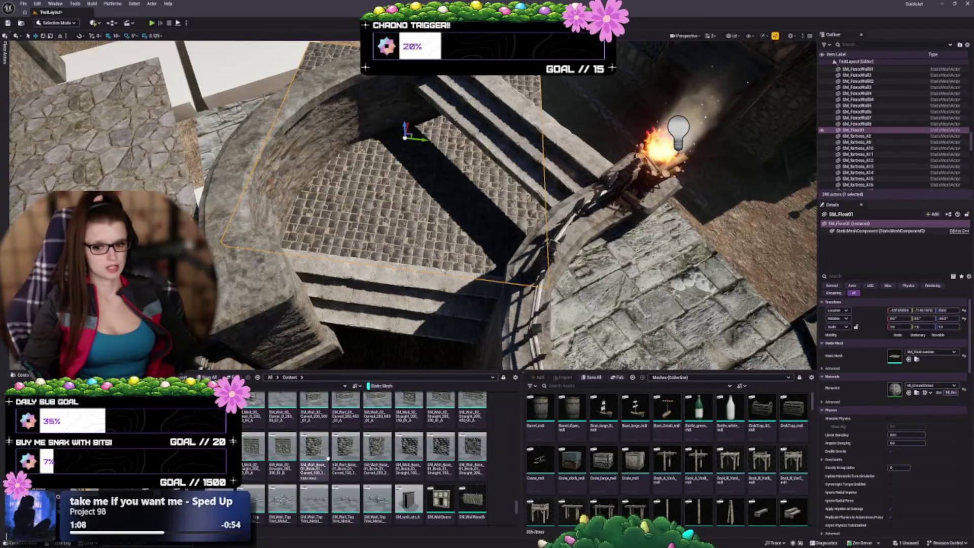
{"action": "scroll", "coordinate": [350, 453], "scroll_direction": "down", "scroll_amount": 3}
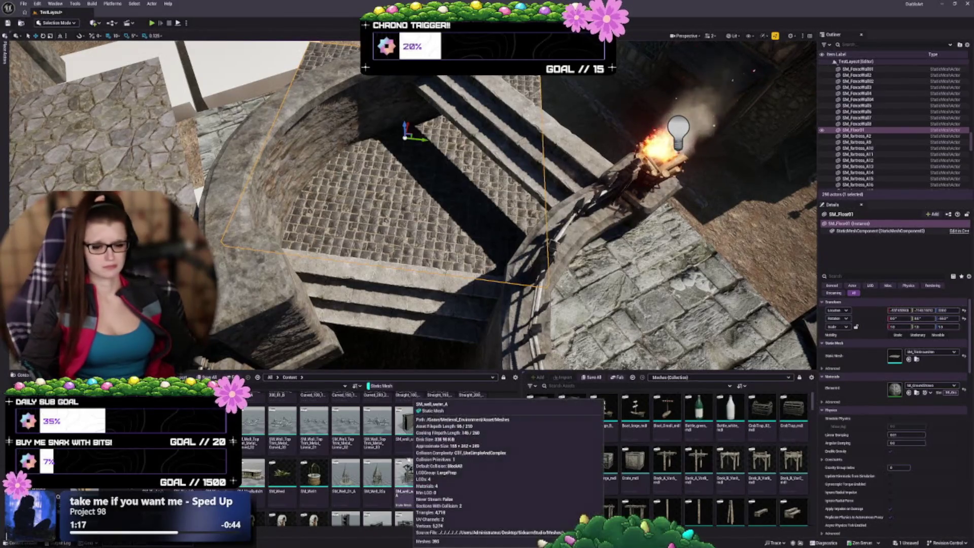
{"action": "scroll", "coordinate": [410, 459], "scroll_direction": "down", "scroll_amount": 2}
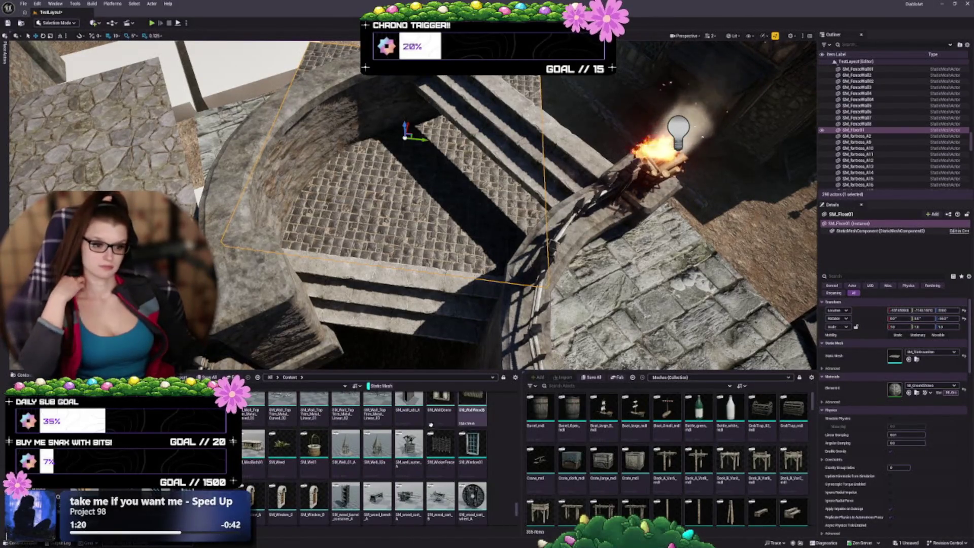
{"action": "scroll", "coordinate": [431, 425], "scroll_direction": "down", "scroll_amount": 2}
{"action": "scroll", "coordinate": [455, 404], "scroll_direction": "down", "scroll_amount": 4}
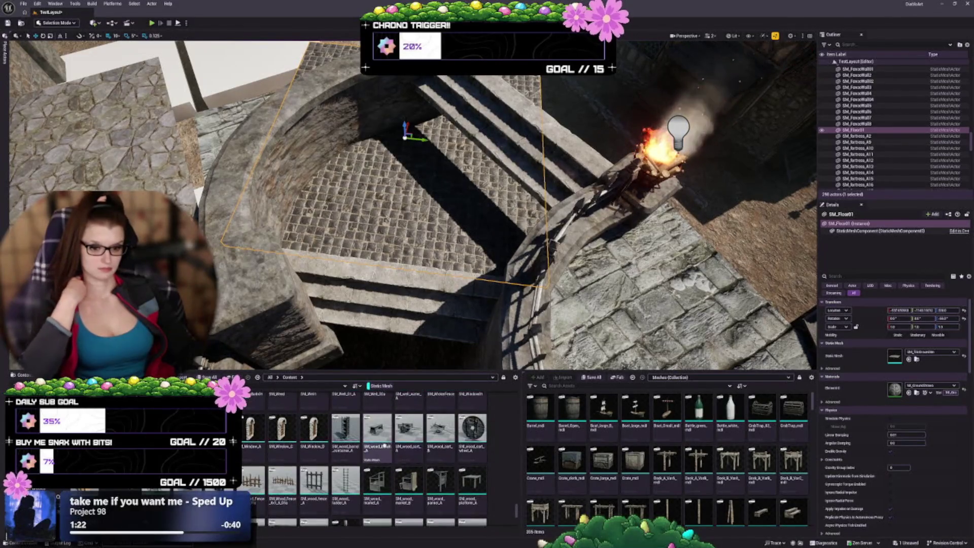
{"action": "scroll", "coordinate": [361, 469], "scroll_direction": "down", "scroll_amount": 2}
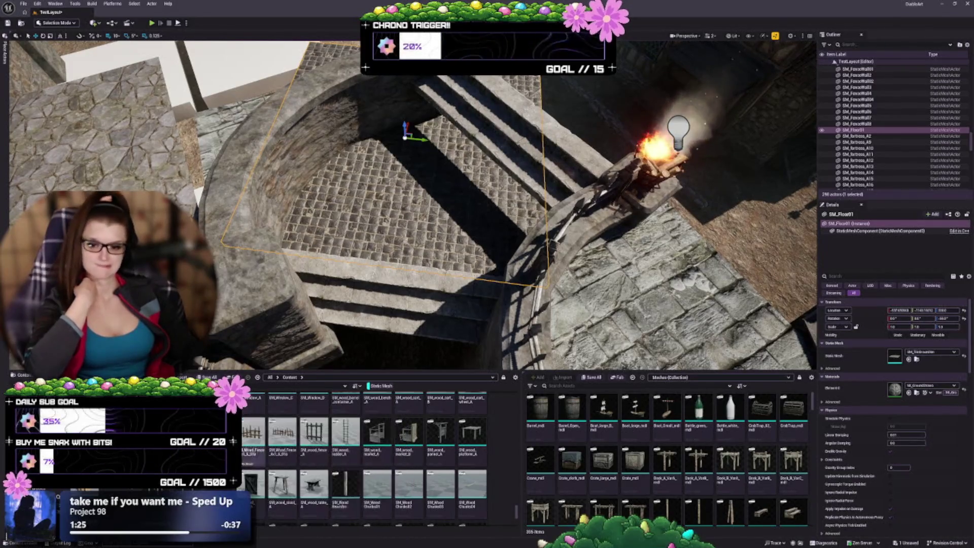
{"action": "scroll", "coordinate": [383, 473], "scroll_direction": "down", "scroll_amount": 2}
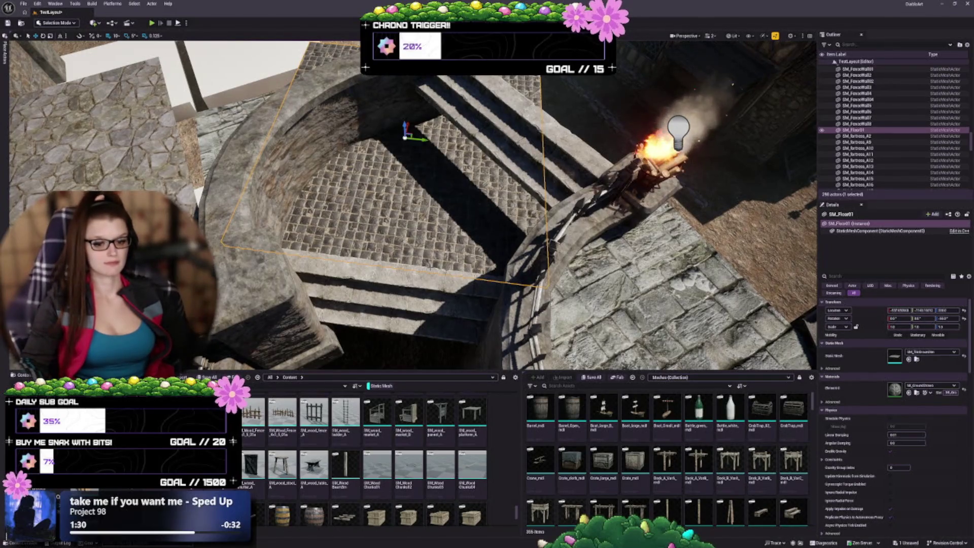
{"action": "scroll", "coordinate": [386, 473], "scroll_direction": "down", "scroll_amount": 3}
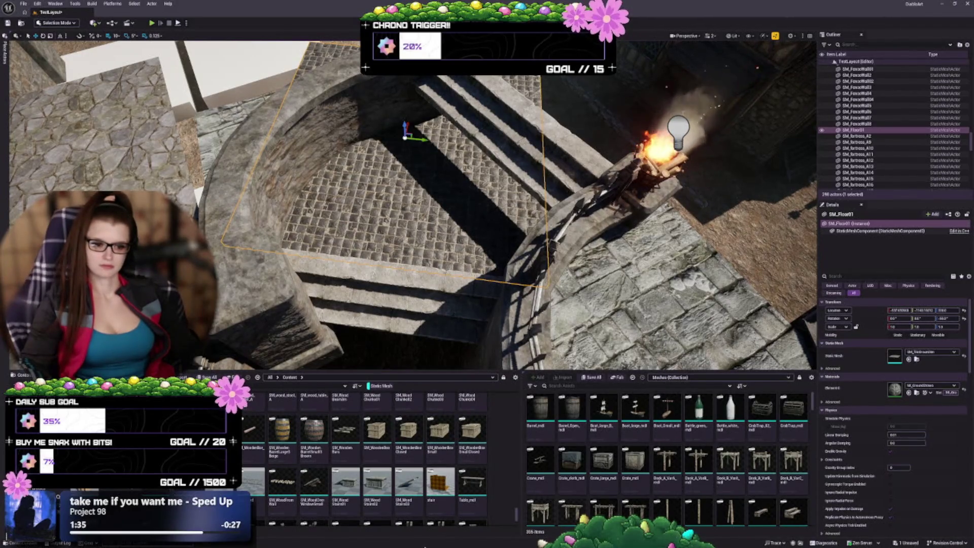
{"action": "scroll", "coordinate": [388, 468], "scroll_direction": "down", "scroll_amount": 5}
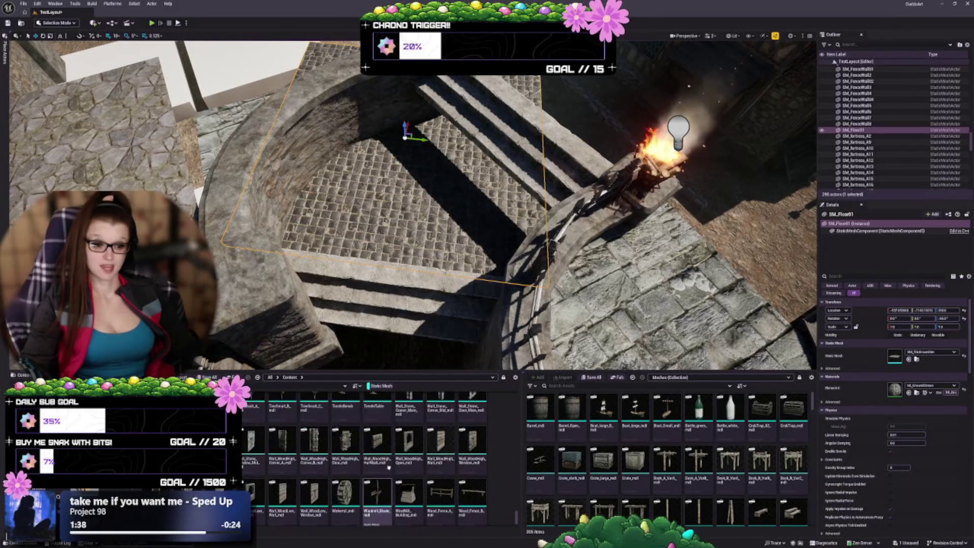
{"action": "scroll", "coordinate": [388, 467], "scroll_direction": "down", "scroll_amount": 2}
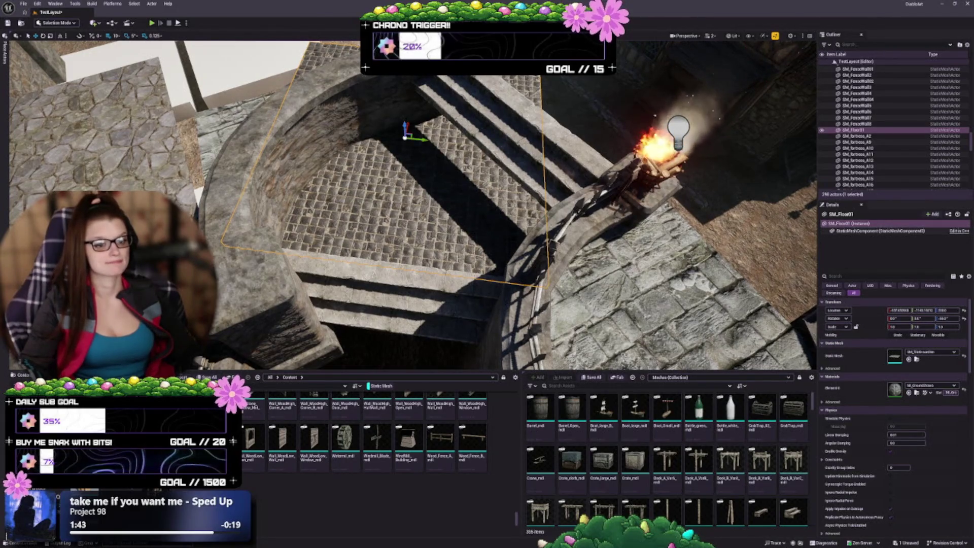
- Fly over the round well and delete the paved SM_Floor01 floor inside it
{"action": "key", "text": "Right"}
{"action": "key", "text": "Up"}
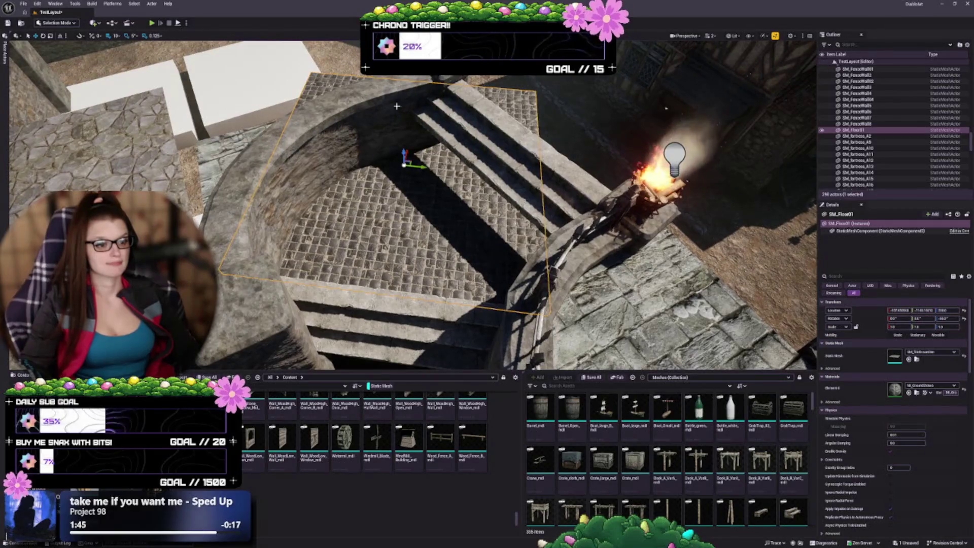
{"action": "key", "text": "Up"}
{"action": "key", "text": "Down"}
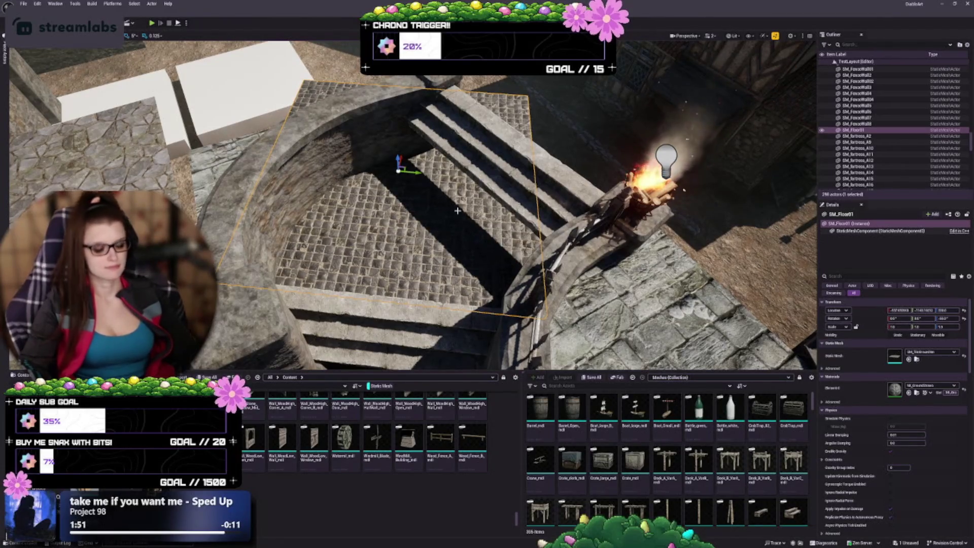
{"action": "key", "text": "Delete"}
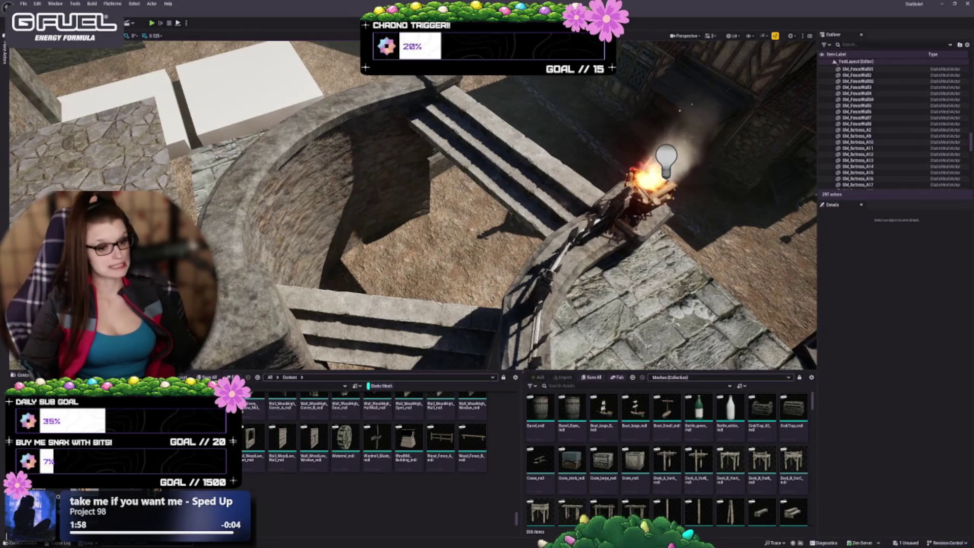
- Pull the camera back to view the walls, well, statue and fire braziers
{"action": "left_click_drag", "start_coordinate": [412, 205], "coordinate": [355, 205]}
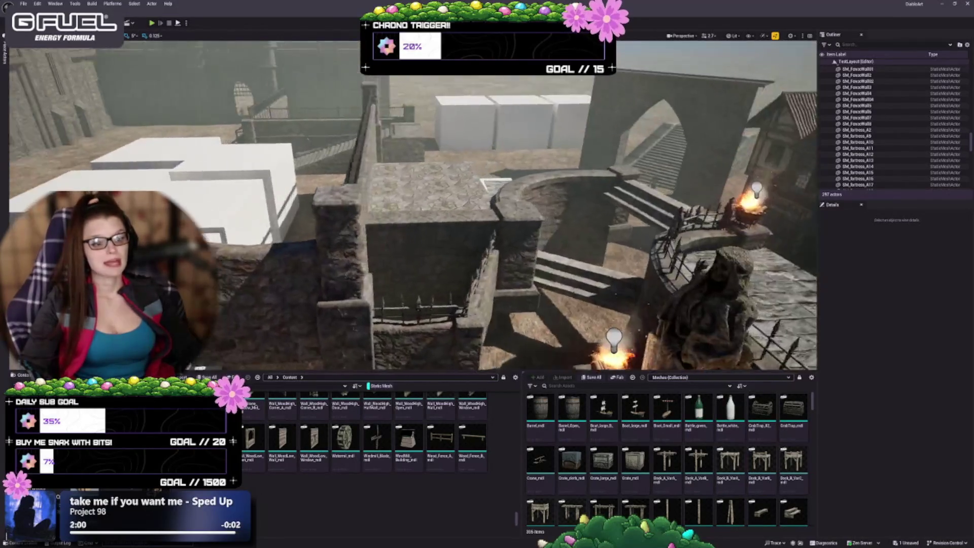
{"action": "left_click_drag", "start_coordinate": [538, 231], "coordinate": [529, 234]}
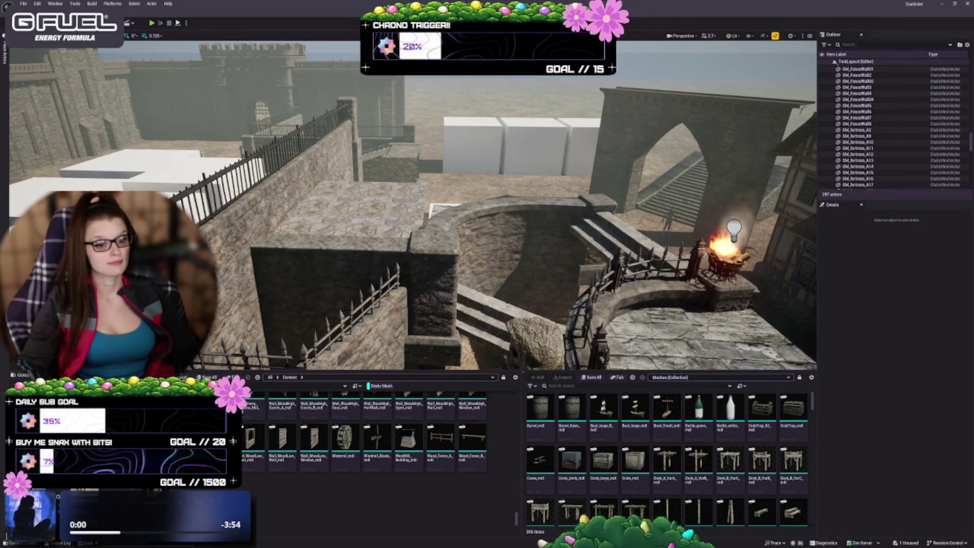
{"action": "mouse_move", "coordinate": [412, 206]}
{"action": "left_mouse_down"}
{"action": "mouse_move", "coordinate": [412, 187]}
{"action": "mouse_move", "coordinate": [409, 202]}
{"action": "mouse_move", "coordinate": [370, 162]}
{"action": "left_mouse_up"}
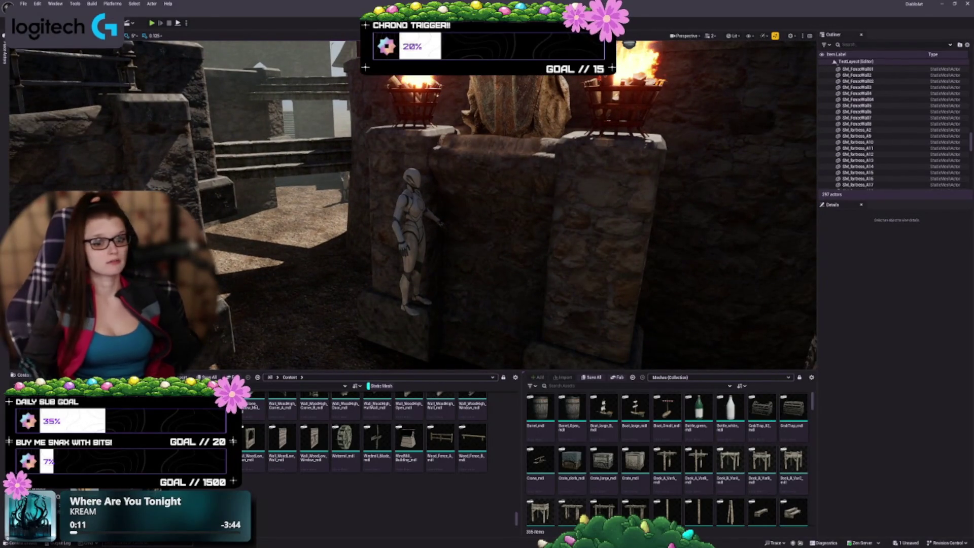
- In Landscape mode, raise a mound beside the statue wall and select the Flatten tool
{"action": "key", "text": "shift+2"}
{"action": "scroll", "coordinate": [314, 295], "scroll_direction": "down", "scroll_amount": 2}
{"action": "mouse_move", "coordinate": [364, 294]}
{"action": "left_mouse_down"}
{"action": "mouse_move", "coordinate": [339, 270]}
{"action": "mouse_move", "coordinate": [364, 294]}
{"action": "left_mouse_up"}
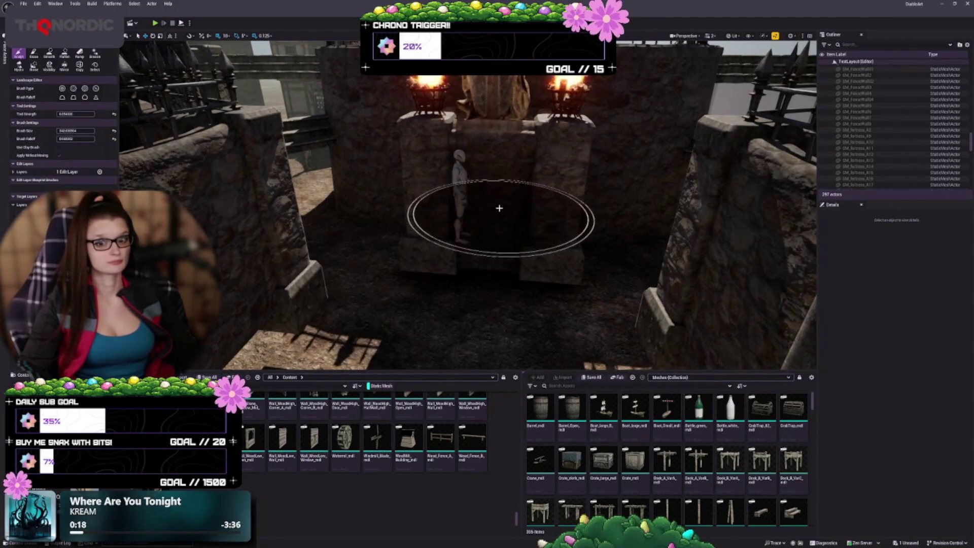
{"action": "mouse_move", "coordinate": [491, 194]}
{"action": "left_mouse_down"}
{"action": "mouse_move", "coordinate": [464, 269]}
{"action": "mouse_move", "coordinate": [446, 256]}
{"action": "mouse_move", "coordinate": [451, 304]}
{"action": "mouse_move", "coordinate": [456, 296]}
{"action": "left_mouse_up"}
{"action": "mouse_move", "coordinate": [452, 260]}
{"action": "left_mouse_down"}
{"action": "mouse_move", "coordinate": [448, 243]}
{"action": "mouse_move", "coordinate": [449, 259]}
{"action": "left_mouse_up"}
{"action": "scroll", "coordinate": [468, 205], "scroll_direction": "down", "scroll_amount": 10}
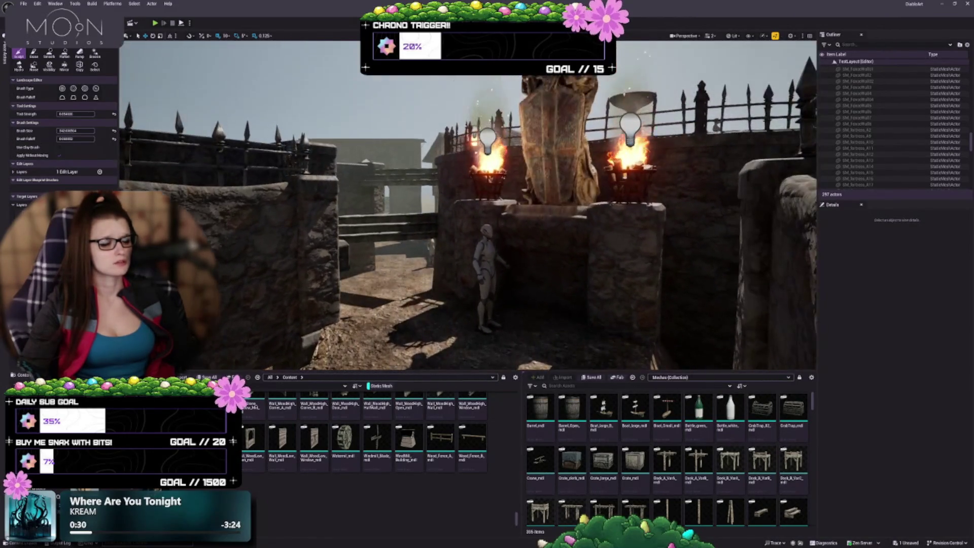
{"action": "left_click_drag", "start_coordinate": [488, 335], "coordinate": [488, 336]}
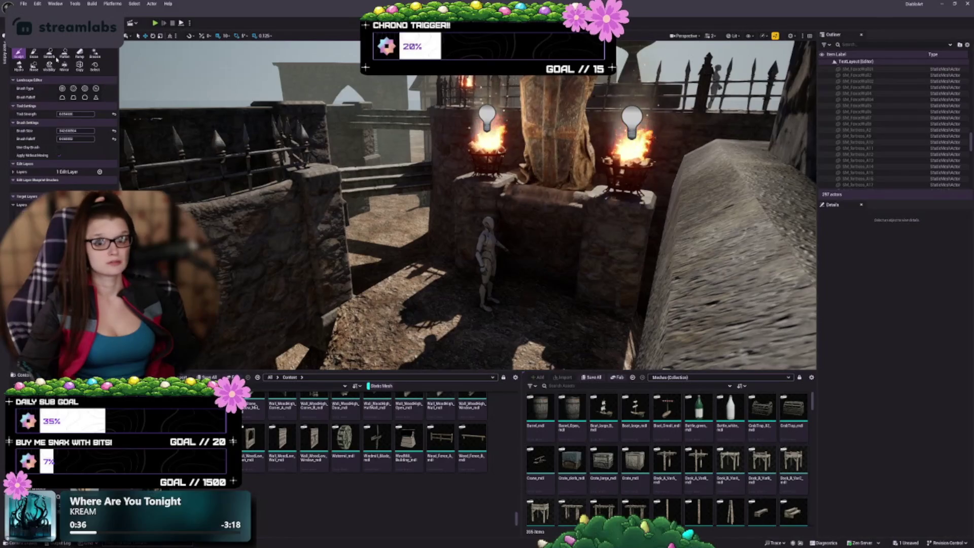
{"action": "left_click", "coordinate": [65, 54]}
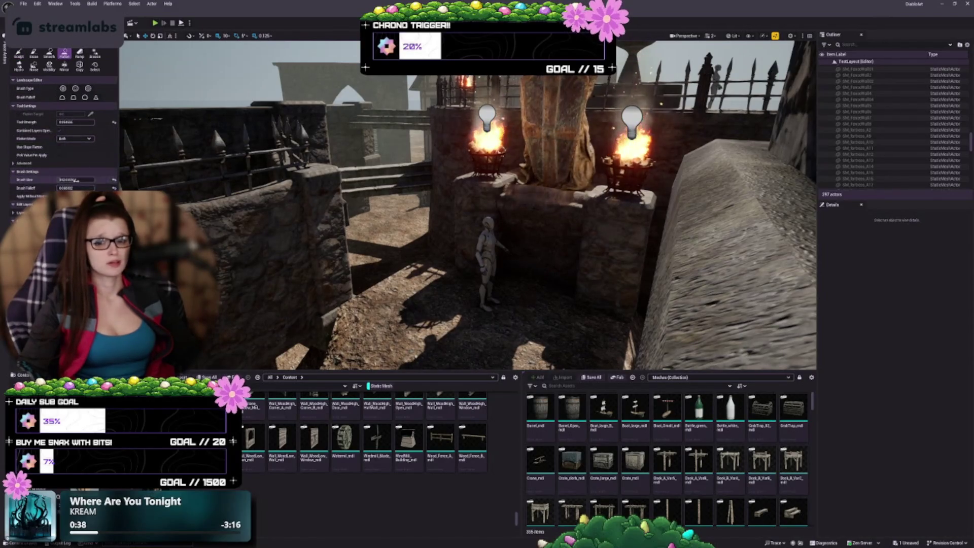
- Set the Flatten brush size to about 336 and flatten the ground along the courtyard path
{"action": "left_click_drag", "start_coordinate": [76, 180], "coordinate": [93, 180]}
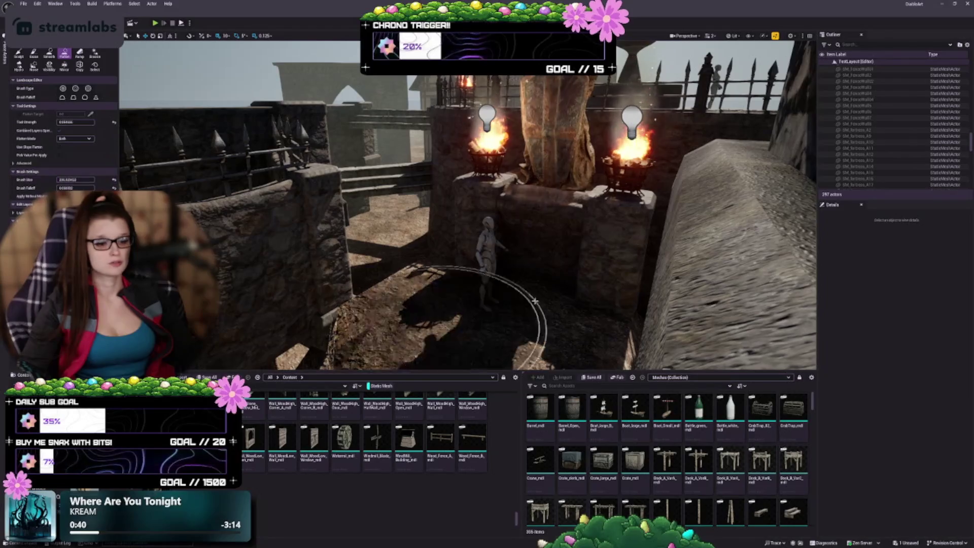
{"action": "mouse_move", "coordinate": [502, 310]}
{"action": "left_mouse_down"}
{"action": "mouse_move", "coordinate": [502, 264]}
{"action": "mouse_move", "coordinate": [586, 202]}
{"action": "left_mouse_up"}
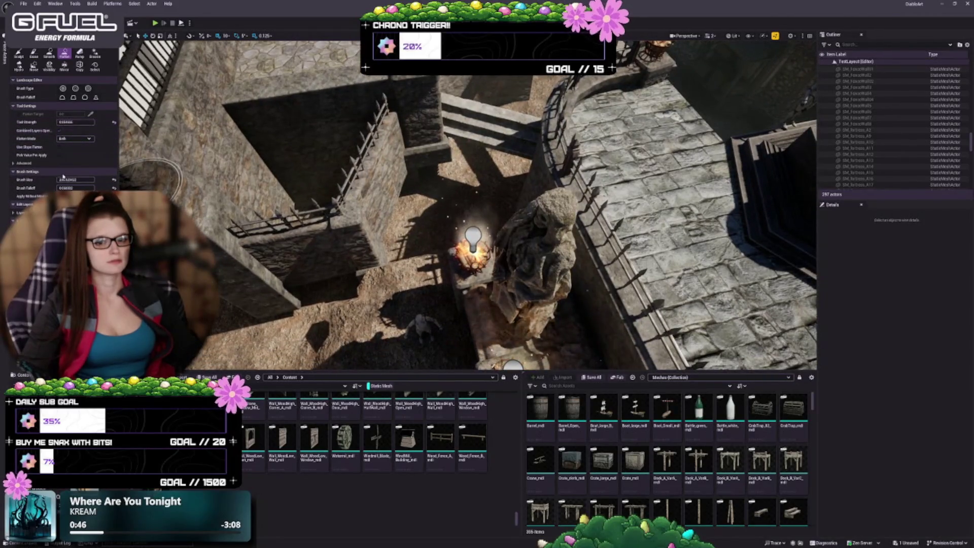
{"action": "key", "text": "Return"}
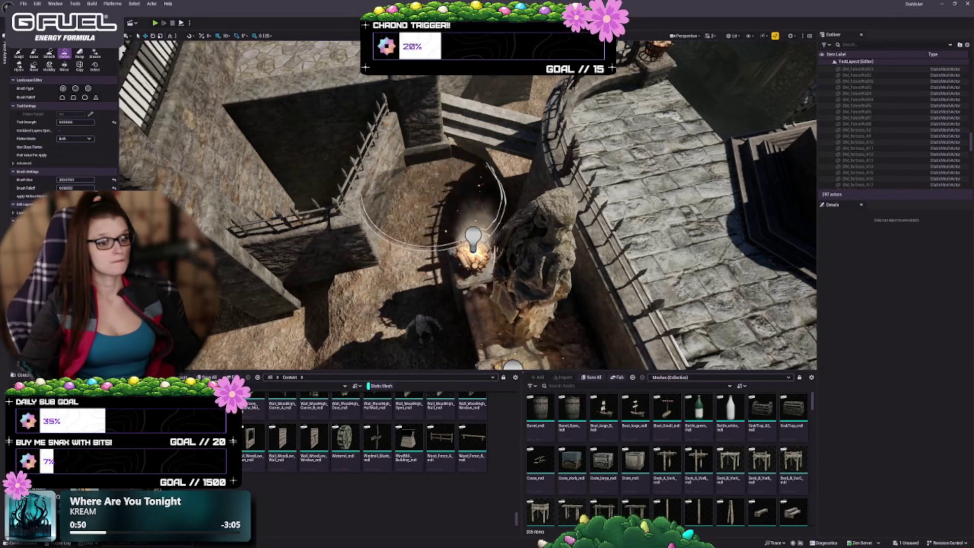
{"action": "mouse_move", "coordinate": [513, 297]}
{"action": "left_mouse_down"}
{"action": "mouse_move", "coordinate": [498, 254]}
{"action": "mouse_move", "coordinate": [467, 271]}
{"action": "left_mouse_up"}
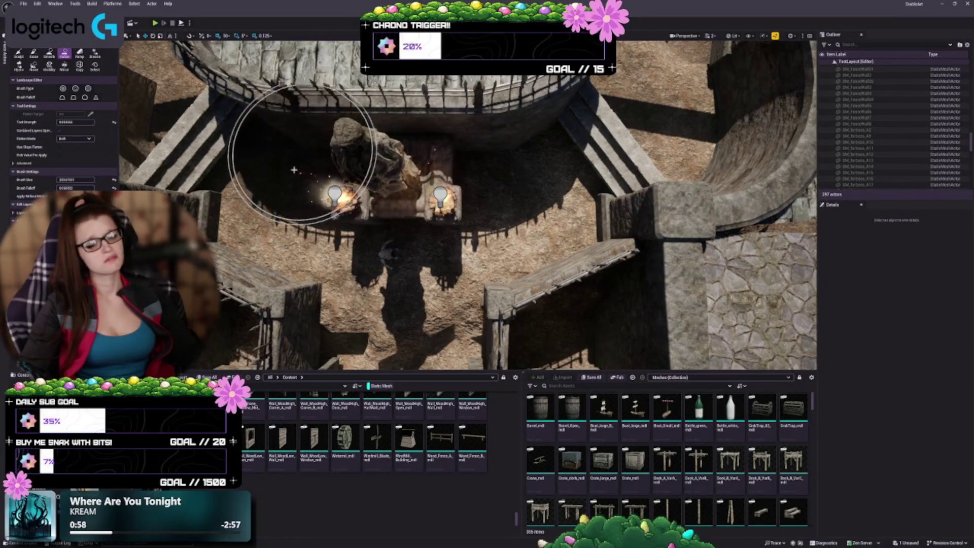
{"action": "left_click_drag", "start_coordinate": [401, 216], "coordinate": [685, 218]}
{"action": "mouse_move", "coordinate": [508, 219]}
{"action": "left_mouse_down"}
{"action": "mouse_move", "coordinate": [559, 219]}
{"action": "mouse_move", "coordinate": [513, 217]}
{"action": "mouse_move", "coordinate": [525, 82]}
{"action": "left_mouse_up"}
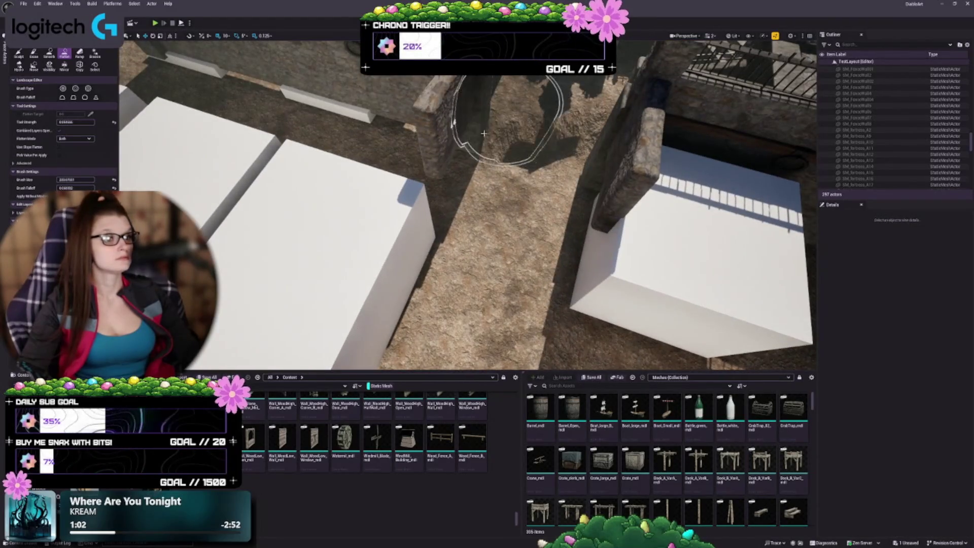
{"action": "mouse_move", "coordinate": [498, 209]}
{"action": "left_mouse_down"}
{"action": "mouse_move", "coordinate": [539, 225]}
{"action": "mouse_move", "coordinate": [538, 203]}
{"action": "mouse_move", "coordinate": [594, 201]}
{"action": "left_mouse_up"}
{"action": "mouse_move", "coordinate": [426, 208]}
{"action": "left_mouse_down"}
{"action": "mouse_move", "coordinate": [446, 206]}
{"action": "mouse_move", "coordinate": [426, 208]}
{"action": "left_mouse_up"}
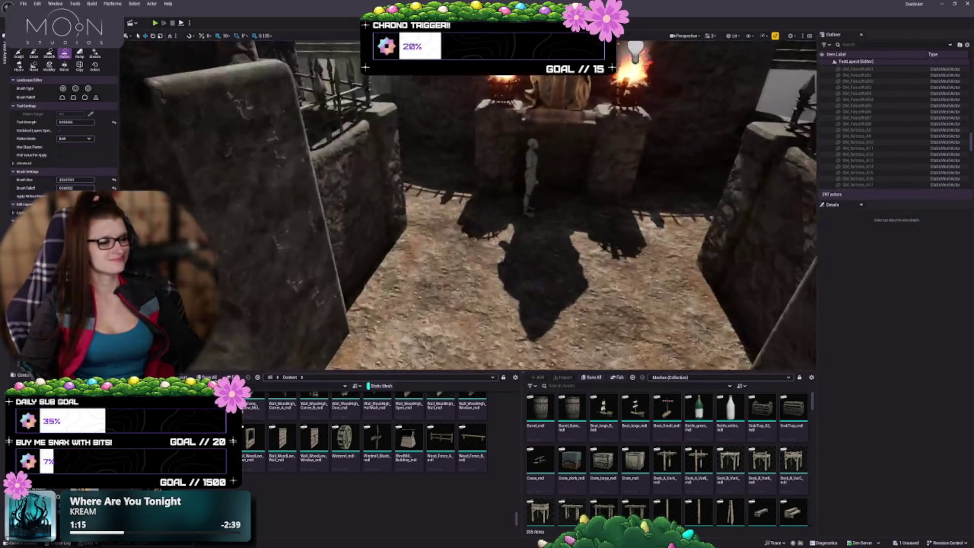
{"action": "mouse_move", "coordinate": [487, 203]}
{"action": "left_mouse_down"}
{"action": "mouse_move", "coordinate": [543, 210]}
{"action": "mouse_move", "coordinate": [564, 226]}
{"action": "mouse_move", "coordinate": [537, 218]}
{"action": "mouse_move", "coordinate": [528, 233]}
{"action": "mouse_move", "coordinate": [544, 261]}
{"action": "left_mouse_up"}
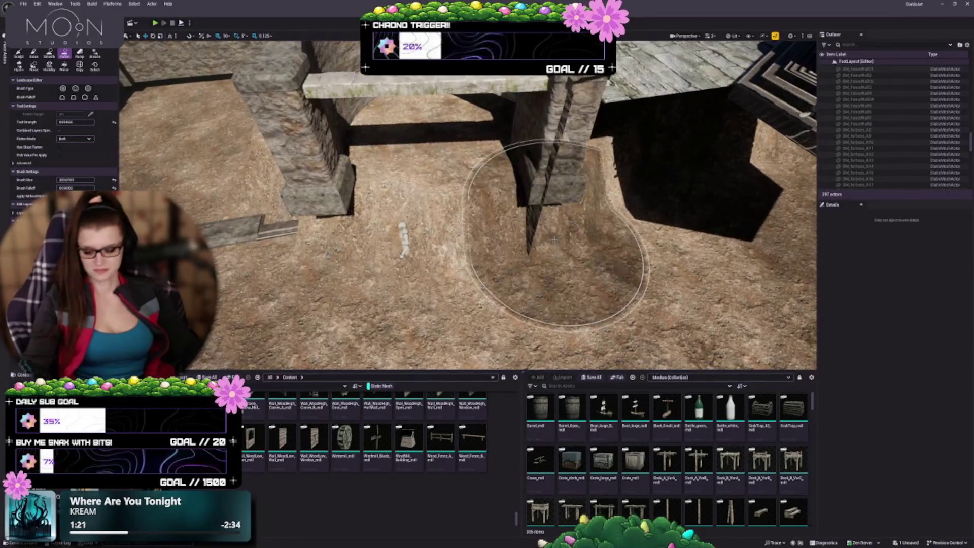
- Leave Landscape mode, delete the stray object on the dirt floor, and select the Landscape
{"action": "key", "text": "shift+1"}
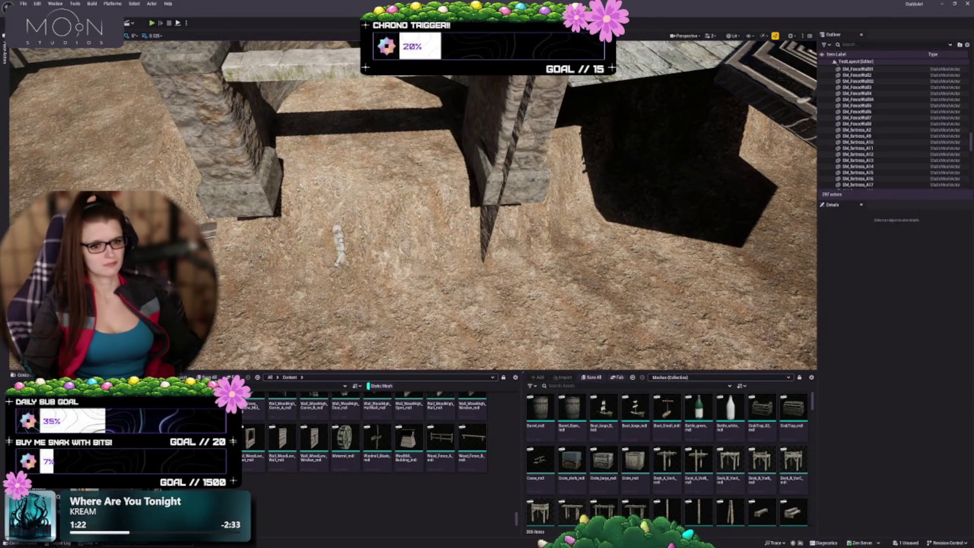
{"action": "left_click", "coordinate": [338, 244]}
{"action": "left_click_drag", "start_coordinate": [338, 244], "coordinate": [365, 228]}
{"action": "key", "text": "Delete"}
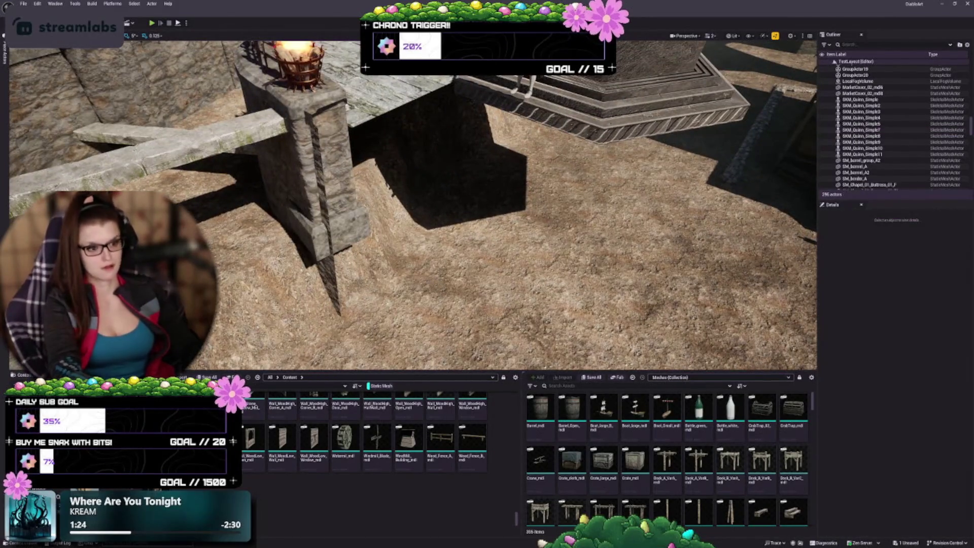
{"action": "left_click_drag", "start_coordinate": [411, 203], "coordinate": [439, 223]}
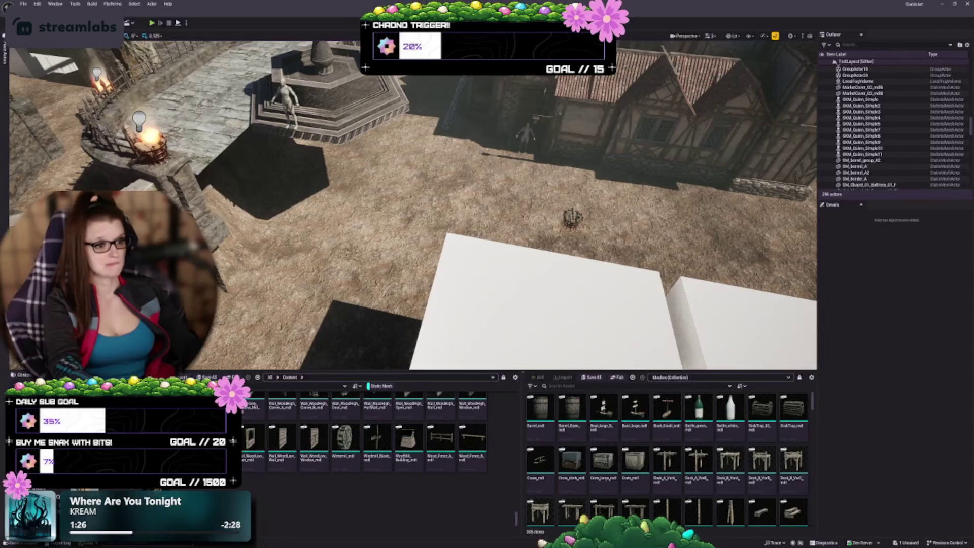
{"action": "left_click", "coordinate": [439, 223]}
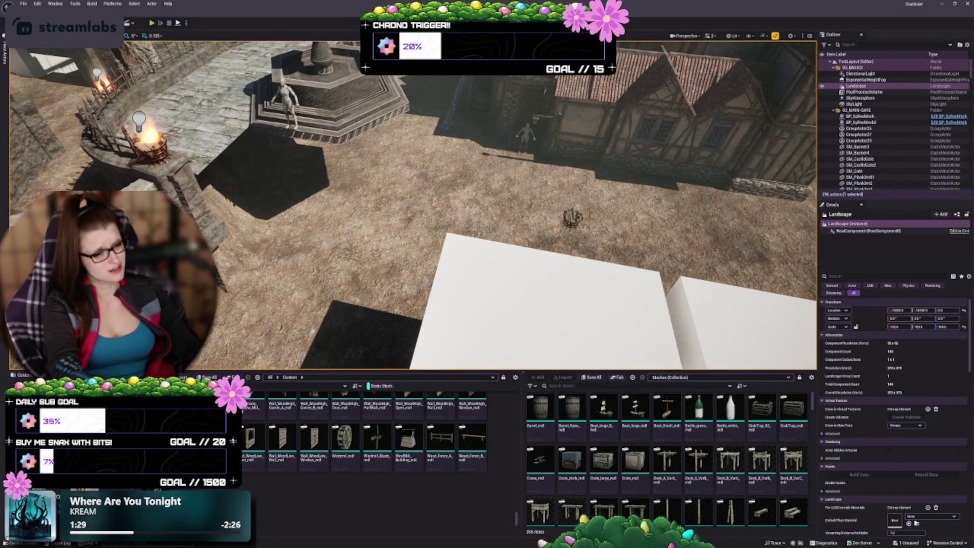
- Delete the twelve grouped log-pile props, confirming the referenced-actor warning
{"action": "left_click", "coordinate": [572, 217]}
{"action": "key", "text": "Delete"}
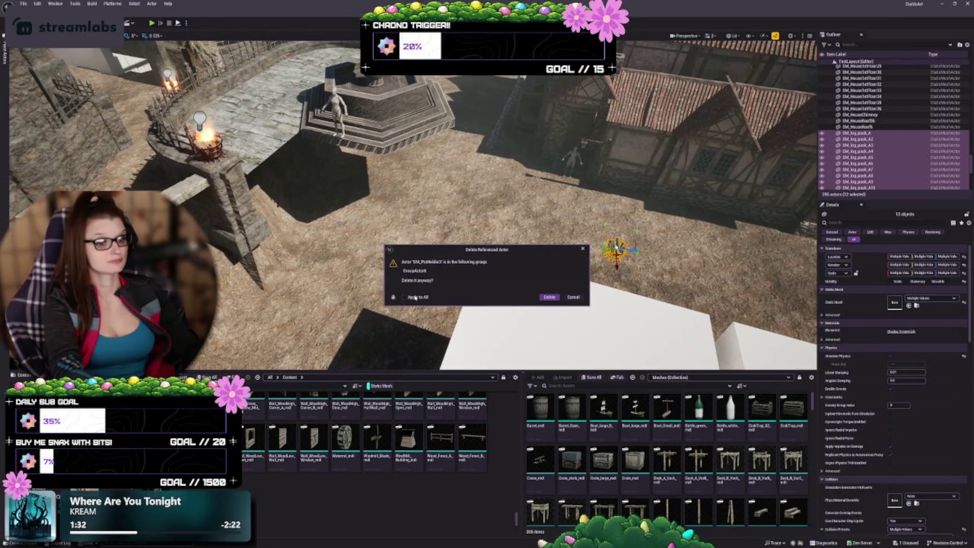
{"action": "left_click", "coordinate": [549, 297]}
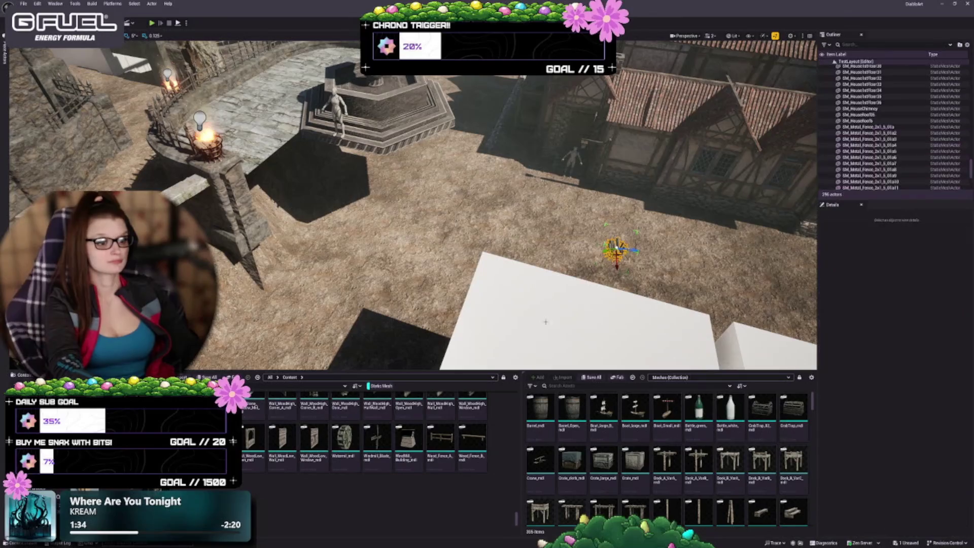
- Select the SKM_Quinn_Simple mannequin by the building and delete it
{"action": "left_click", "coordinate": [575, 155]}
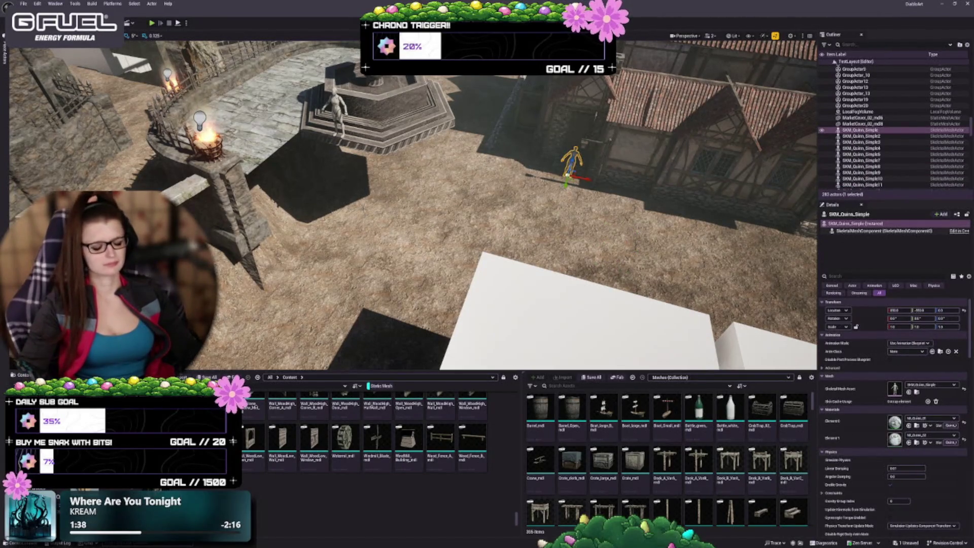
{"action": "mouse_move", "coordinate": [575, 156]}
{"action": "left_mouse_down"}
{"action": "mouse_move", "coordinate": [507, 193]}
{"action": "mouse_move", "coordinate": [355, 186]}
{"action": "mouse_move", "coordinate": [465, 224]}
{"action": "left_mouse_up"}
{"action": "key", "text": "Delete"}
- Delete mannequin SKM_Quinn_Simple4, then select the SM_FenceWall02 fences, food stands and large table
{"action": "left_click", "coordinate": [268, 213]}
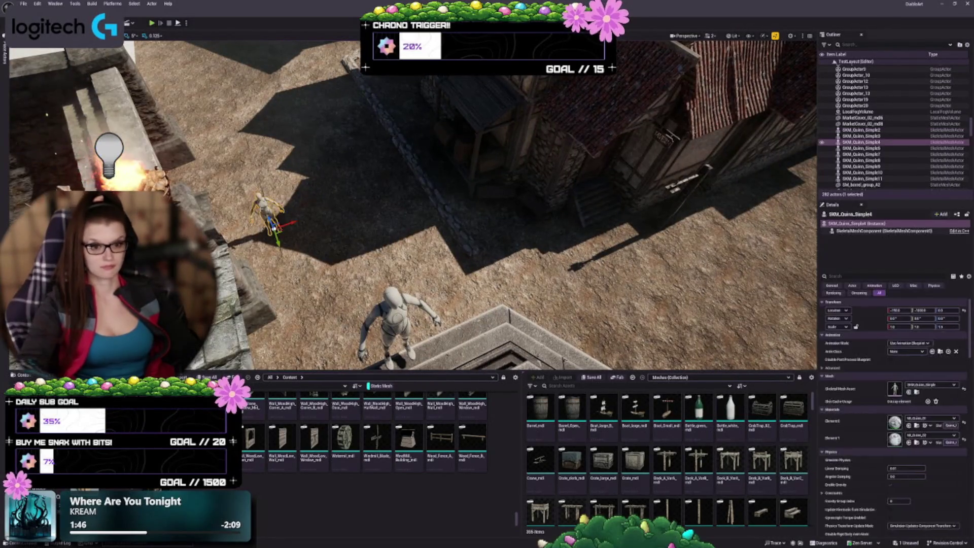
{"action": "key", "text": "Delete"}
{"action": "left_click", "coordinate": [428, 192]}
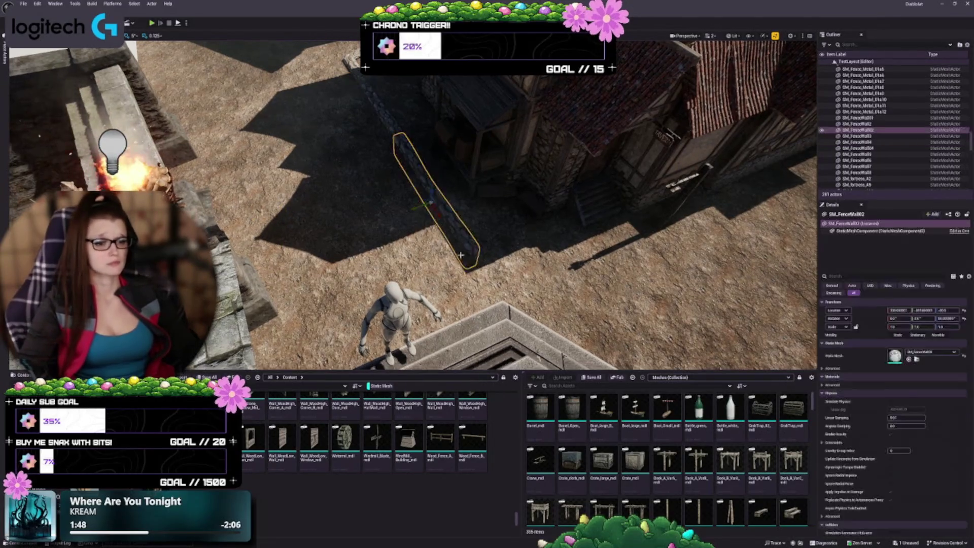
{"action": "mouse_move", "coordinate": [428, 191]}
{"action": "left_mouse_down"}
{"action": "mouse_move", "coordinate": [456, 213]}
{"action": "mouse_move", "coordinate": [457, 192]}
{"action": "left_mouse_up"}
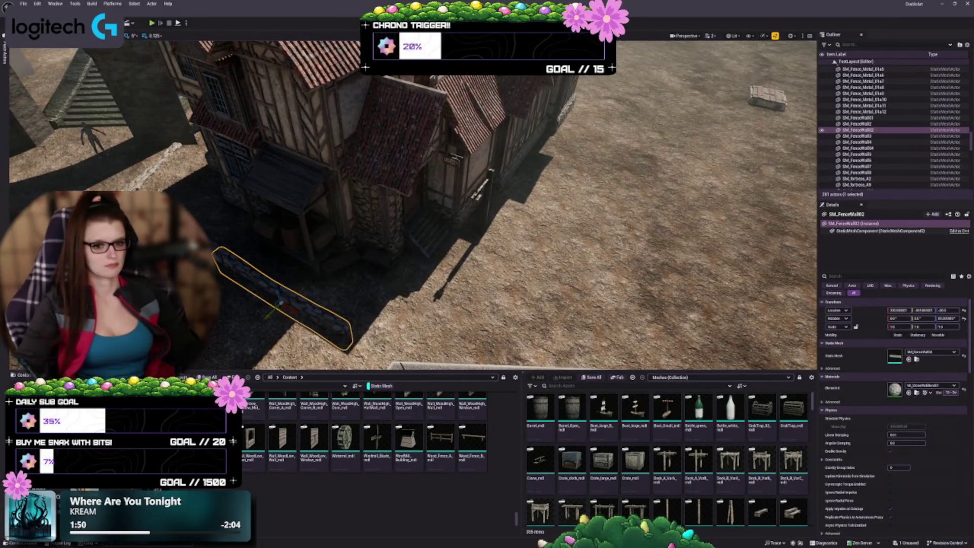
{"action": "left_click", "coordinate": [858, 142], "text": "shift"}
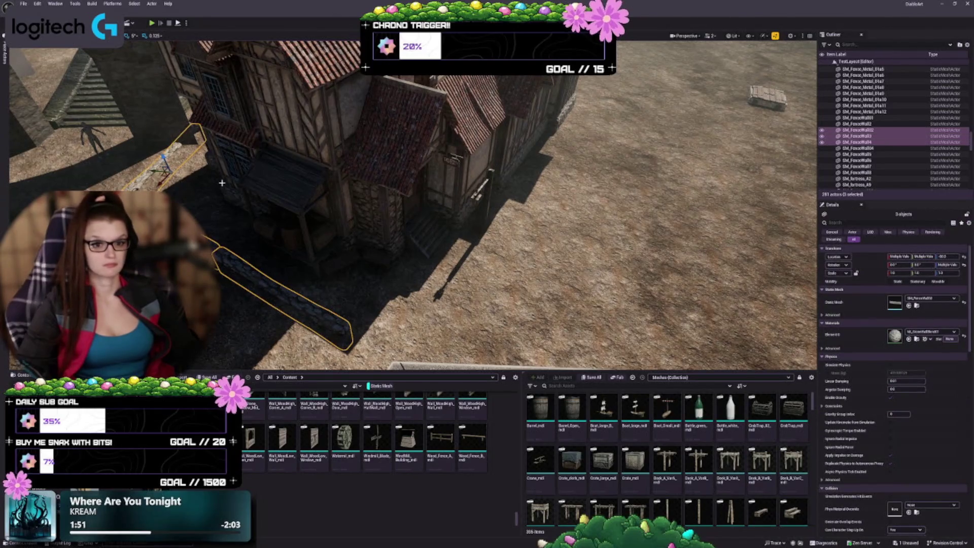
{"action": "left_click", "coordinate": [335, 264], "text": "ctrl"}
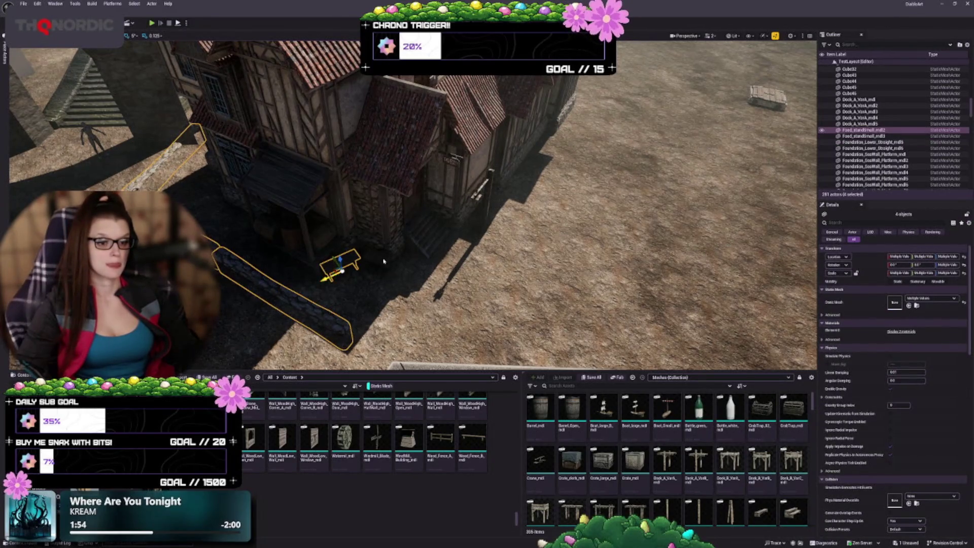
{"action": "left_click", "coordinate": [381, 259], "text": "ctrl"}
{"action": "left_click", "coordinate": [304, 239], "text": "ctrl"}
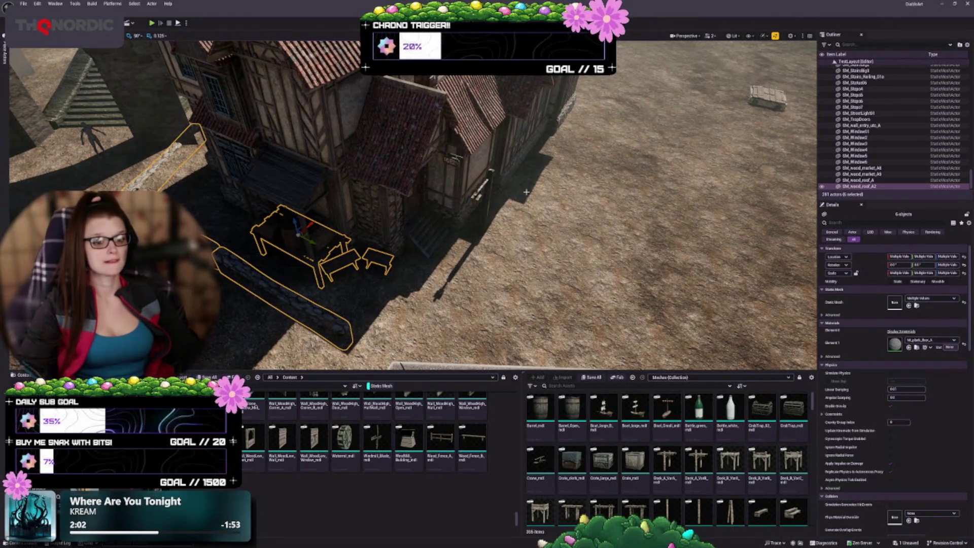
- Add the wooden market canopy and its two barrels to the selection
{"action": "scroll", "coordinate": [526, 192], "scroll_direction": "up", "scroll_amount": 3}
{"action": "left_click", "coordinate": [320, 218], "text": "ctrl"}
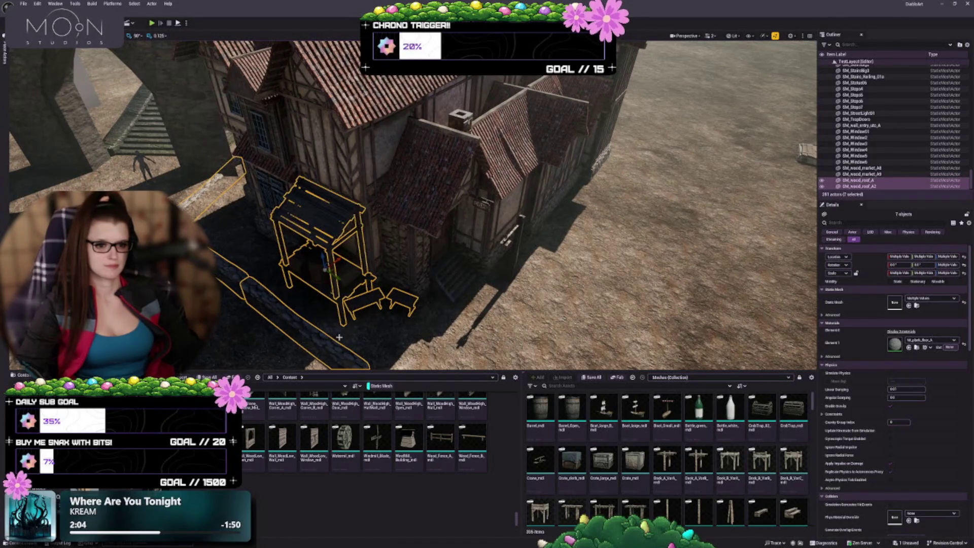
{"action": "key", "text": "f"}
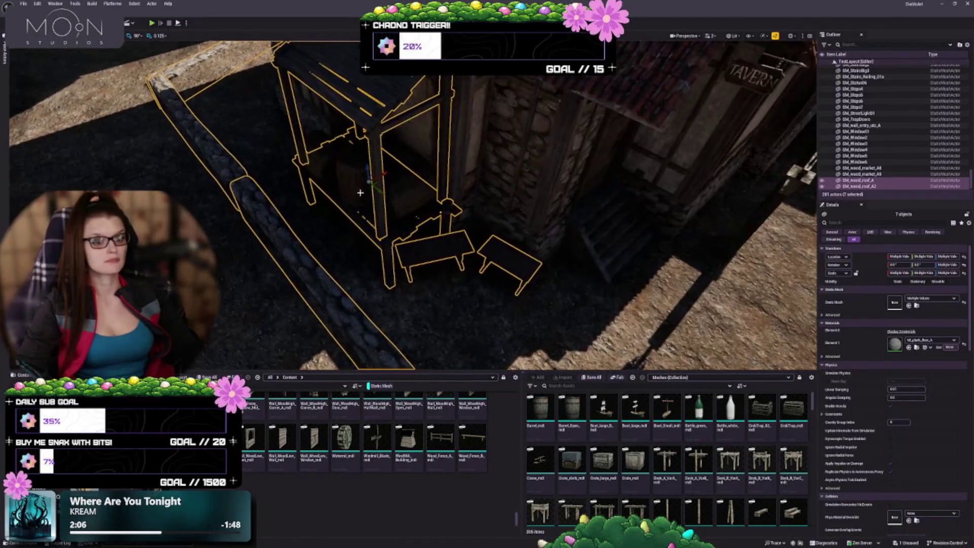
{"action": "left_click", "coordinate": [360, 157], "text": "ctrl"}
{"action": "left_click", "coordinate": [396, 190], "text": "ctrl"}
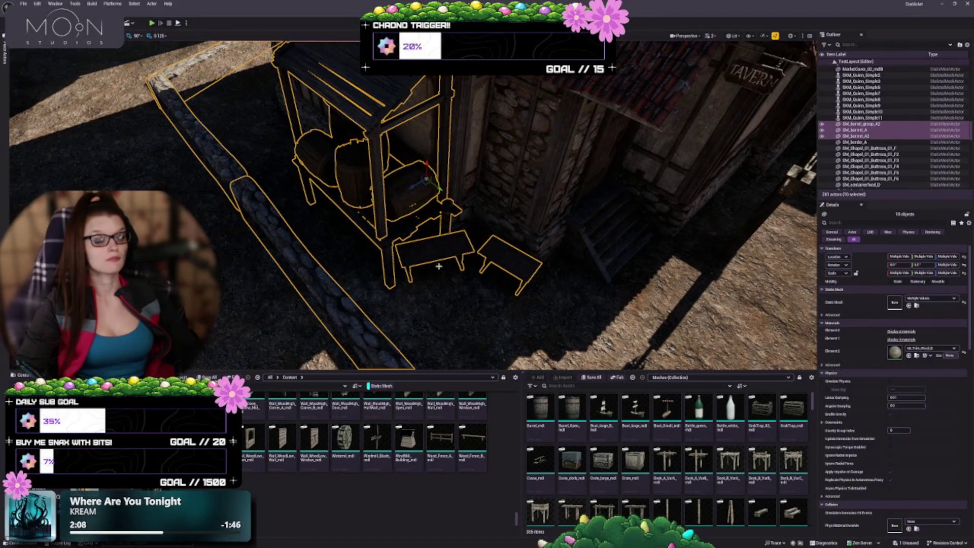
{"action": "mouse_move", "coordinate": [424, 288]}
{"action": "left_mouse_down"}
{"action": "mouse_move", "coordinate": [282, 187]}
{"action": "mouse_move", "coordinate": [203, 152]}
{"action": "mouse_move", "coordinate": [423, 237]}
{"action": "left_mouse_up"}
- Add the wooden stairs, floor pieces, door, Tavern sign and house wall pieces, totalling 20 objects
{"action": "left_click", "coordinate": [427, 246], "text": "ctrl"}
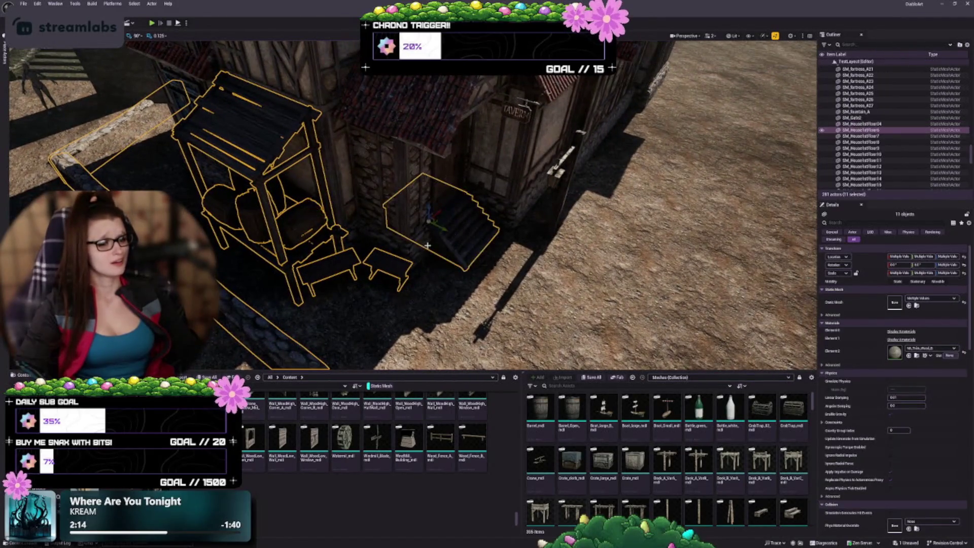
{"action": "left_click", "coordinate": [413, 239], "text": "ctrl"}
{"action": "left_click", "coordinate": [352, 233], "text": "ctrl"}
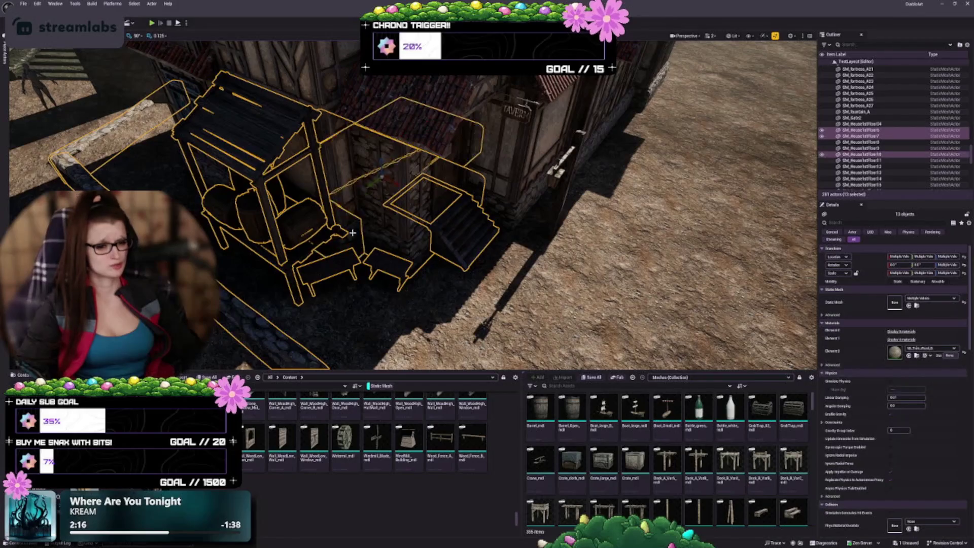
{"action": "left_click", "coordinate": [412, 172], "text": "ctrl"}
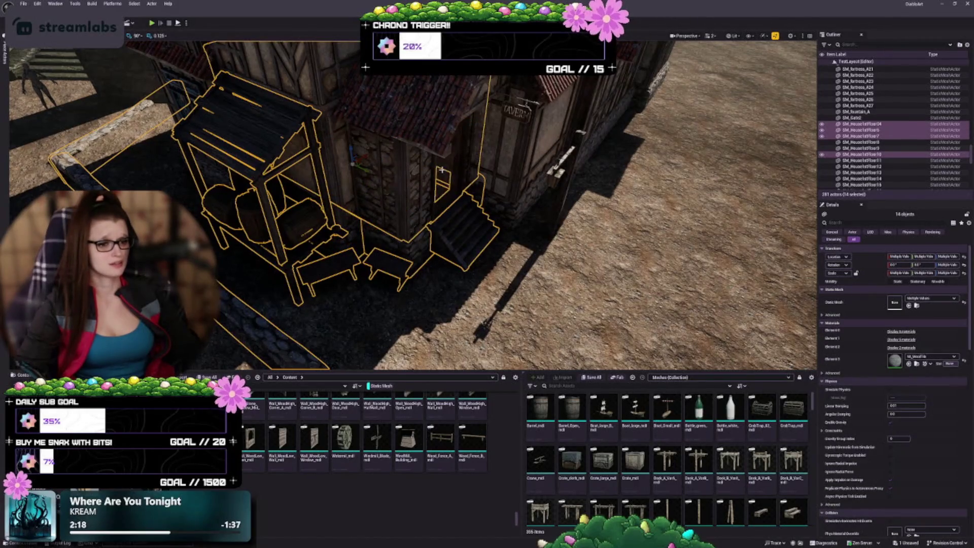
{"action": "left_click", "coordinate": [490, 158], "text": "ctrl"}
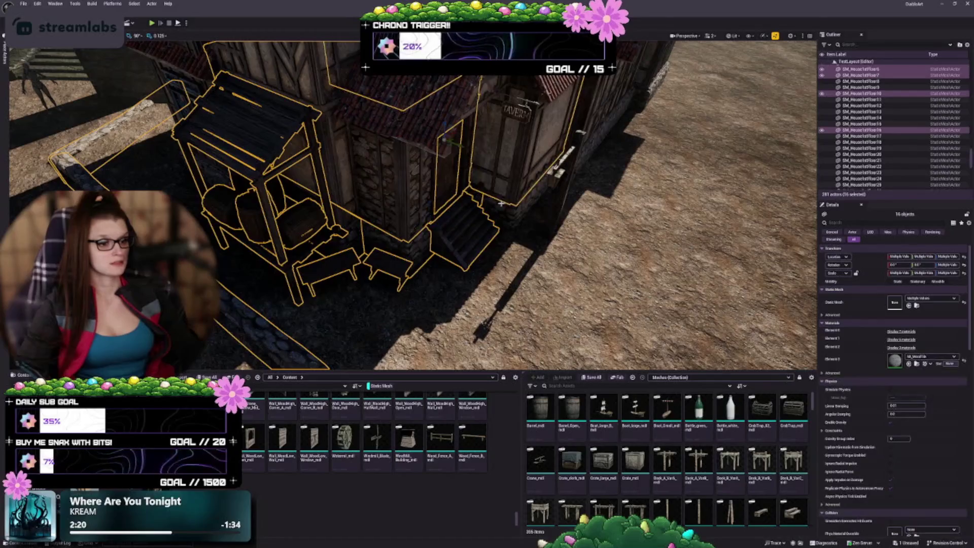
{"action": "left_click", "coordinate": [537, 148], "text": "ctrl"}
{"action": "left_click", "coordinate": [512, 115], "text": "ctrl"}
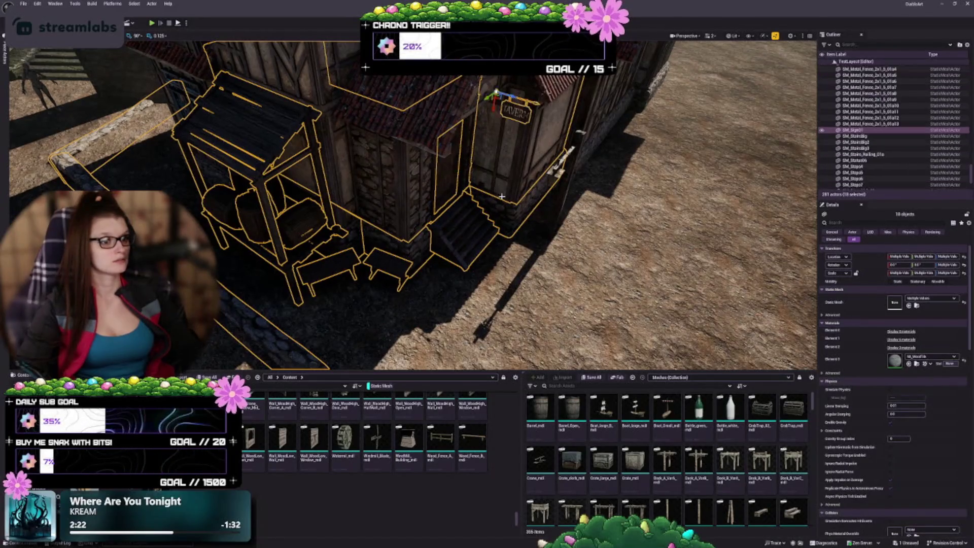
{"action": "left_click", "coordinate": [325, 135], "text": "ctrl"}
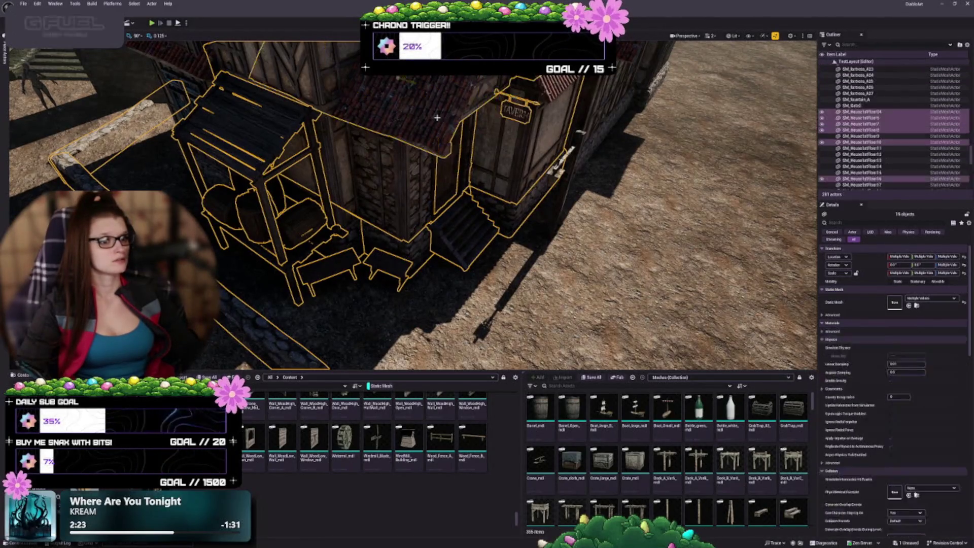
{"action": "left_click", "coordinate": [333, 137], "text": "ctrl"}
- Add the large wall piece and several other house wall pieces to the selection
{"action": "left_click_drag", "start_coordinate": [403, 199], "coordinate": [361, 233]}
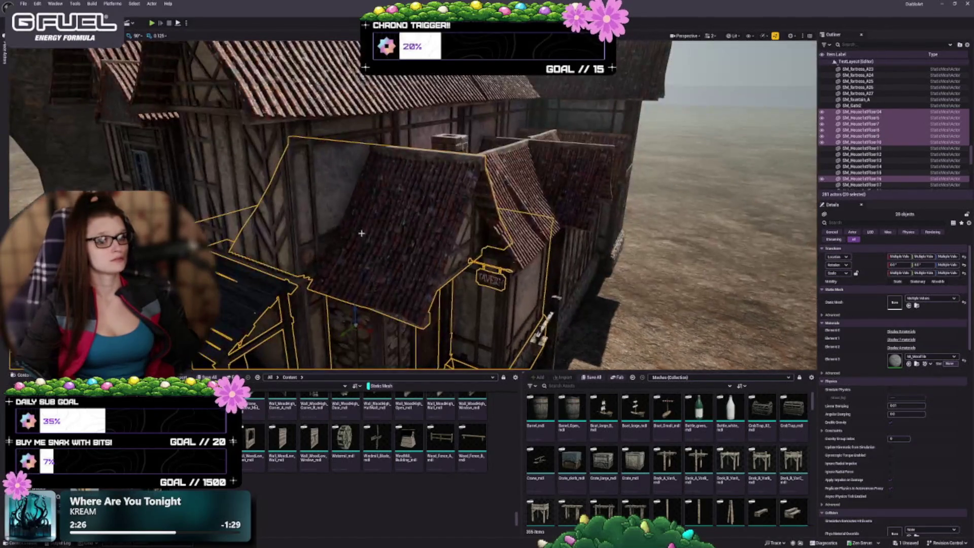
{"action": "left_click", "coordinate": [319, 188], "text": "ctrl"}
{"action": "left_click_drag", "start_coordinate": [435, 322], "coordinate": [394, 233]}
{"action": "left_click", "coordinate": [391, 230], "text": "ctrl"}
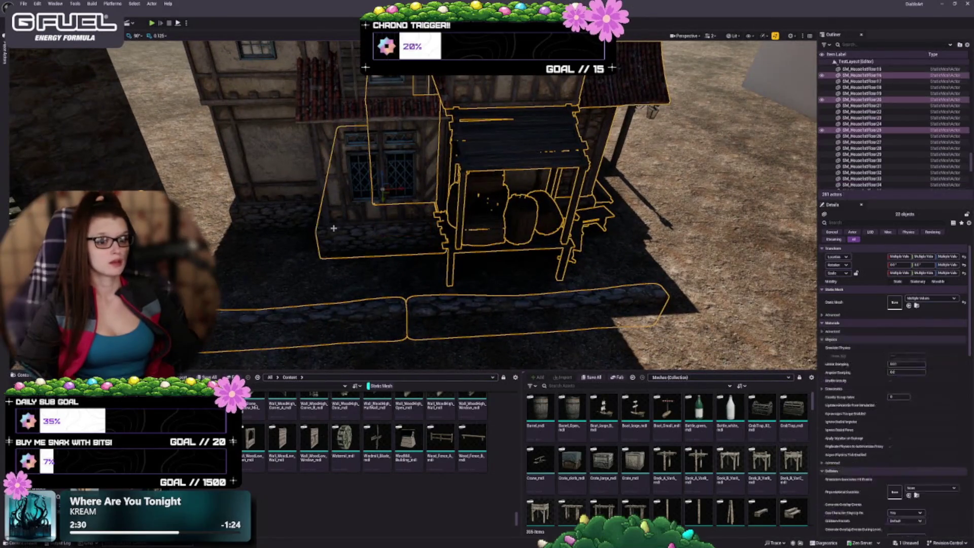
{"action": "left_click", "coordinate": [303, 218], "text": "ctrl"}
{"action": "left_click", "coordinate": [338, 204], "text": "ctrl"}
{"action": "left_click", "coordinate": [307, 211], "text": "ctrl"}
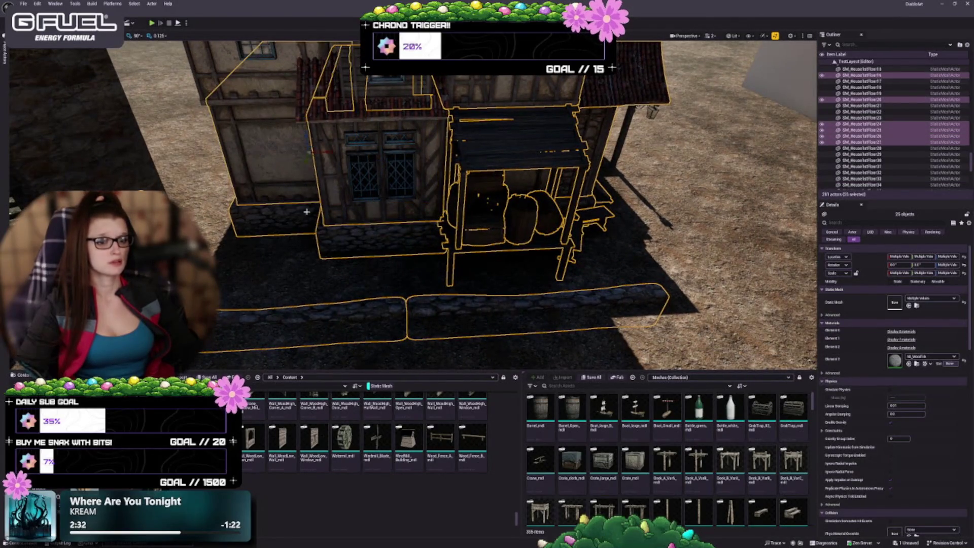
- Add the upper windows, small upper window pieces and more house pieces to the selection
{"action": "left_click", "coordinate": [369, 197], "text": "ctrl"}
{"action": "left_click", "coordinate": [402, 192], "text": "ctrl"}
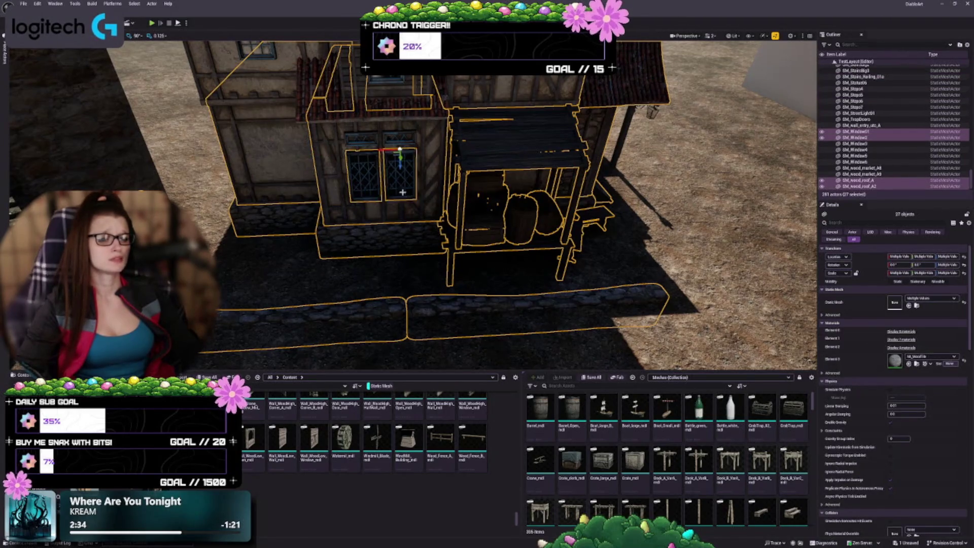
{"action": "left_click", "coordinate": [400, 137], "text": "ctrl"}
{"action": "left_click", "coordinate": [354, 133], "text": "ctrl"}
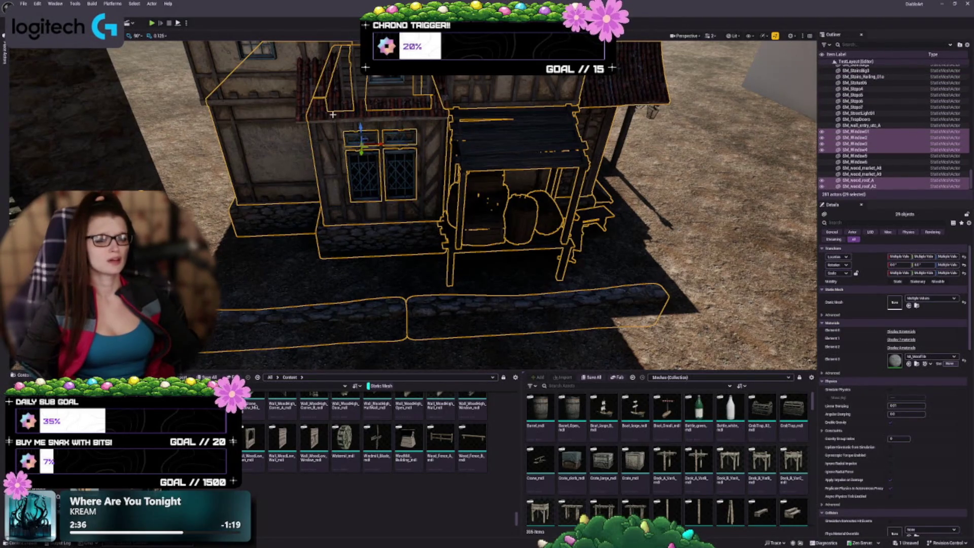
{"action": "left_click", "coordinate": [333, 114], "text": "ctrl"}
{"action": "left_click", "coordinate": [238, 76], "text": "ctrl"}
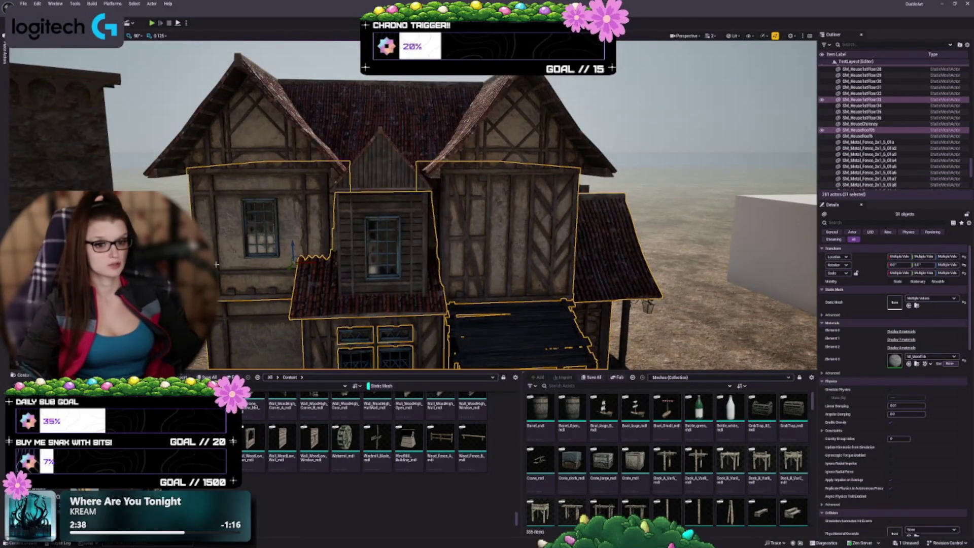
- Add the front windows, wall and gable, then deselect the right front wall
{"action": "left_click", "coordinate": [254, 234], "text": "ctrl"}
{"action": "left_click", "coordinate": [383, 241], "text": "ctrl"}
{"action": "left_click", "coordinate": [428, 229], "text": "ctrl"}
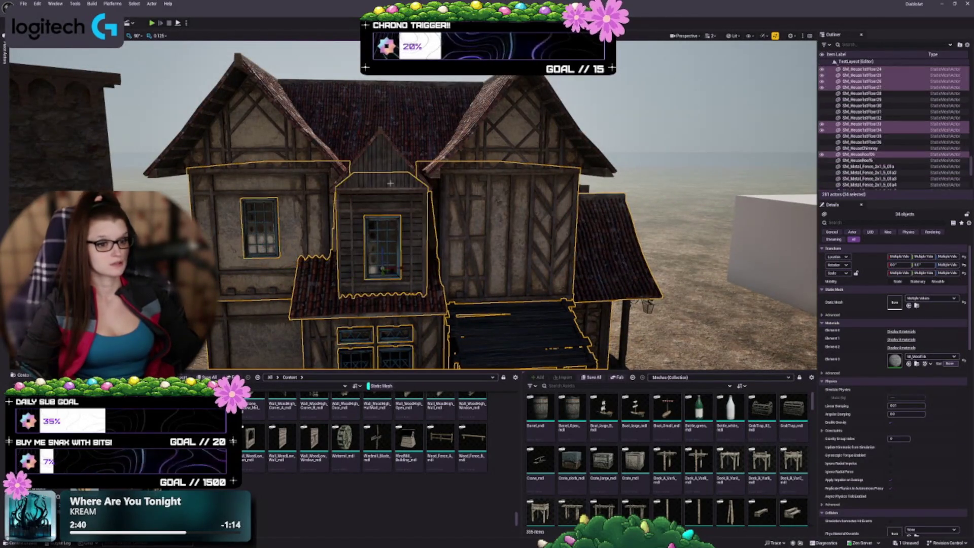
{"action": "left_click", "coordinate": [385, 163], "text": "ctrl"}
{"action": "left_click", "coordinate": [459, 222], "text": "ctrl"}
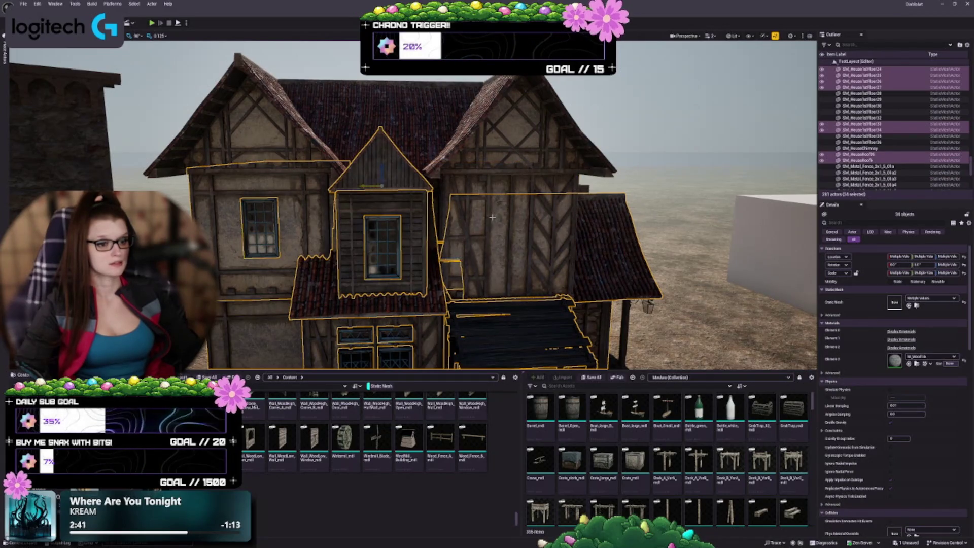
- Add the left roof section and more walls, dropping part of the right wall
{"action": "left_click", "coordinate": [508, 183], "text": "ctrl"}
{"action": "left_click", "coordinate": [385, 153], "text": "ctrl"}
{"action": "left_click", "coordinate": [287, 107], "text": "ctrl"}
{"action": "left_click", "coordinate": [288, 108], "text": "ctrl"}
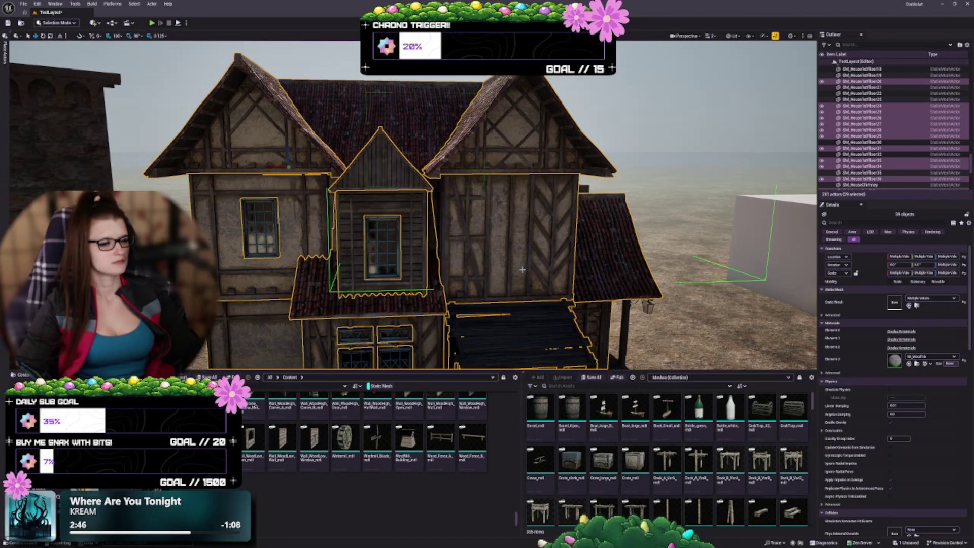
{"action": "left_click", "coordinate": [437, 196], "text": "ctrl"}
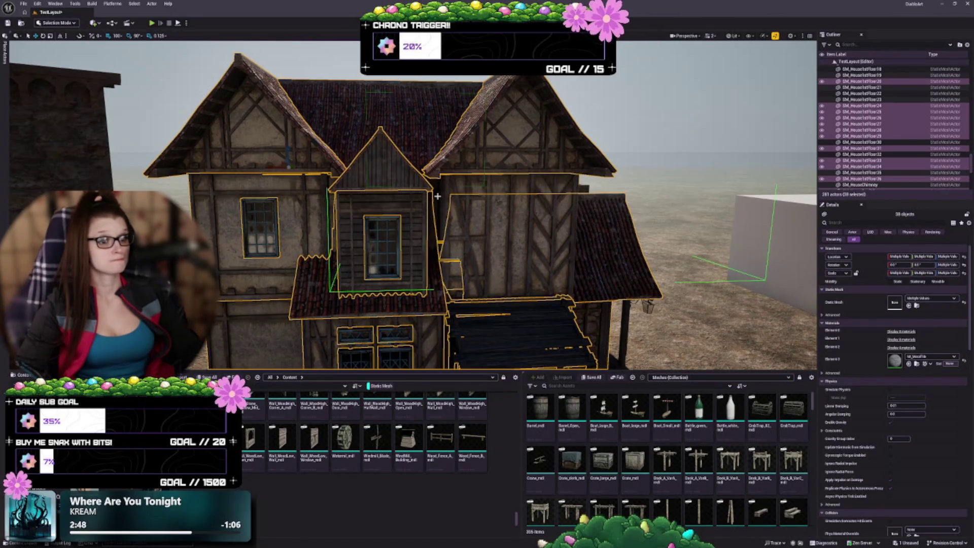
- Add the dormer's left wall and several meshes on the house's right side
{"action": "left_click_drag", "start_coordinate": [406, 203], "coordinate": [431, 198]}
{"action": "left_click", "coordinate": [358, 209], "text": "ctrl"}
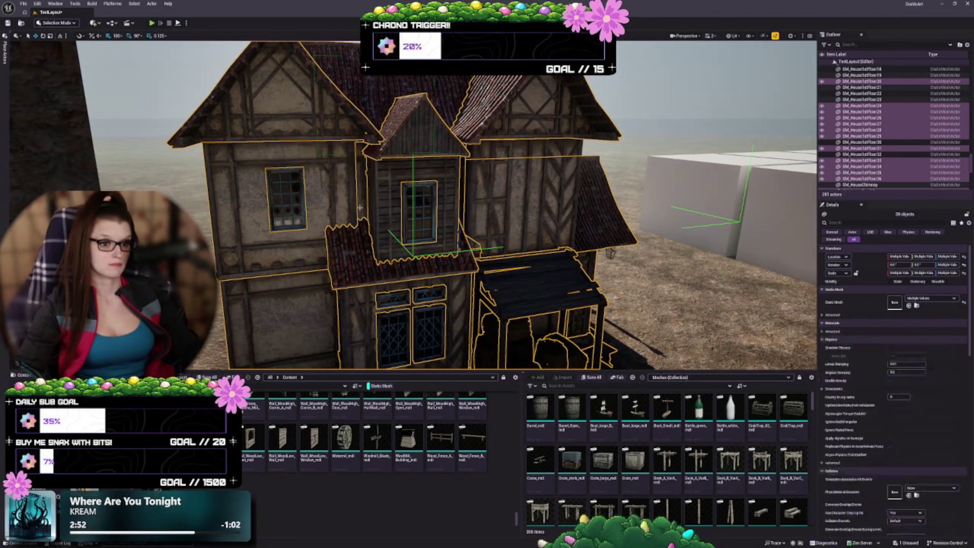
{"action": "mouse_move", "coordinate": [410, 266]}
{"action": "left_mouse_down"}
{"action": "mouse_move", "coordinate": [412, 297]}
{"action": "mouse_move", "coordinate": [431, 256]}
{"action": "mouse_move", "coordinate": [579, 308]}
{"action": "left_mouse_up"}
{"action": "left_click", "coordinate": [579, 308], "text": "ctrl"}
{"action": "left_click", "coordinate": [579, 308], "text": "ctrl"}
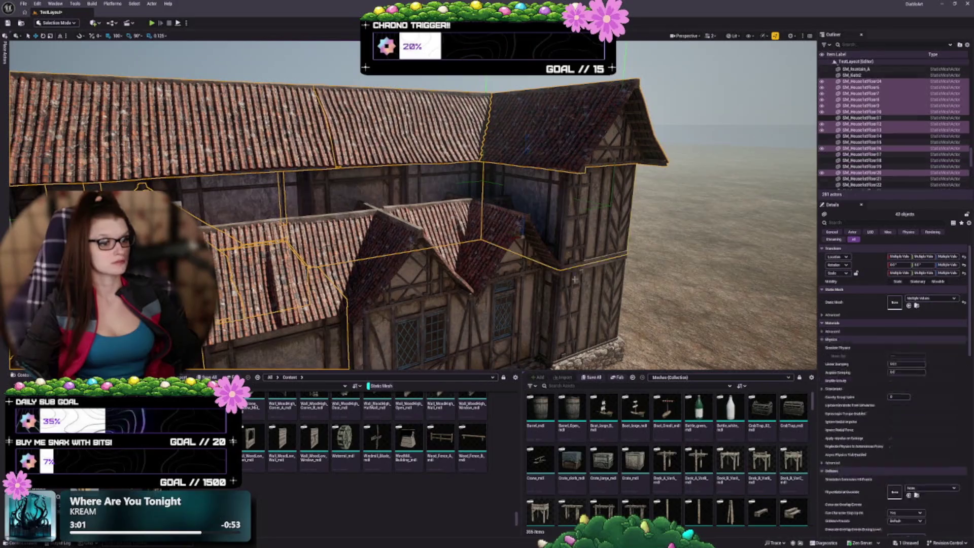
{"action": "left_click", "coordinate": [579, 308], "text": "ctrl"}
{"action": "left_click", "coordinate": [579, 308], "text": "ctrl"}
{"action": "left_click_drag", "start_coordinate": [578, 308], "coordinate": [506, 278]}
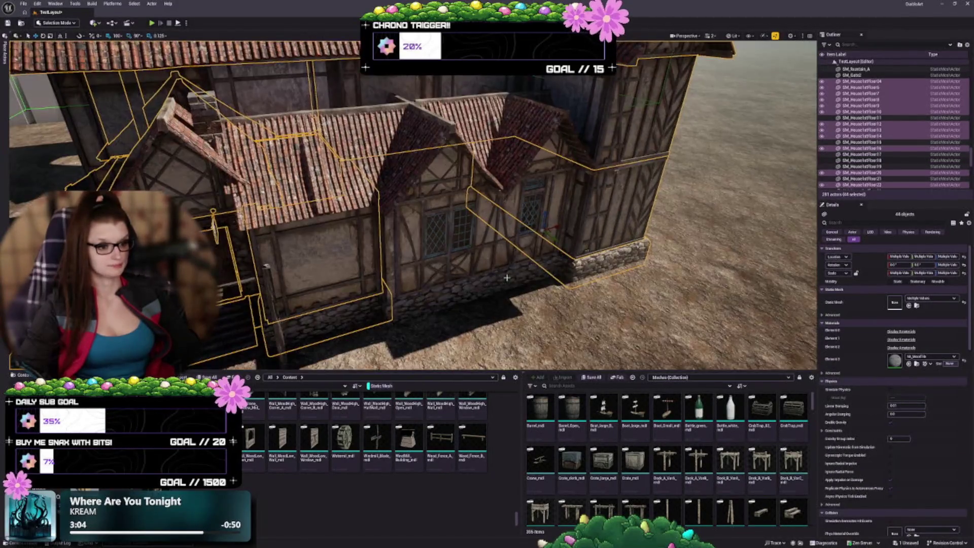
- Add the windowed wall sections, roof and dormer pieces, chimney and street-light post
{"action": "left_click", "coordinate": [505, 274], "text": "ctrl"}
{"action": "left_click", "coordinate": [444, 230], "text": "ctrl"}
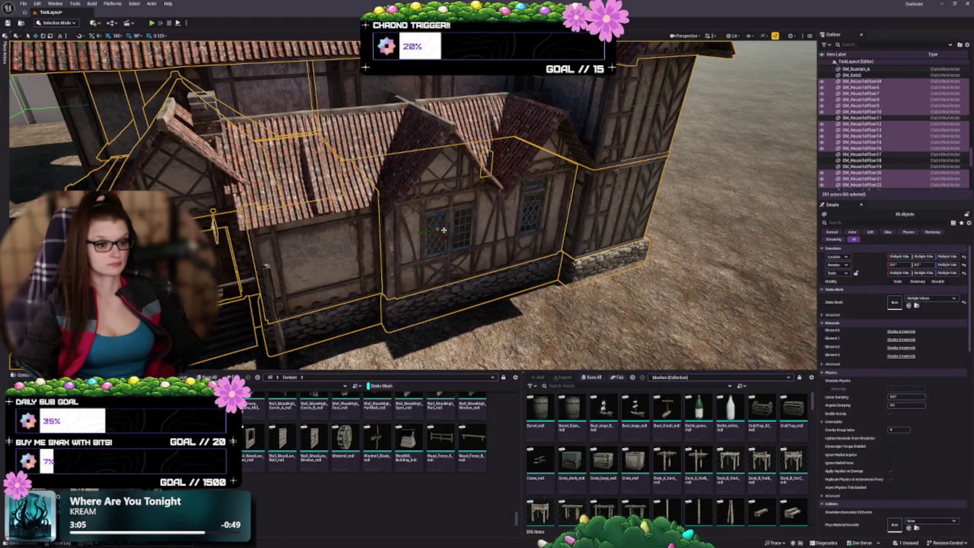
{"action": "left_click", "coordinate": [452, 173], "text": "ctrl"}
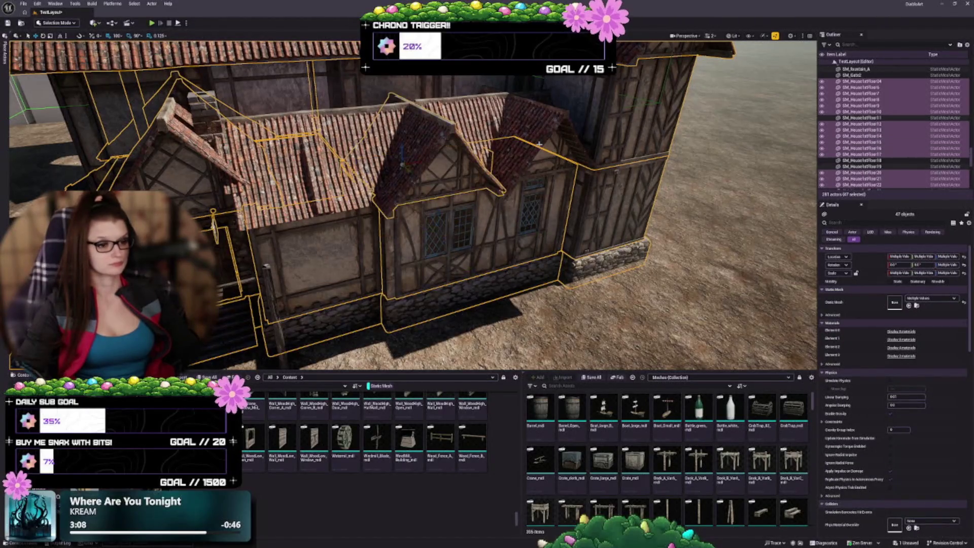
{"action": "left_click", "coordinate": [538, 142], "text": "ctrl"}
{"action": "left_click", "coordinate": [333, 180], "text": "ctrl"}
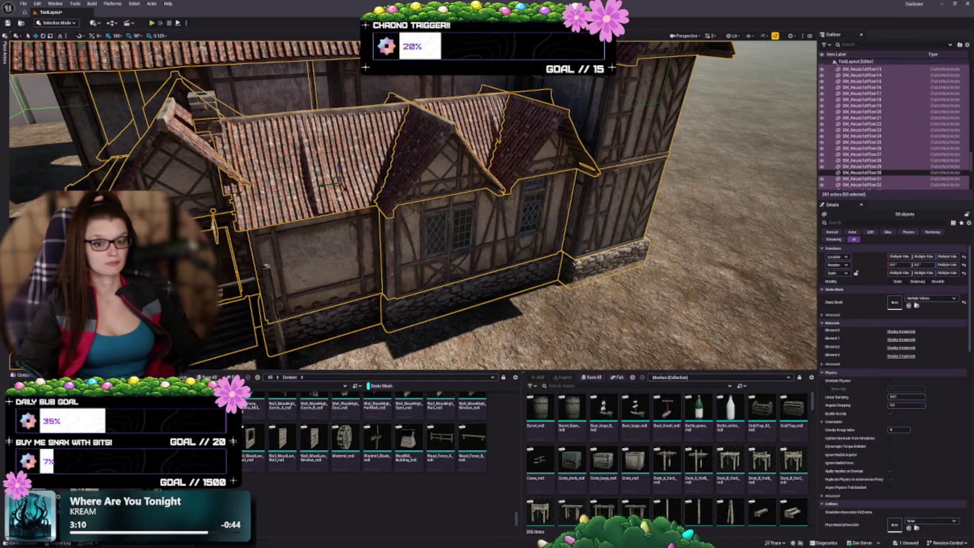
{"action": "left_click", "coordinate": [203, 113], "text": "ctrl"}
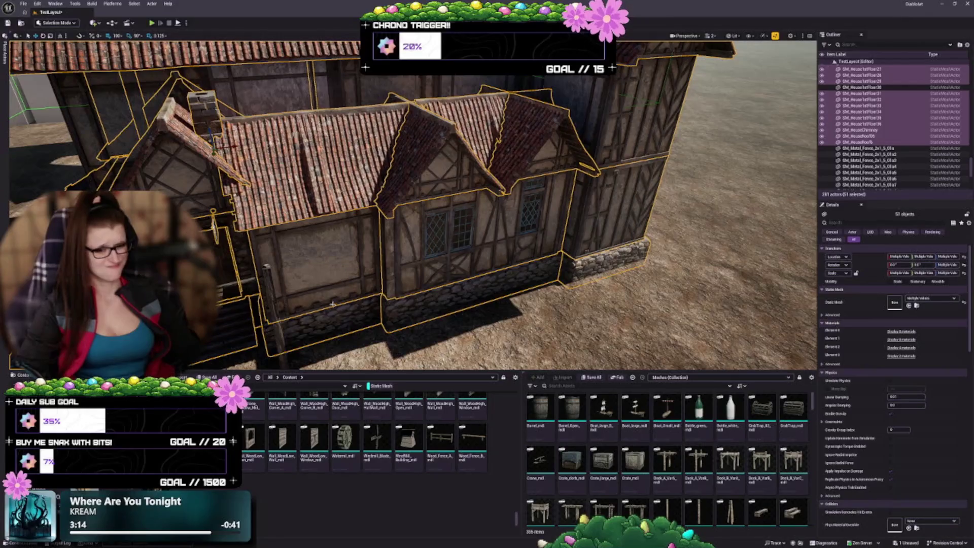
{"action": "left_click_drag", "start_coordinate": [368, 329], "coordinate": [351, 252]}
{"action": "left_click", "coordinate": [386, 223], "text": "ctrl"}
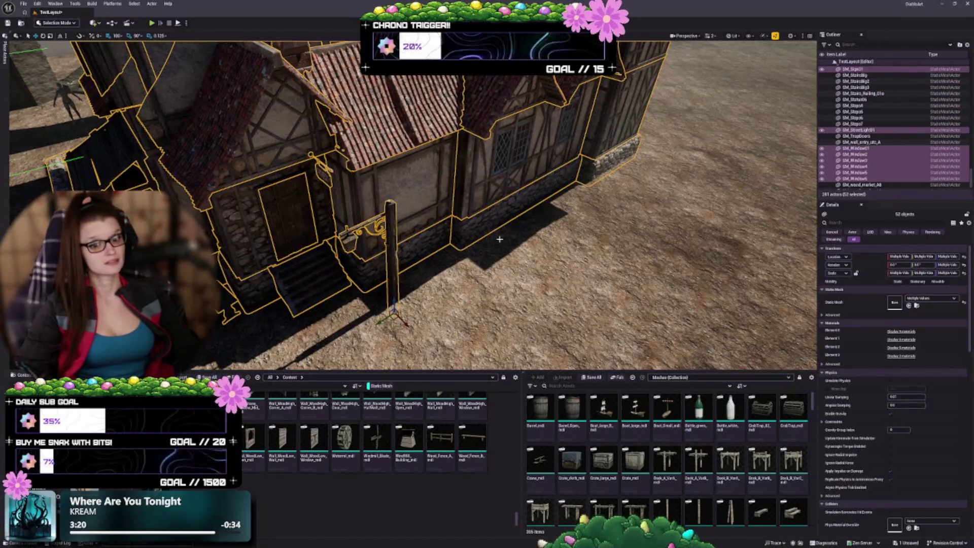
- Frame the selected house, then add another piece, a wall piece and GroupActor21
{"action": "key", "text": "f"}
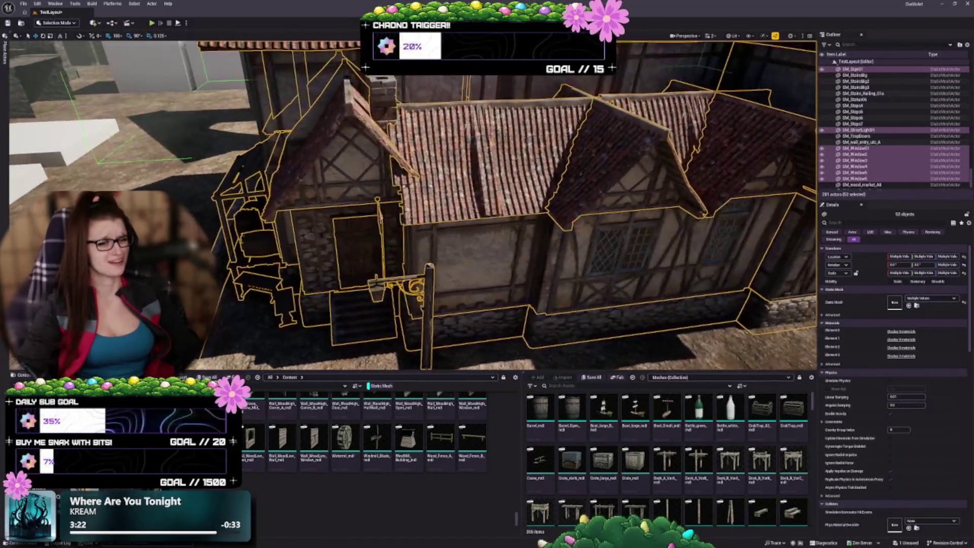
{"action": "scroll", "coordinate": [412, 206], "scroll_direction": "up", "scroll_amount": 2}
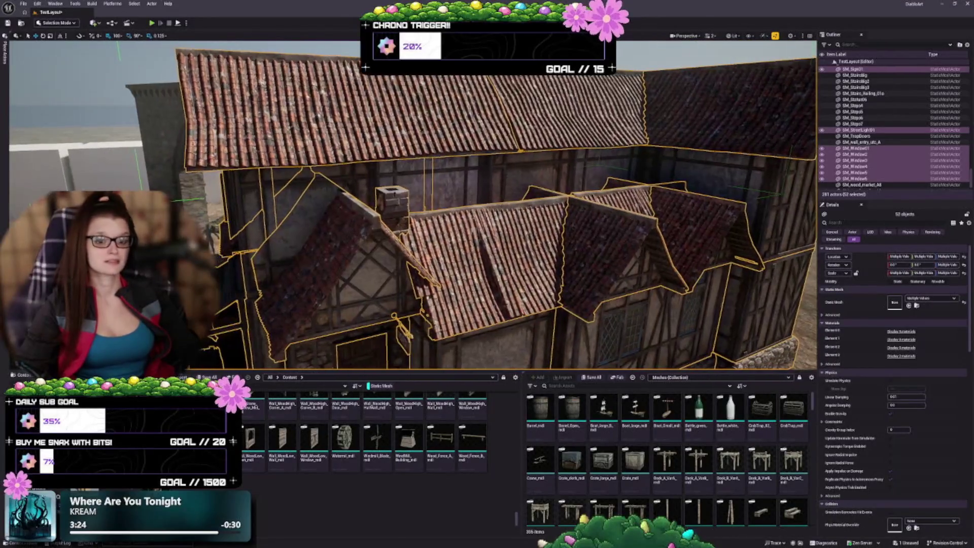
{"action": "mouse_move", "coordinate": [327, 233]}
{"action": "left_mouse_down"}
{"action": "mouse_move", "coordinate": [276, 201]}
{"action": "mouse_move", "coordinate": [320, 164]}
{"action": "left_mouse_up"}
{"action": "left_click", "coordinate": [276, 201], "text": "ctrl"}
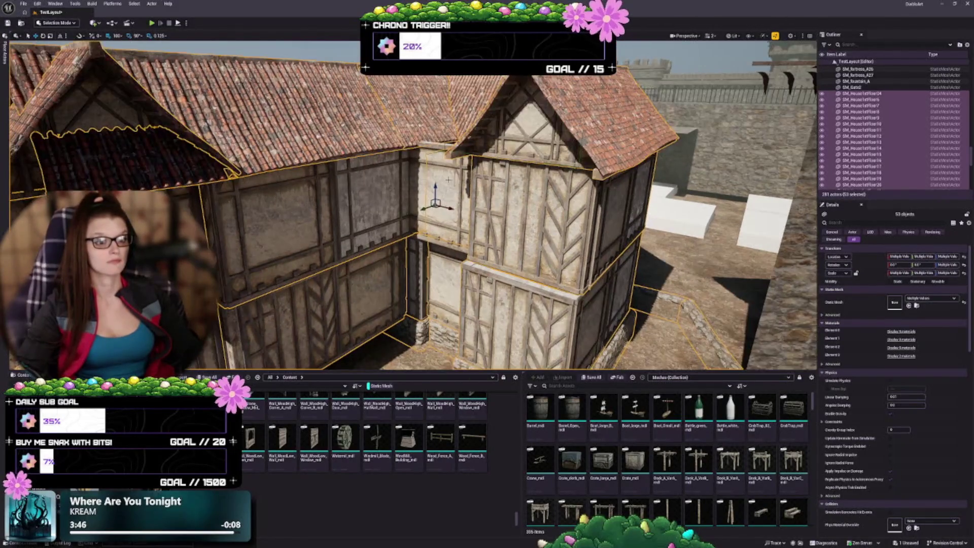
{"action": "left_click", "coordinate": [505, 226], "text": "ctrl"}
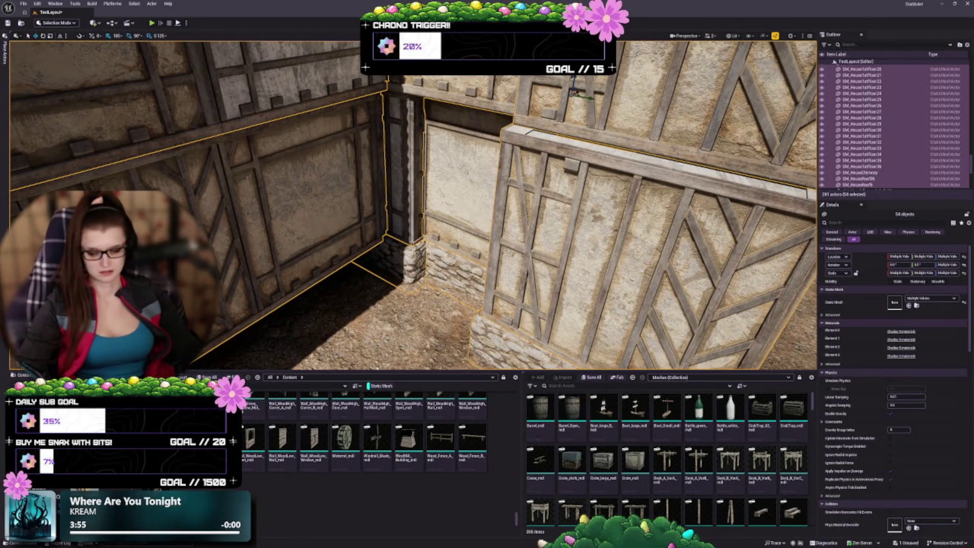
{"action": "left_click", "coordinate": [855, 130], "text": "ctrl"}
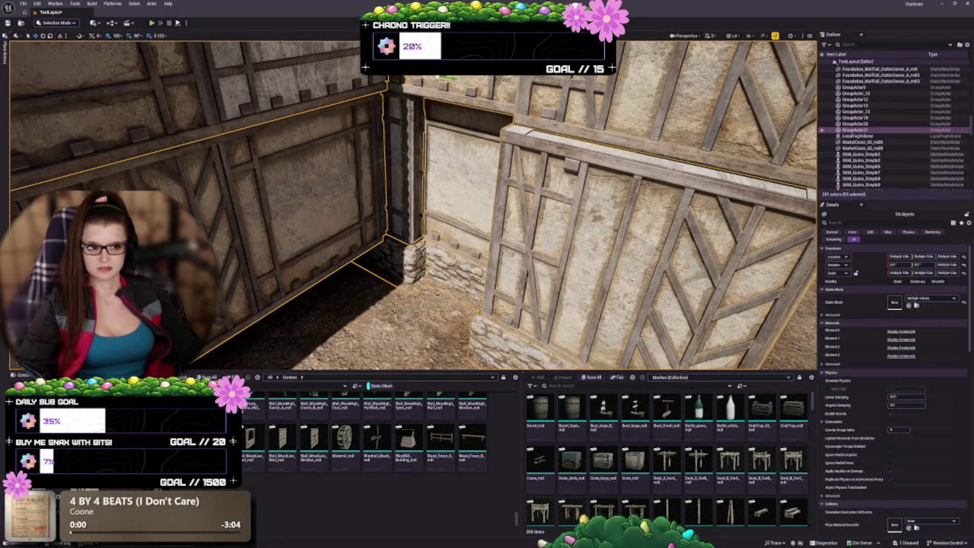